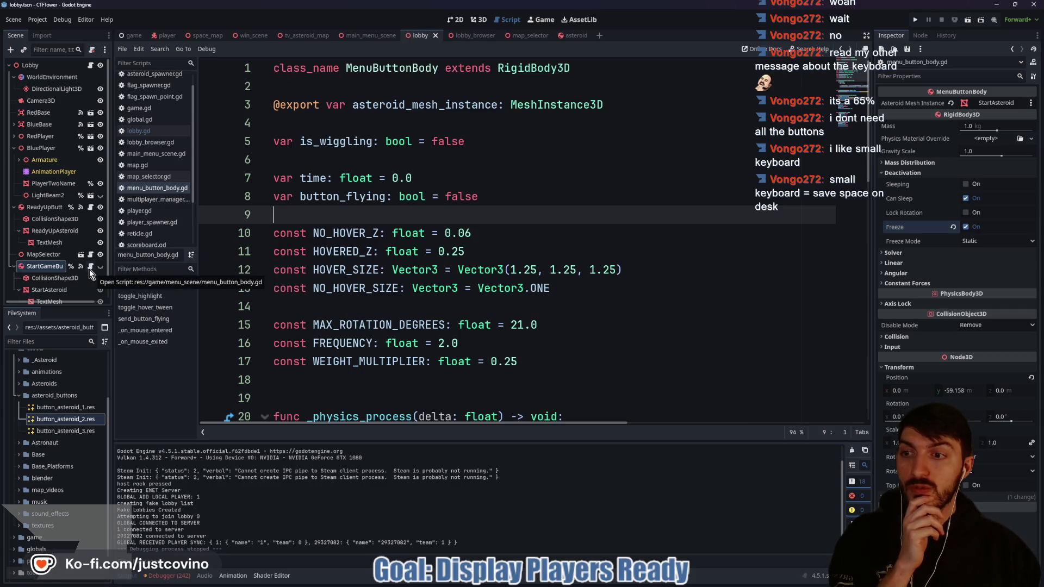
scroll(405, 279, down, 10)
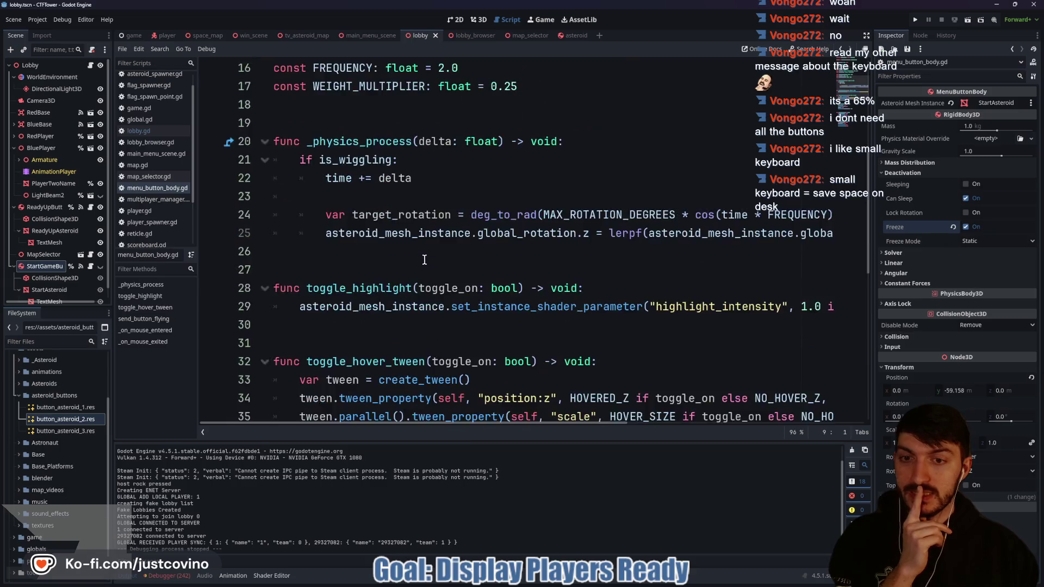
scroll(407, 282, down, 3)
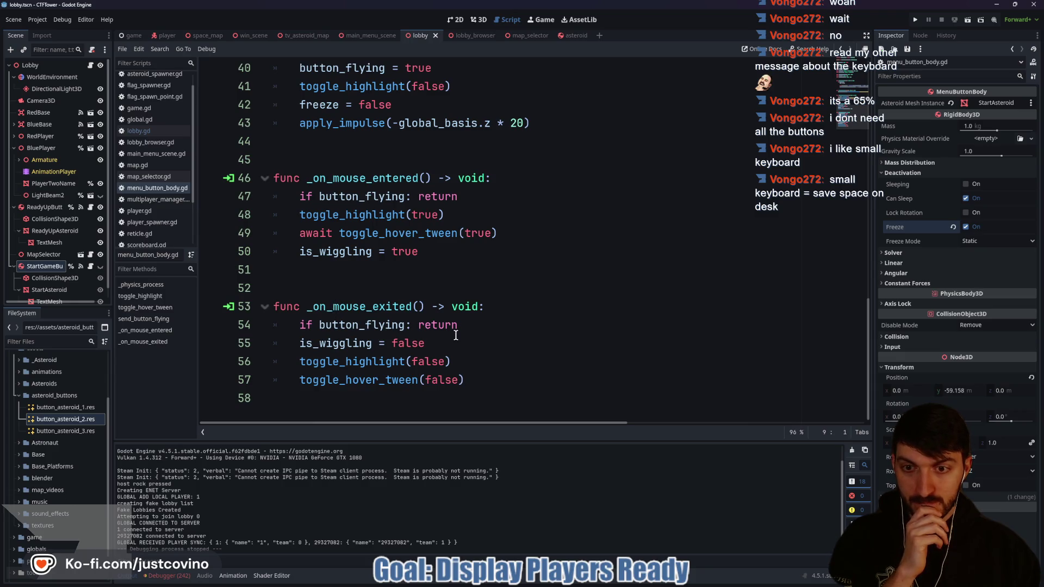
scroll(455, 334, up, 4)
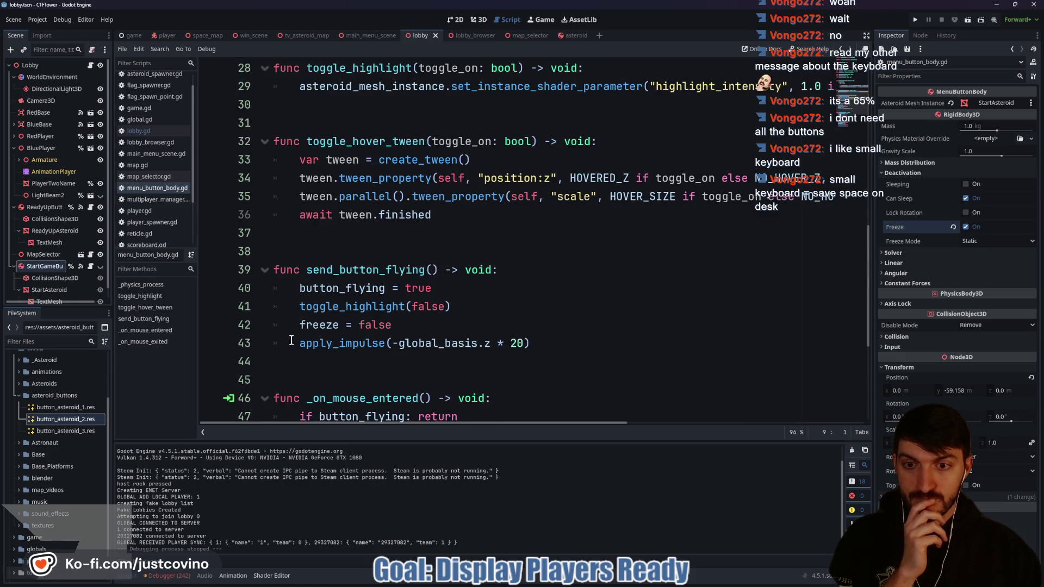
click(546, 343)
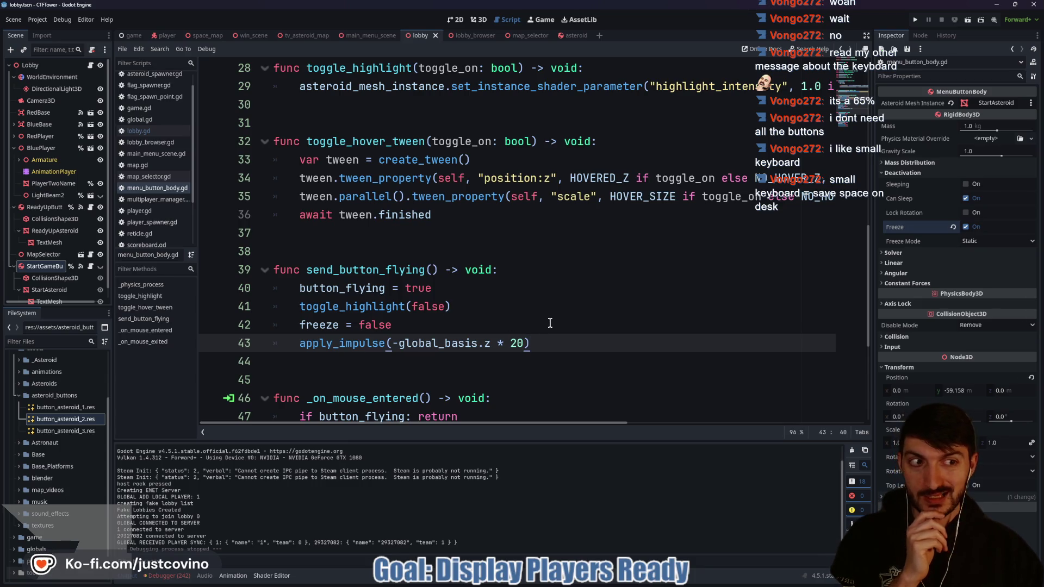
scroll(571, 339, up, 7)
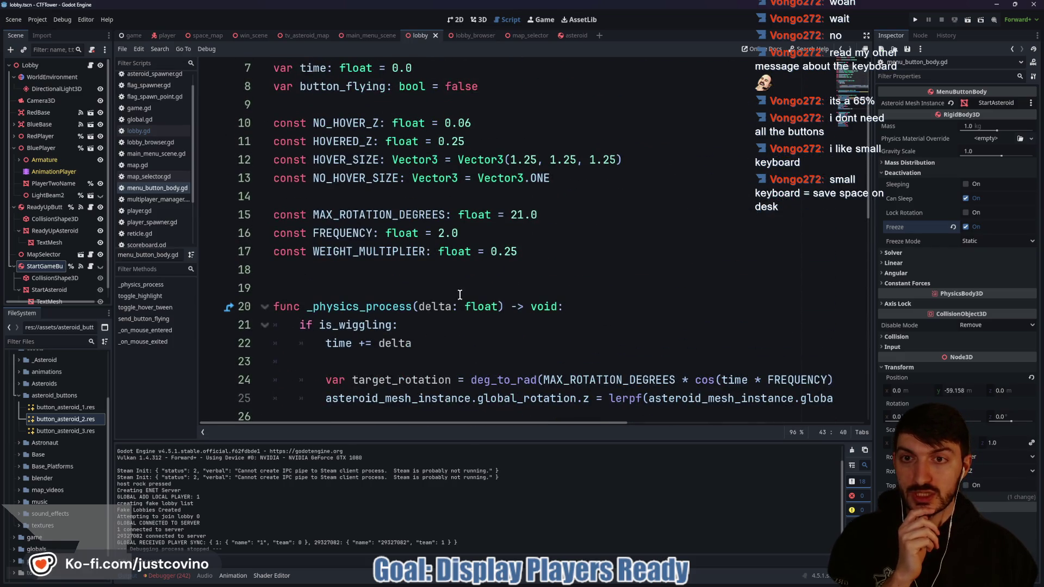
scroll(461, 294, down, 6)
scroll(457, 286, up, 7)
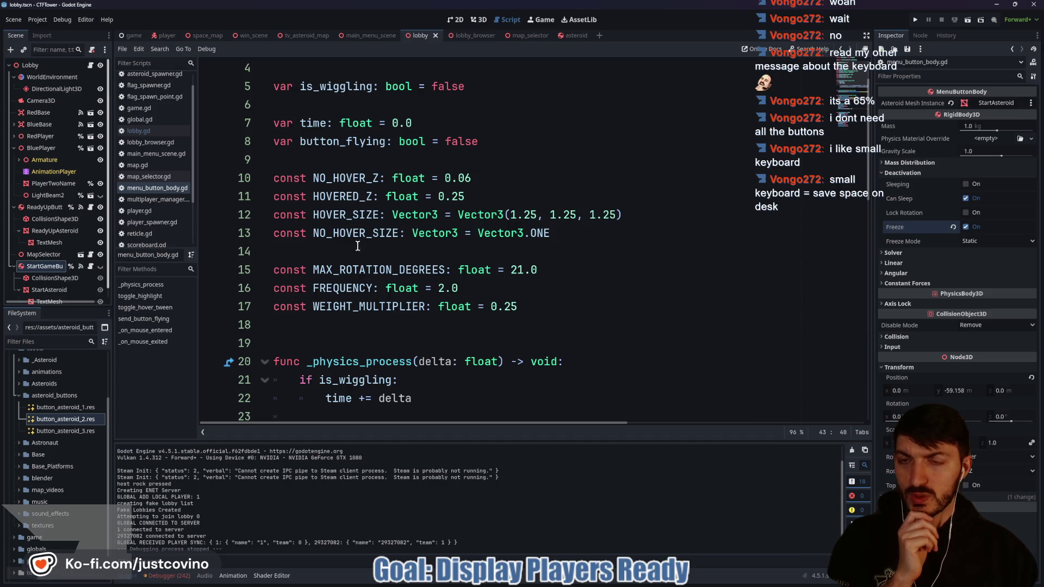
scroll(381, 158, up, 1)
click(337, 121)
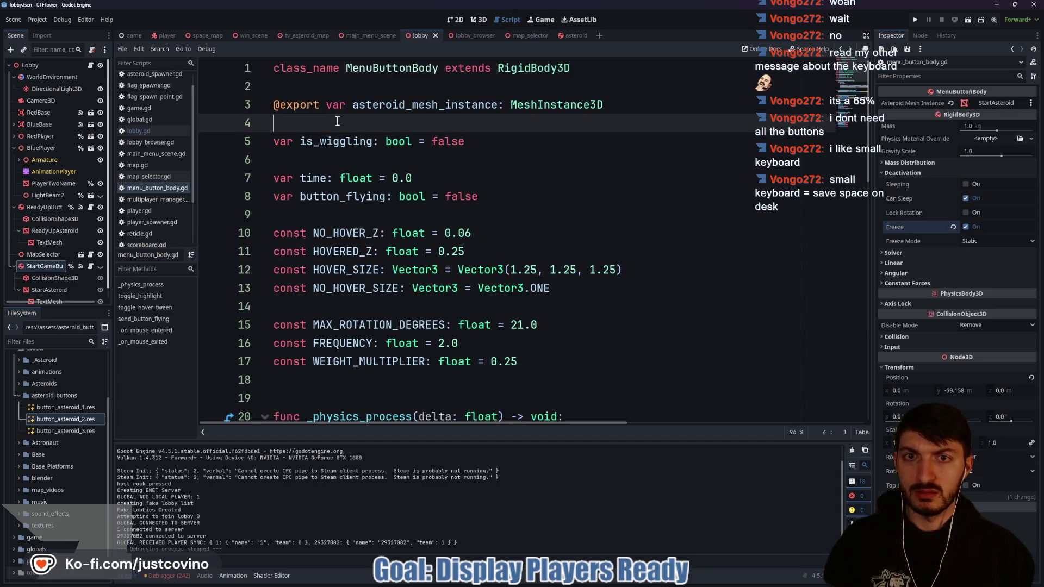
key(Return)
key(Up)
text(@export var coll)
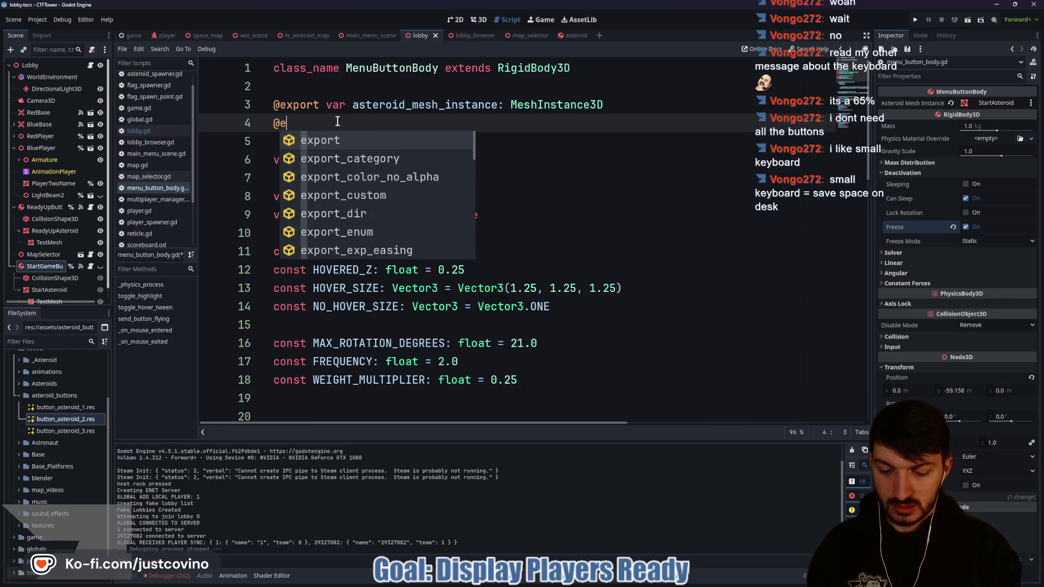
text(ision_shape: C)
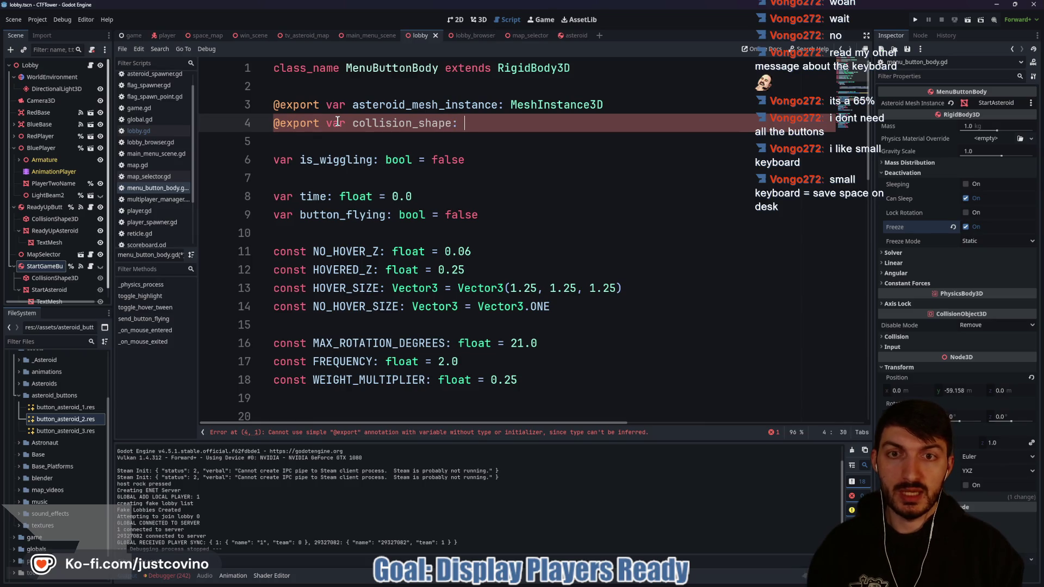
text(olli)
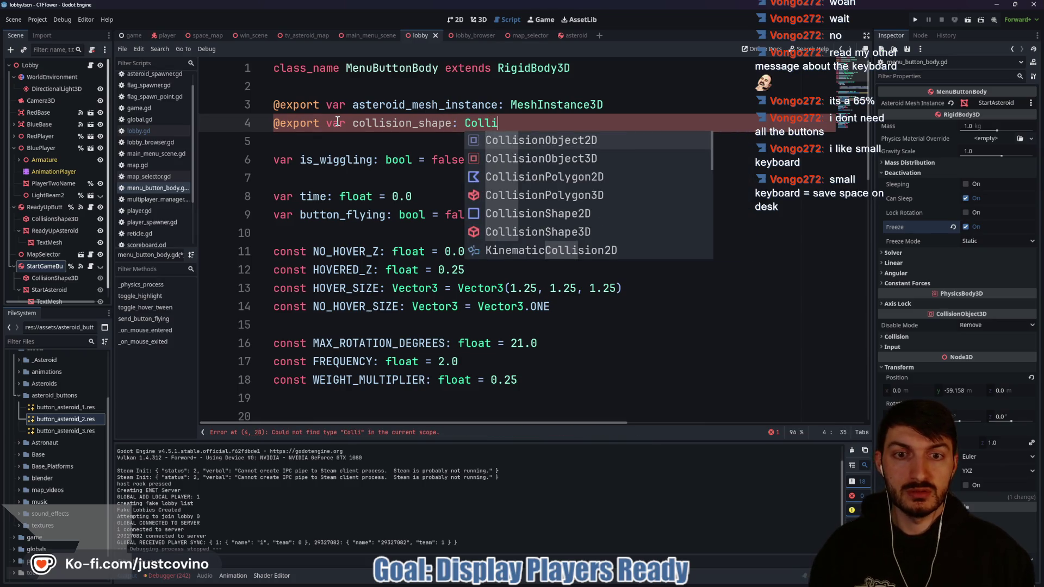
key(Down)
key(Down)
key(Down)
key(Down)
key(Down)
key(Return)
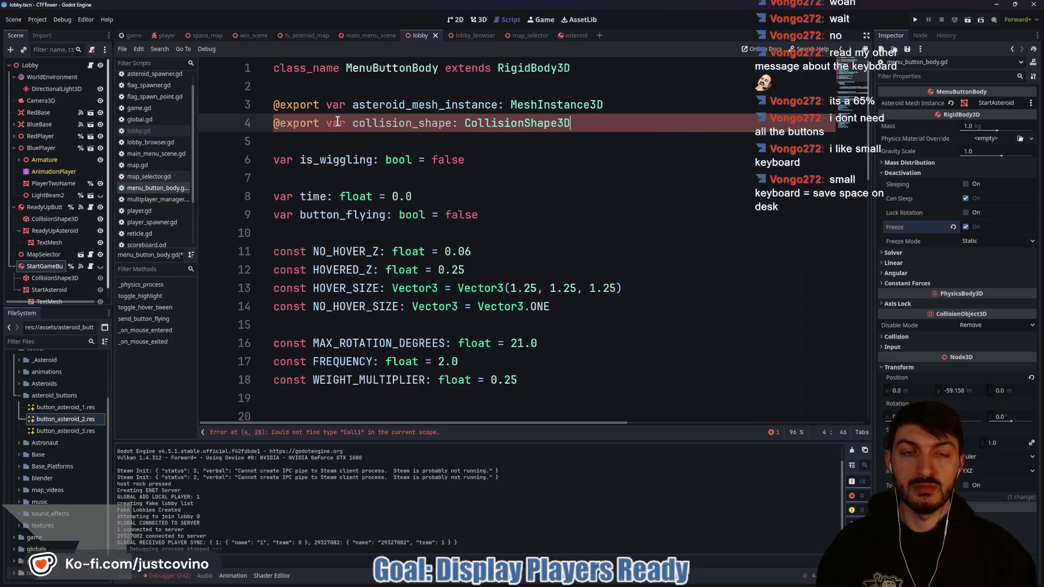
click(419, 148)
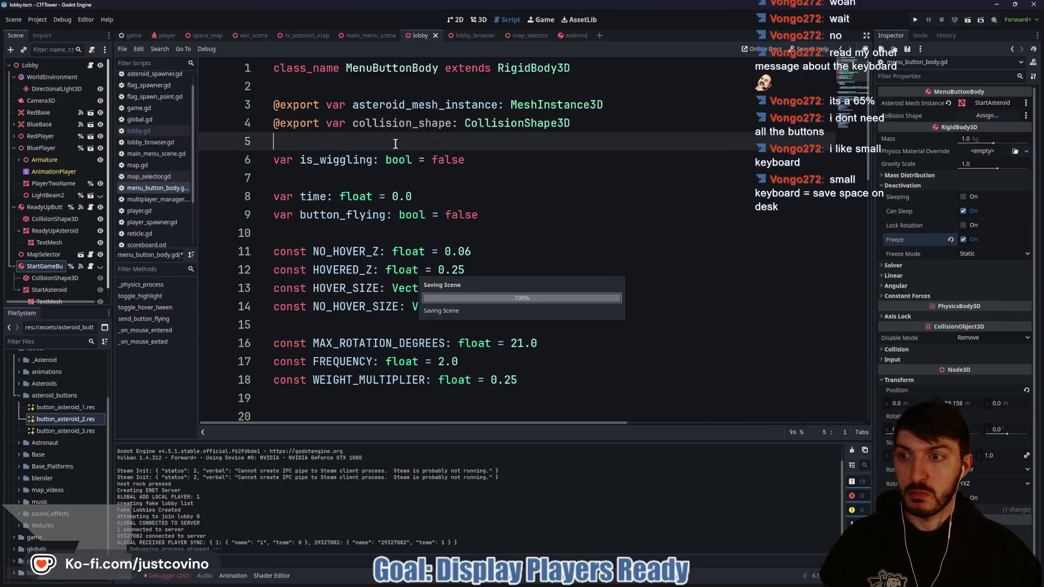
- Assign StartGameButton and ReadyUpButton their own CollisionShape3D as collision_shape, then save the lobby scene
click(987, 115)
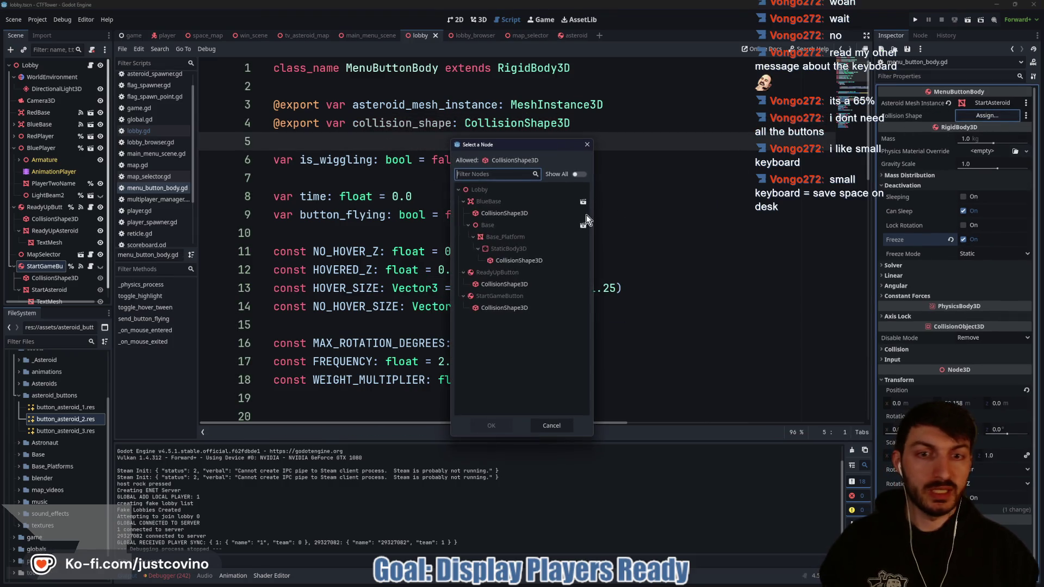
click(523, 306)
click(487, 426)
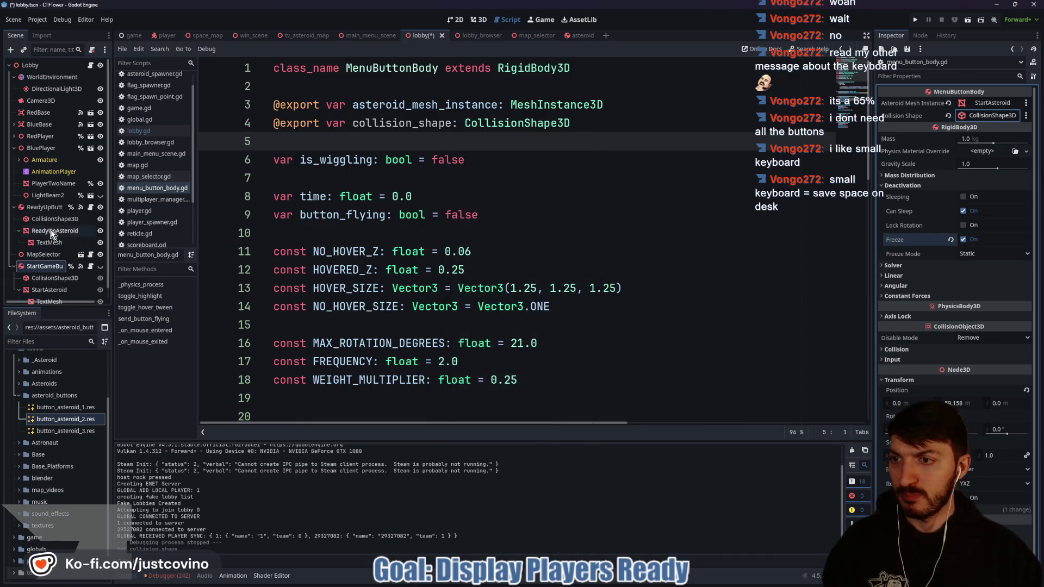
click(44, 207)
click(981, 115)
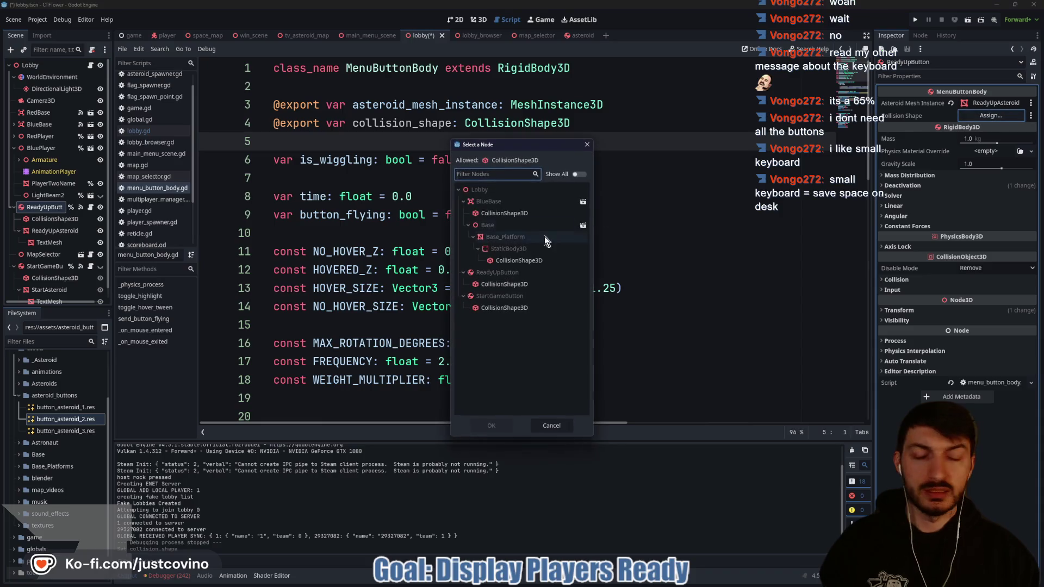
click(524, 284)
click(491, 425)
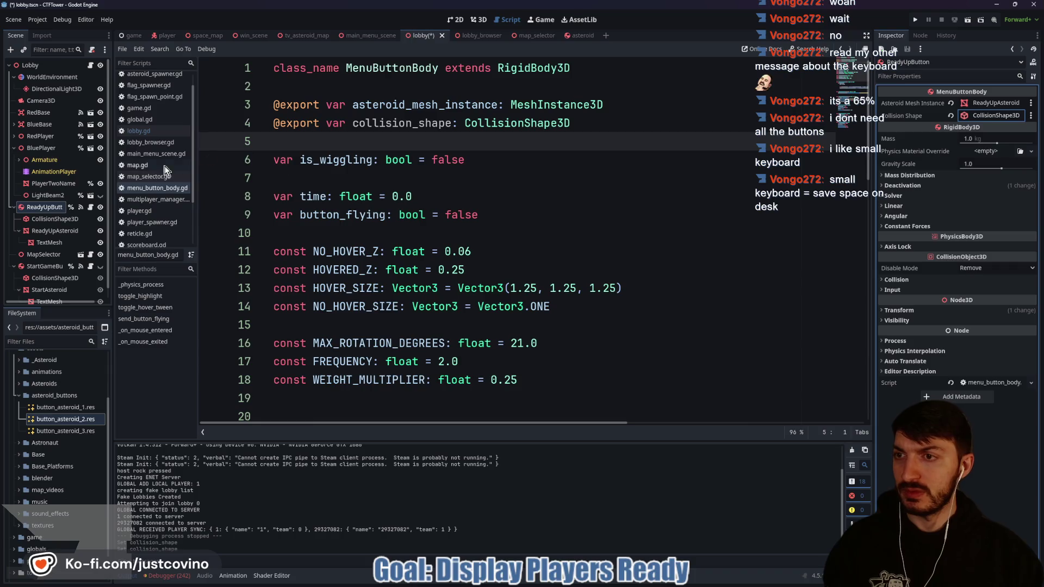
key(ctrl+s)
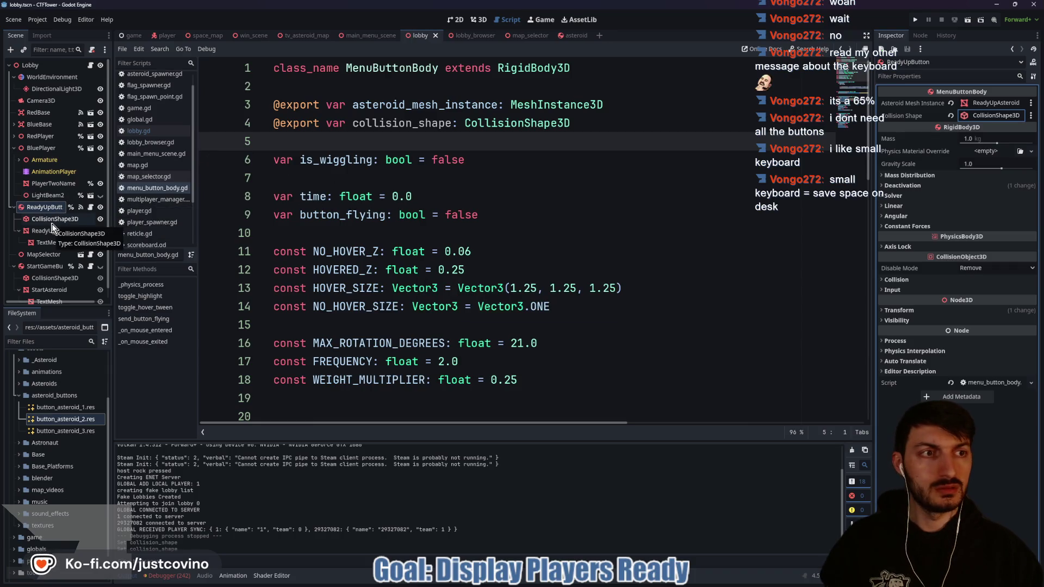
- Add 'collision_shape.disabled = true' at the end of send_button_flying, then switch to main_menu_scene
scroll(54, 250, down, 1)
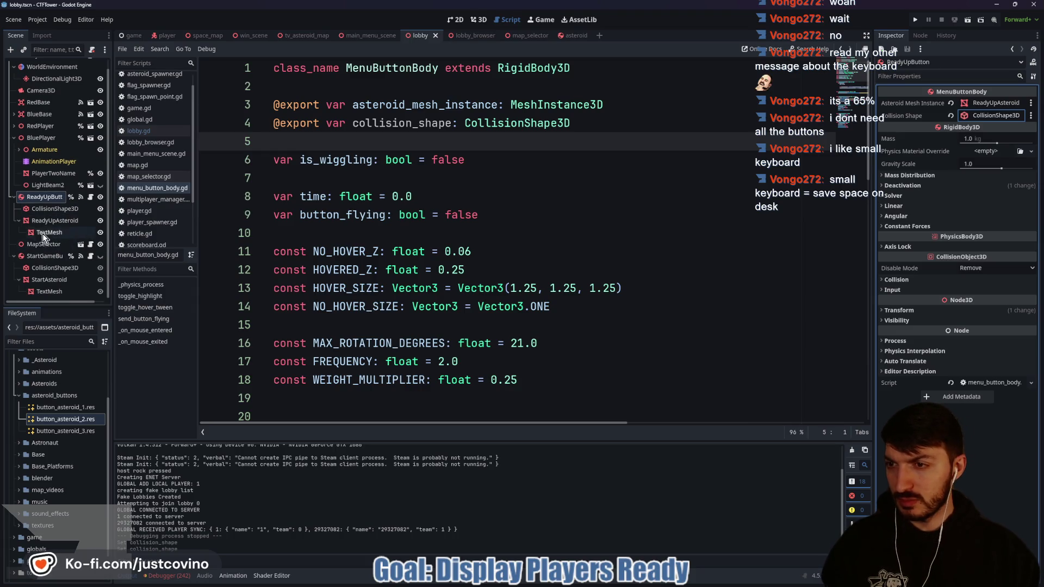
click(430, 161)
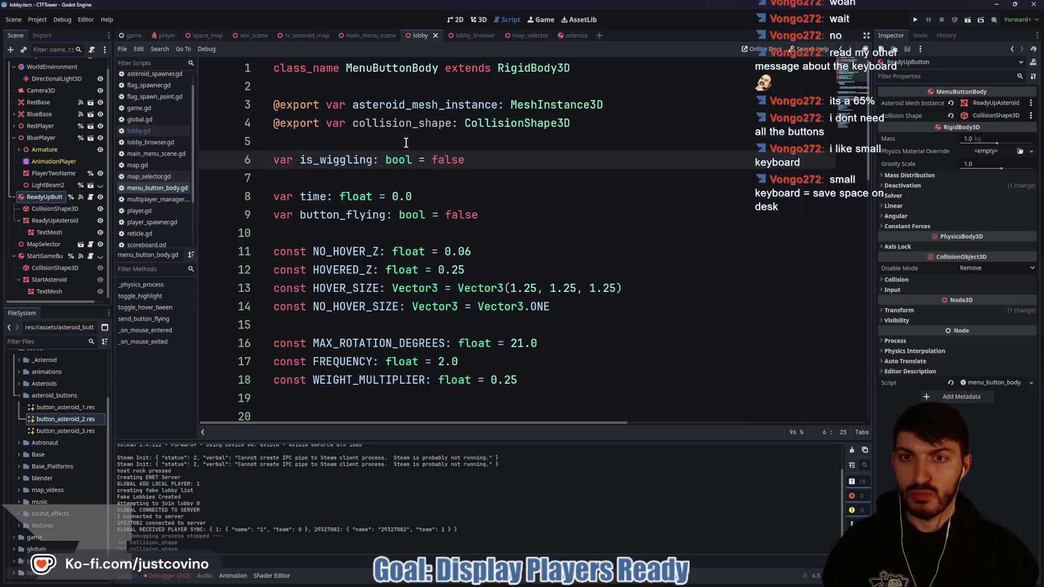
click(407, 143)
scroll(428, 226, down, 6)
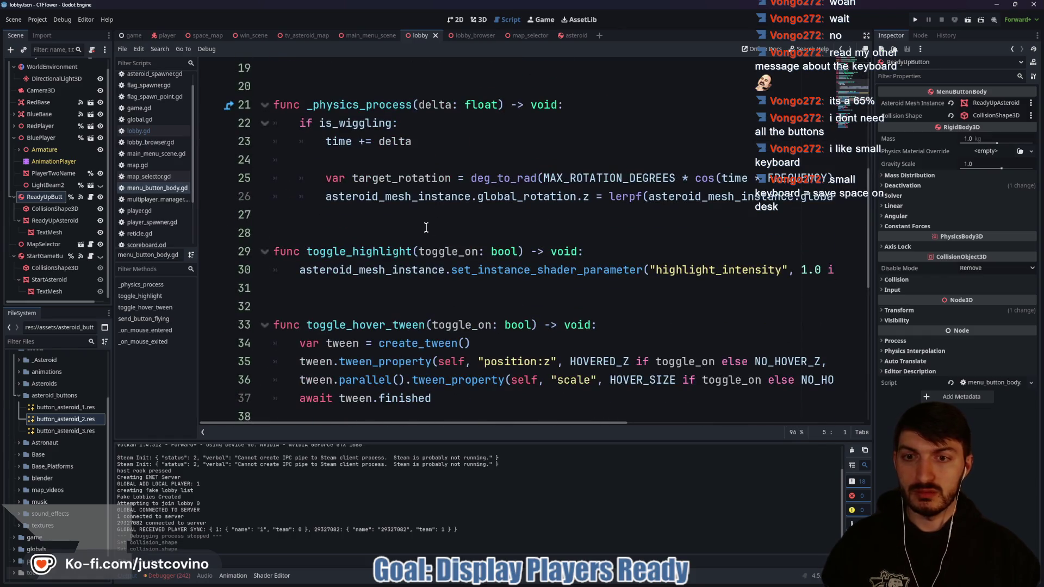
scroll(381, 202, down, 5)
click(390, 265)
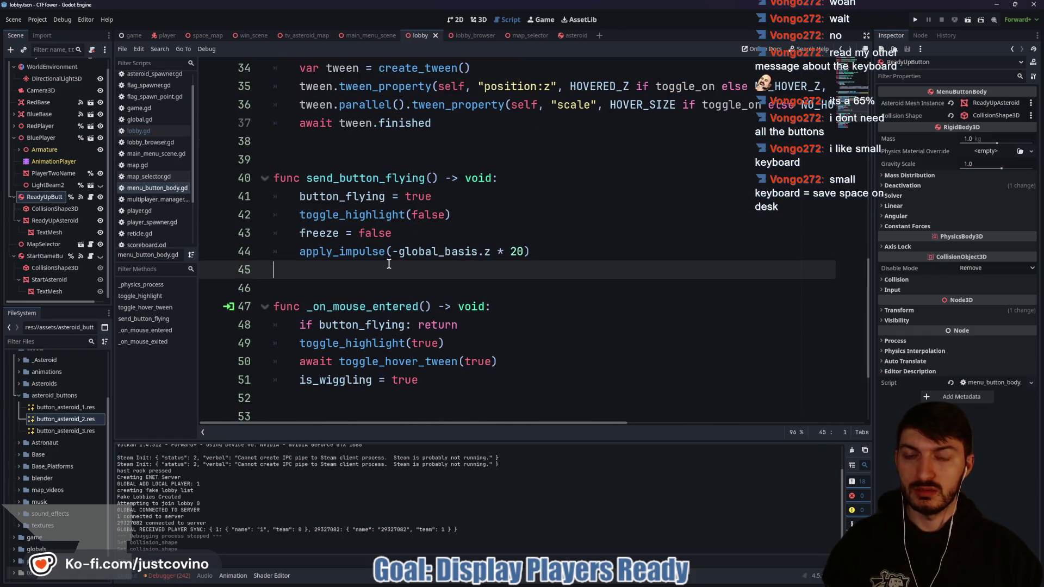
text(coll)
key(Return)
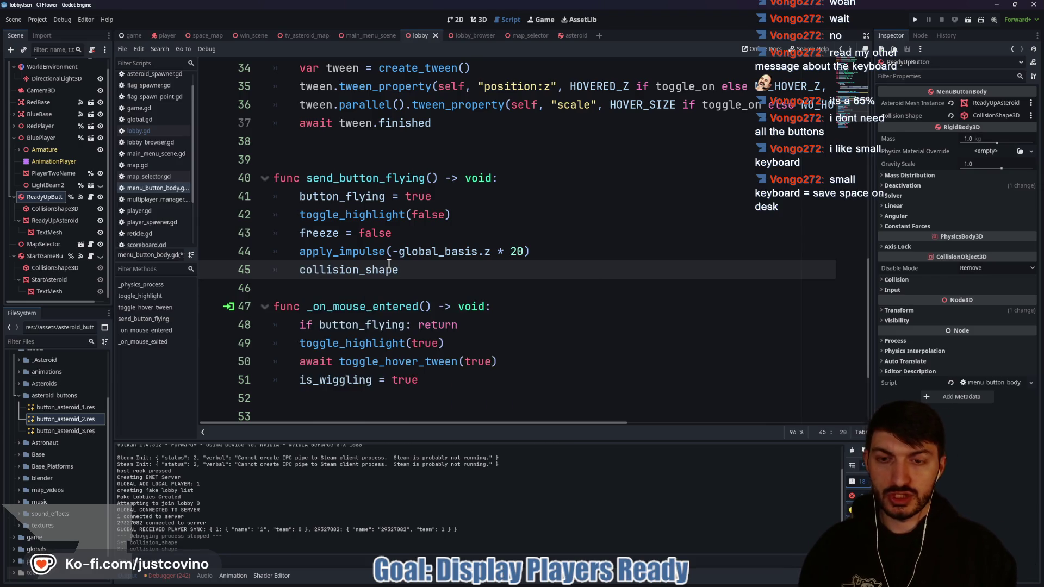
text(.dis)
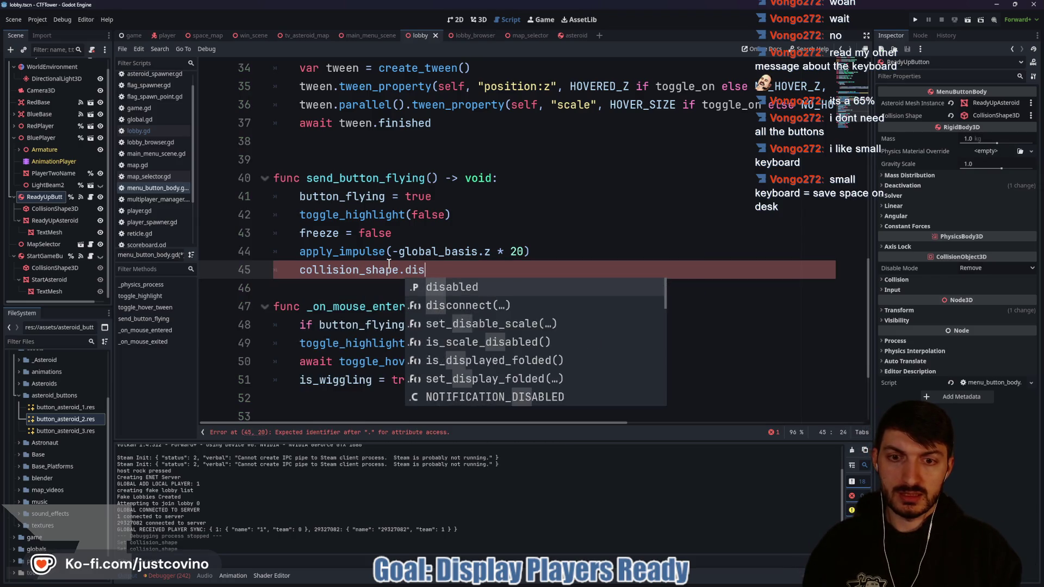
key(Return)
text(= true)
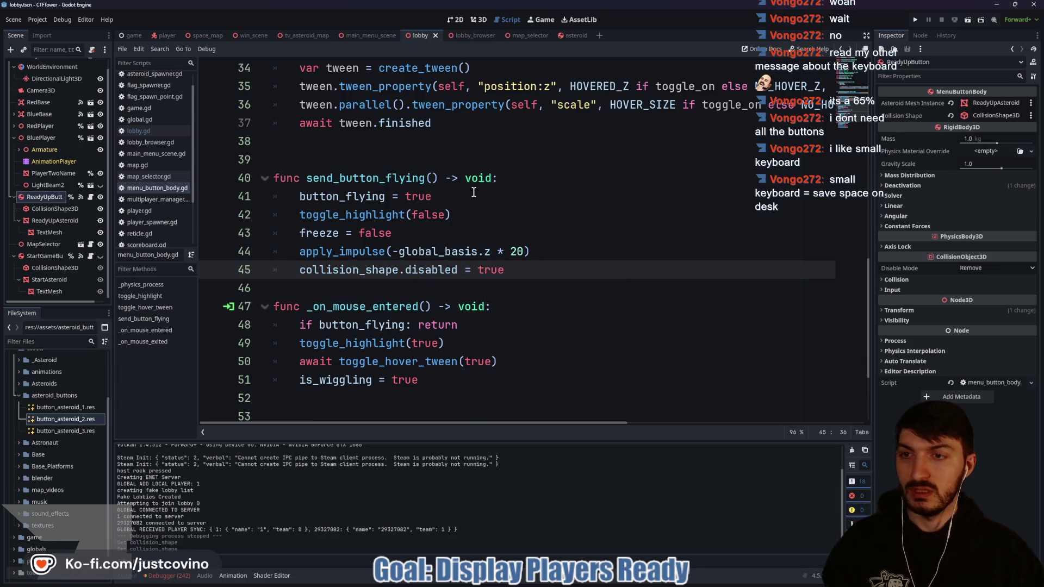
click(369, 36)
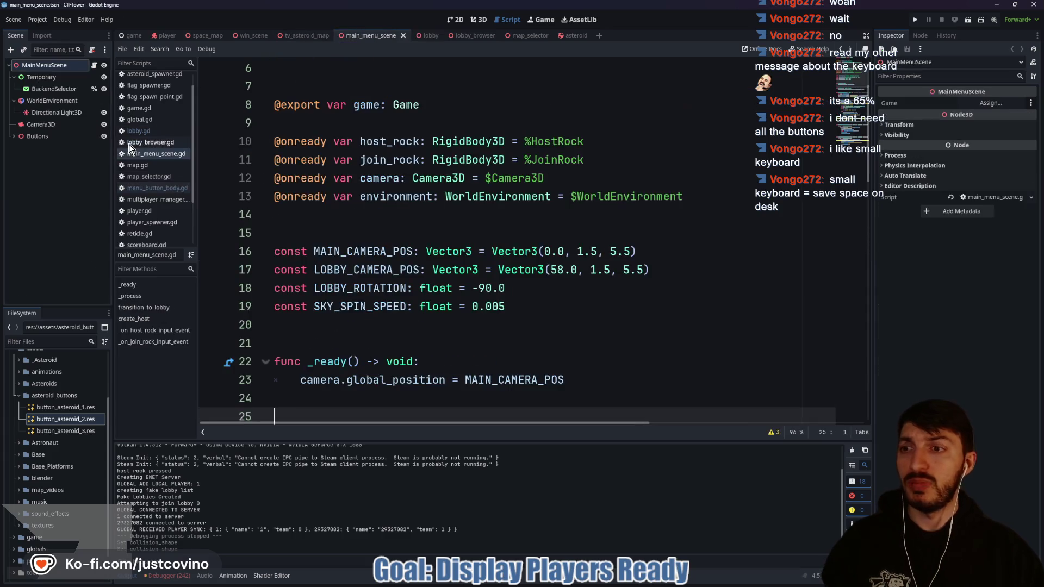
- Assign HostRock's own CollisionShape3D as its collision_shape
click(13, 136)
click(54, 148)
click(19, 149)
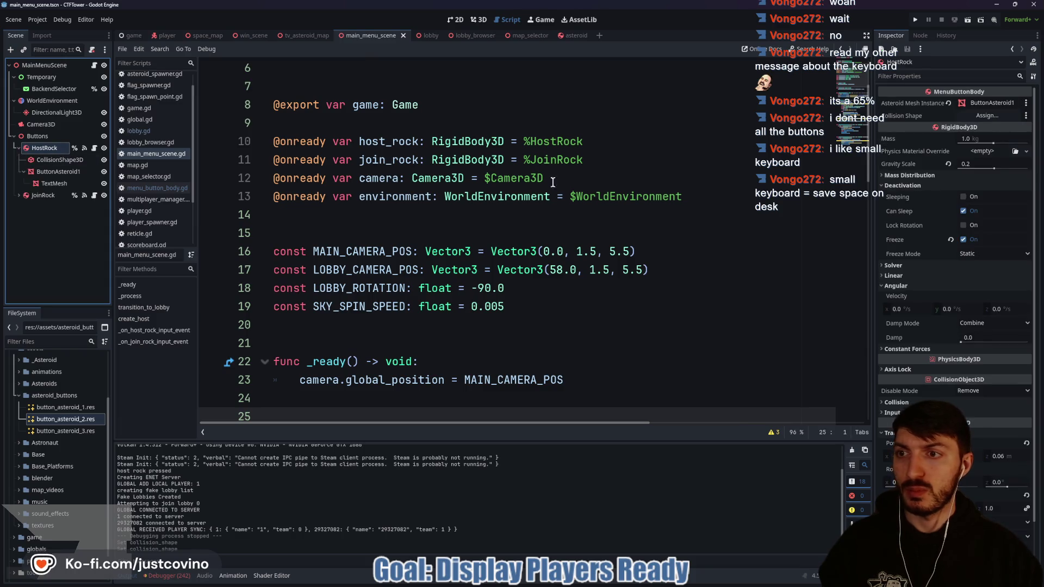
click(973, 115)
click(509, 224)
click(492, 426)
- Assign JoinRock's CollisionShape3D as its collision_shape and save main_menu_scene.gd
click(18, 195)
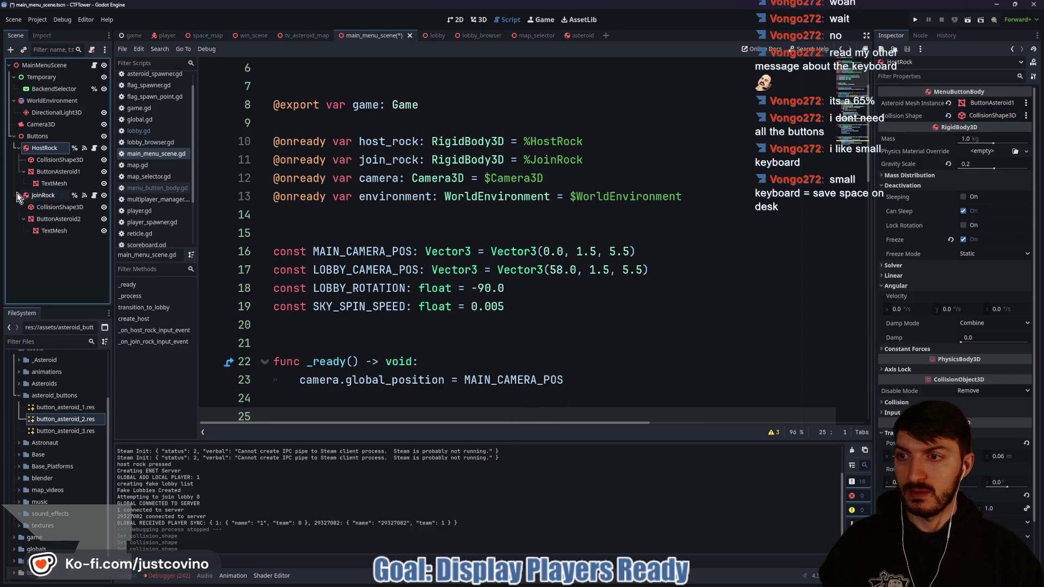
click(47, 196)
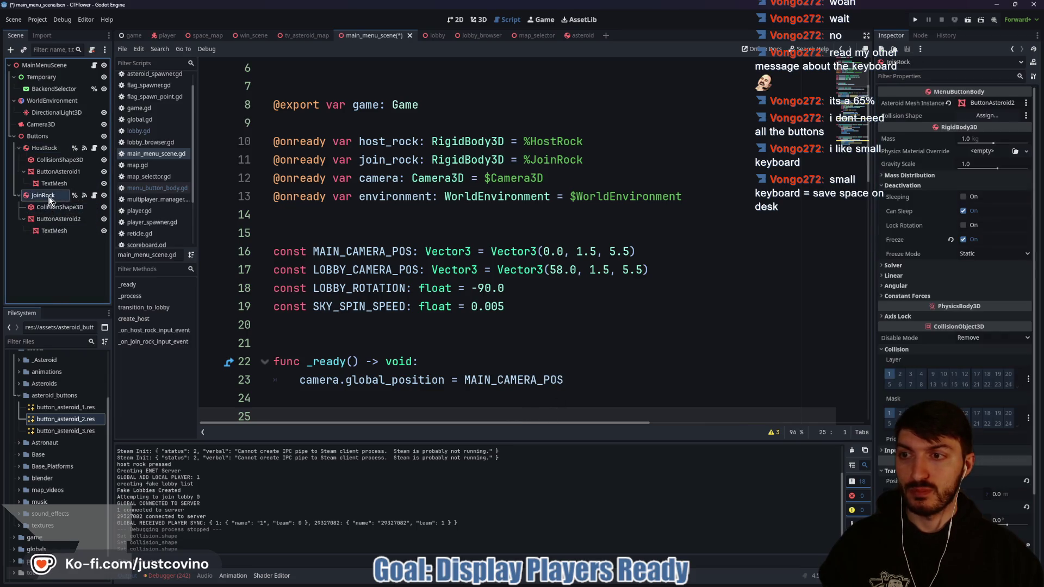
click(987, 115)
click(474, 249)
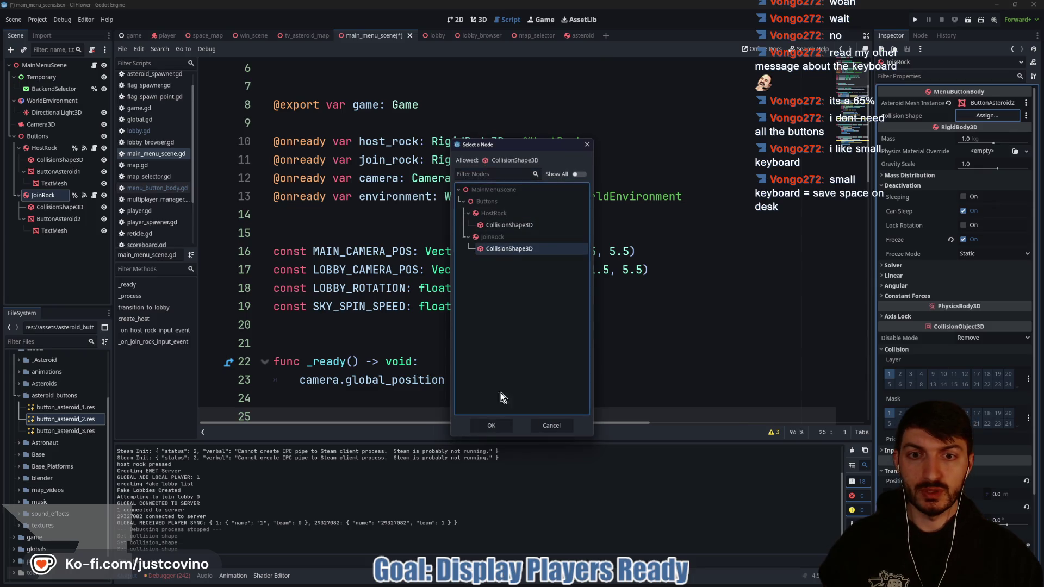
click(492, 418)
click(377, 235)
key(ctrl+s)
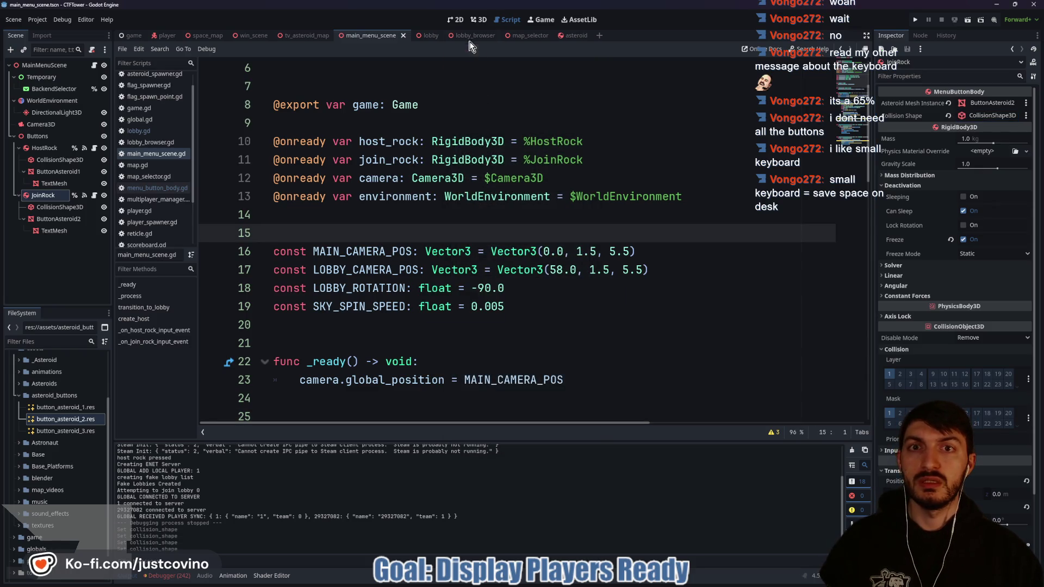
click(471, 36)
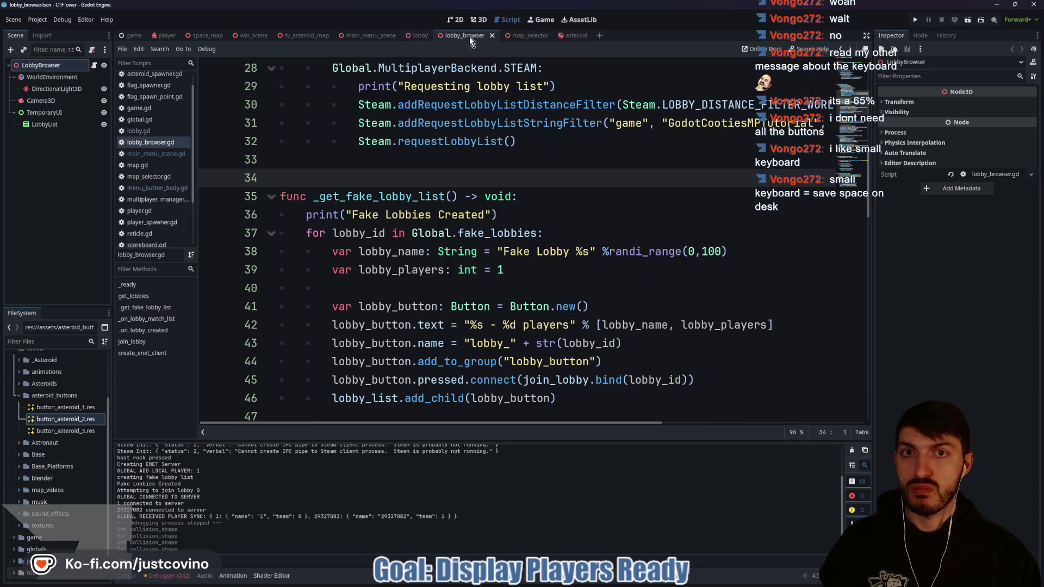
- In lobby.gd, add a new 'func start_game() -> void:' below display_start_button
click(523, 35)
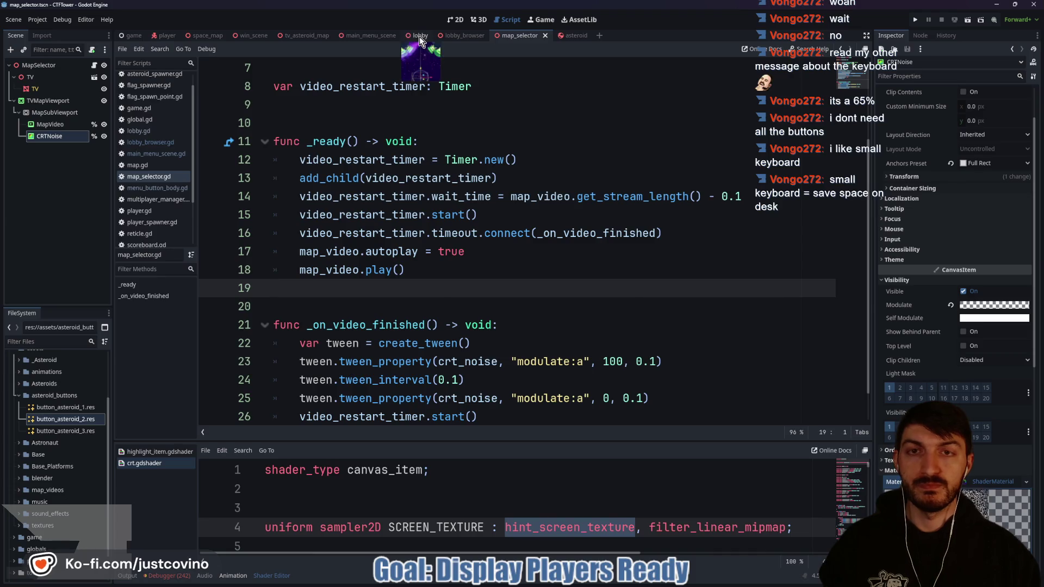
click(420, 36)
click(363, 176)
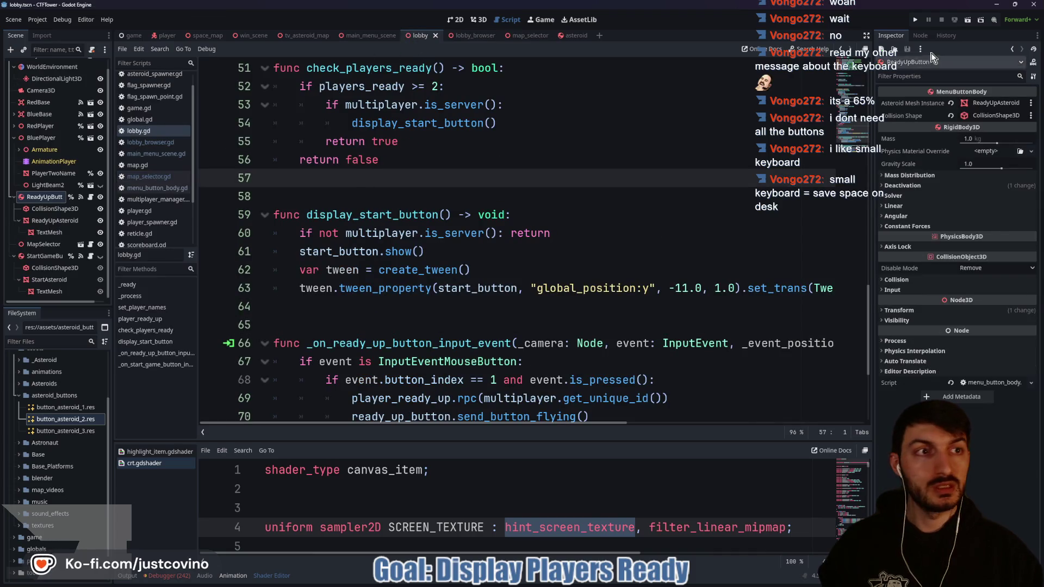
scroll(587, 239, down, 2)
scroll(587, 240, down, 3)
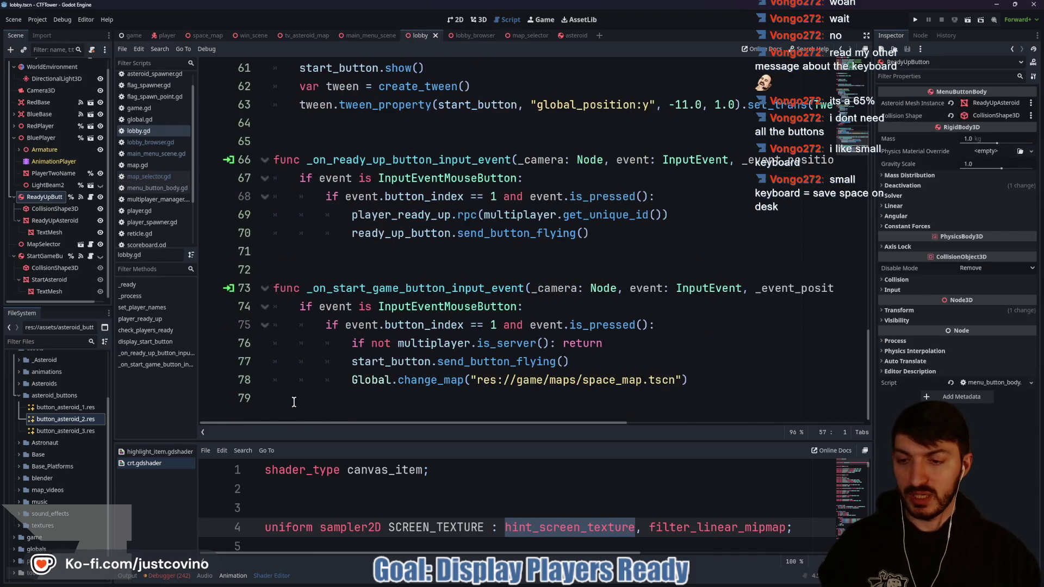
click(130, 576)
click(130, 576)
double_click(407, 510)
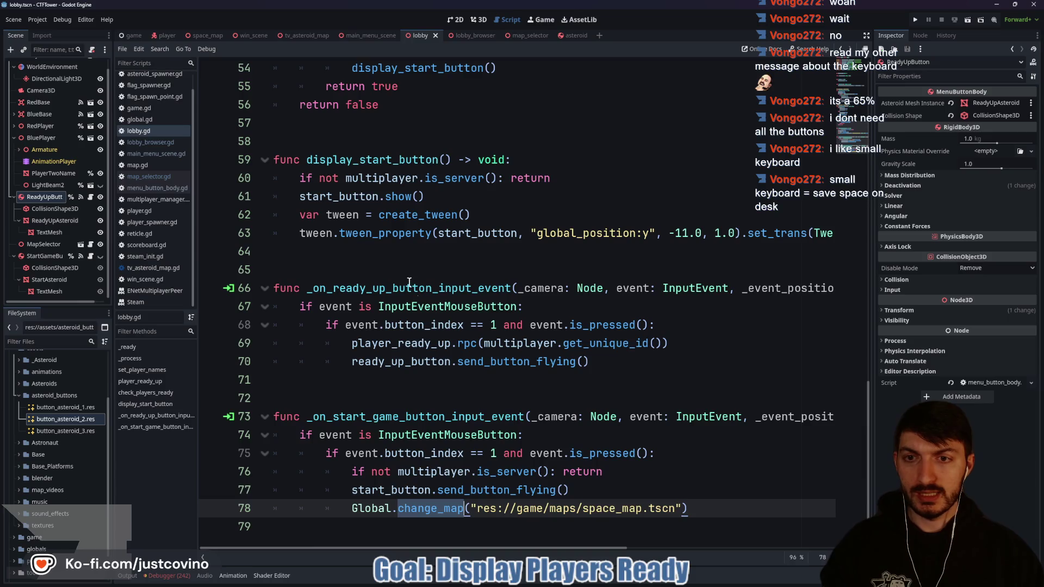
click(344, 256)
key(Return)
key(Return)
key(Up)
text(func)
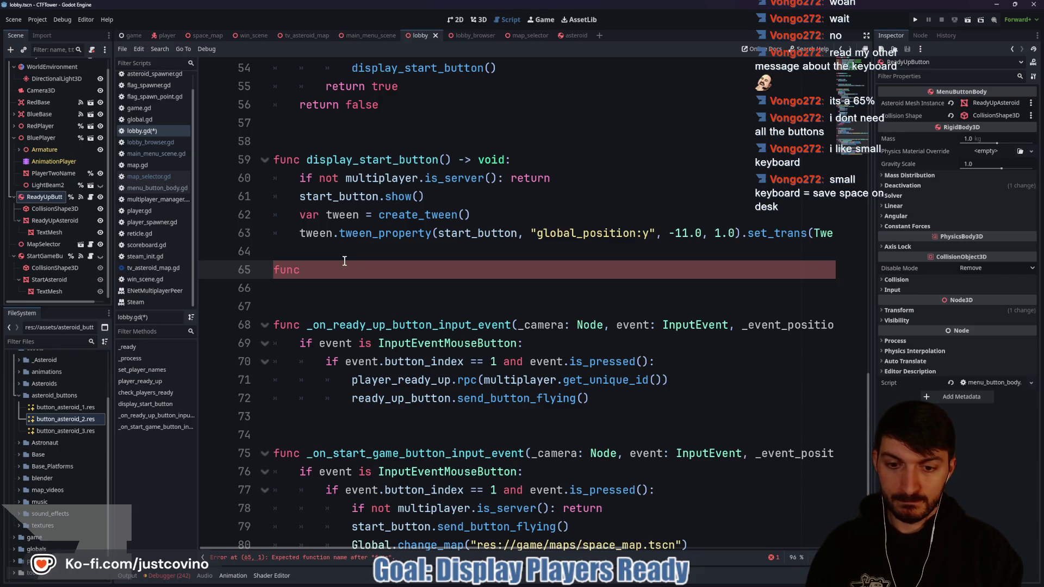
text( start_game())
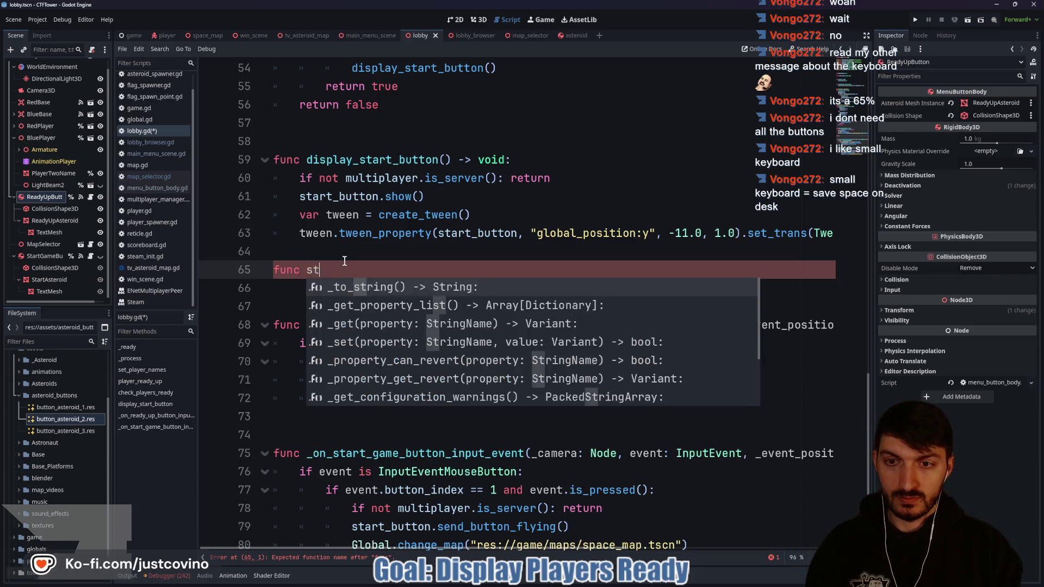
text( -> void:)
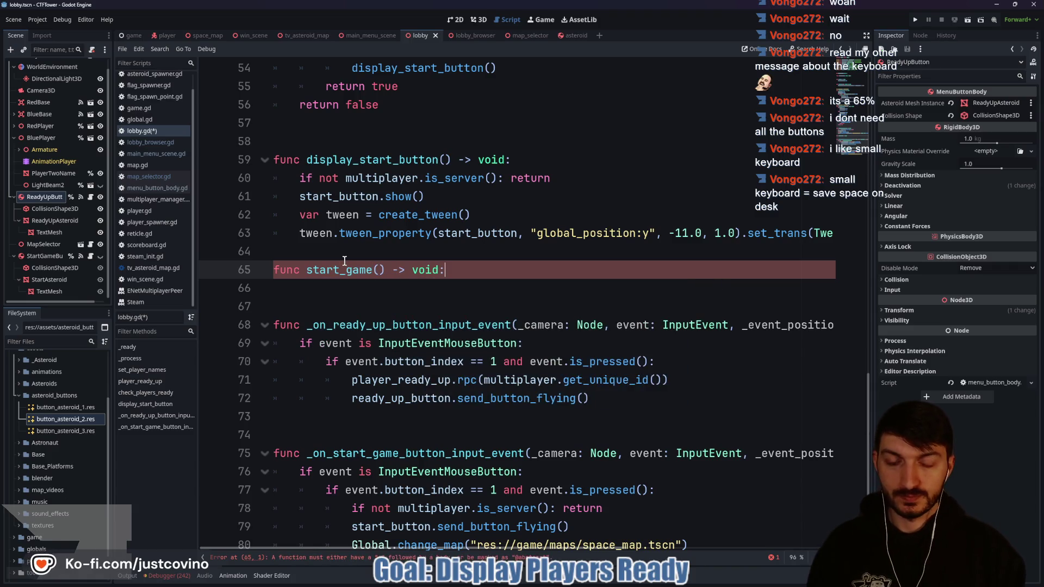
click(320, 255)
key(Return)
text(@rpc()
key(Return)
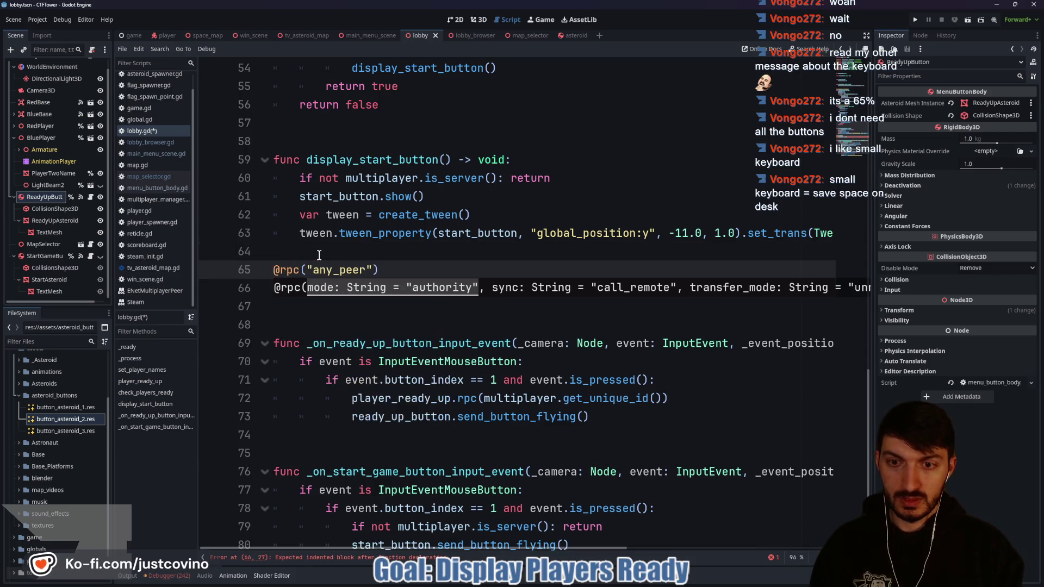
text(,)
key(Down)
key(Down)
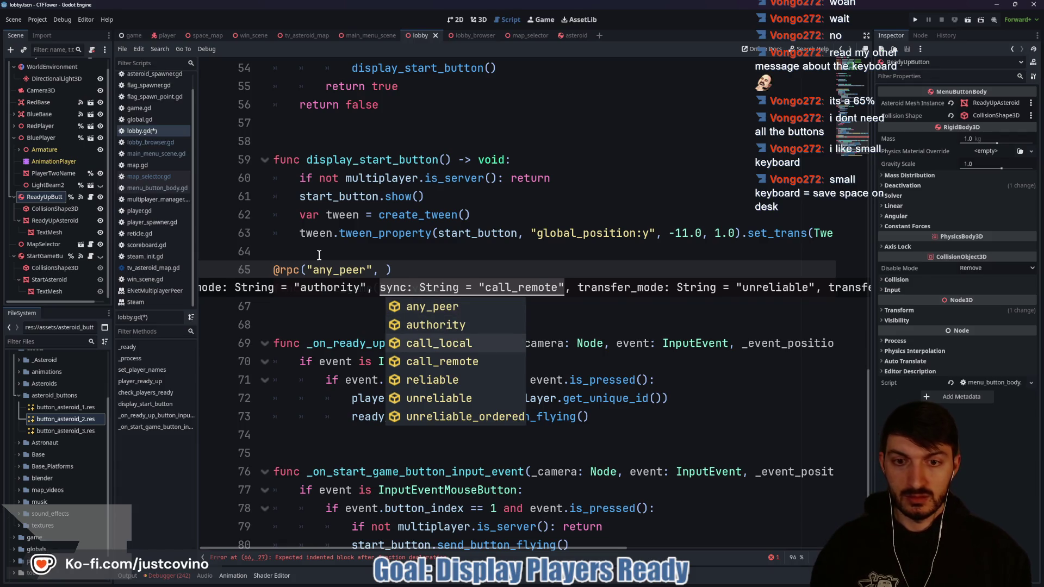
key(Return)
text(,)
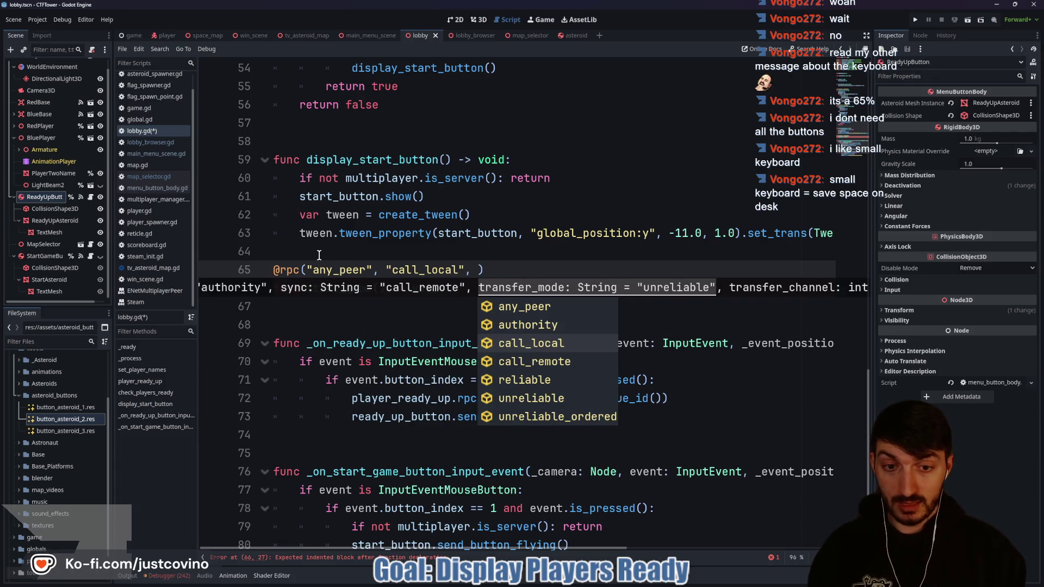
key(Down)
key(Down)
key(Return)
- Move the Global.change_map call from the start handler into the indented start_game body
click(391, 306)
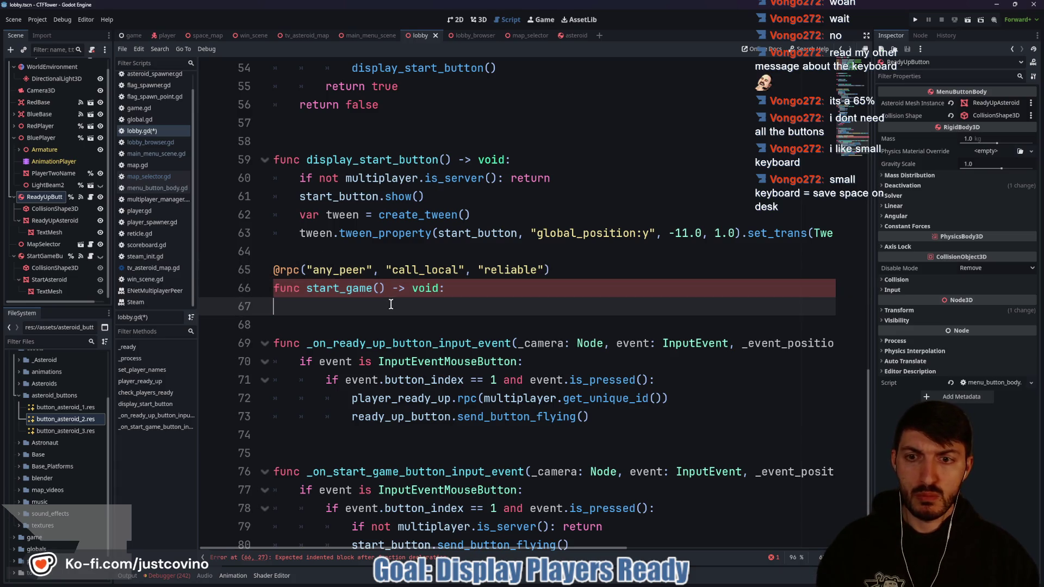
scroll(603, 509, down, 1)
drag(696, 509, 353, 510)
key(ctrl+x)
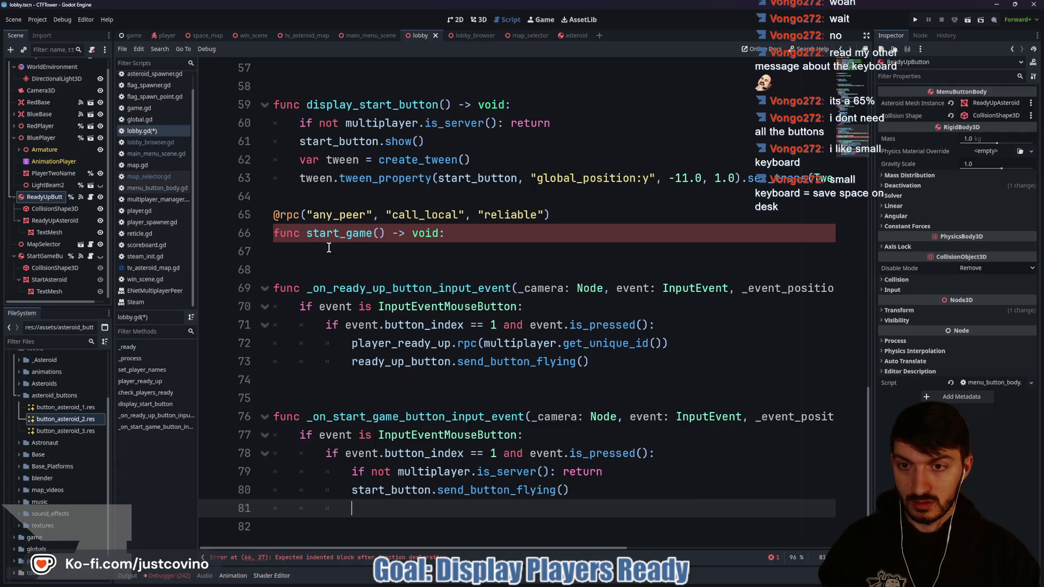
click(272, 255)
key(ctrl+v)
click(273, 252)
key(Tab)
click(416, 269)
key(Return)
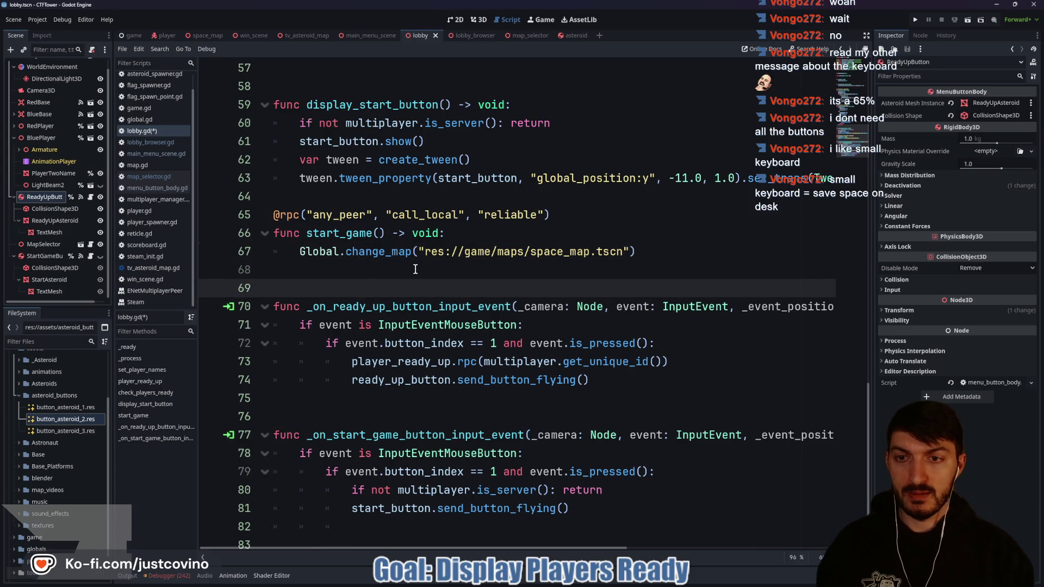
click(346, 195)
key(Return)
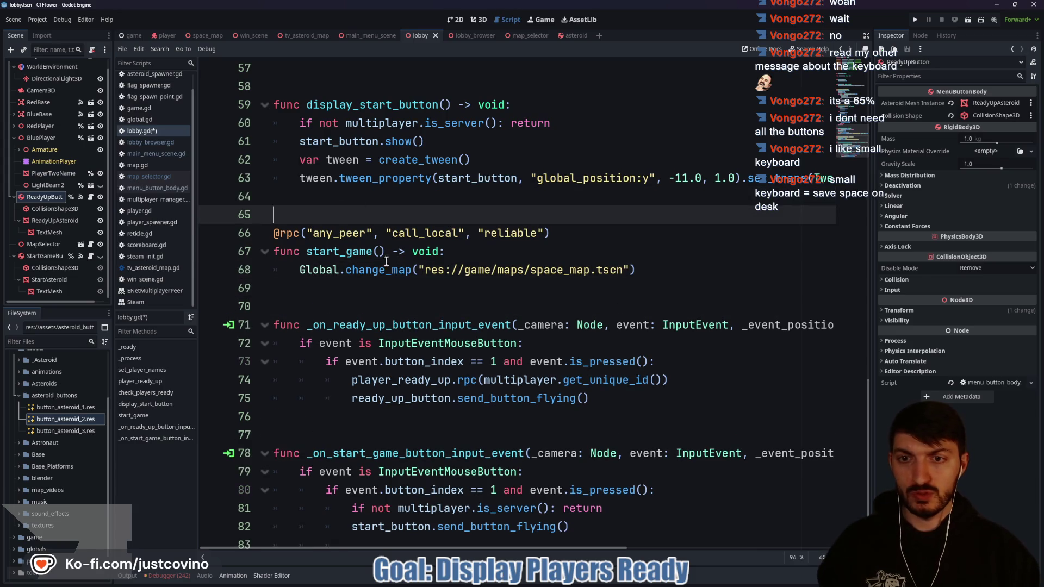
- Call start_game.rpc() in the start-game handler, save lobby.gd, and run two debug instances
scroll(381, 256, down, 2)
click(433, 509)
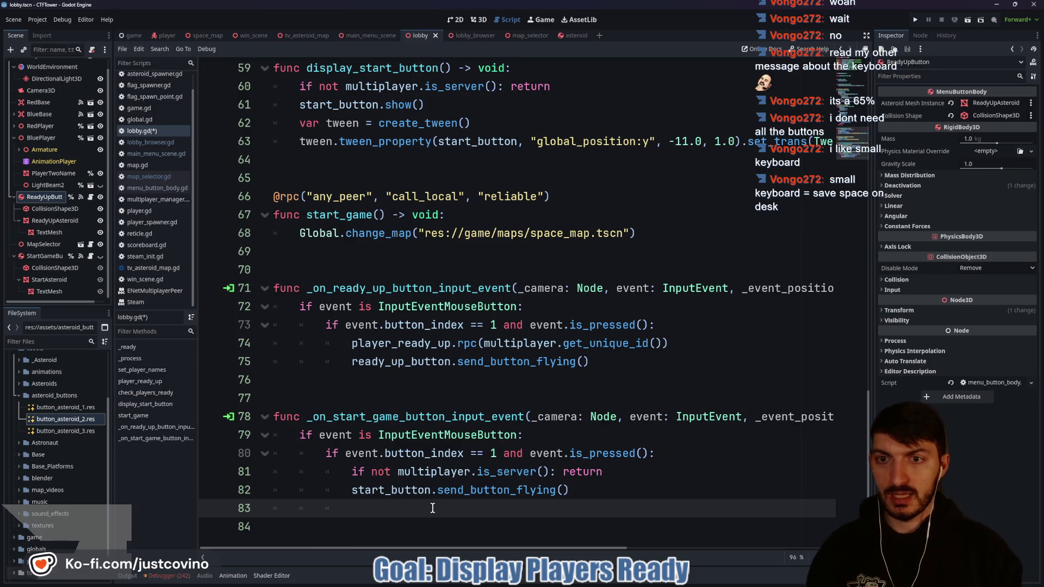
text(st)
key(Return)
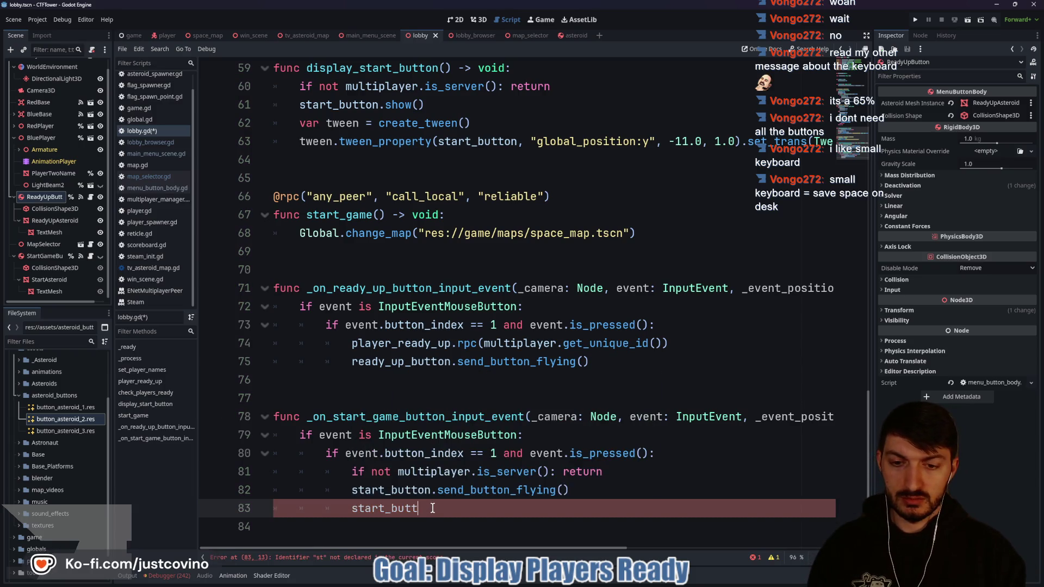
key(BackSpace)
text(gam)
key(Return)
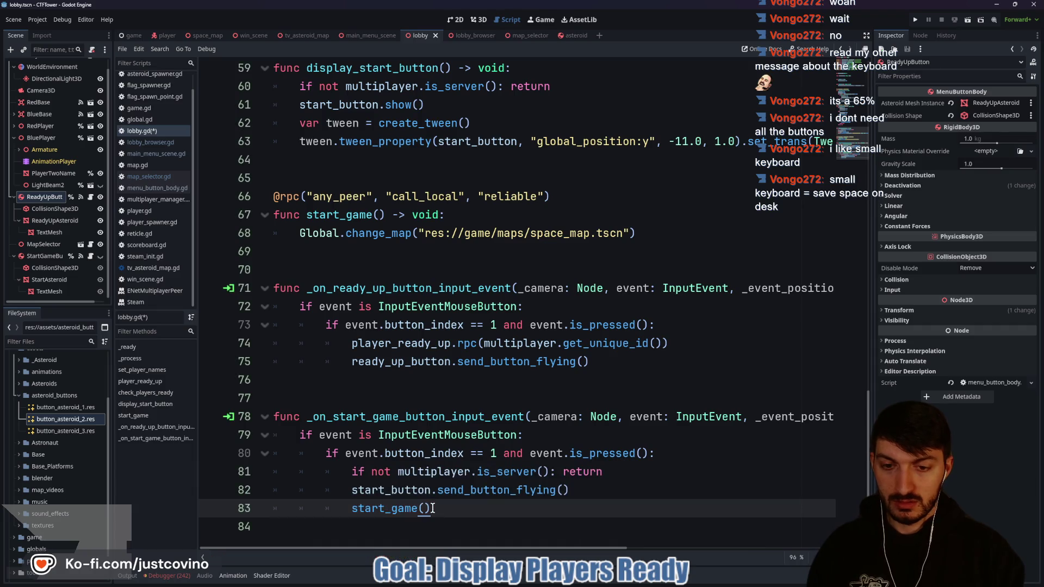
key(Left)
key(Left)
text(.rpc)
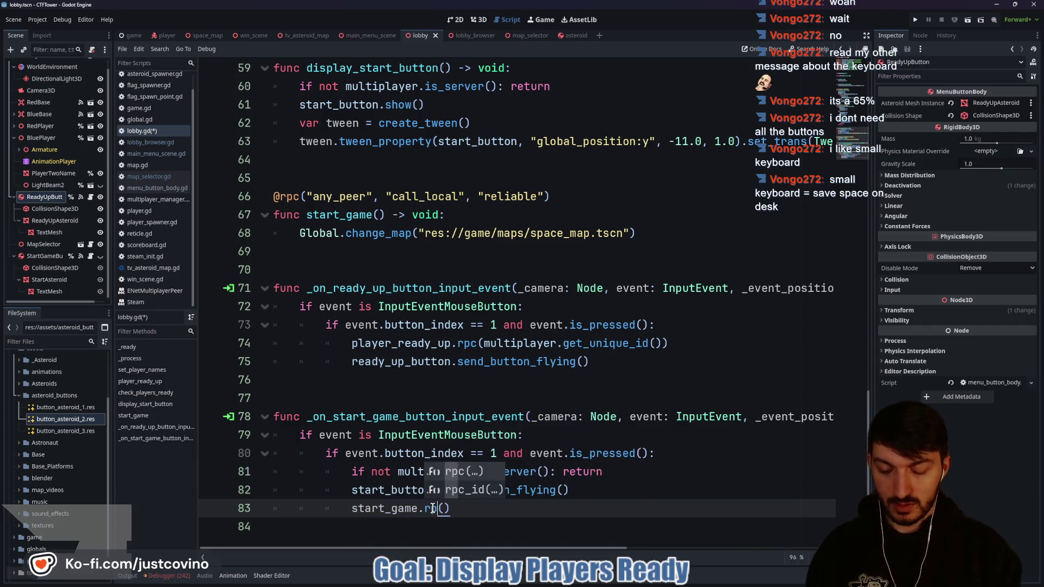
click(490, 501)
key(ctrl+s)
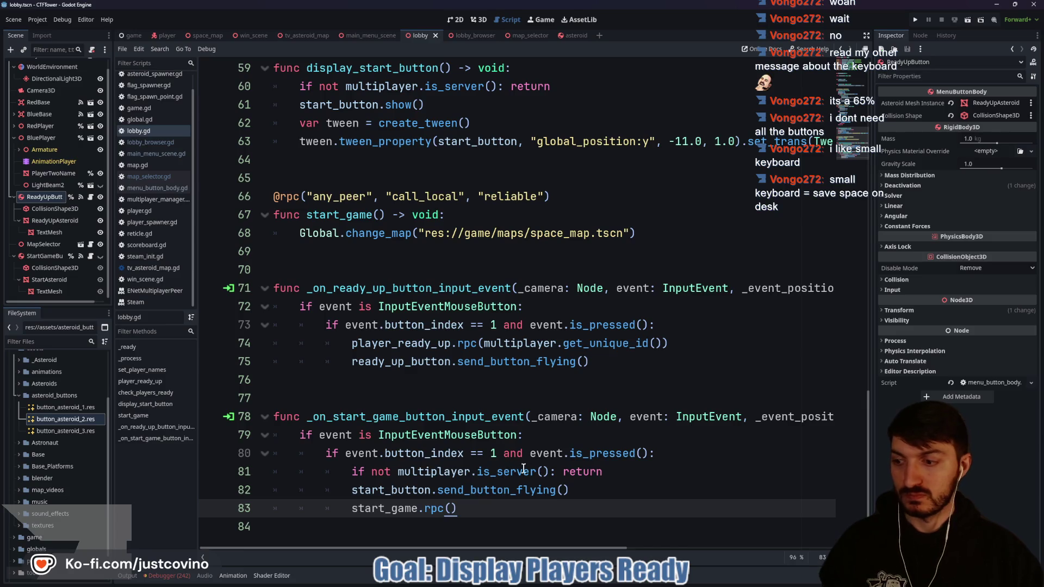
click(916, 21)
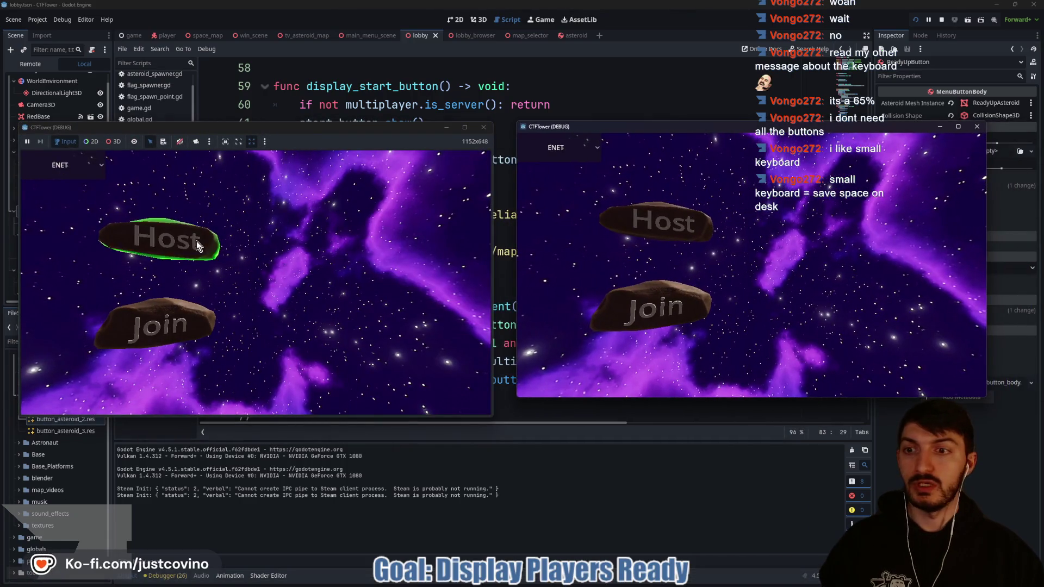
- Host in one window, join from the other, ready both players, and start the match as host
click(195, 242)
click(638, 313)
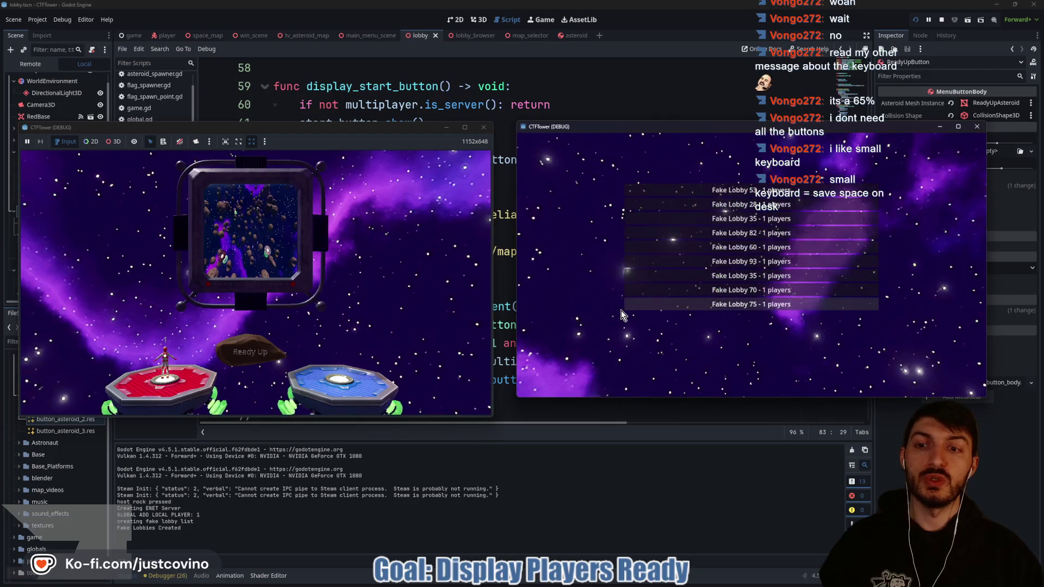
click(712, 295)
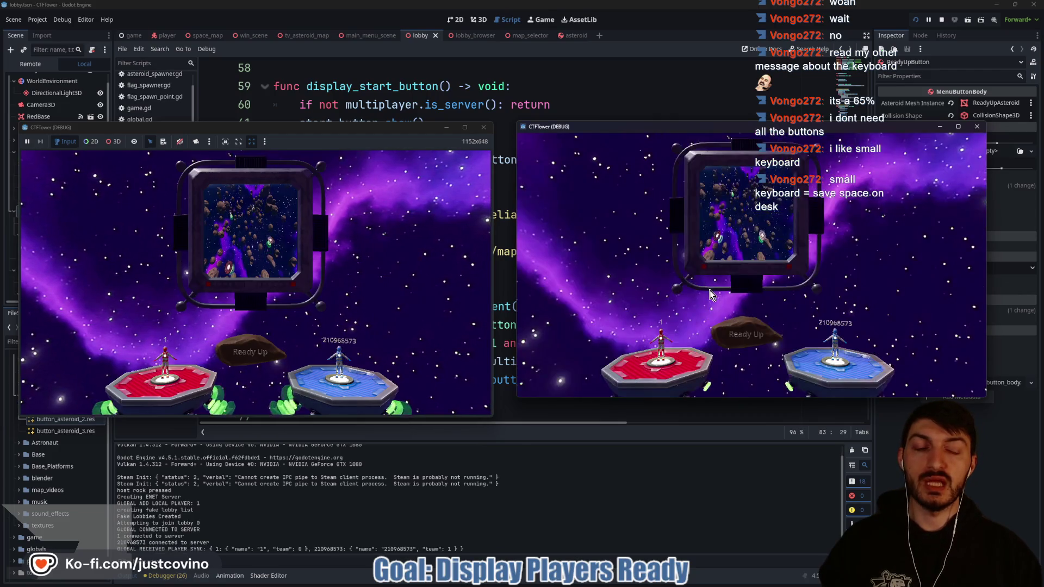
click(746, 334)
click(235, 354)
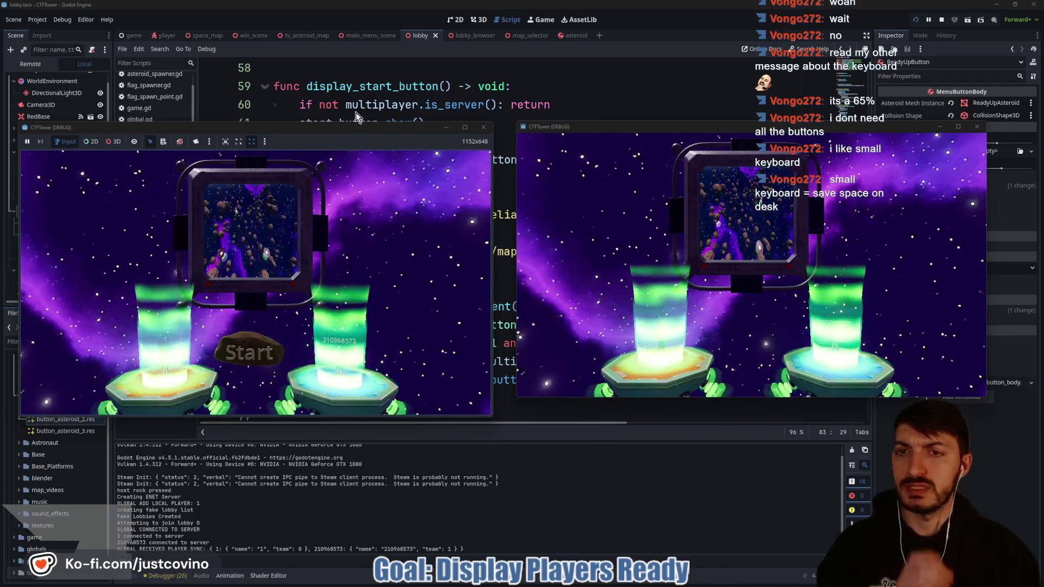
drag(218, 128, 223, 106)
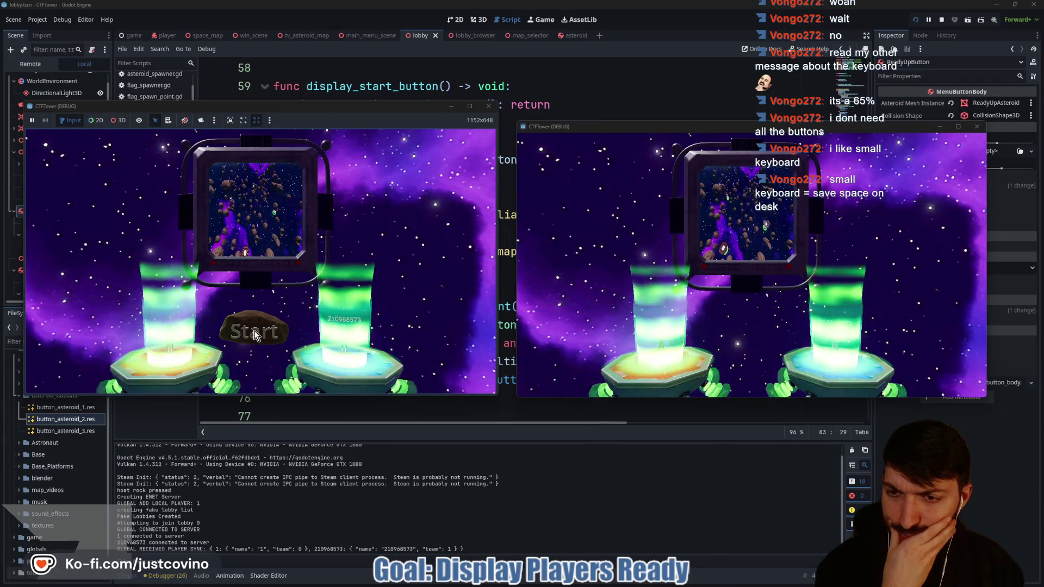
click(254, 334)
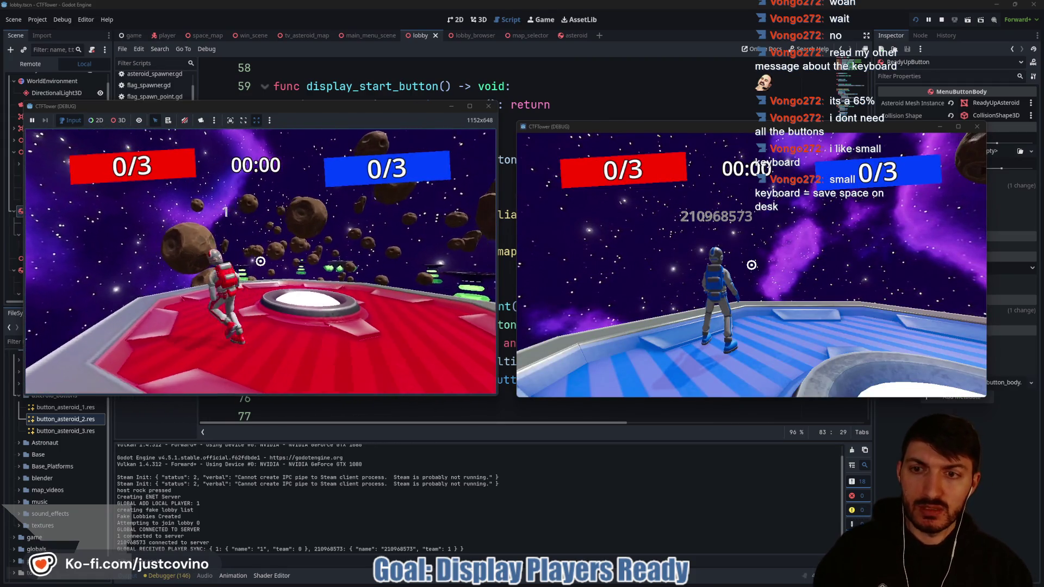
- Try moving the blue player, then close the game windows and show the debugger's errors
key(super)
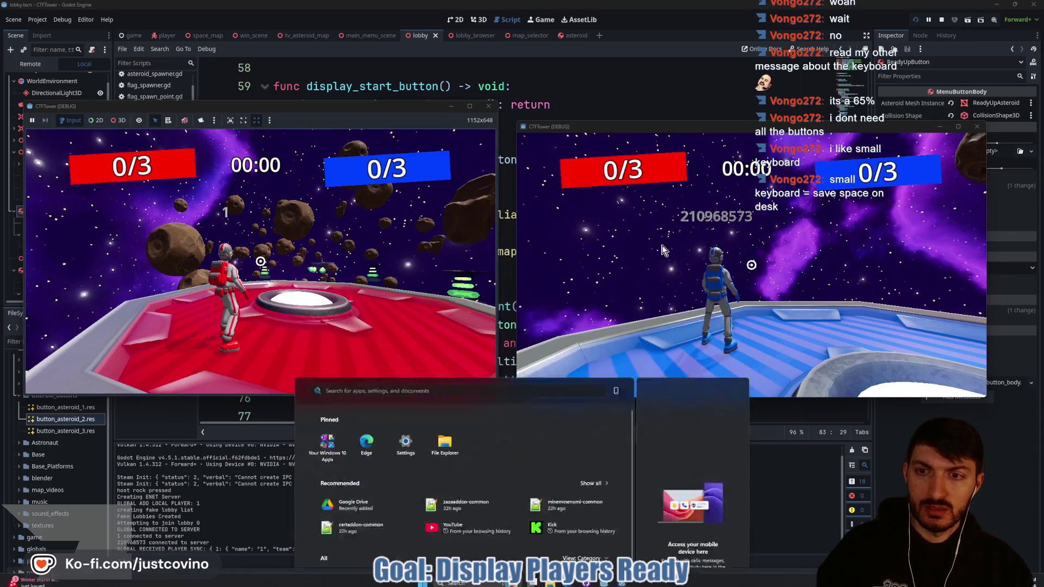
key(super)
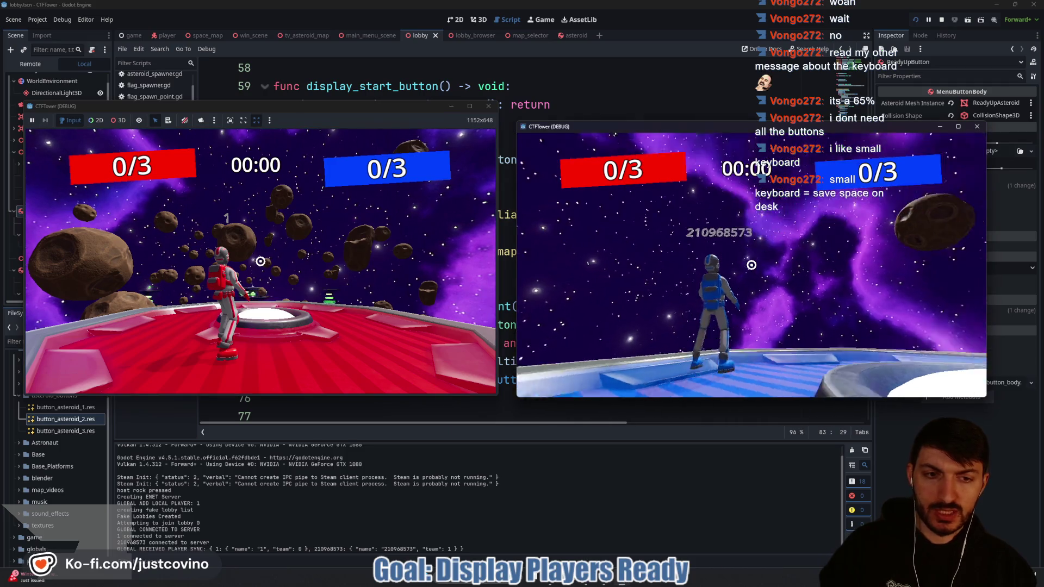
click(708, 326)
key(w)
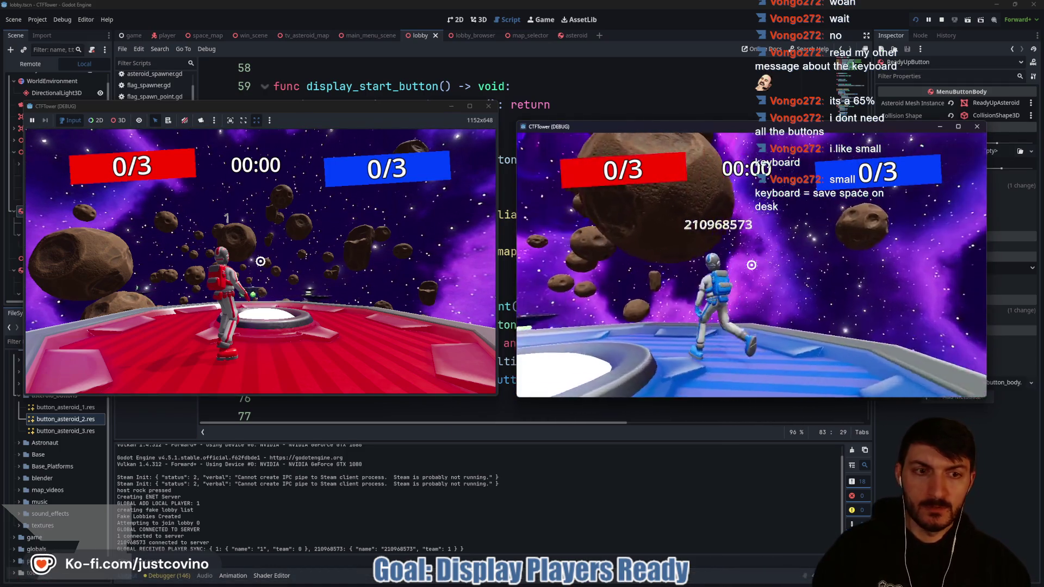
click(978, 126)
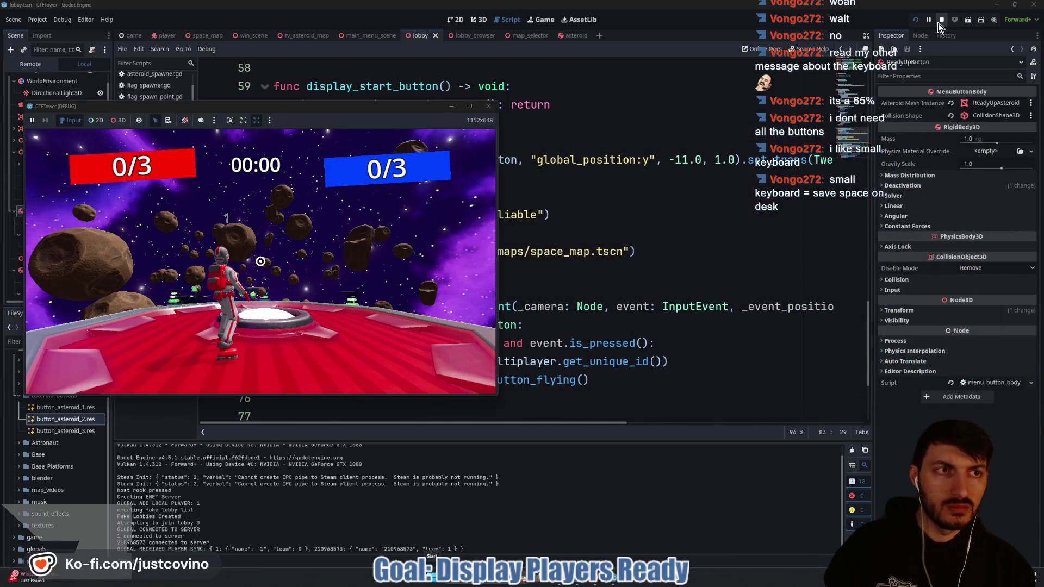
click(941, 21)
click(175, 579)
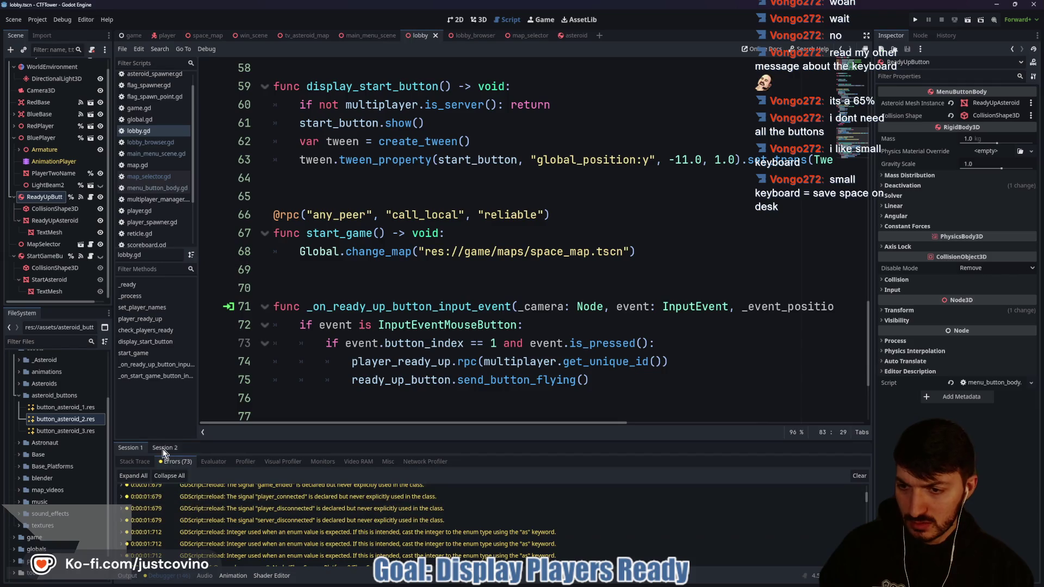
- Hide the debugger, select StartGameButton, and review the host-only start code on lines 69–70
click(145, 579)
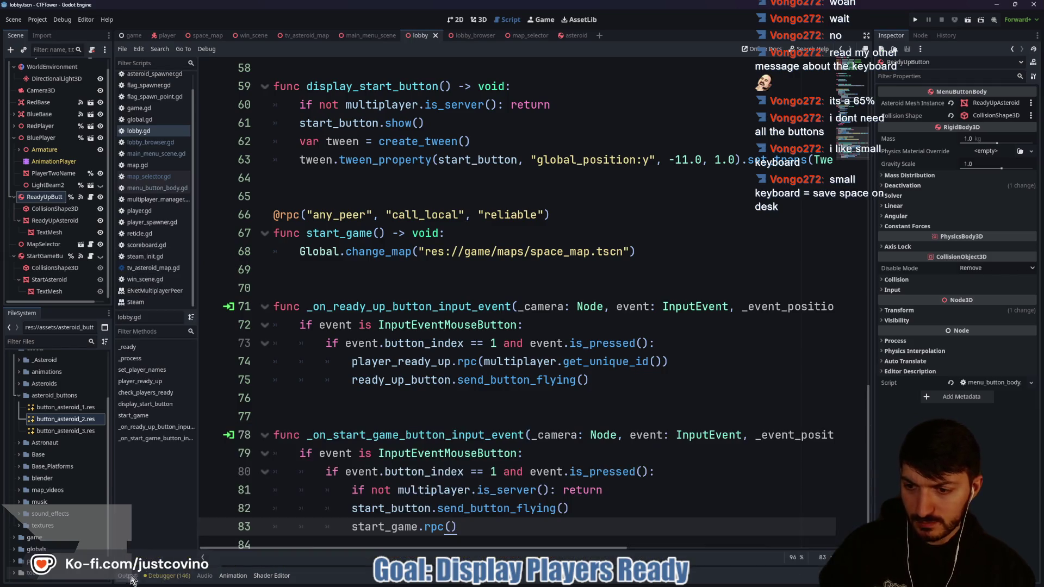
scroll(376, 362, down, 1)
click(44, 254)
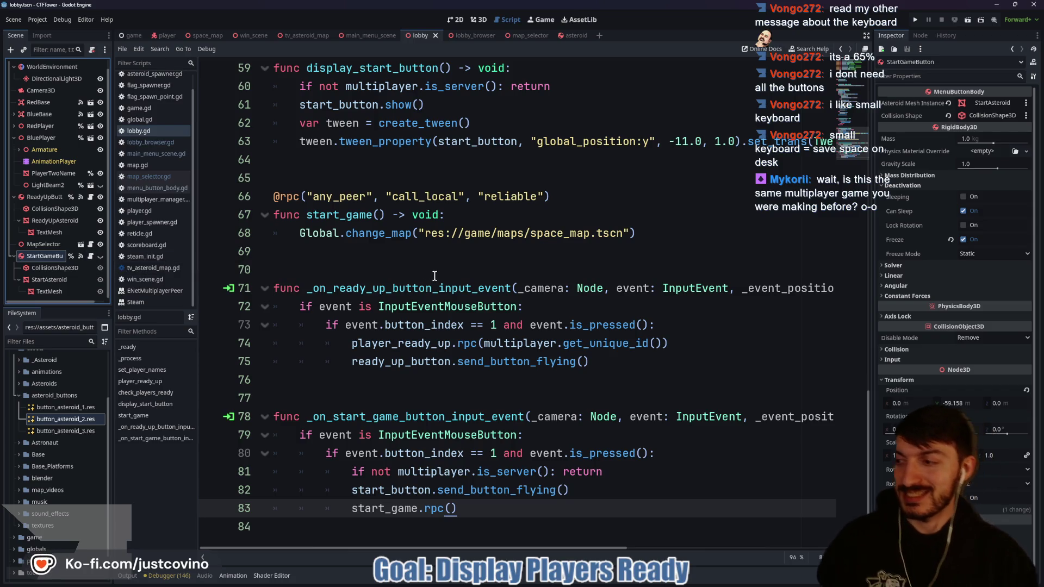
click(423, 268)
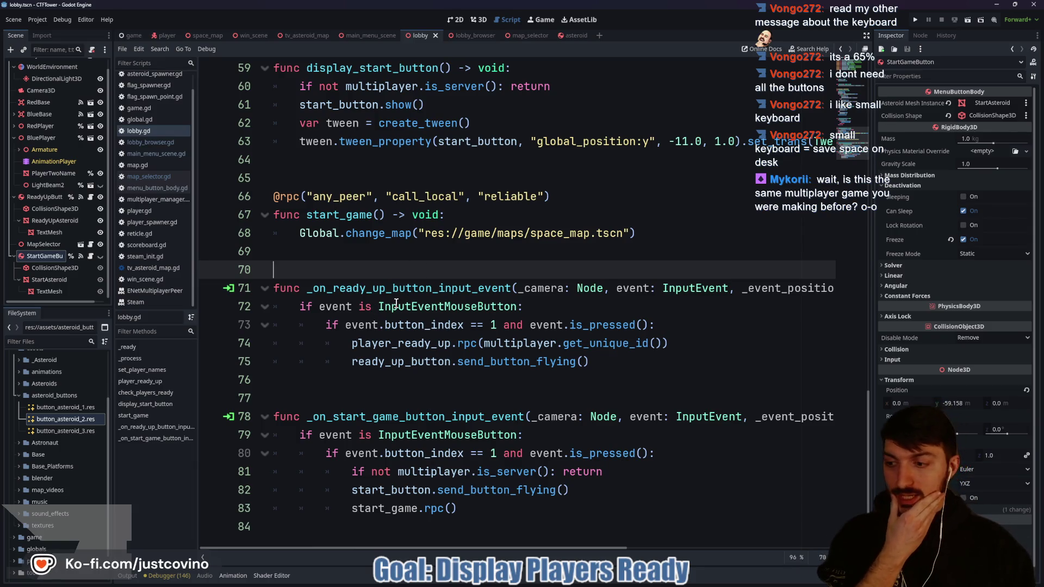
click(350, 254)
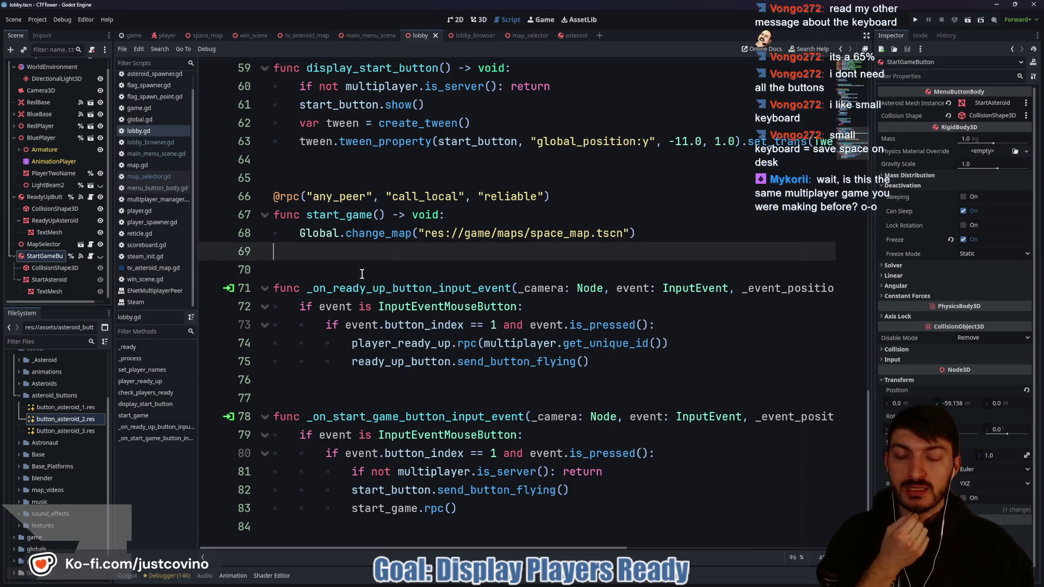
click(362, 271)
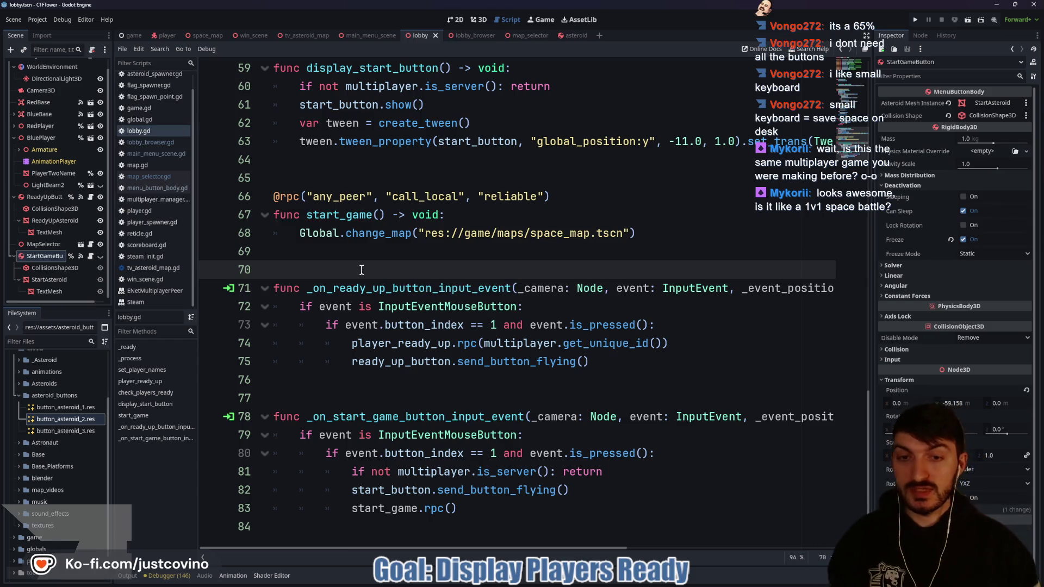
click(353, 259)
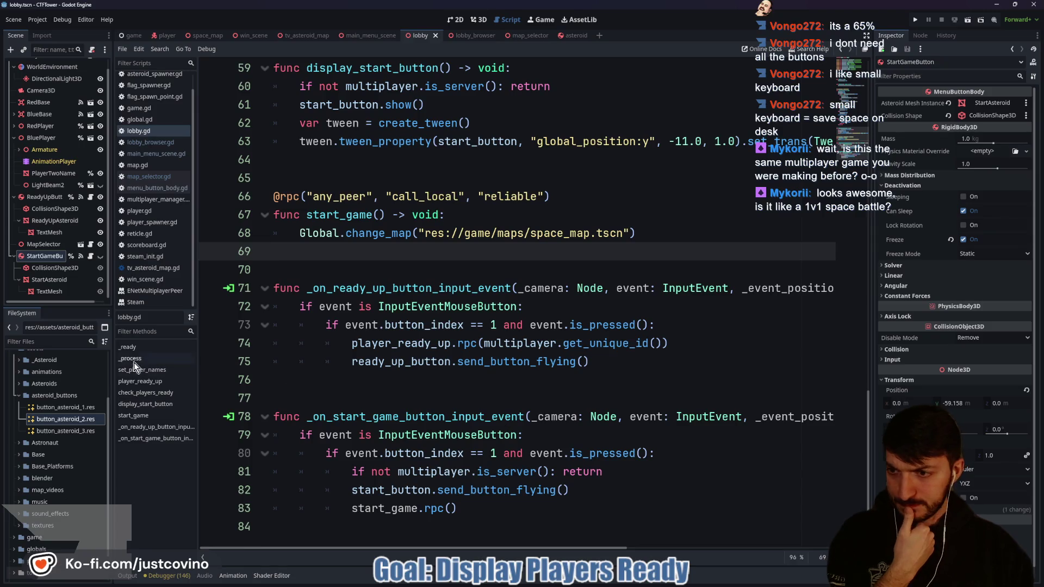
click(91, 258)
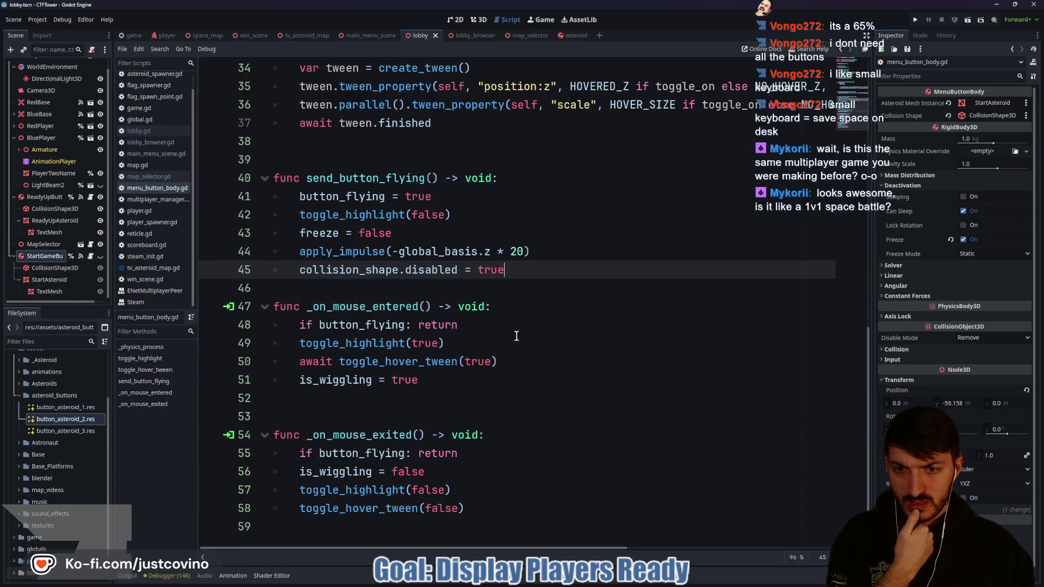
- Begin a print line after line 48, then test: ready up, start as host, move the red player
click(495, 325)
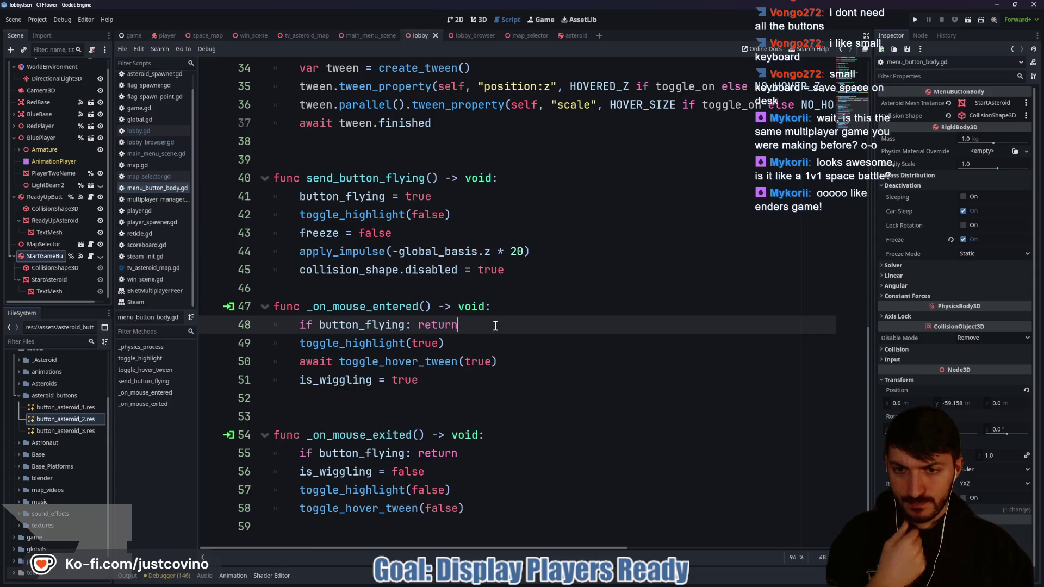
key(Return)
text(prin)
key(F5)
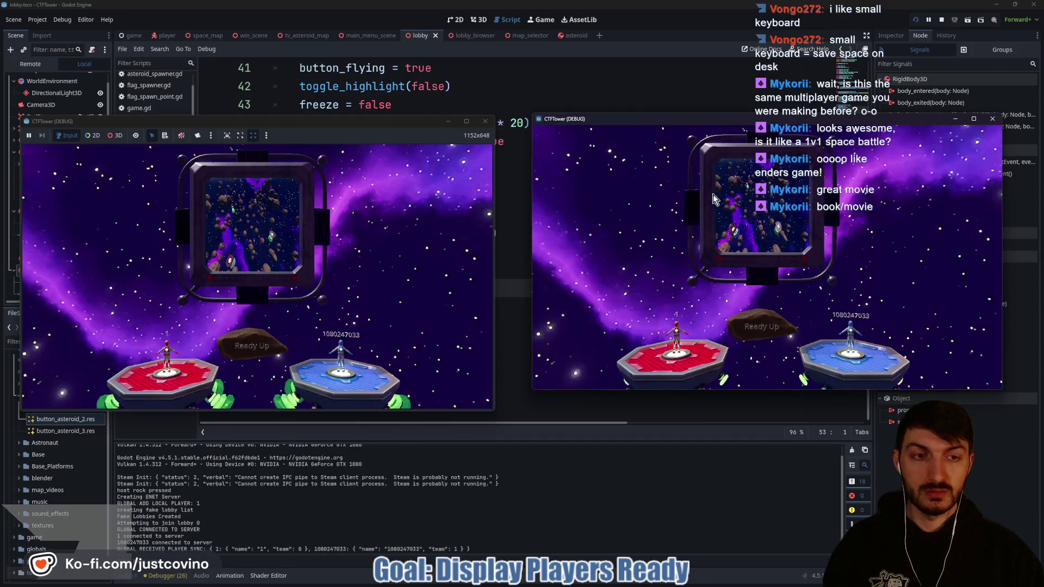
click(252, 344)
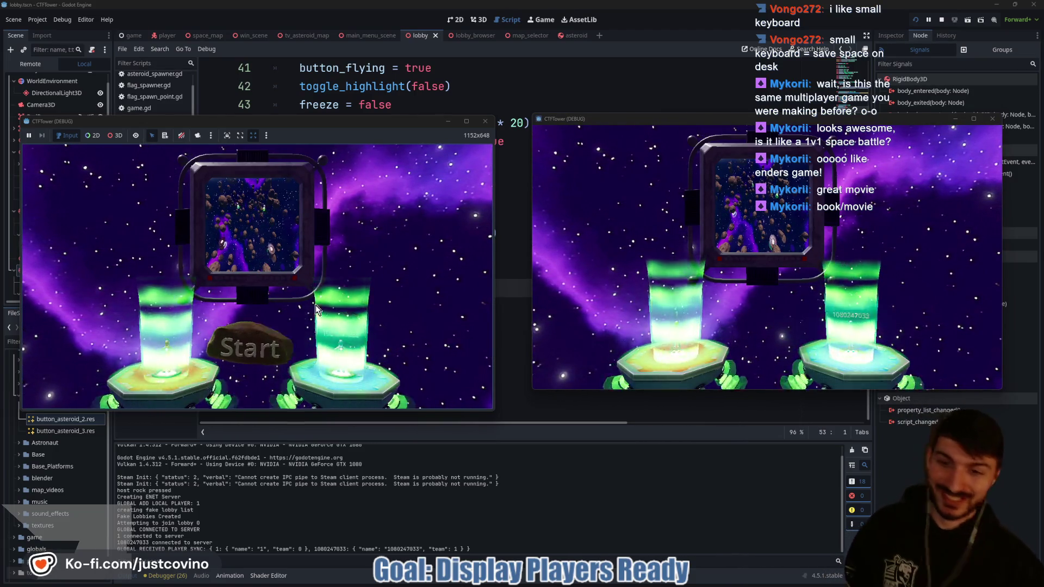
click(258, 342)
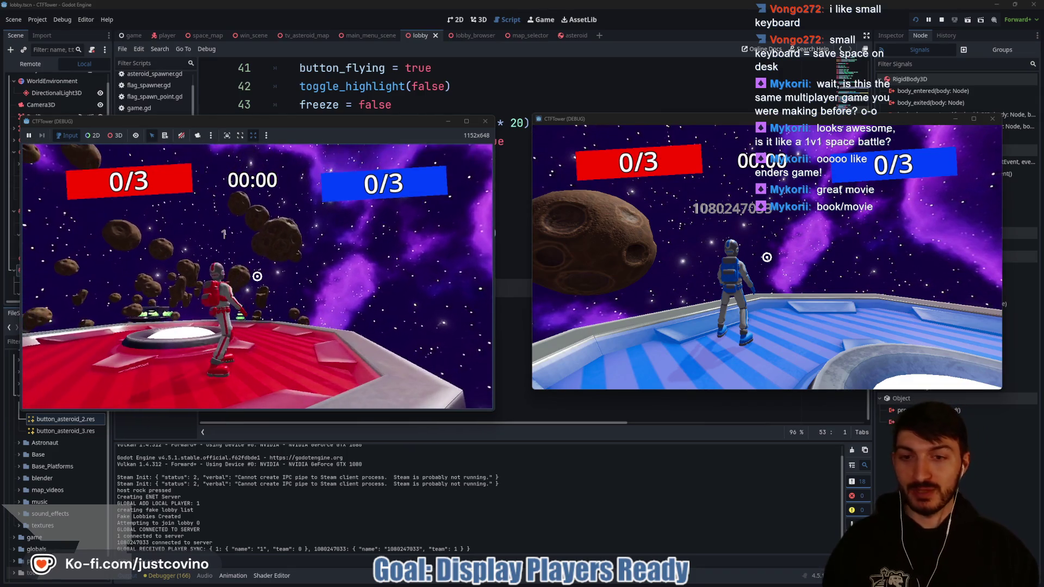
key(w)
key(space)
key(F8)
- Scroll through menu_button_body.gd's hover and wiggle constants, settling on line 20
click(338, 277)
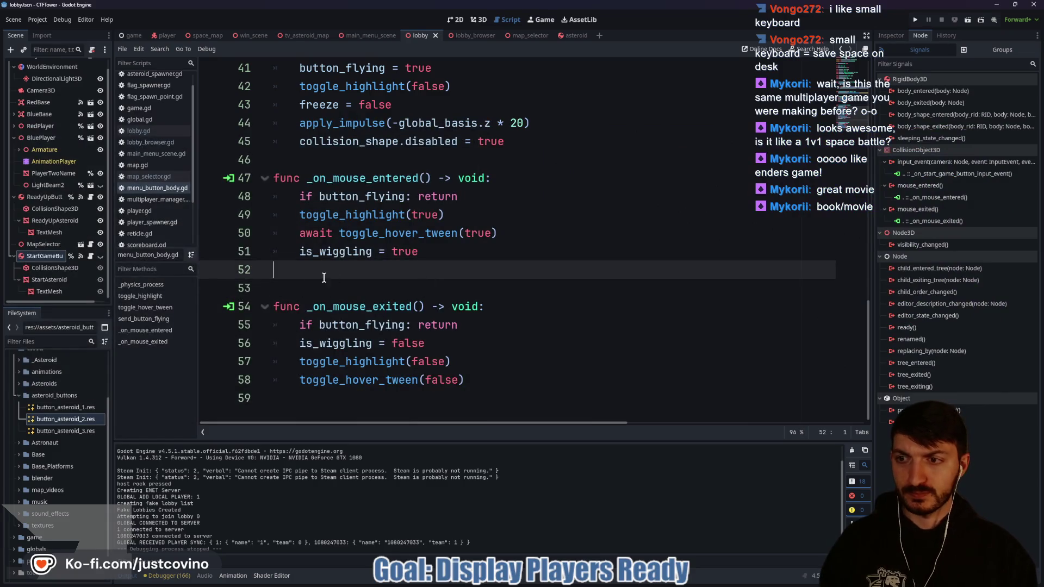
scroll(434, 313, up, 12)
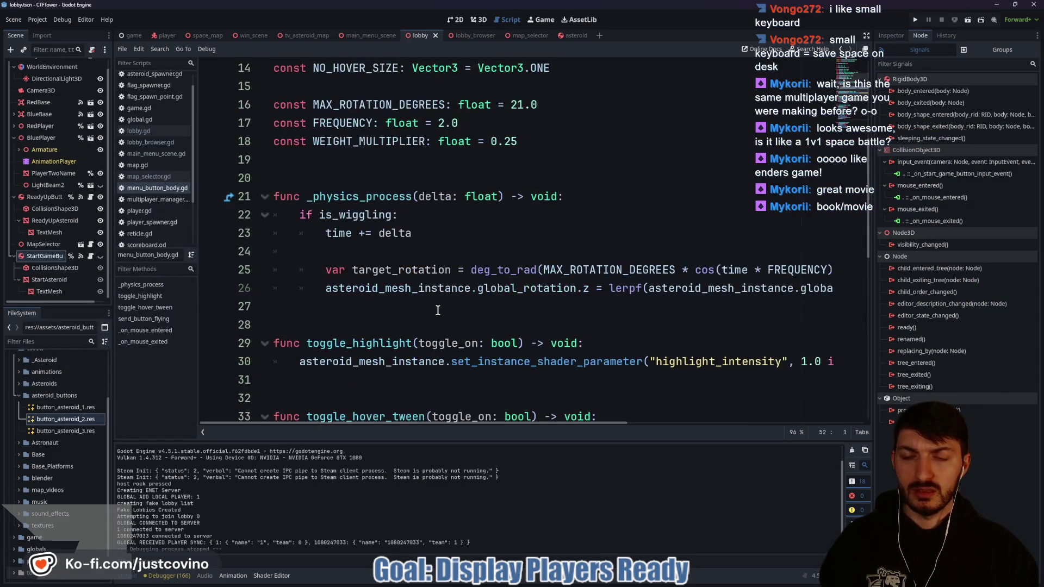
scroll(434, 313, down, 3)
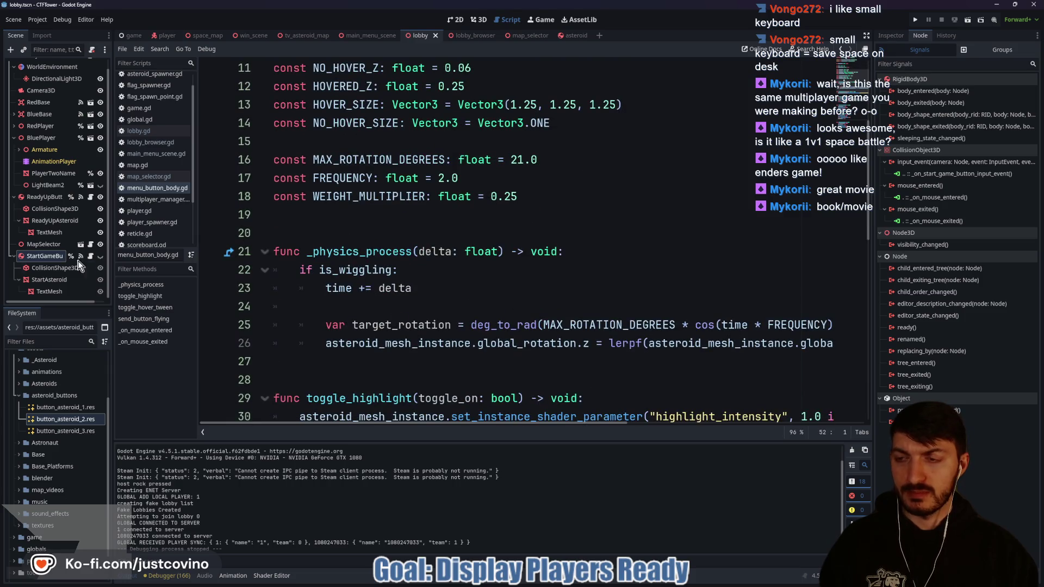
scroll(365, 252, down, 6)
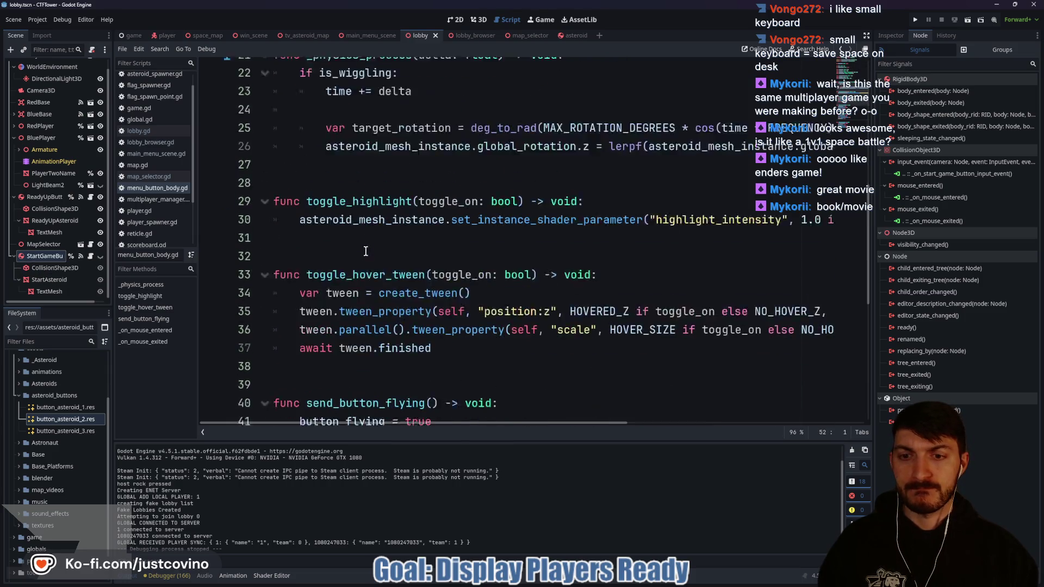
scroll(365, 252, down, 3)
scroll(365, 252, up, 8)
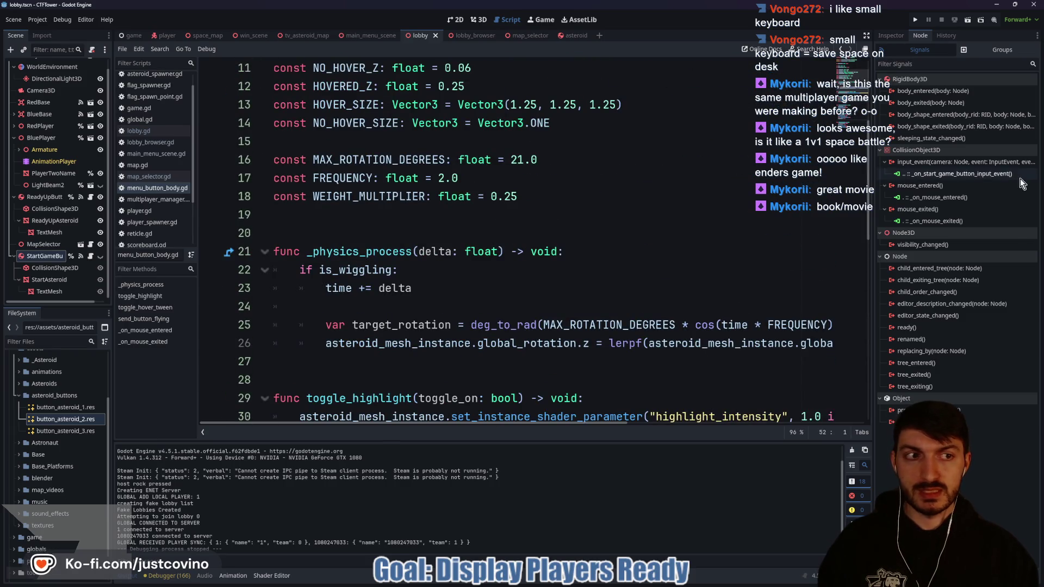
click(324, 231)
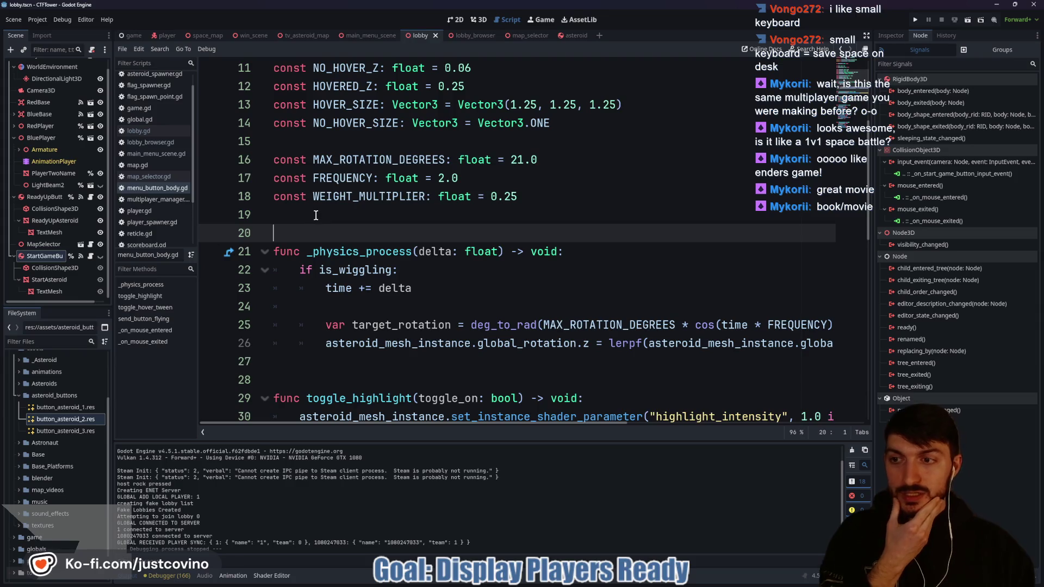
click(202, 36)
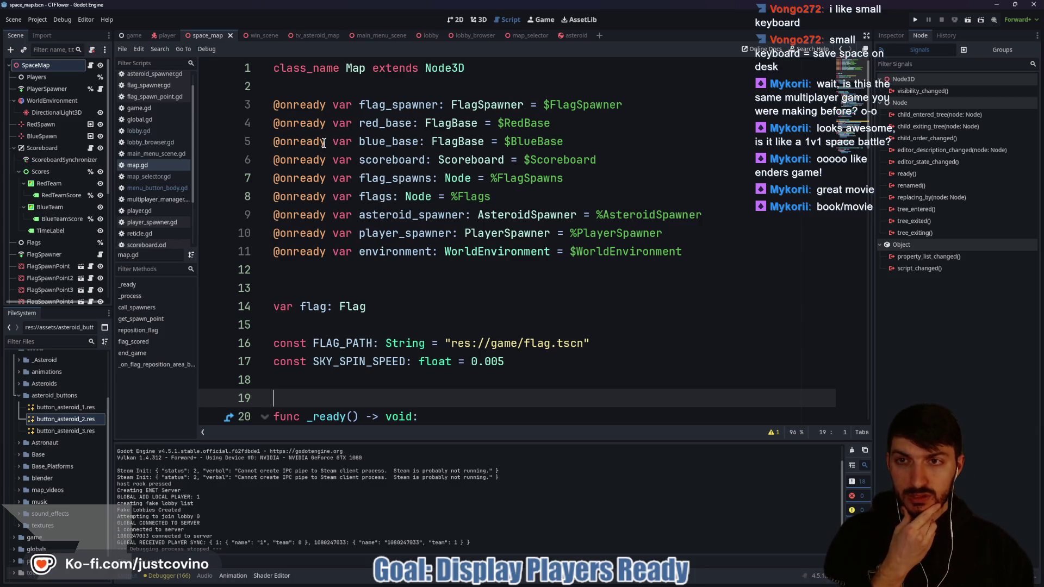
- Show the space_map scene in the 3D viewport to see both team bases
mouse_move(306, 147)
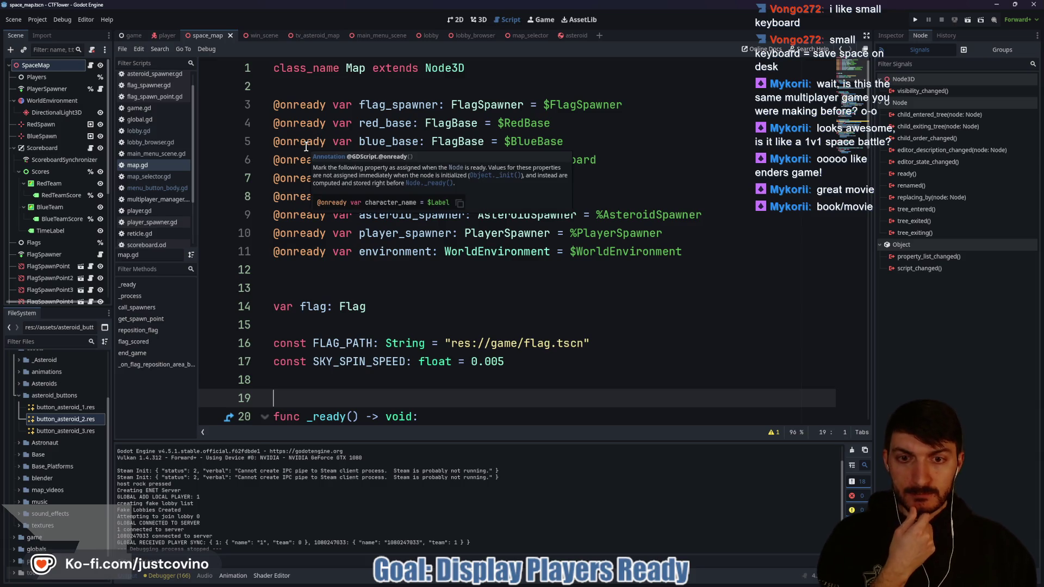
click(482, 19)
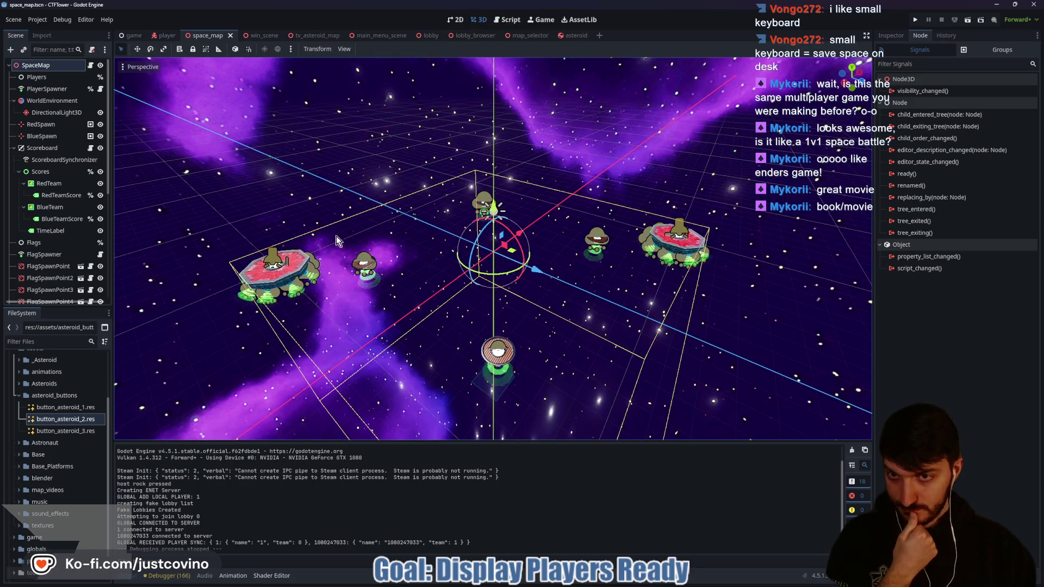
- Commit the four changed files as 'start button for host added', push to origin, then return to Godot
key(alt+Tab)
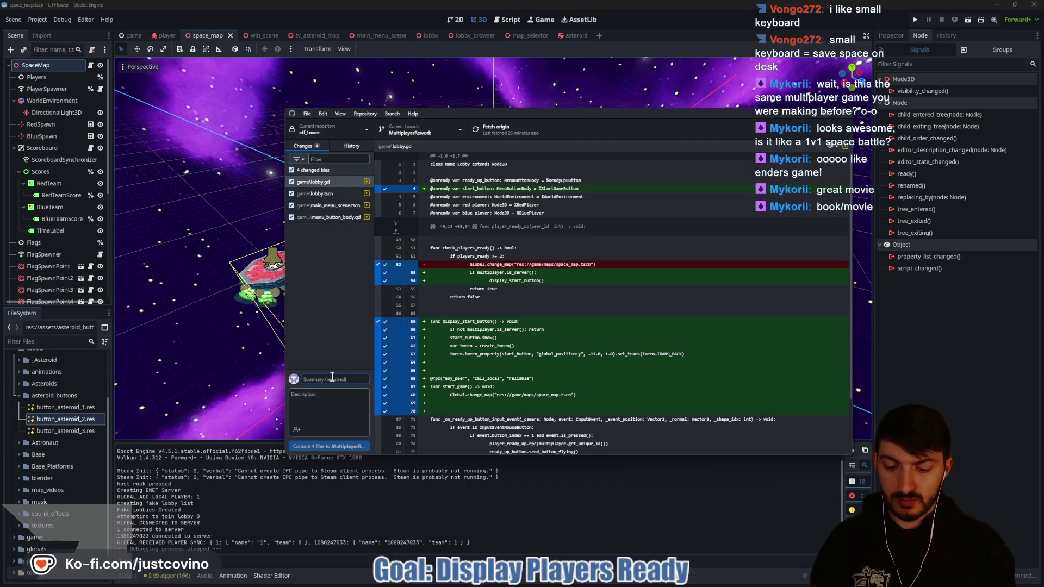
text(st add)
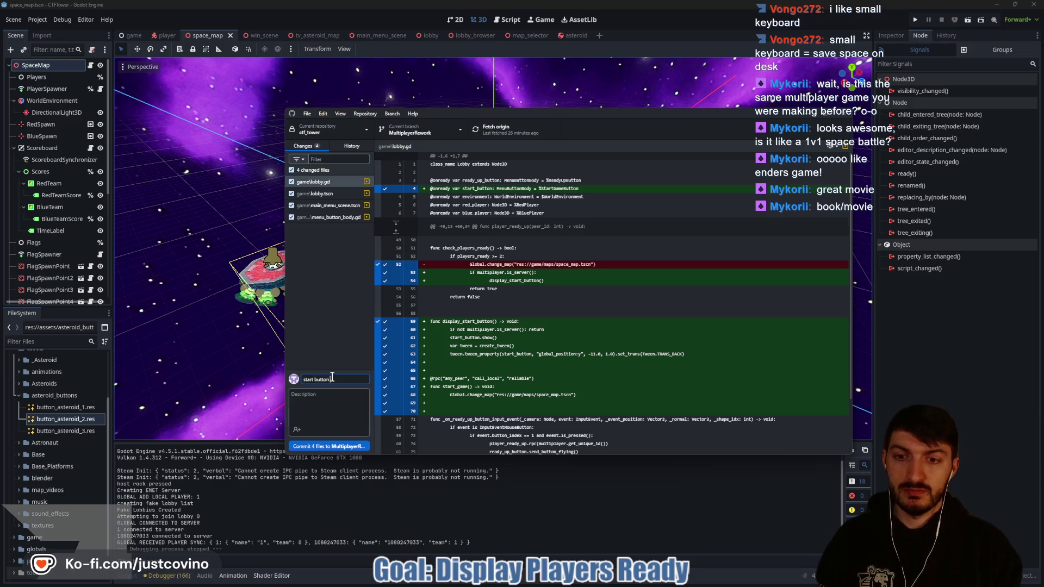
text(ed)
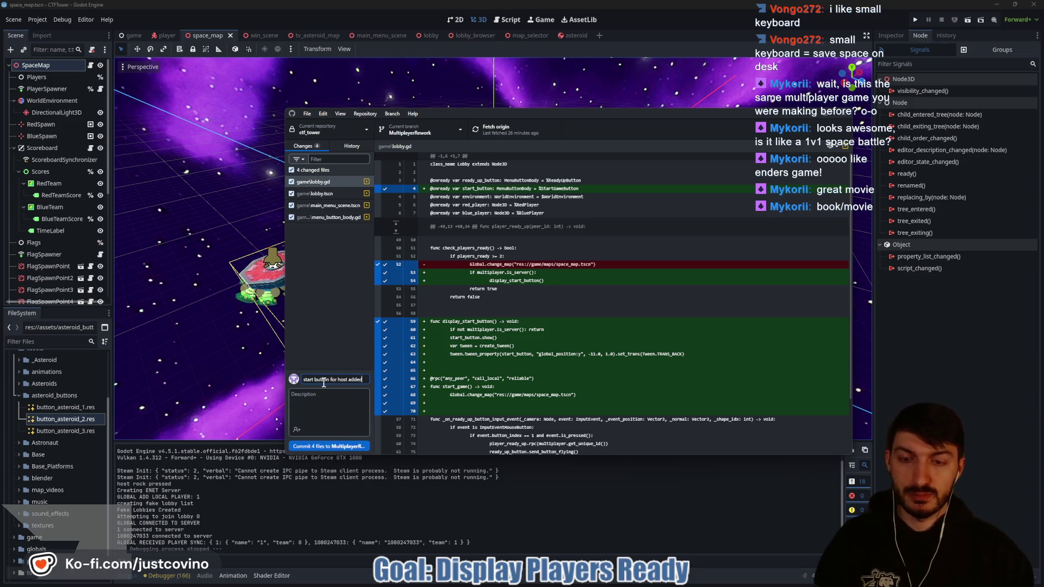
click(338, 446)
click(703, 226)
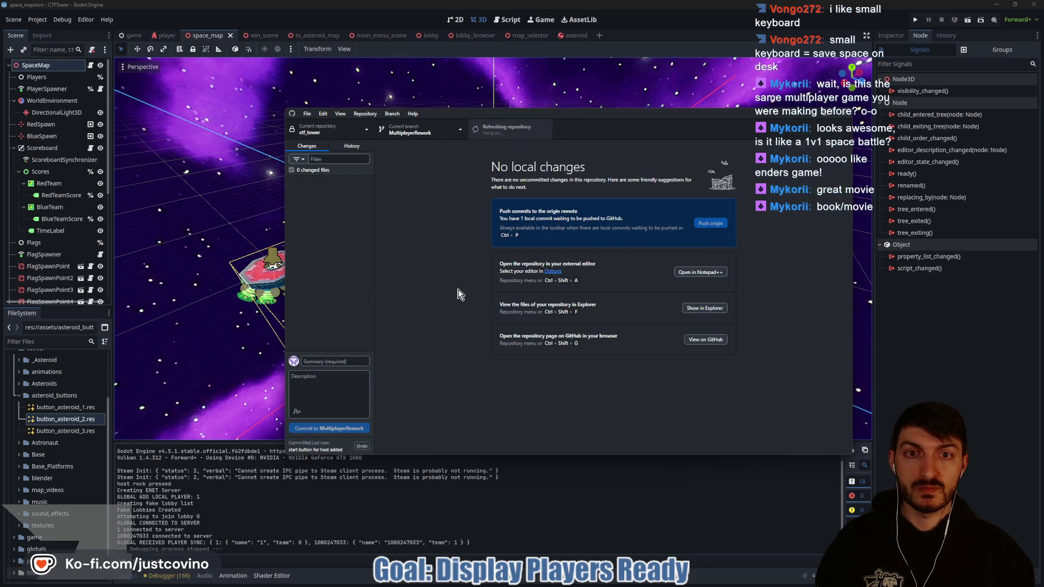
click(529, 504)
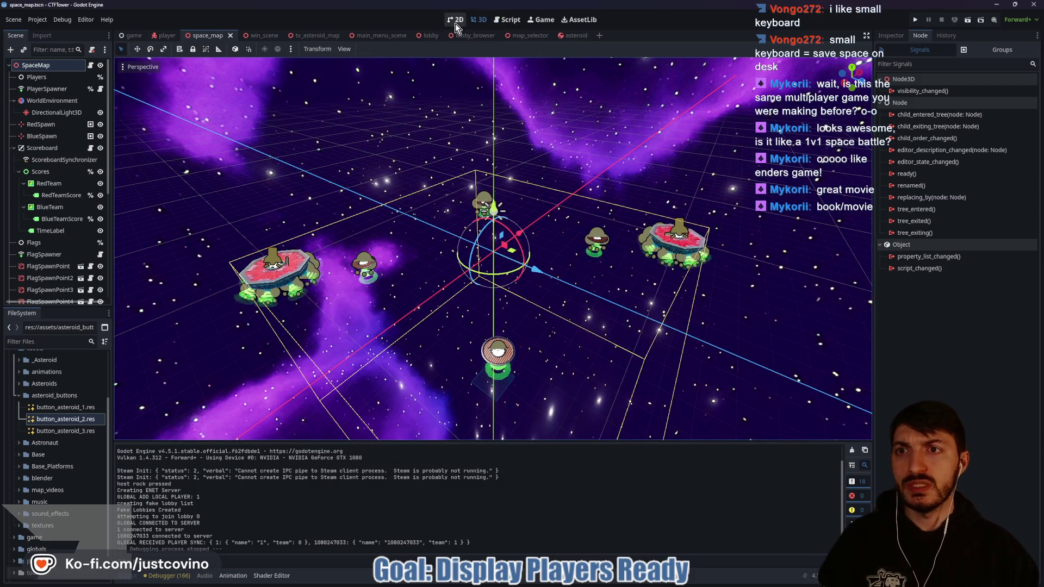
- Switch to the lobby scene, zoom the 3D view to frame the red and blue bases, and launch the game
click(430, 35)
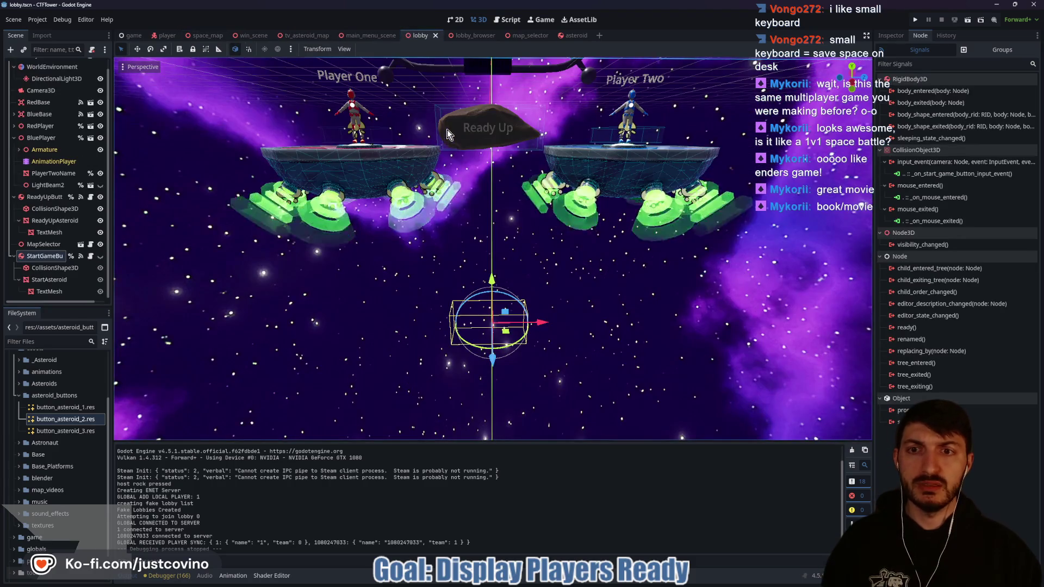
scroll(447, 133, down, 10)
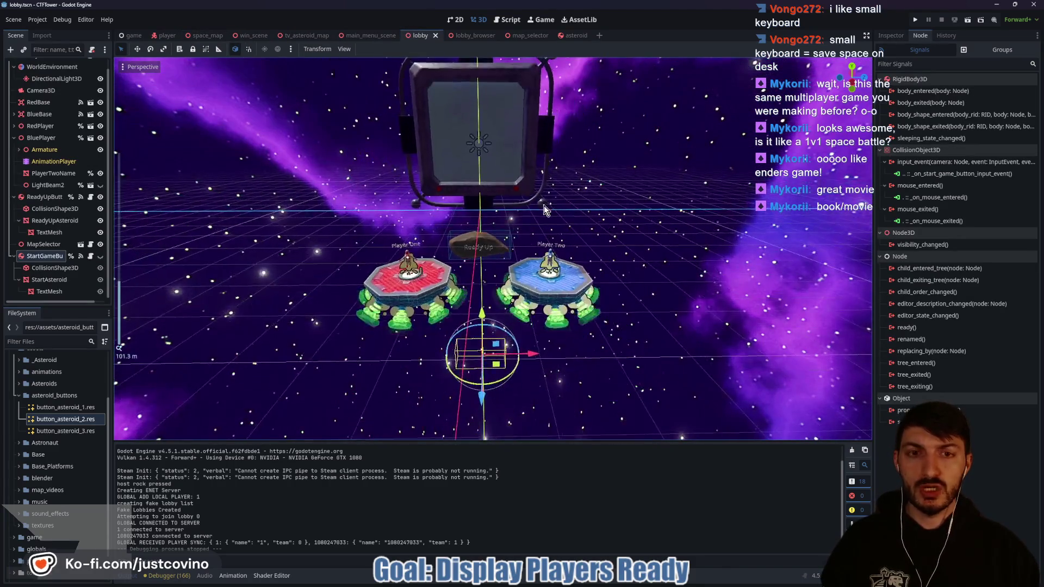
scroll(586, 180, up, 1)
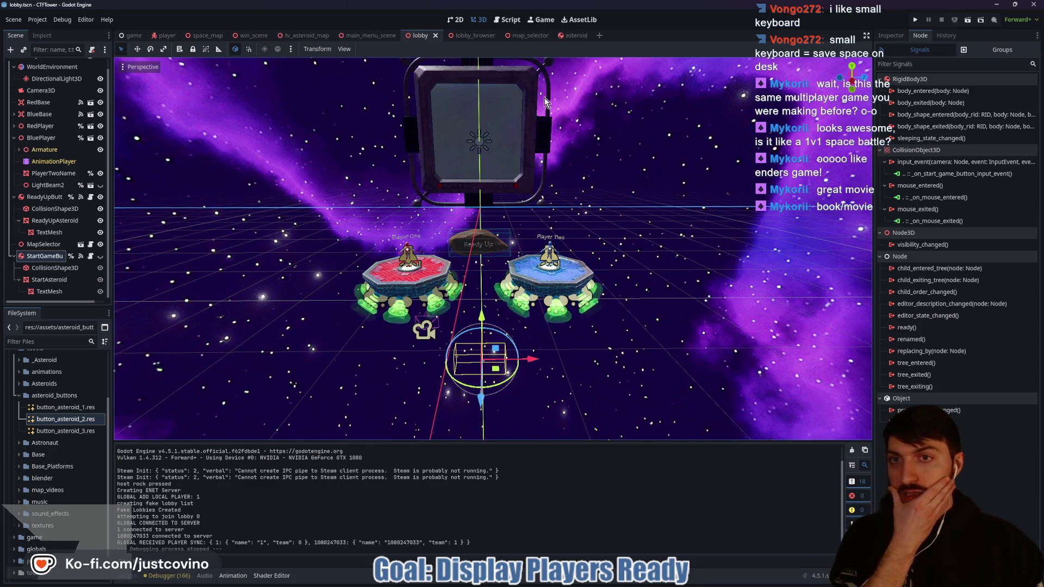
click(915, 19)
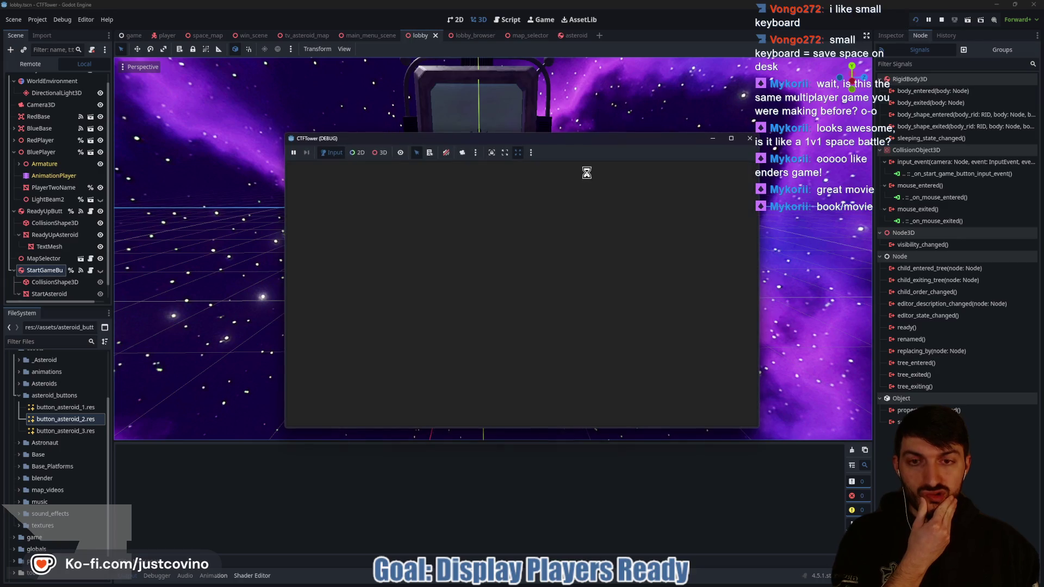
- Place the two game windows side by side, host in the left one, and join the first lobby from the right
drag(567, 139, 302, 128)
drag(517, 156, 758, 119)
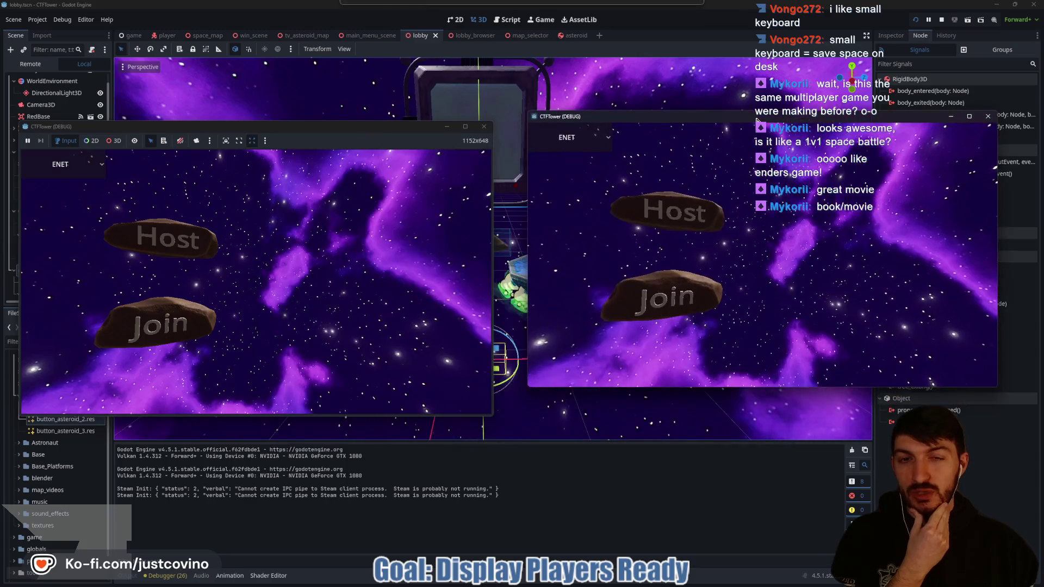
click(180, 237)
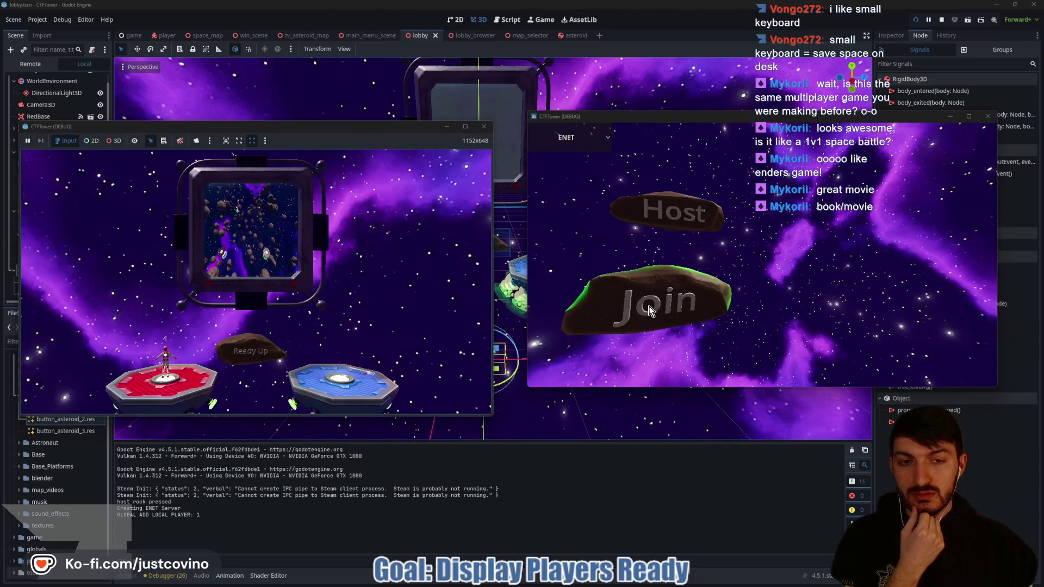
click(650, 307)
click(761, 185)
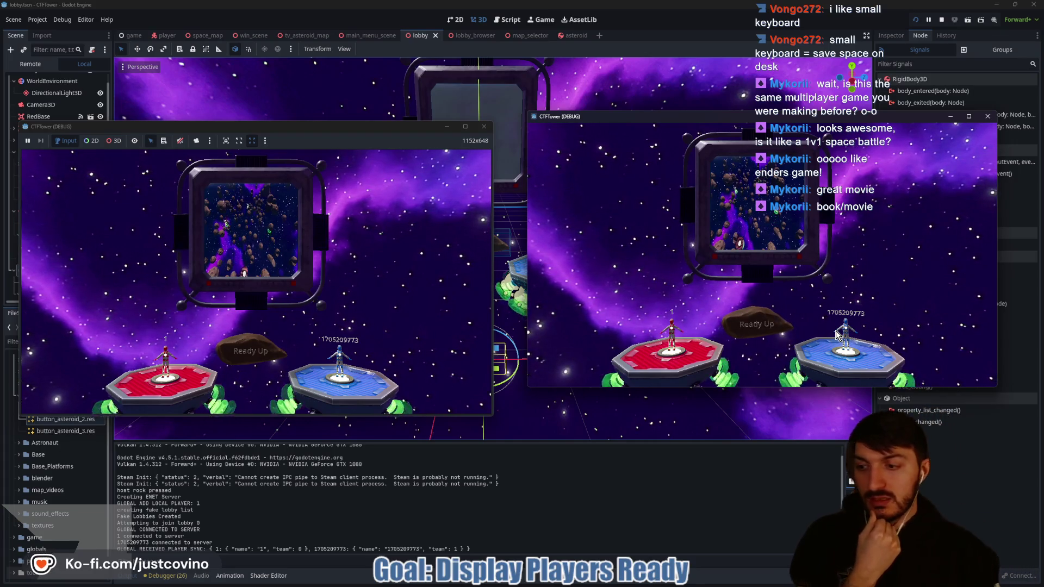
- Ready up the blue and red players, then start the match from the host window
click(757, 325)
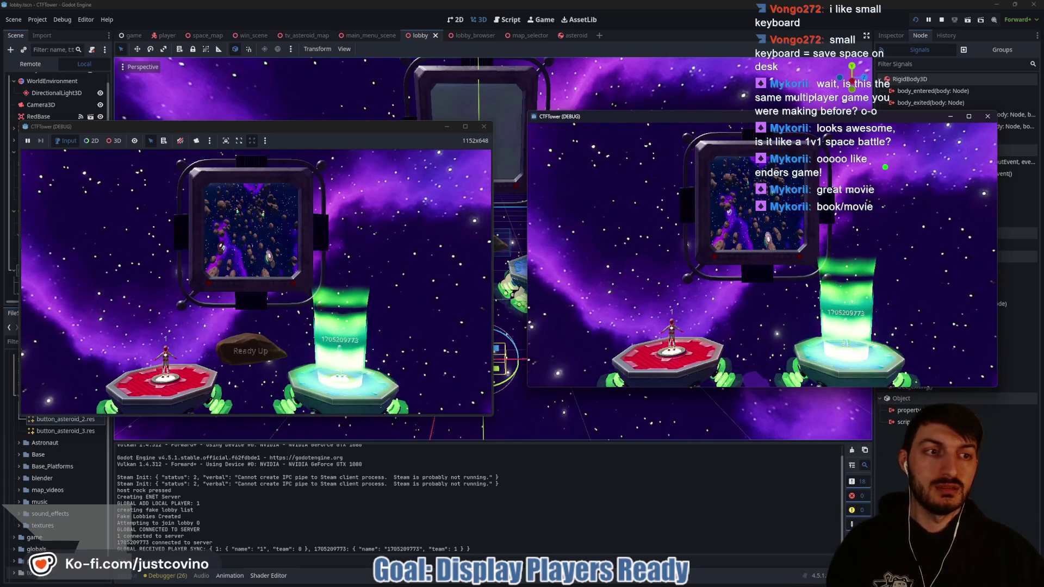
drag(883, 166, 905, 167)
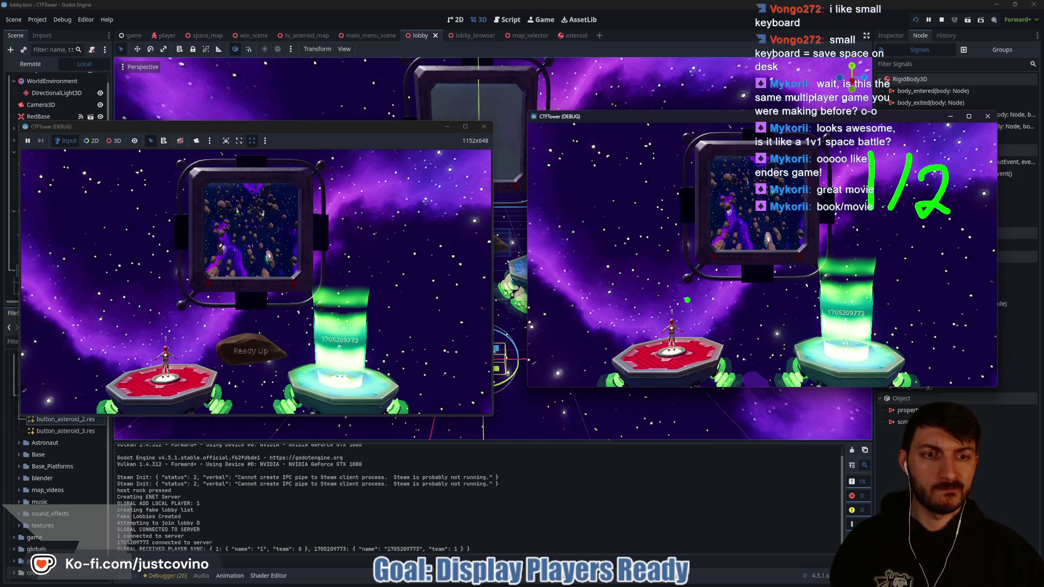
key(Escape)
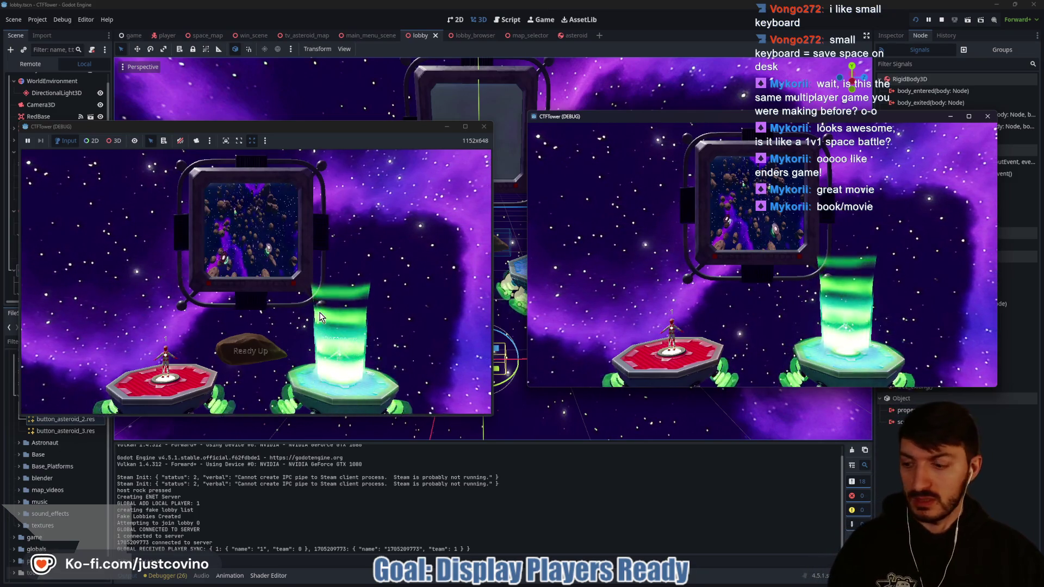
click(253, 350)
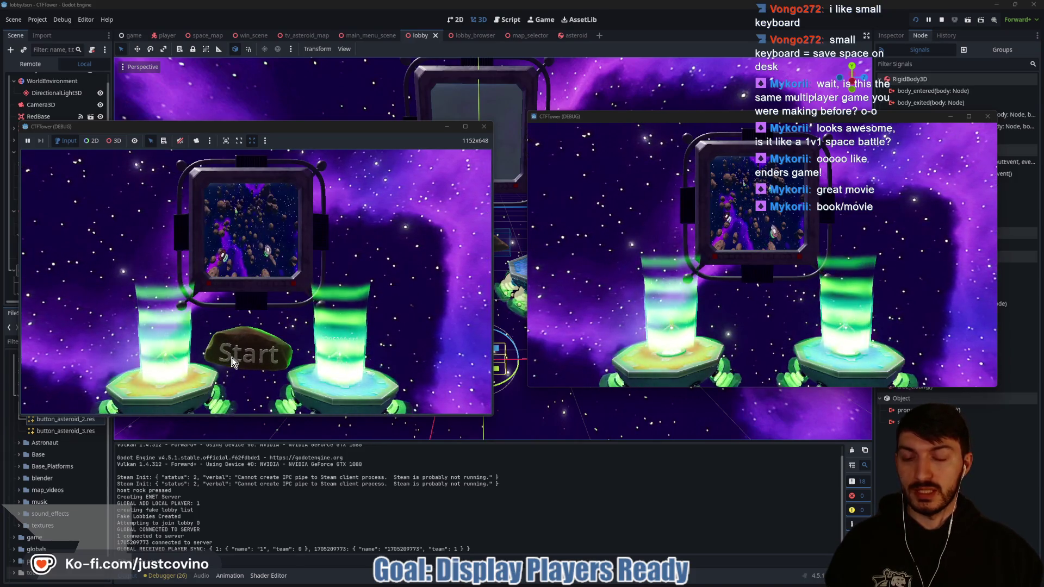
click(251, 356)
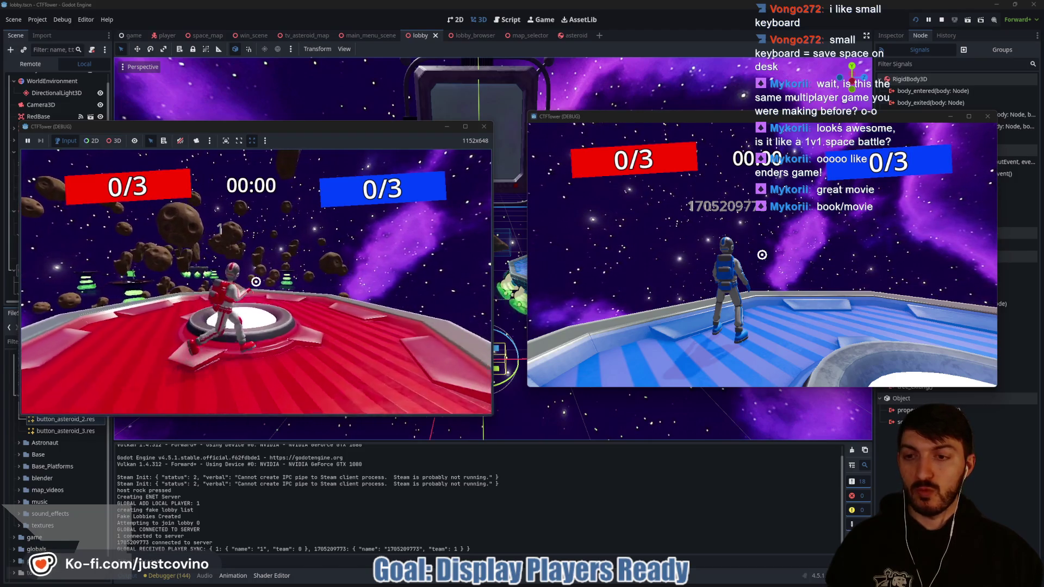
- Make the red player jump and run right and back left
key(space)
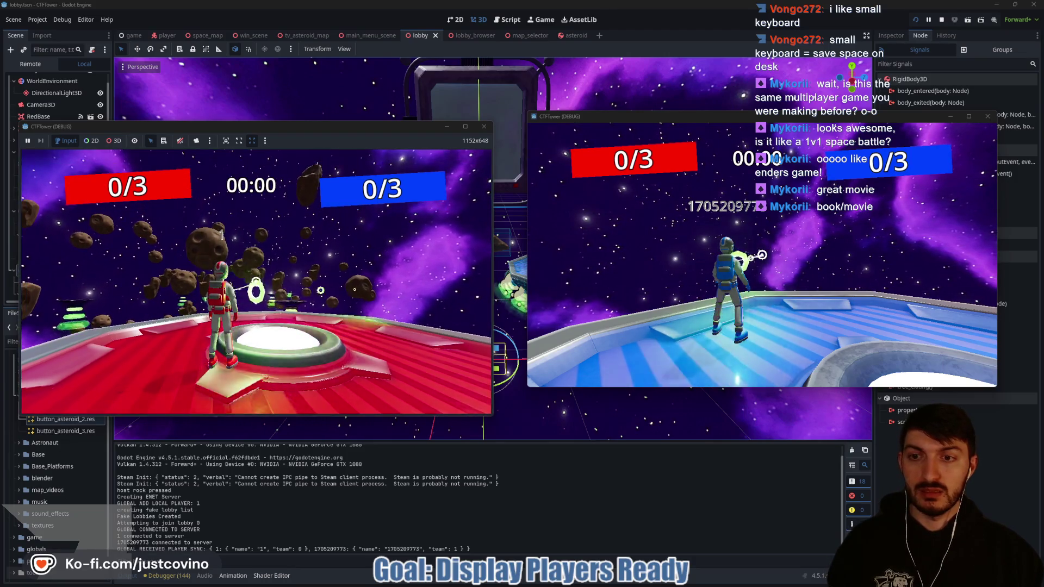
key(super)
key(super)
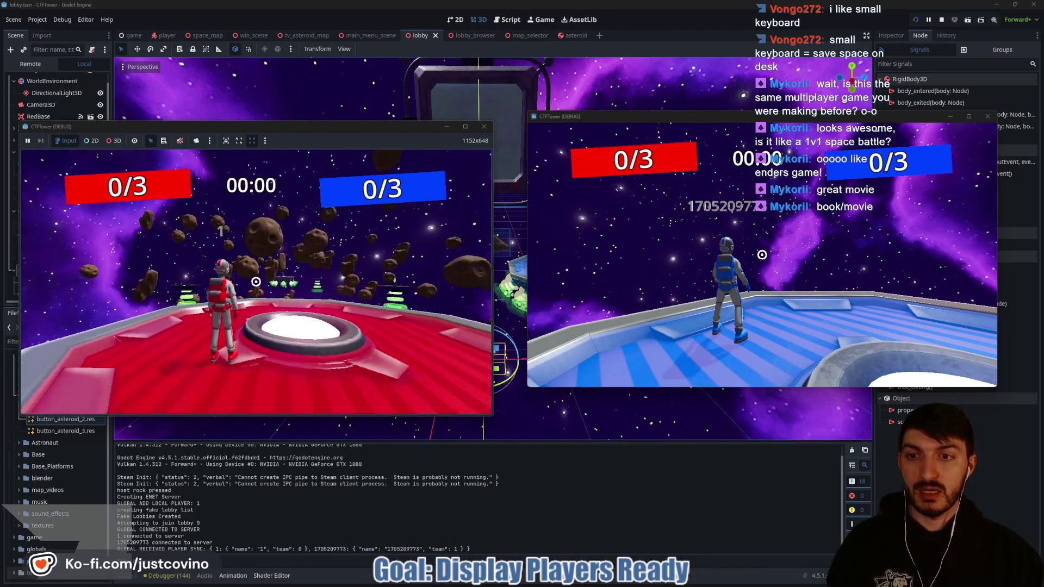
key(d)
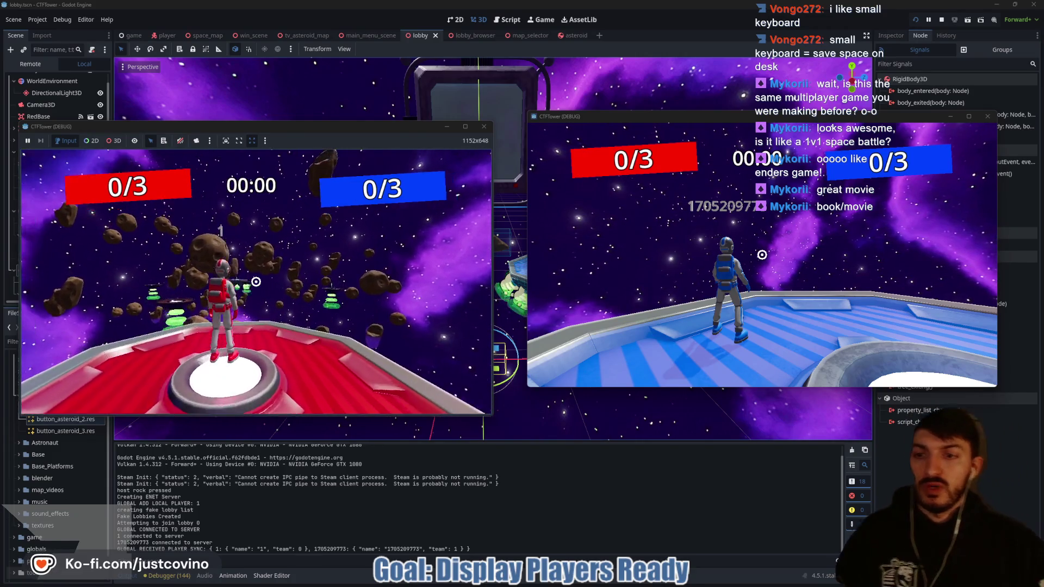
key(a)
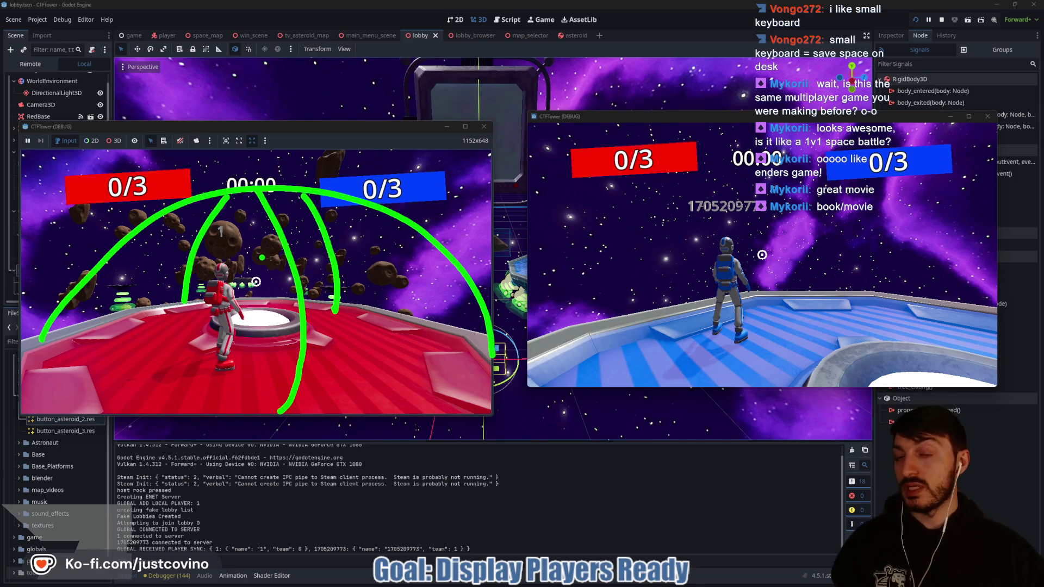
- Walk onto the white pad, jump, grapple an asteroid, then stop the game with F8
key(w)
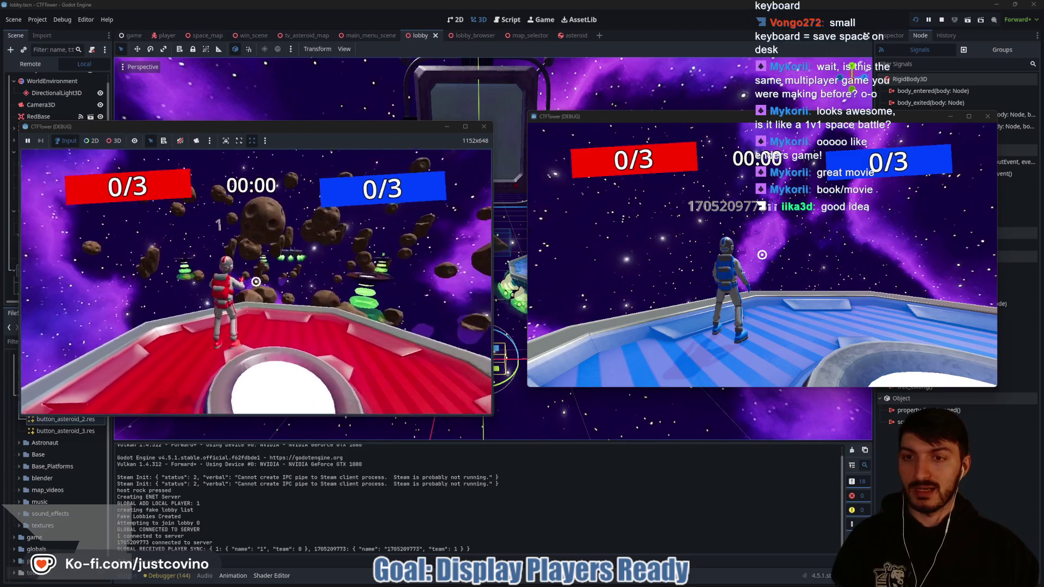
key(space)
key(w)
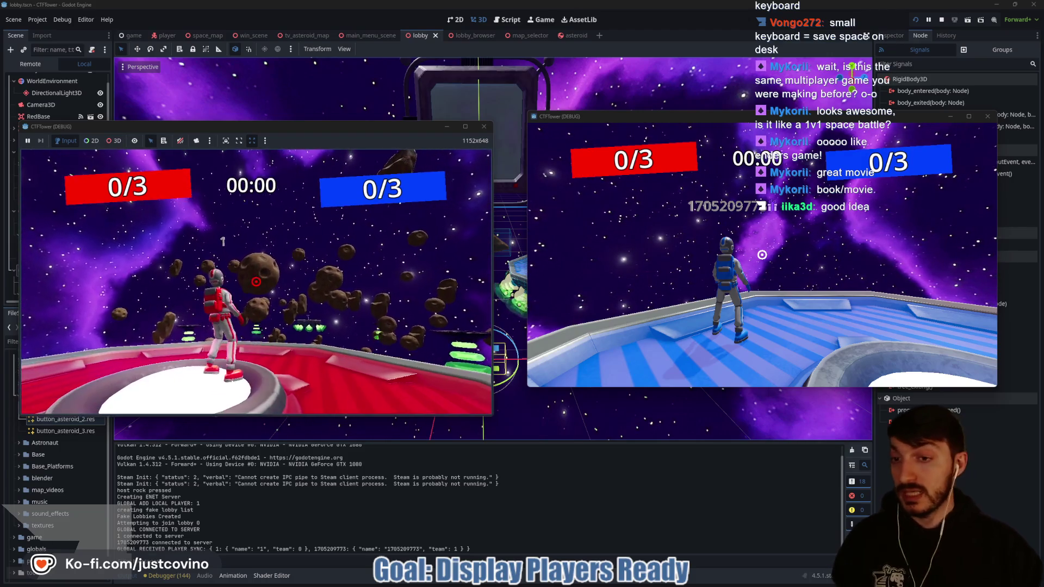
click(256, 281)
key(w)
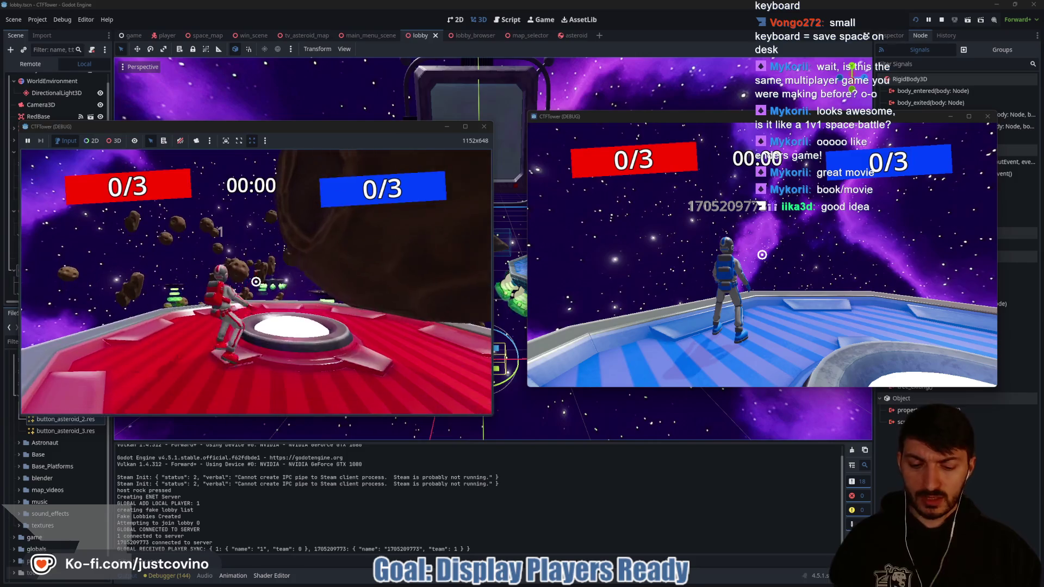
key(F8)
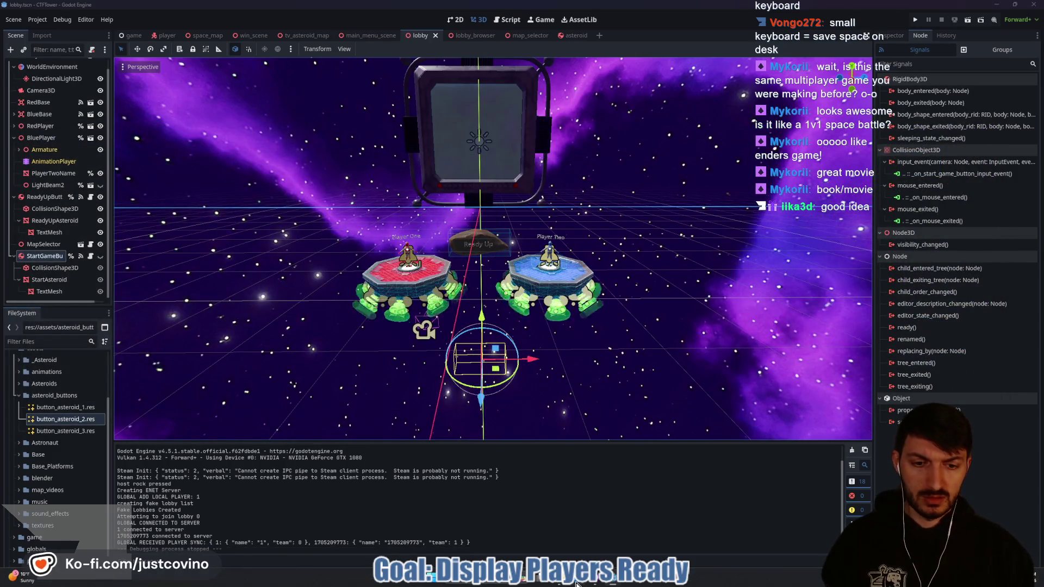
- Add a 'Start Game' card to the Not started column of the ToDo board
key(alt+Tab)
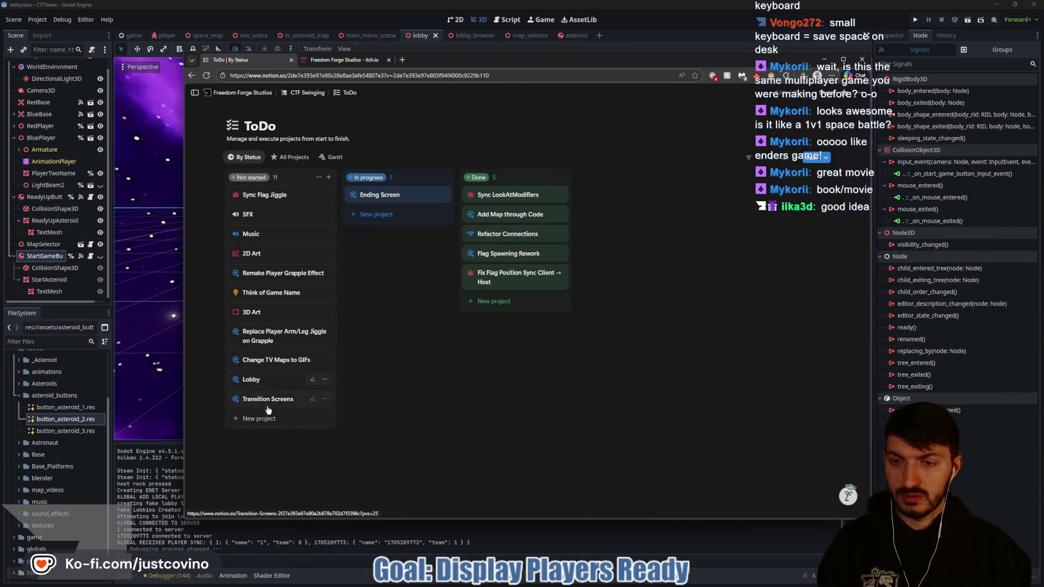
click(266, 419)
text(Start Game)
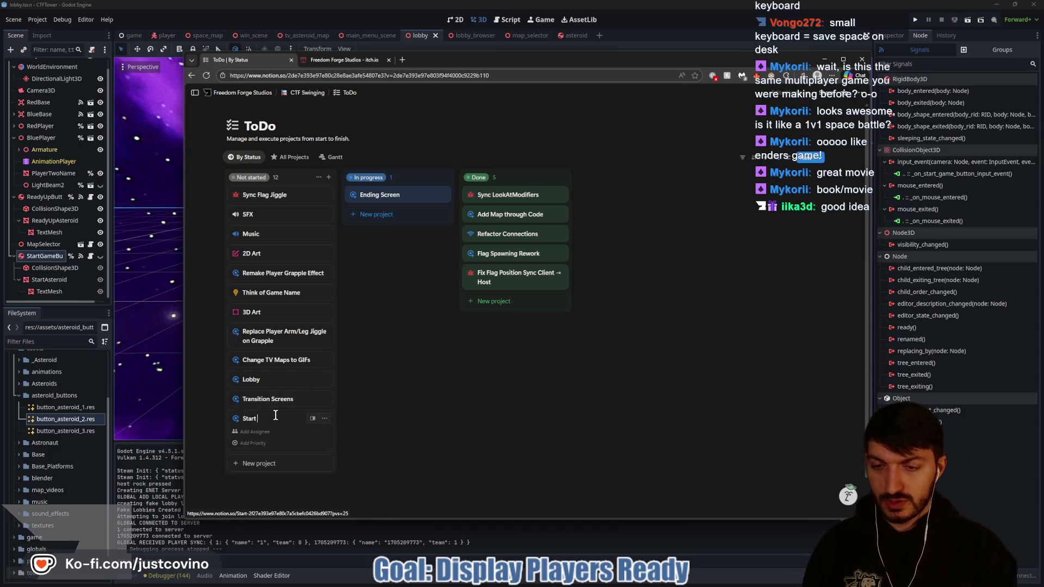
key(Return)
- Delete the About project section from the Start Game page, then return to Godot
click(284, 424)
mouse_move(635, 250)
mouse_down()
mouse_move(626, 228)
mouse_move(629, 238)
mouse_up()
key(BackSpace)
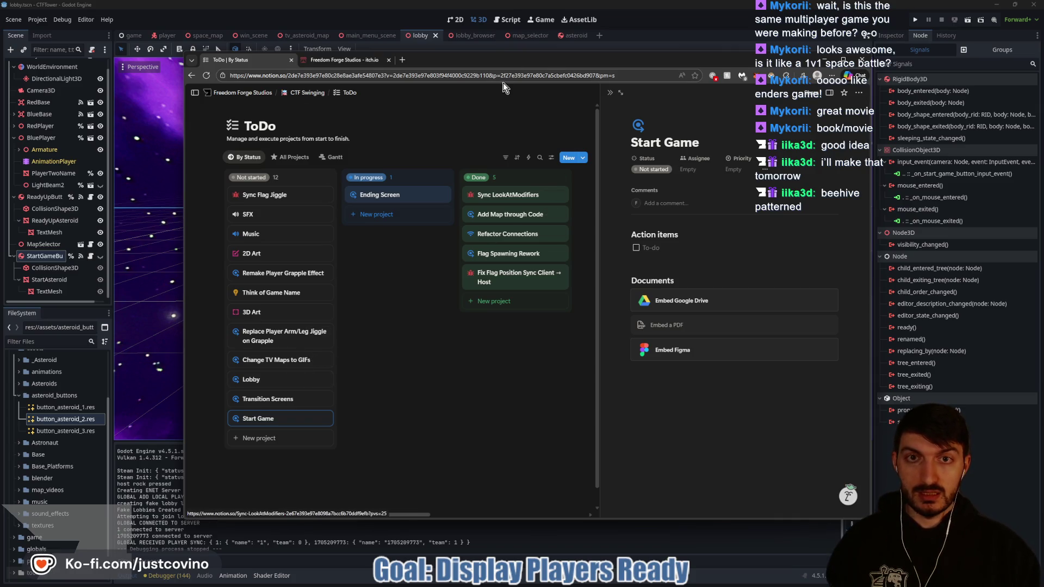
key(alt+Tab)
mouse_move(451, 251)
mouse_down()
mouse_move(346, 239)
mouse_move(445, 320)
mouse_move(351, 322)
mouse_up()
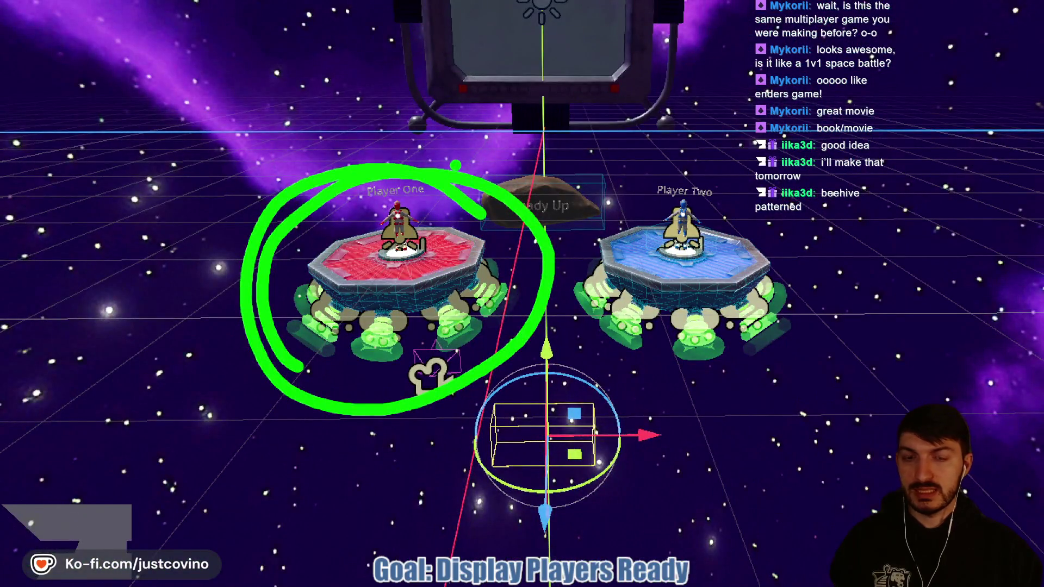
key(e)
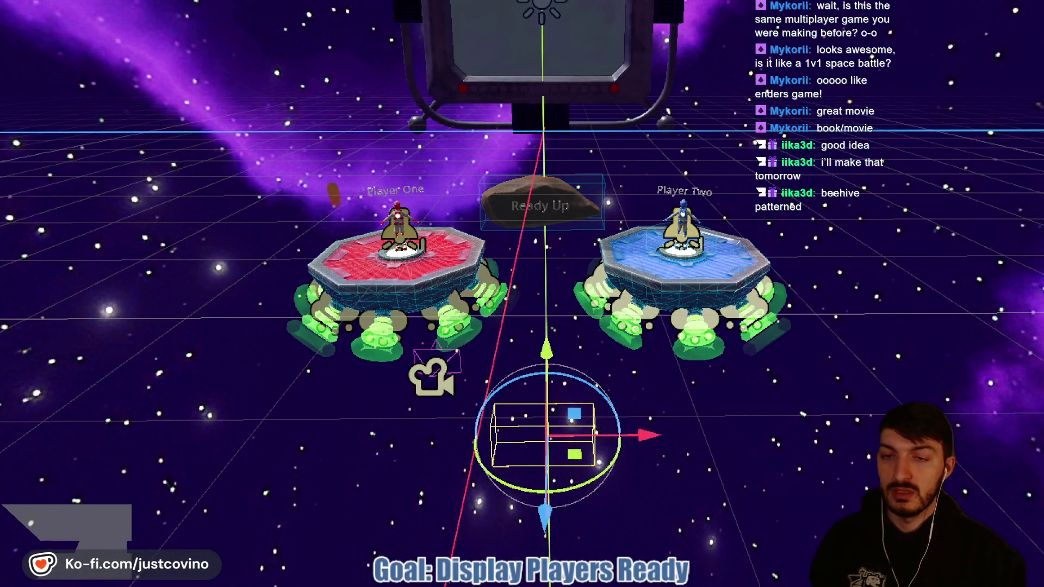
drag(331, 185, 331, 243)
drag(445, 175, 451, 220)
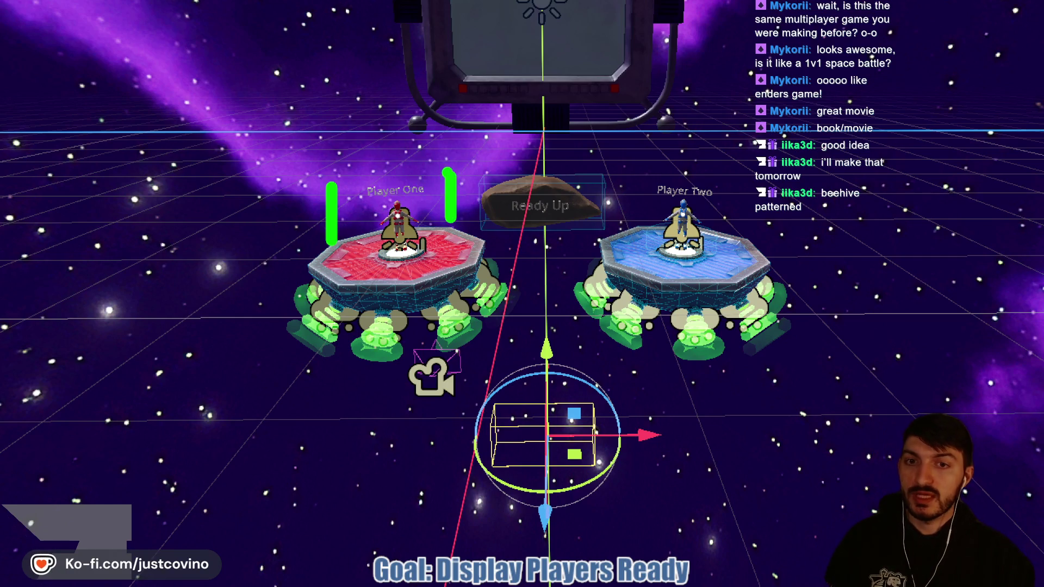
drag(447, 172, 313, 186)
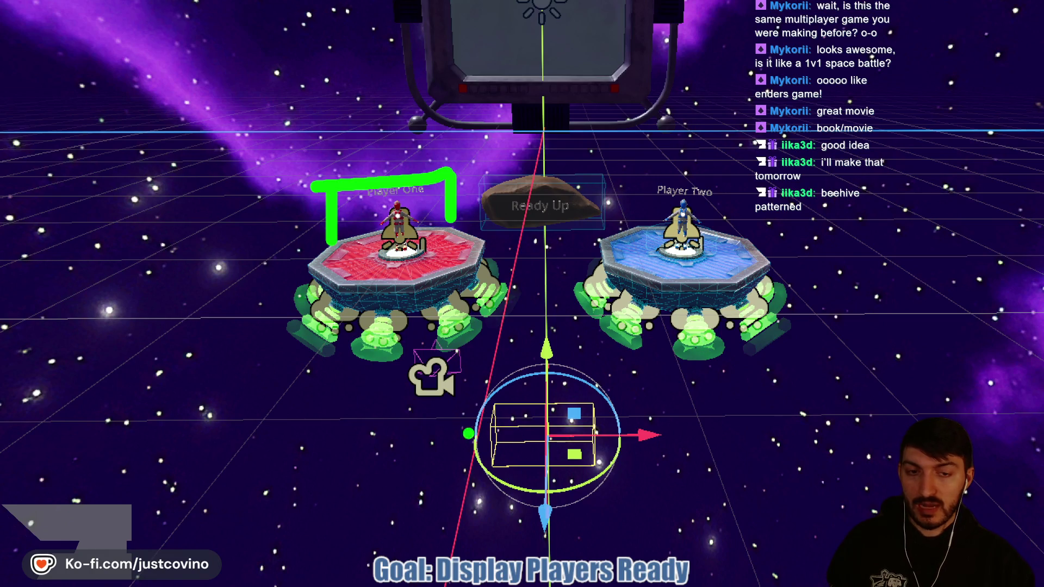
mouse_move(371, 304)
mouse_down()
mouse_move(359, 310)
mouse_move(380, 308)
mouse_move(312, 378)
mouse_move(245, 261)
mouse_move(318, 207)
mouse_up()
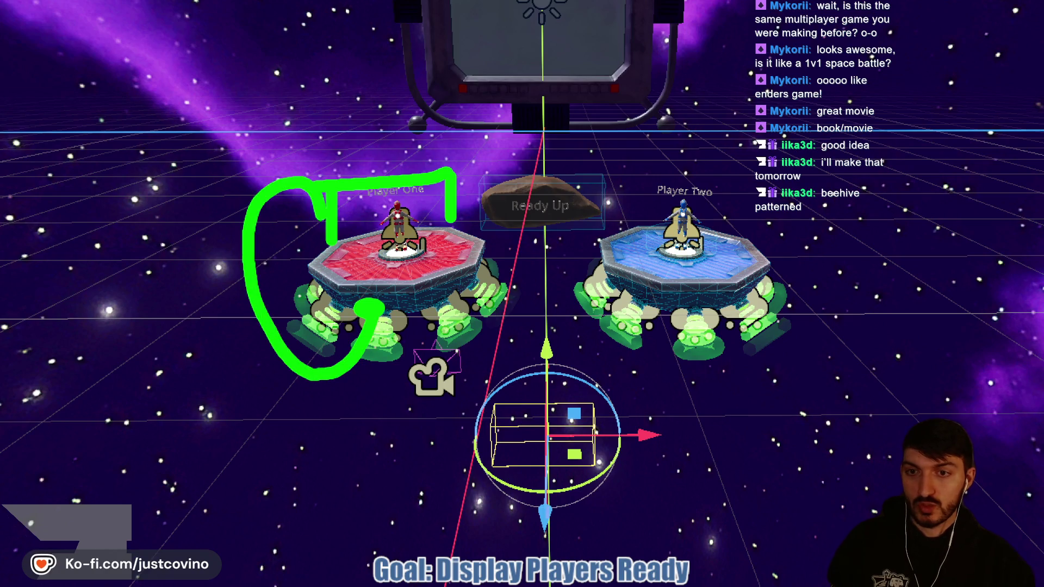
key(ctrl+z)
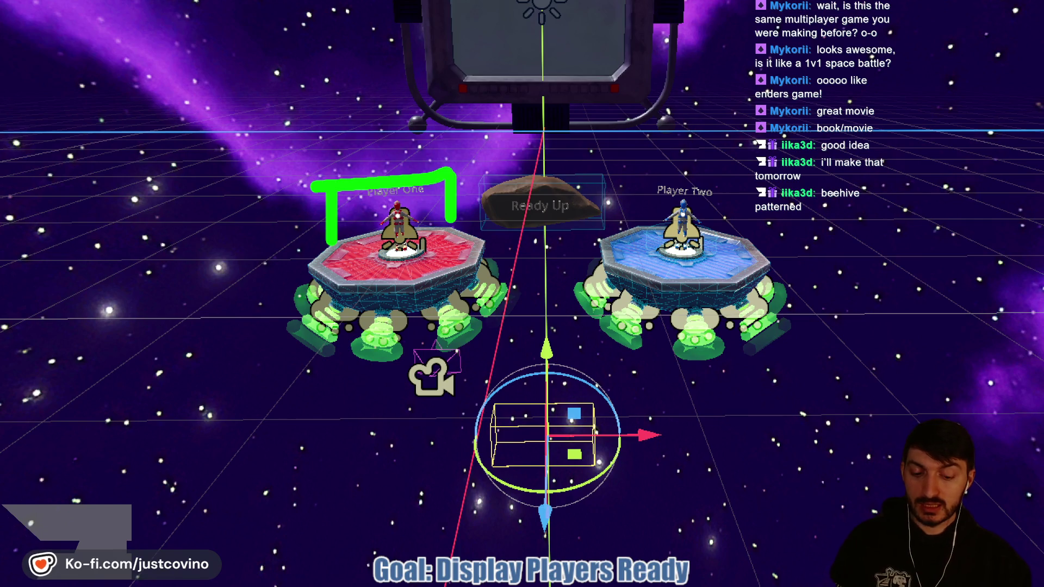
drag(445, 174, 512, 315)
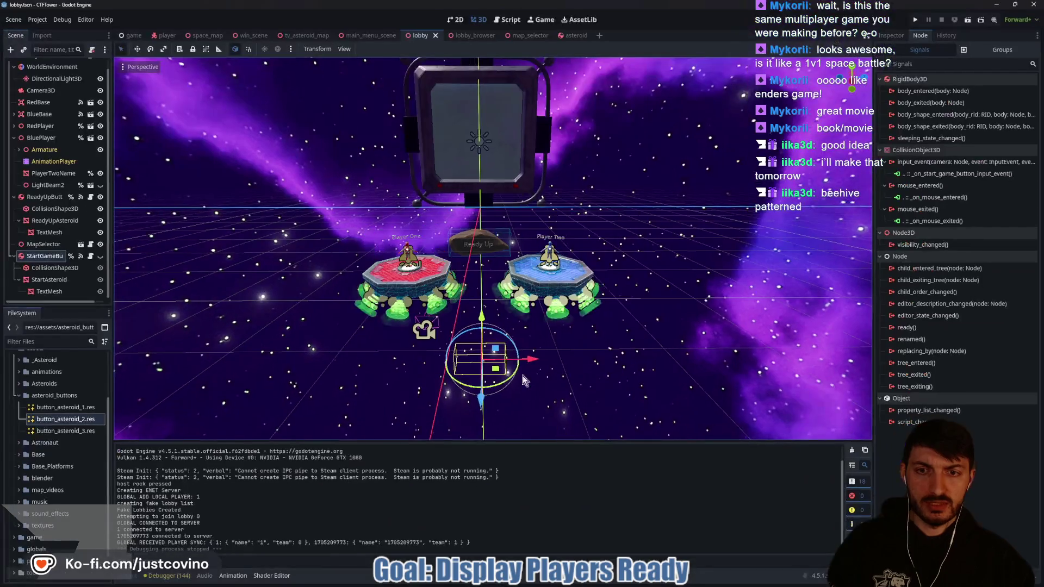
click(567, 583)
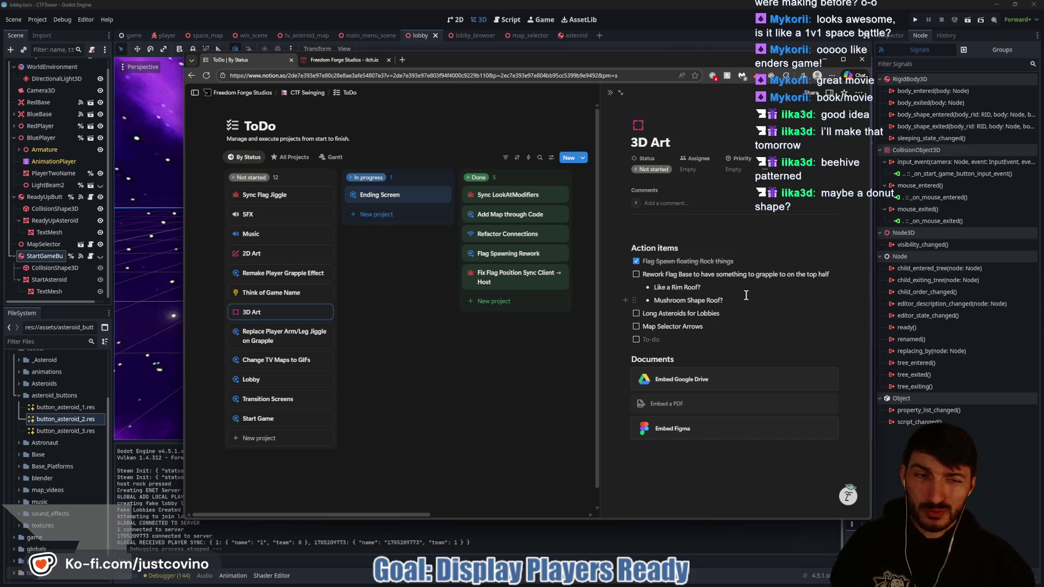
drag(393, 352, 528, 356)
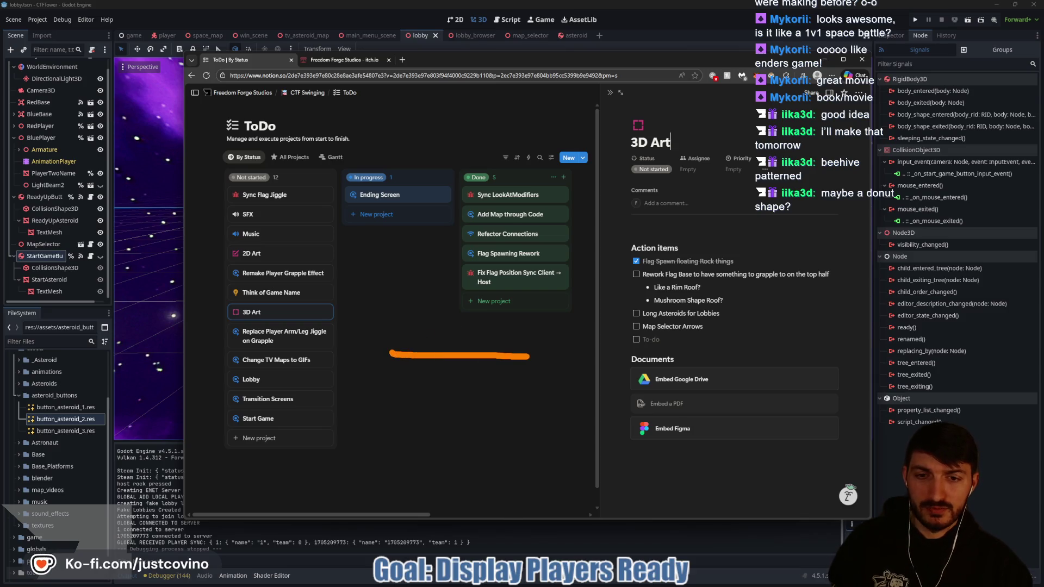
drag(506, 393, 401, 367)
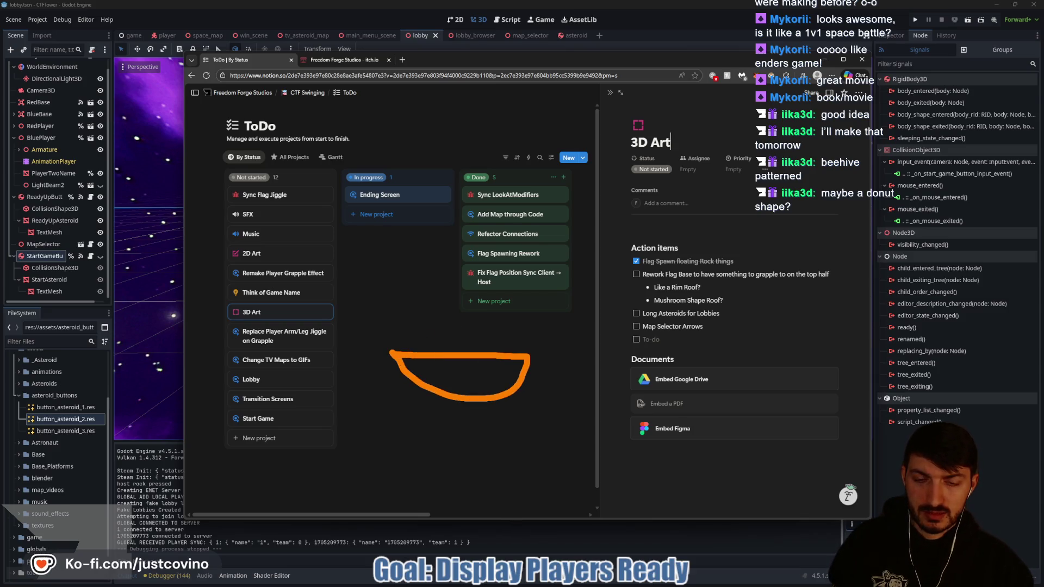
mouse_move(400, 315)
mouse_down()
mouse_move(400, 325)
mouse_move(415, 276)
mouse_move(521, 304)
mouse_move(400, 322)
mouse_up()
key(ctrl+z)
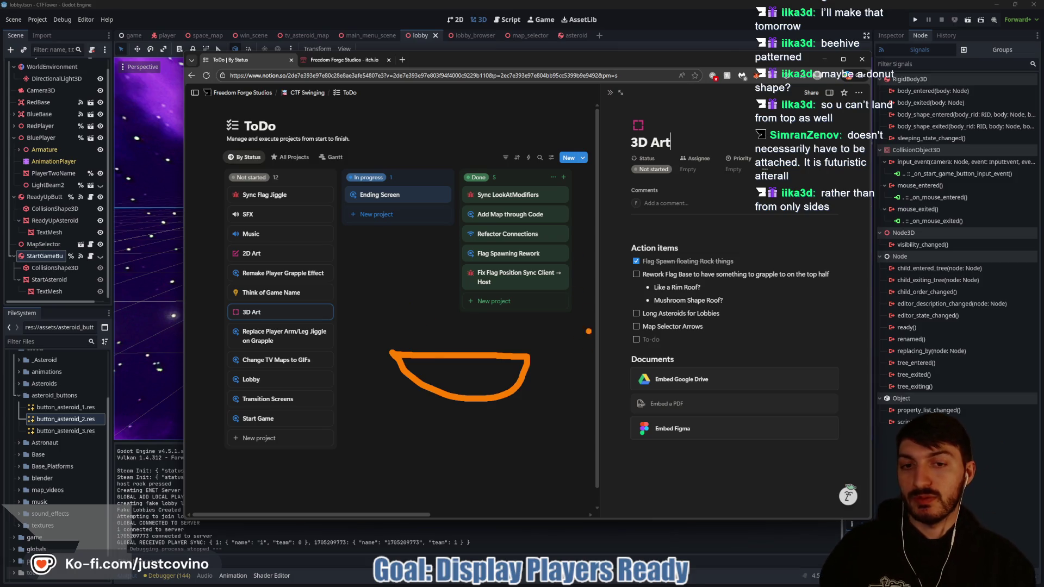
drag(399, 311, 400, 356)
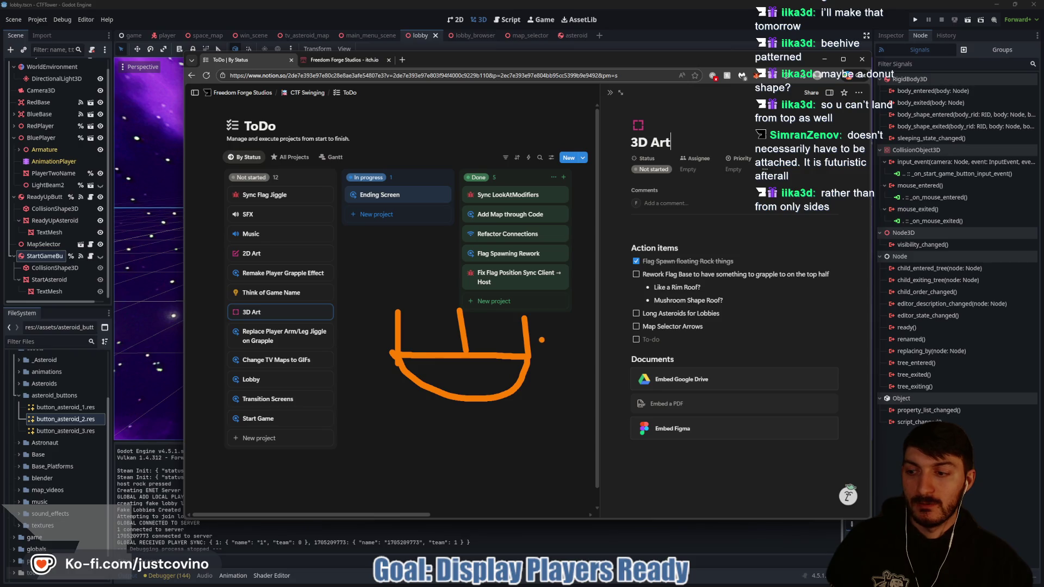
drag(383, 308, 541, 309)
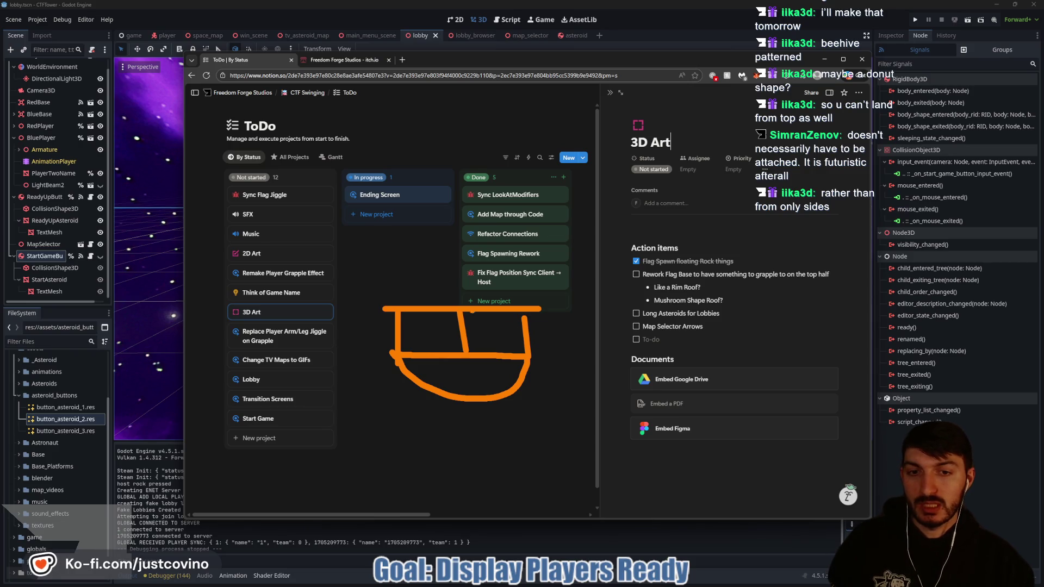
mouse_move(384, 307)
mouse_down()
mouse_move(459, 285)
mouse_move(464, 264)
mouse_up()
drag(464, 264, 541, 309)
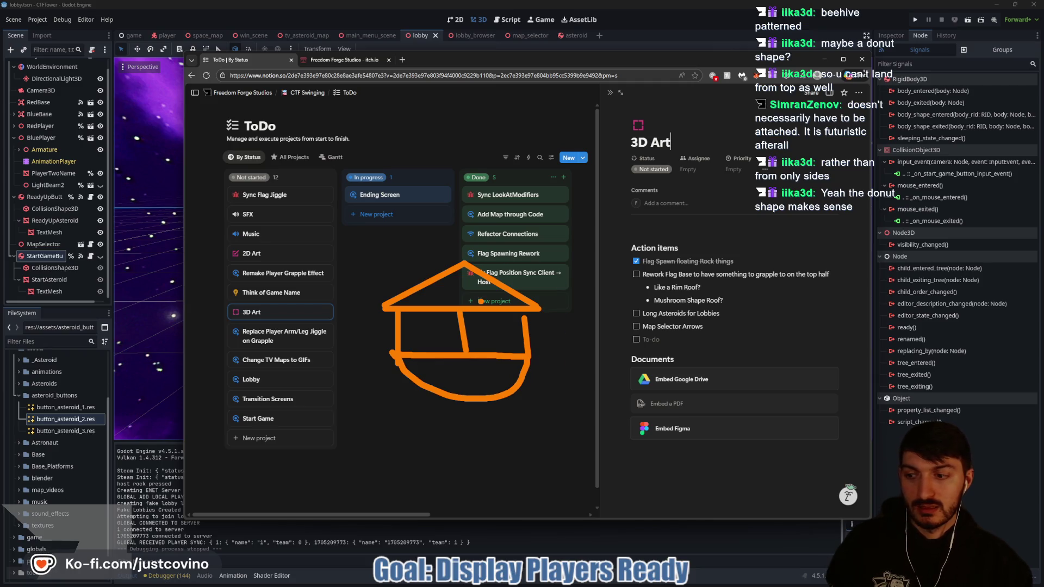
key(ctrl+z)
key(ctrl+z)
key(ctrl+z)
mouse_move(399, 311)
mouse_down()
mouse_move(507, 316)
mouse_move(396, 306)
mouse_move(468, 311)
mouse_move(462, 299)
mouse_up()
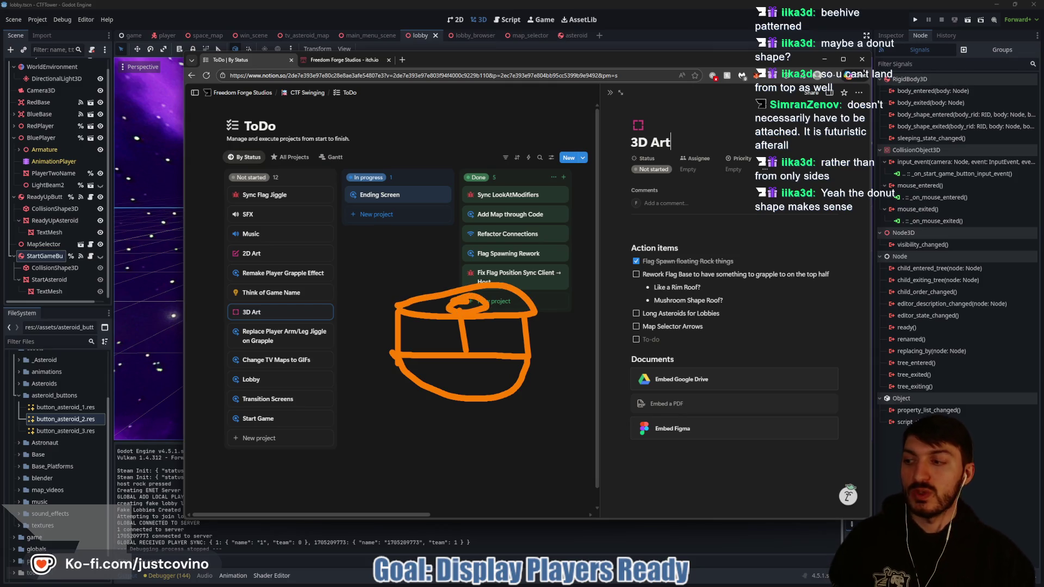
key(Escape)
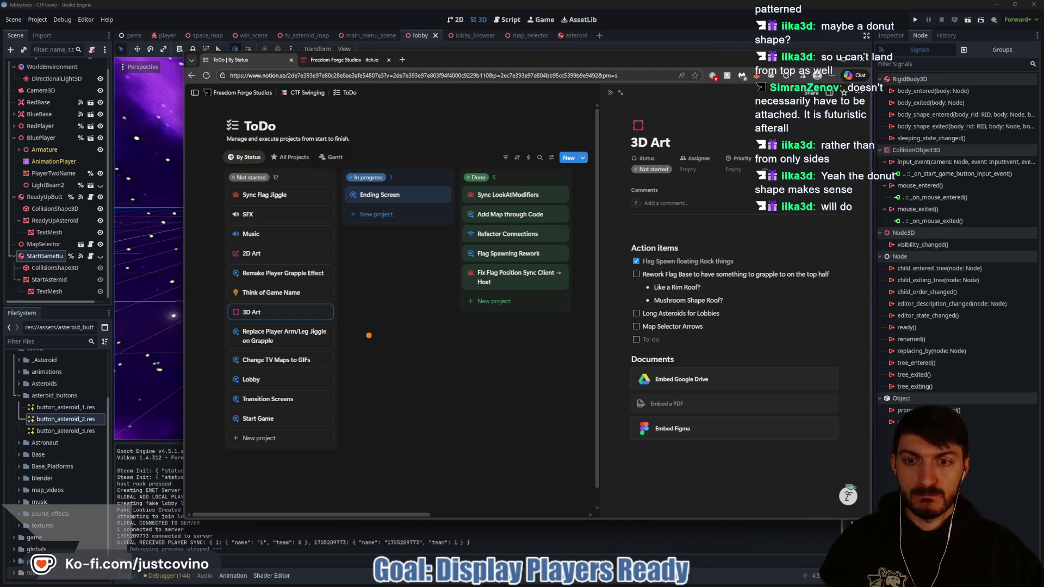
mouse_move(442, 311)
mouse_down()
mouse_move(480, 344)
mouse_move(443, 331)
mouse_up()
mouse_move(368, 401)
mouse_down()
mouse_move(504, 391)
mouse_move(456, 452)
mouse_move(368, 402)
mouse_up()
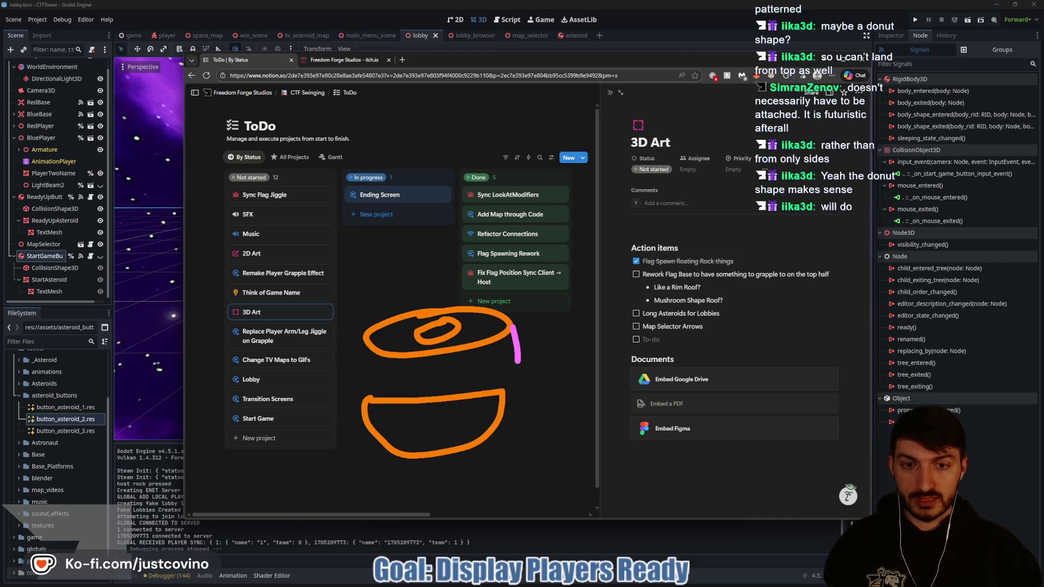
drag(429, 352, 424, 395)
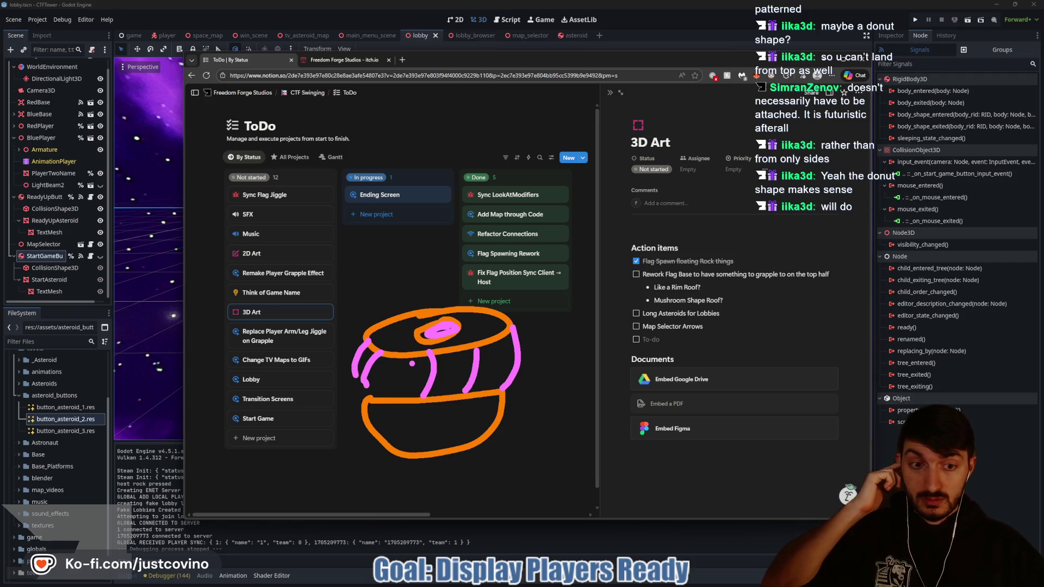
key(Escape)
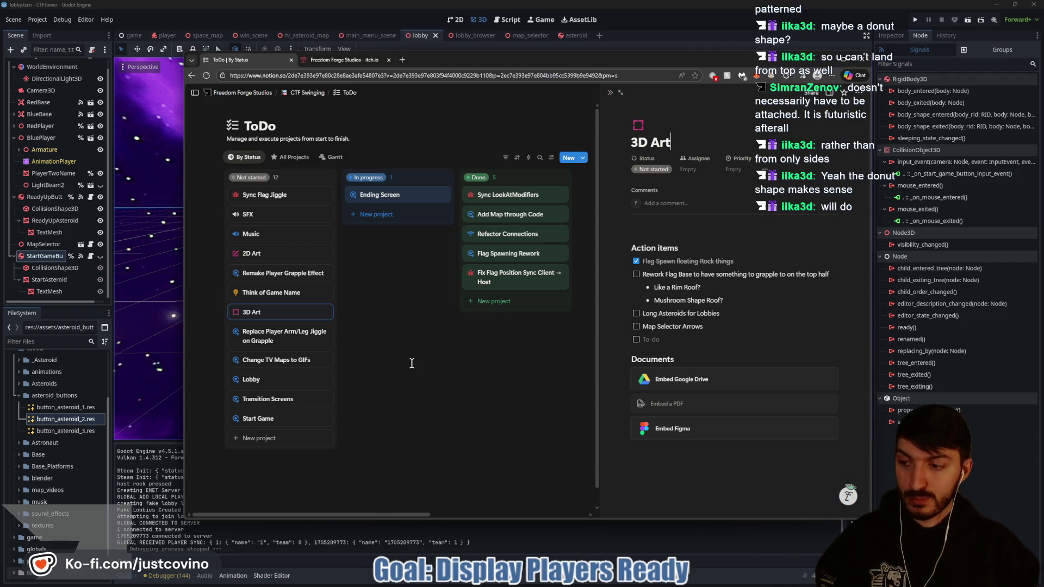
- Orbit and zoom the lobby view toward the team platforms, then bring the task board back up
click(522, 522)
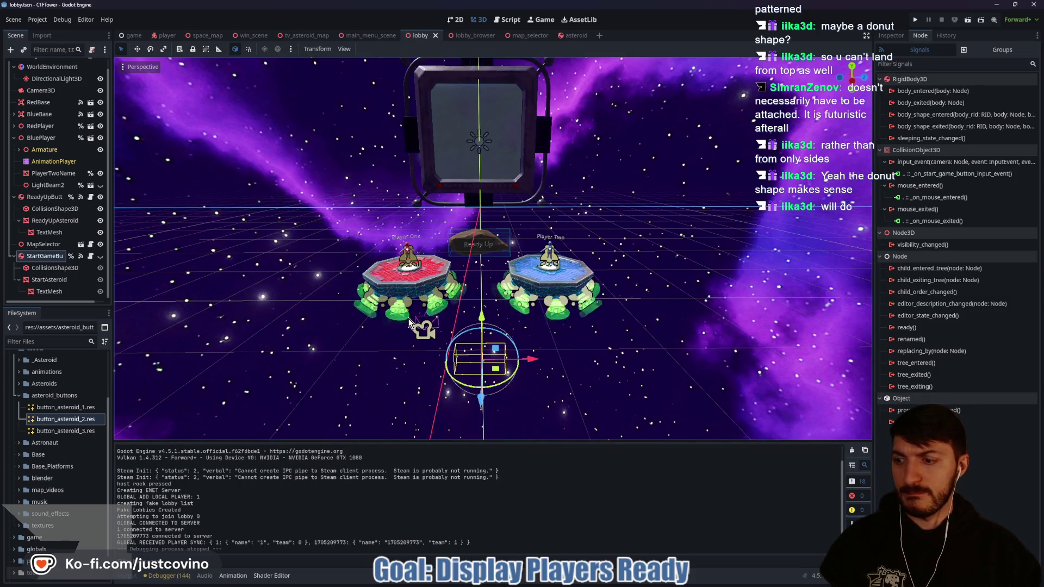
mouse_move(390, 304)
mouse_down()
mouse_move(555, 280)
mouse_move(603, 248)
mouse_up()
scroll(536, 281, up, 5)
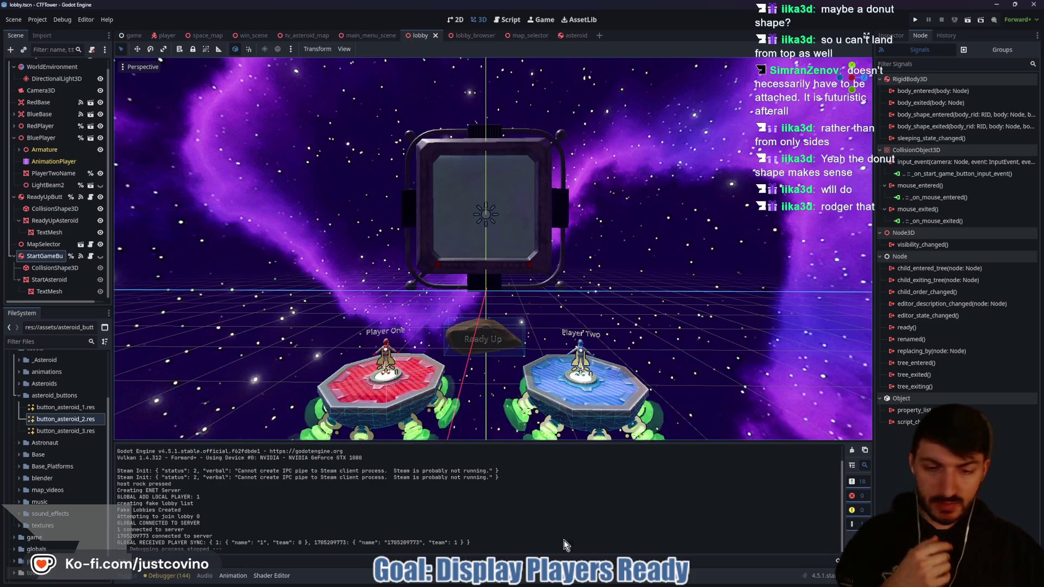
click(578, 584)
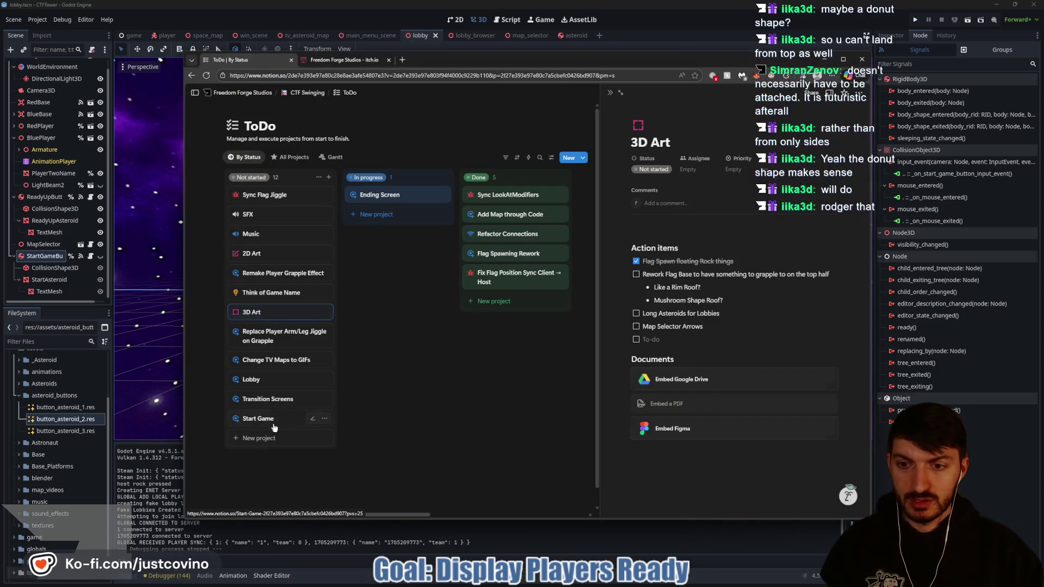
- Add Start Game to-do items for a bubble shield blocking players and an on-screen countdown
click(690, 253)
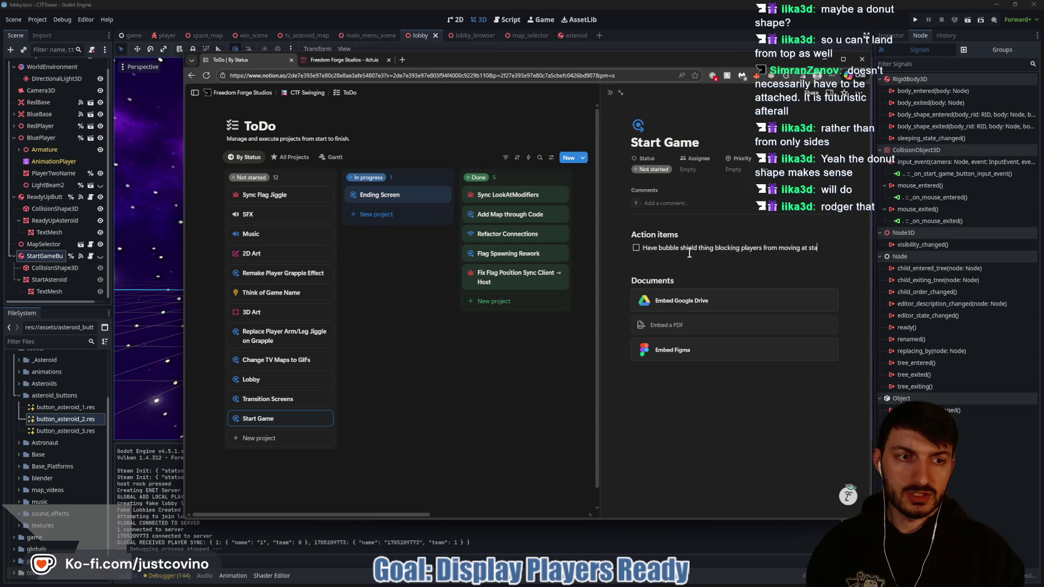
text(art)
key(Return)
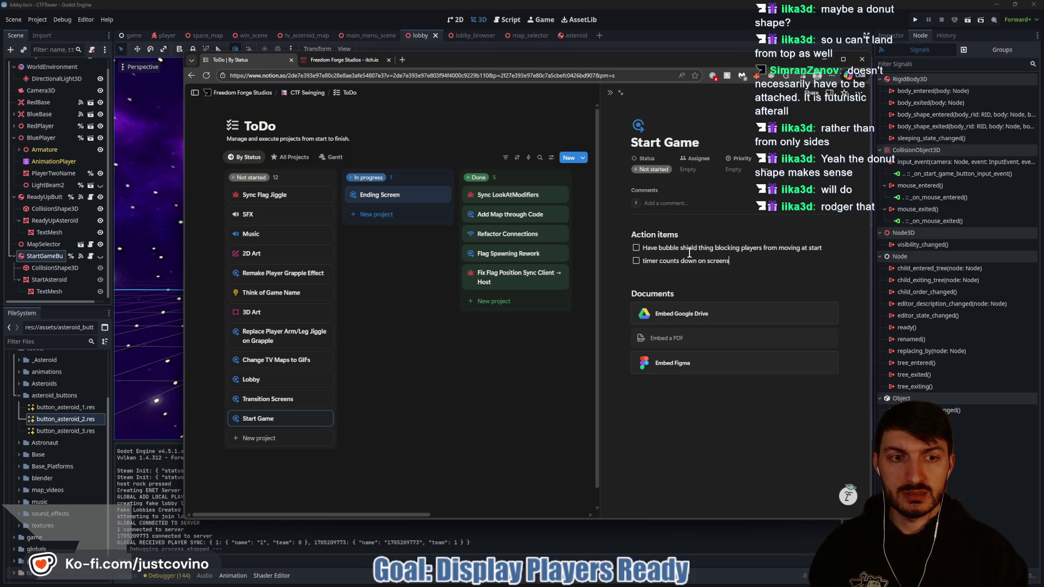
key(Return)
- Add a bullet noting the game starts after the timer, then return to Godot
text(at)
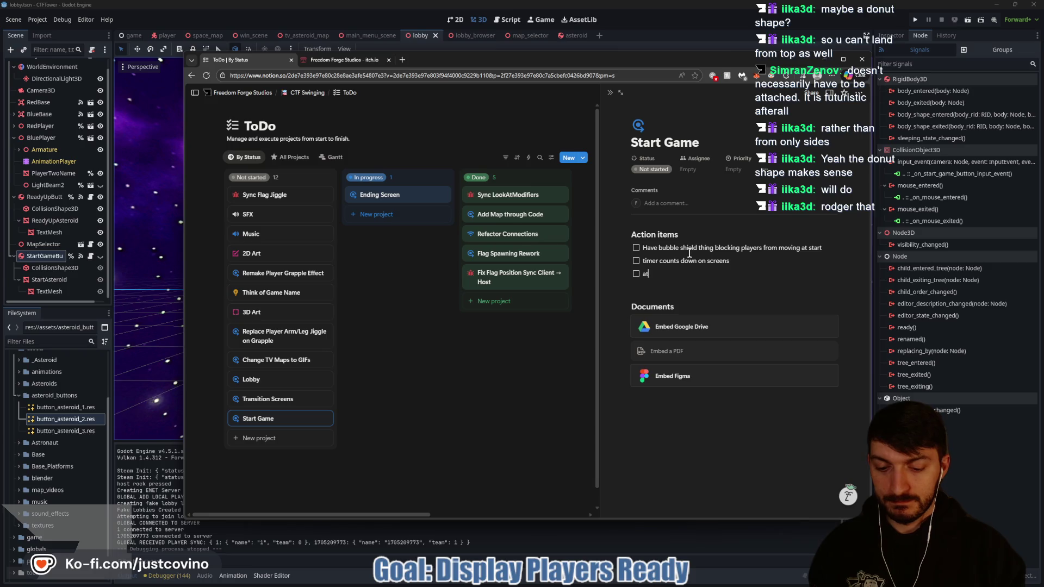
key(BackSpace)
key(BackSpace)
text(then game starts)
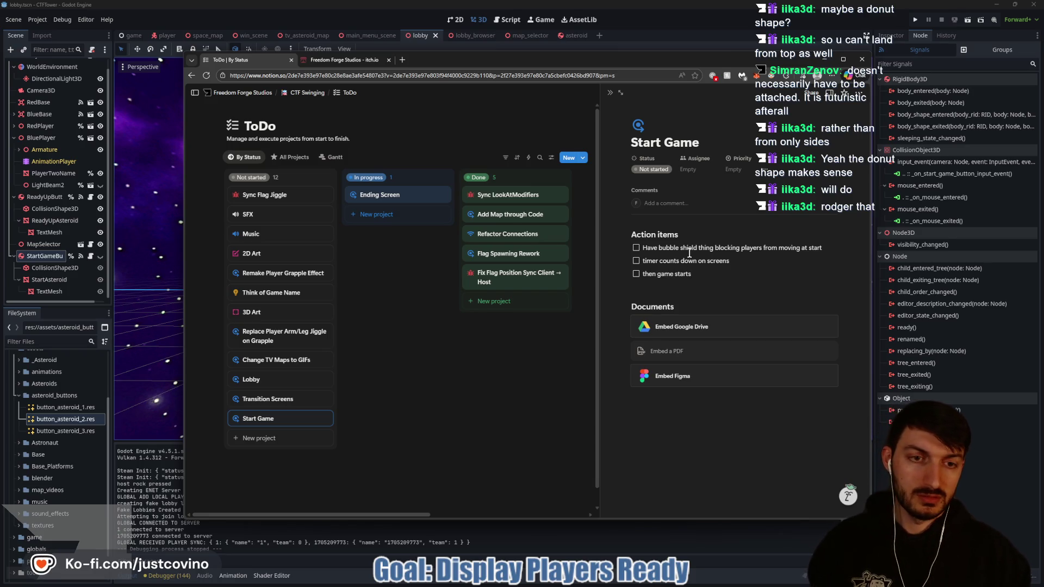
key(BackSpace)
key(BackSpace)
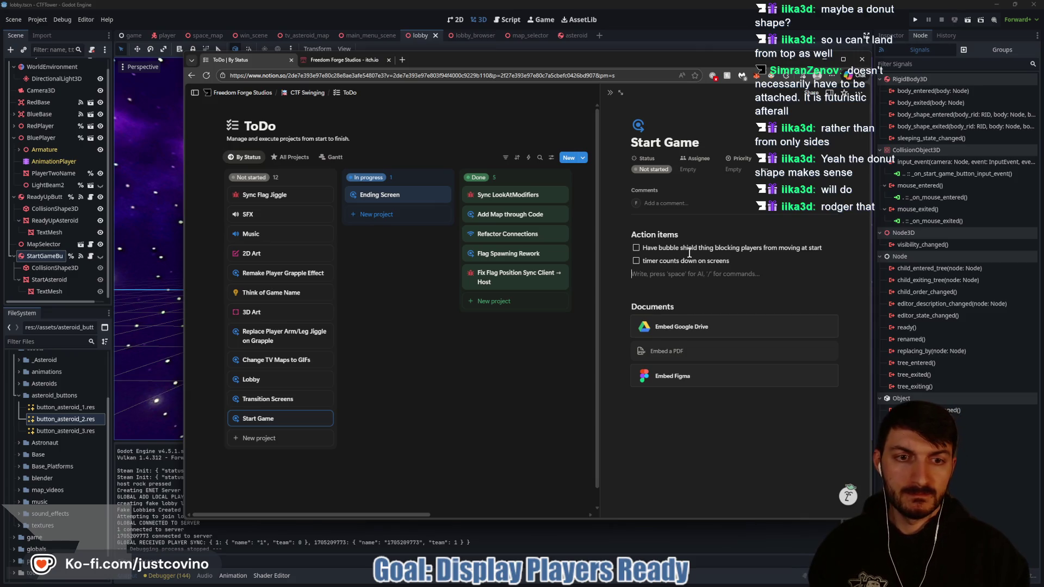
text(- A)
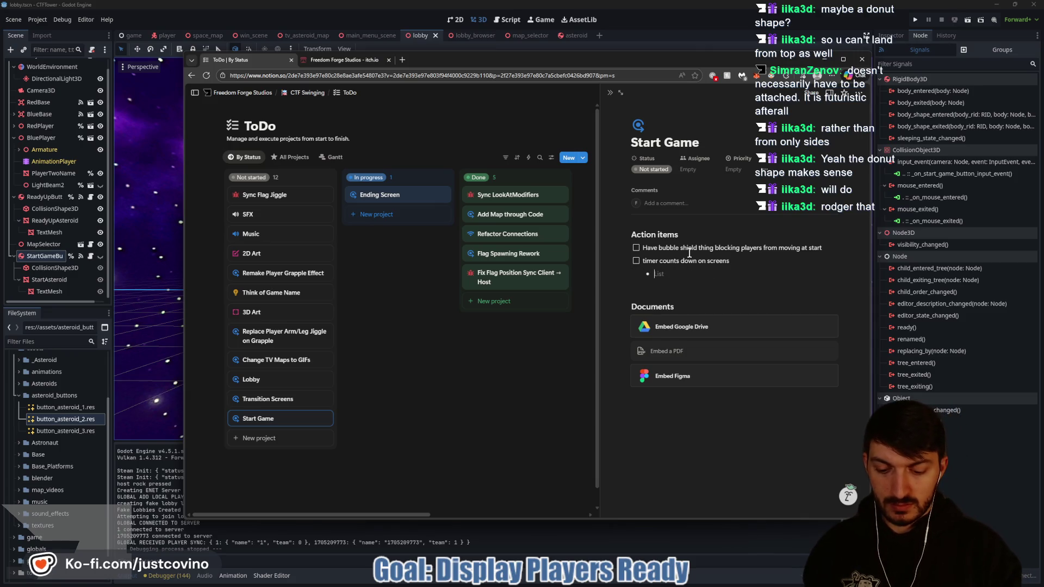
text(fter Timer ends Game)
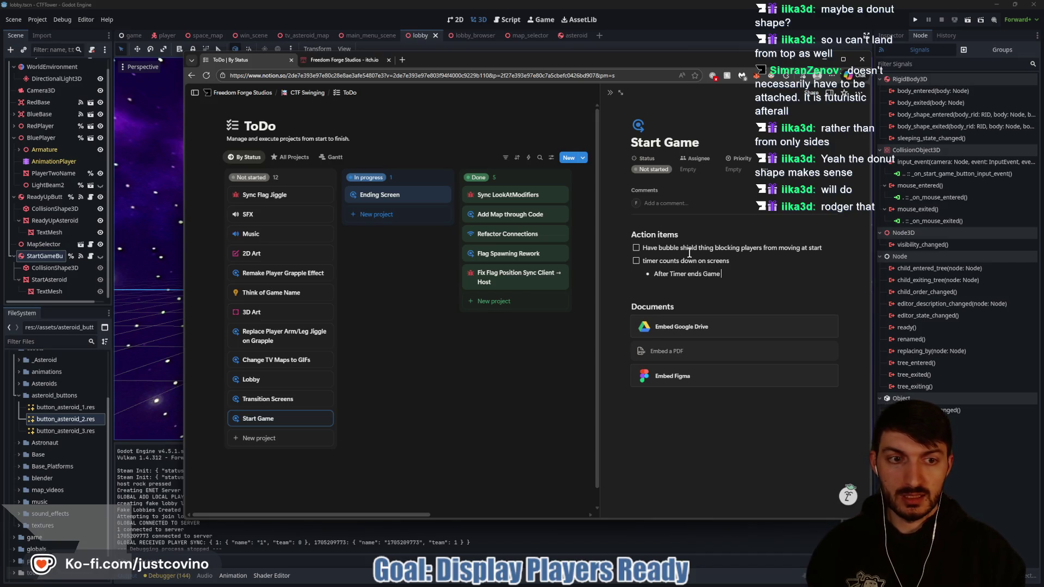
text(tarts)
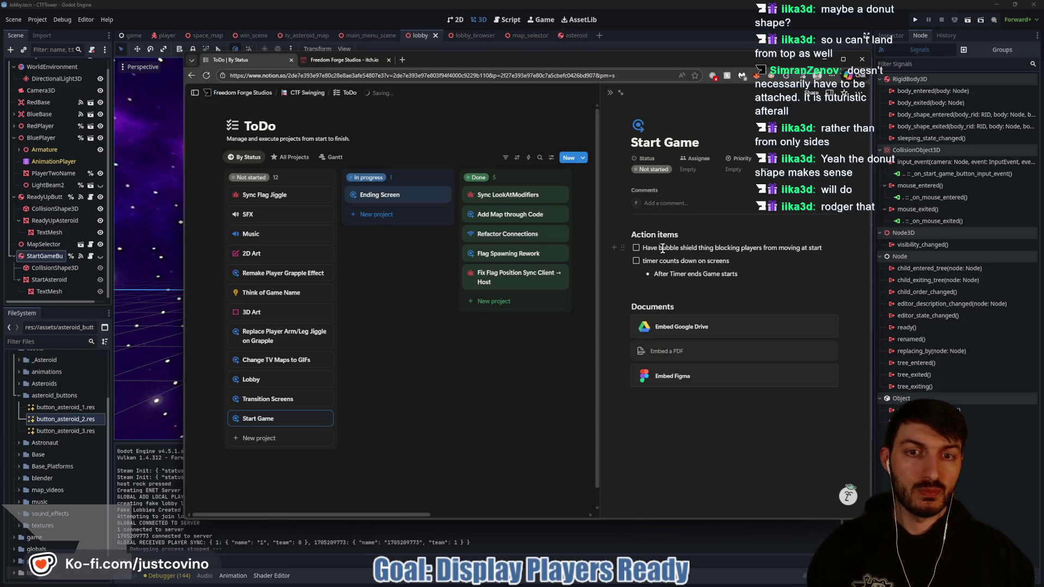
click(664, 546)
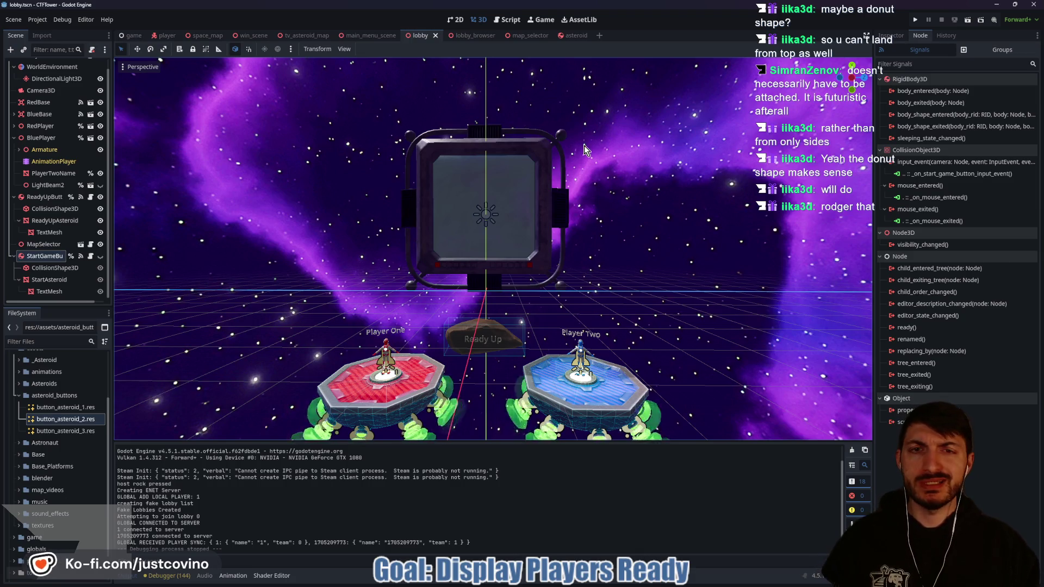
- Run the game, host in the left window, and join lobby 0 from the right
click(917, 21)
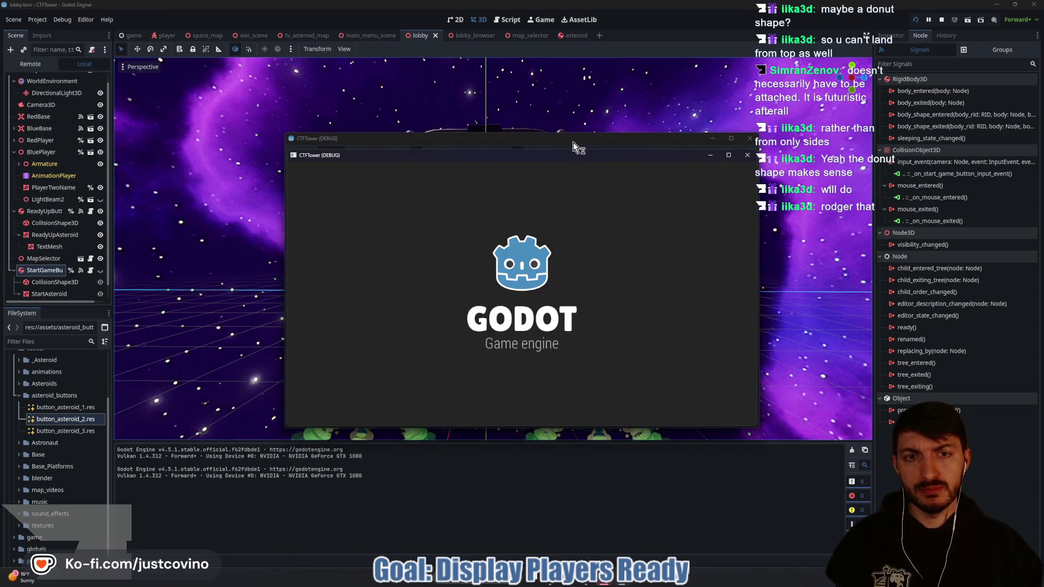
mouse_move(576, 141)
mouse_down()
mouse_move(369, 119)
mouse_move(324, 136)
mouse_up()
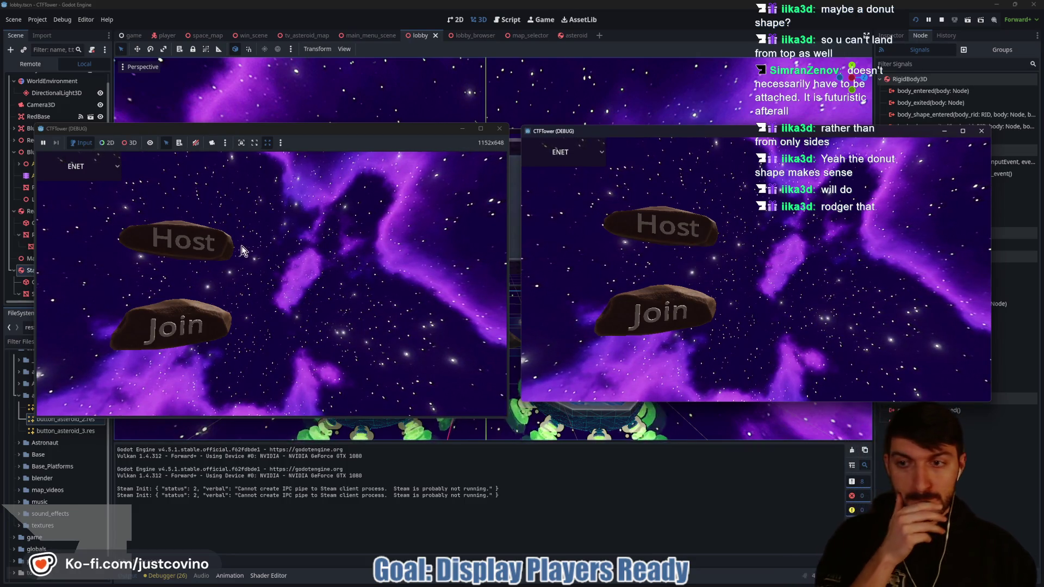
click(221, 244)
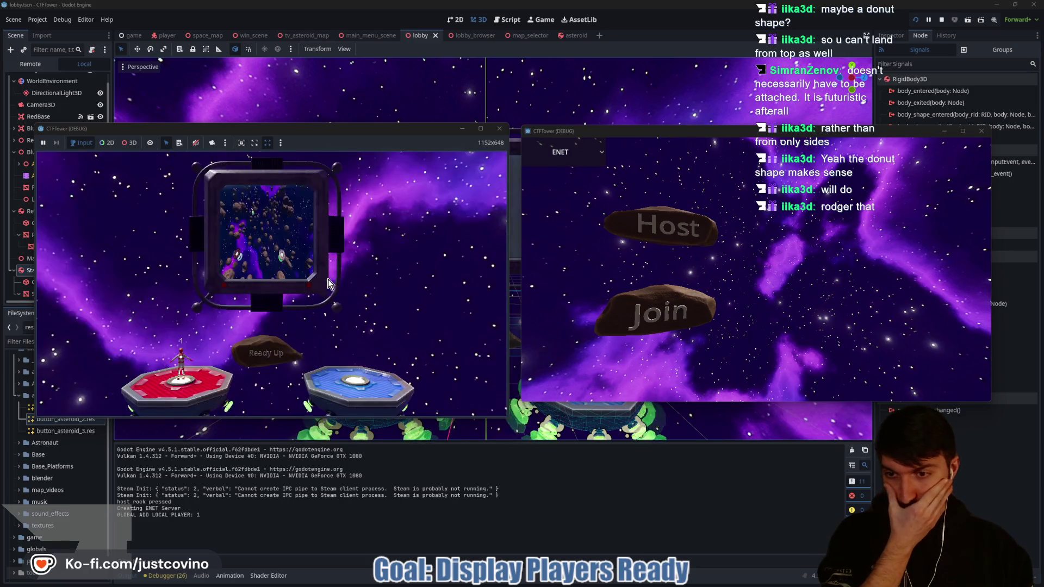
click(646, 311)
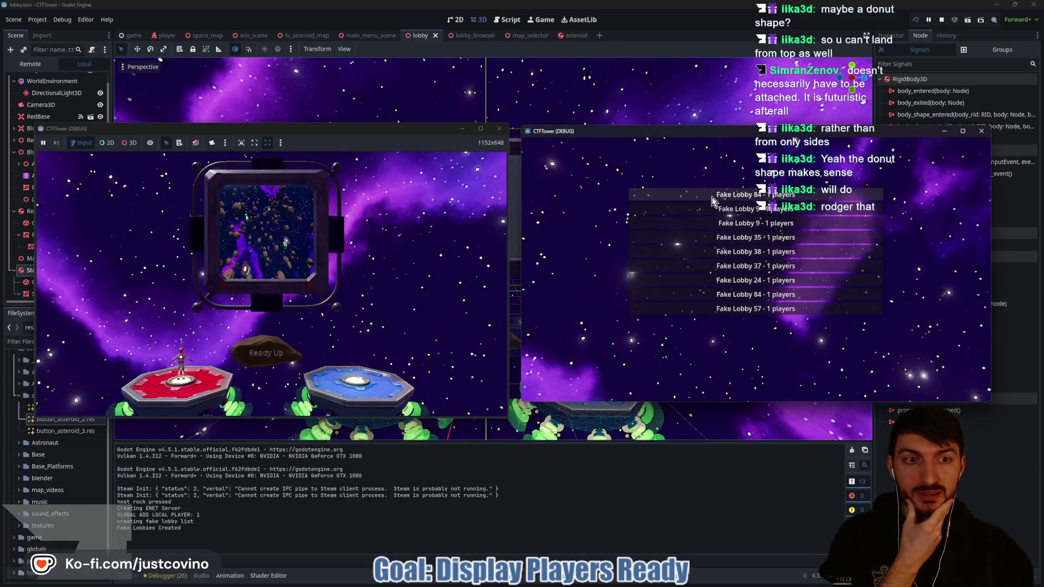
click(680, 209)
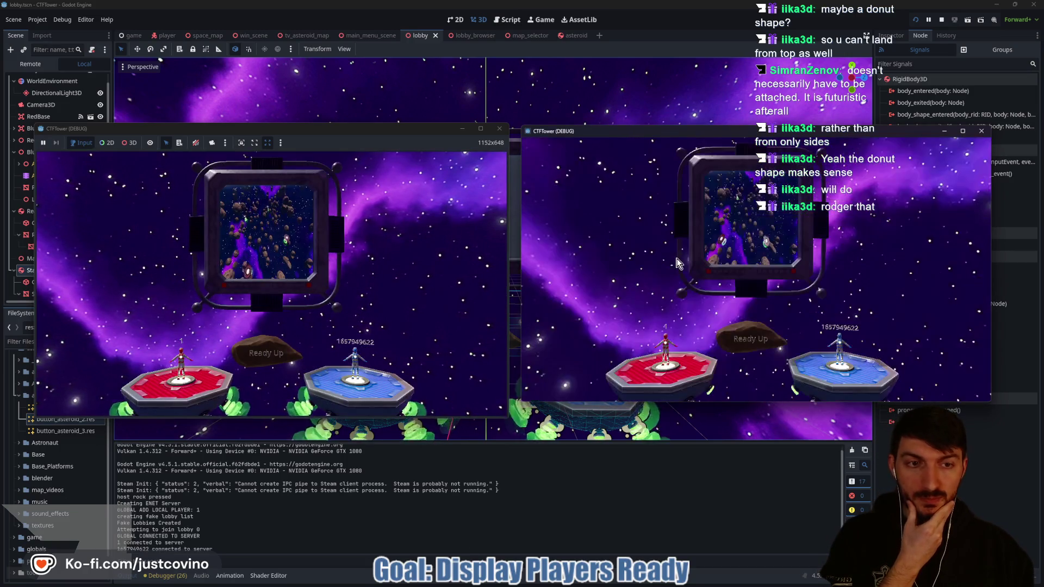
- Ready up both players, sketch and clear a red screen annotation, then stop and relaunch the game
click(749, 348)
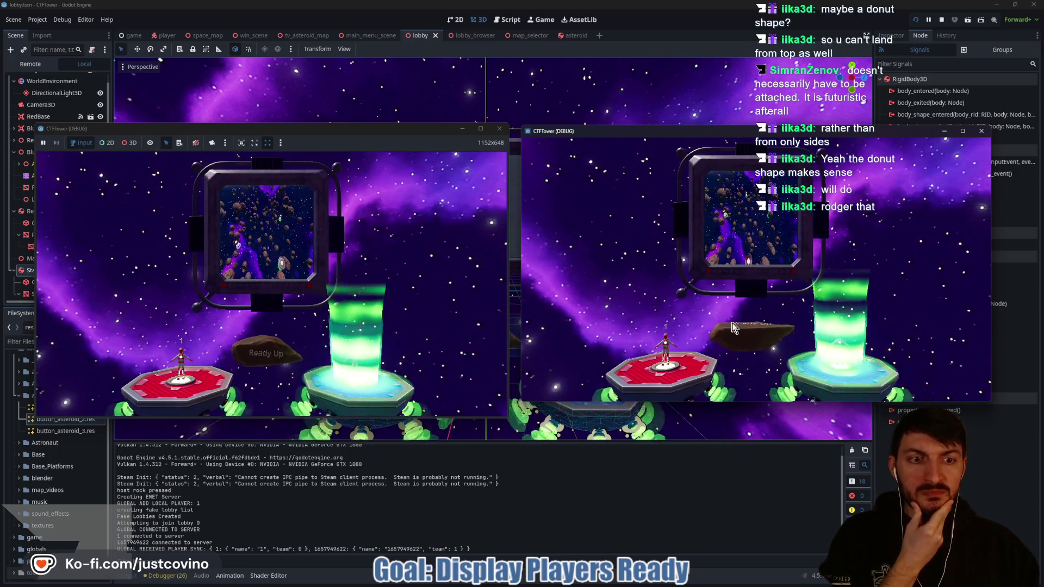
click(262, 354)
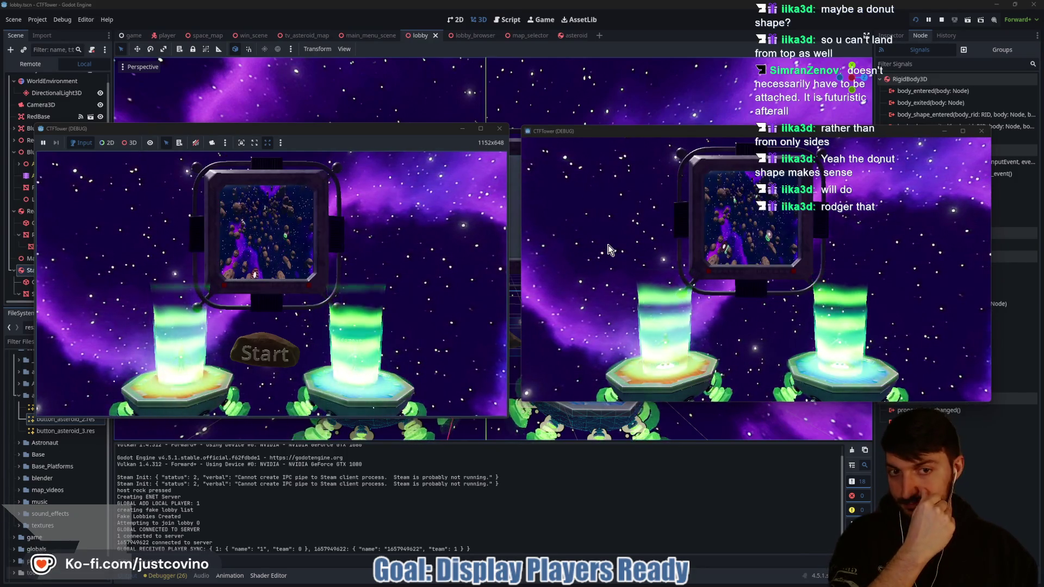
click(572, 263)
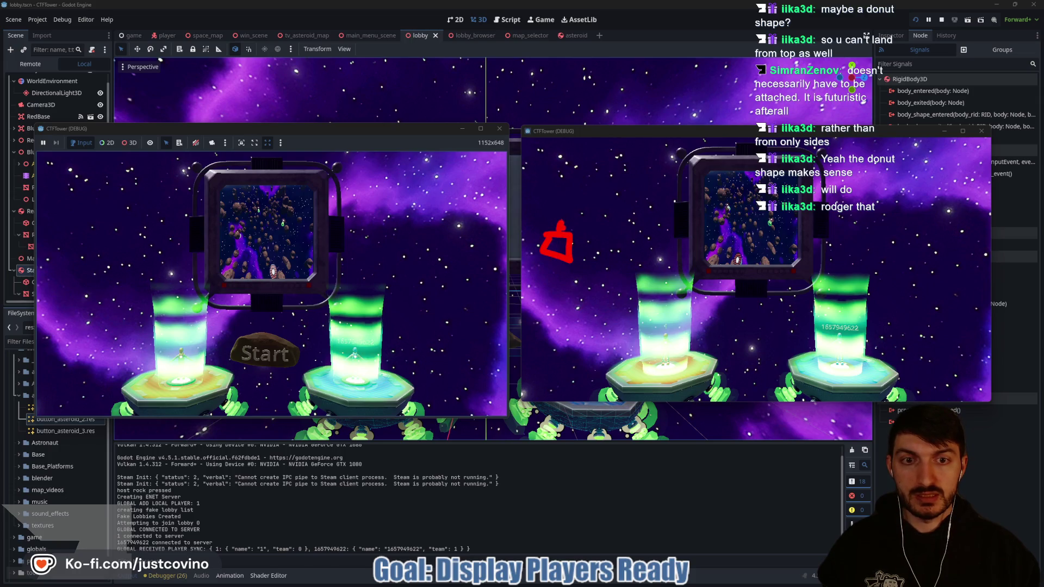
drag(569, 246, 609, 250)
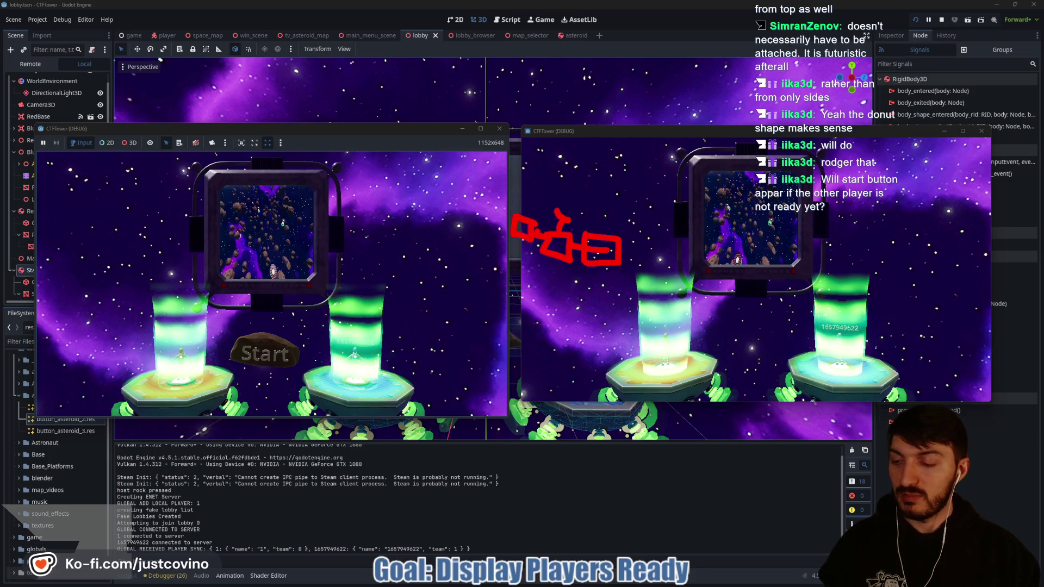
key(Escape)
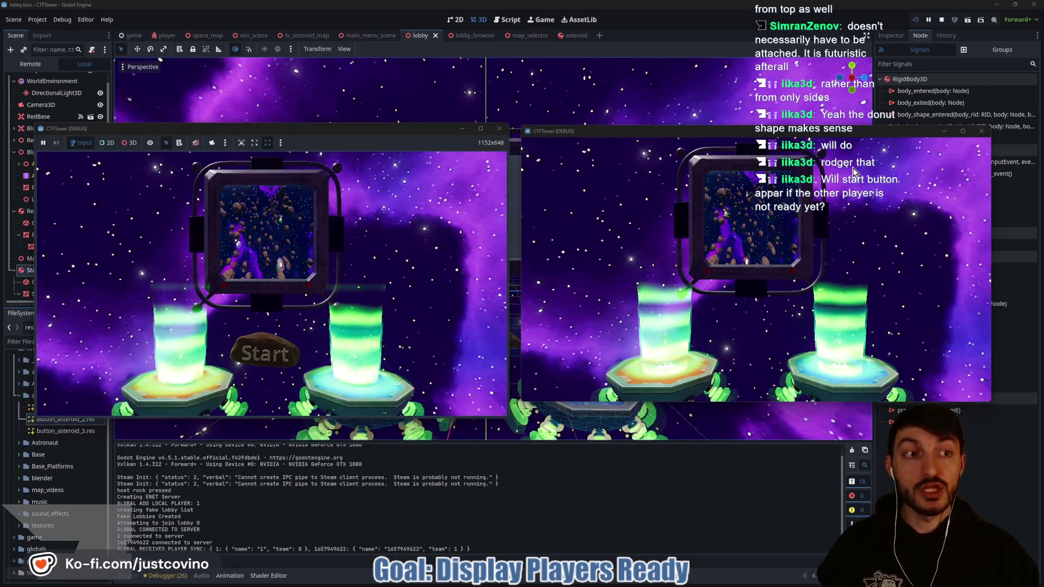
key(F8)
click(918, 20)
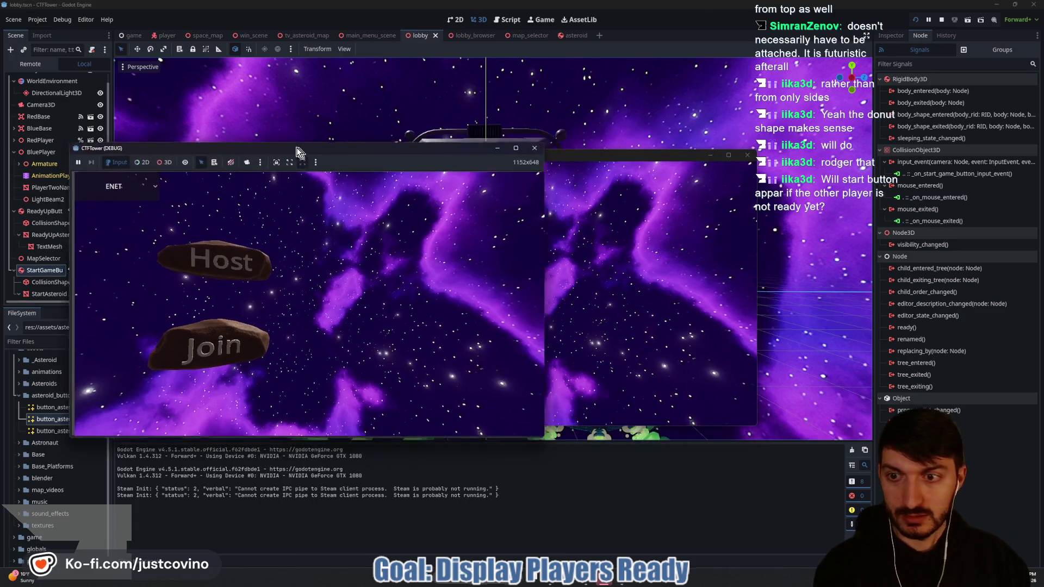
- Host a new lobby in the first window and join lobby 0 from the second
click(204, 249)
drag(868, 134, 783, 142)
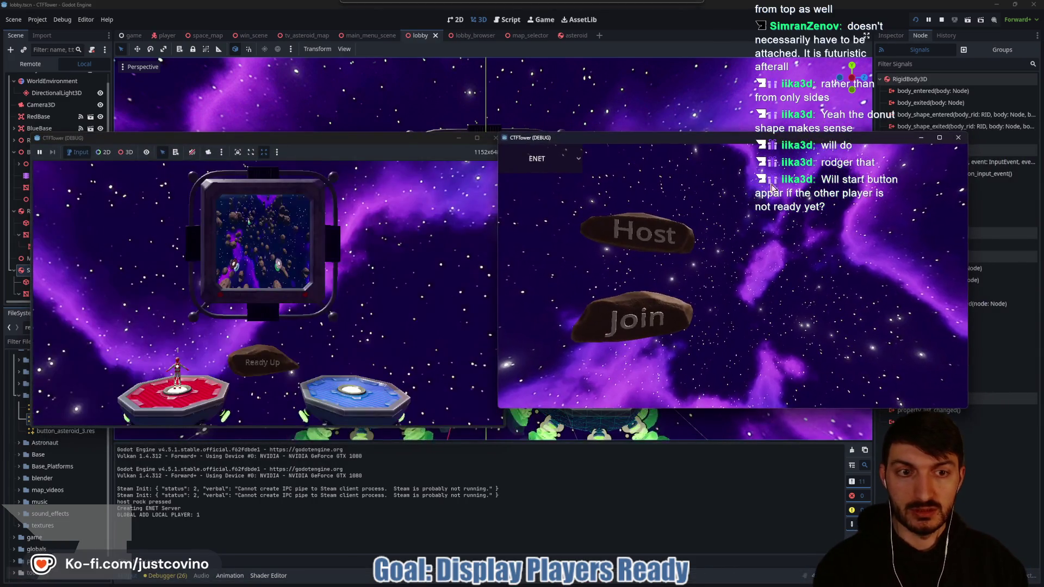
click(631, 316)
click(669, 204)
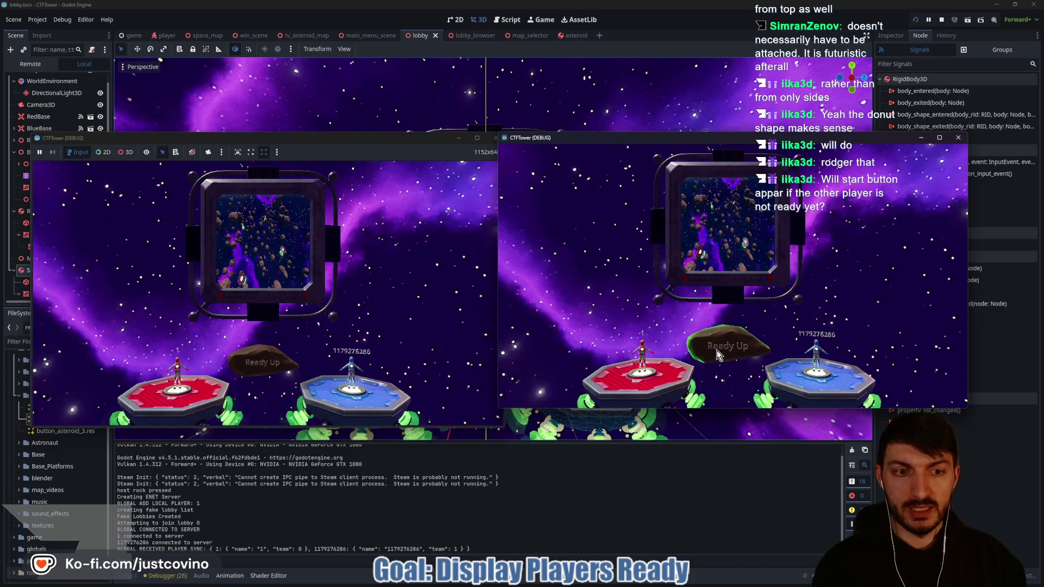
- Ready up both players until Start appears, stop the game, and bring up the Notion ToDo board
click(269, 364)
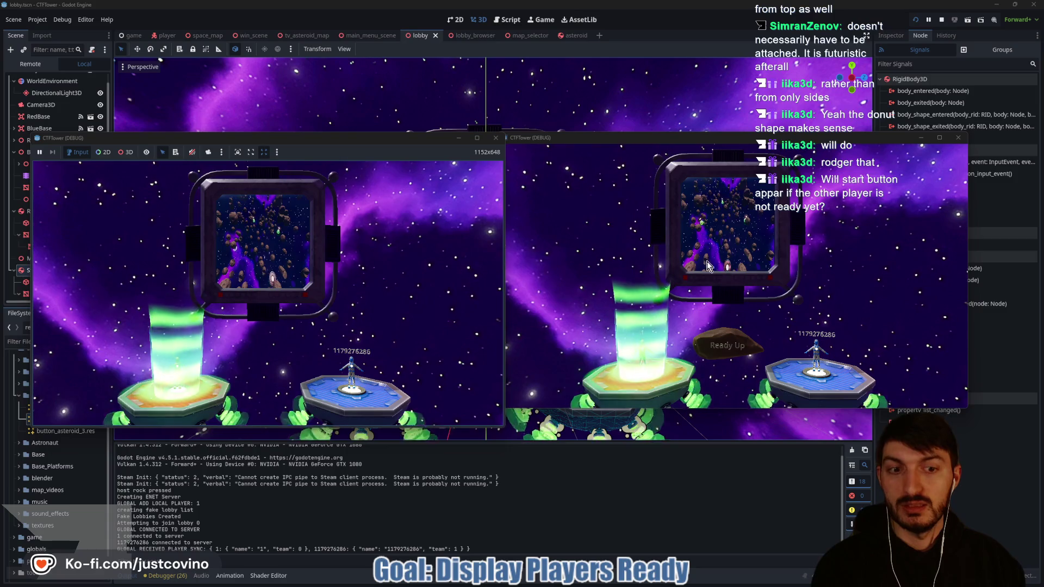
click(727, 351)
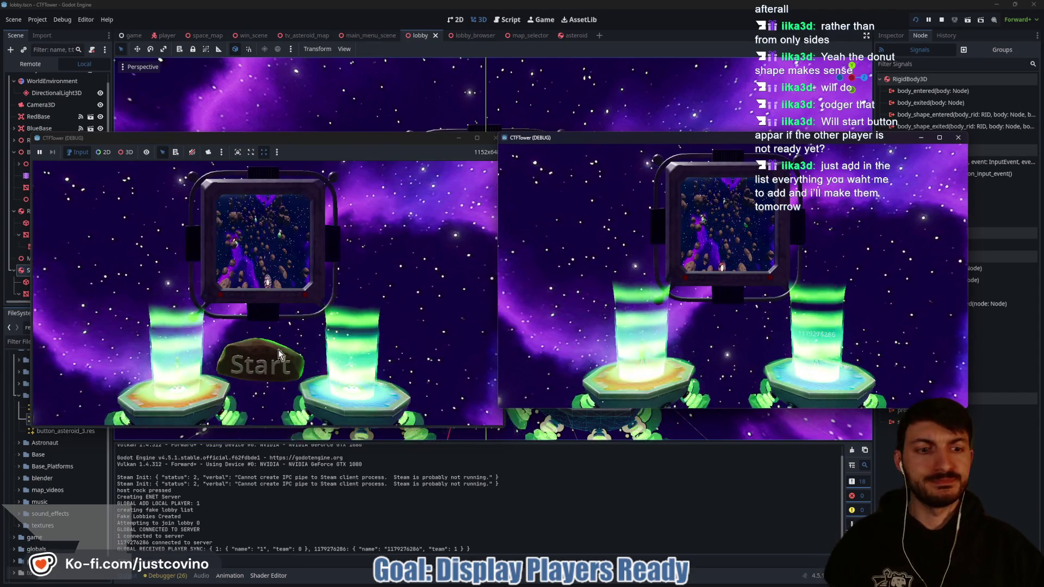
key(F8)
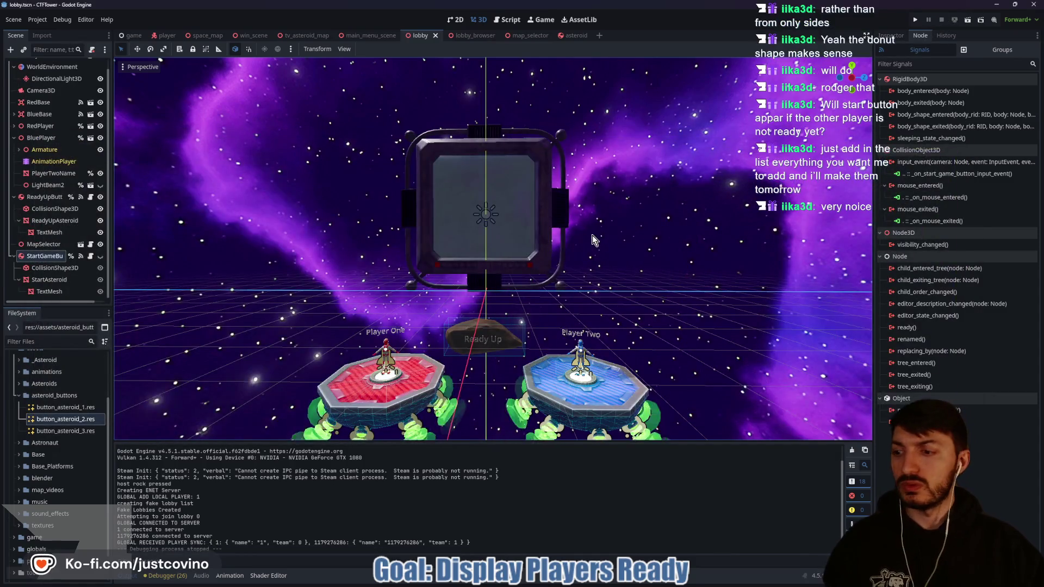
mouse_move(511, 585)
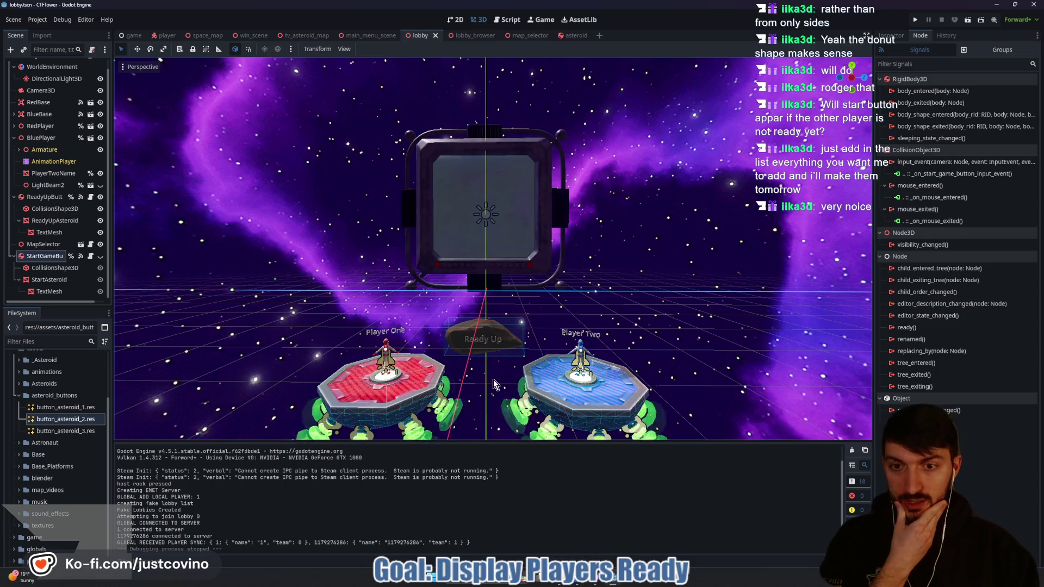
click(581, 585)
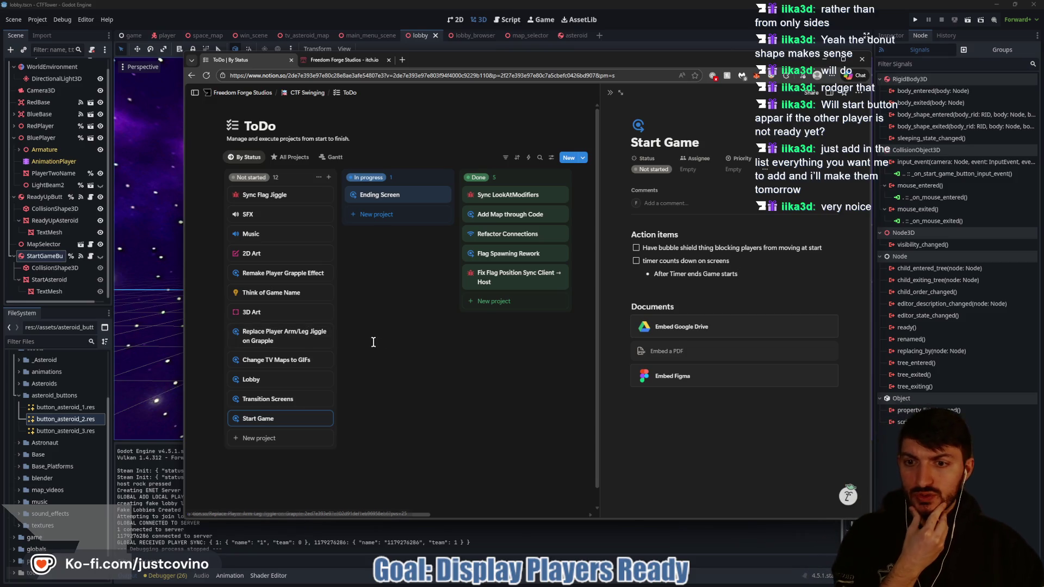
- Open the Arm/Leg Jiggle, Grapple Effect, Game Name, Sync Flag Jiggle and SFX tasks in side peek
click(293, 343)
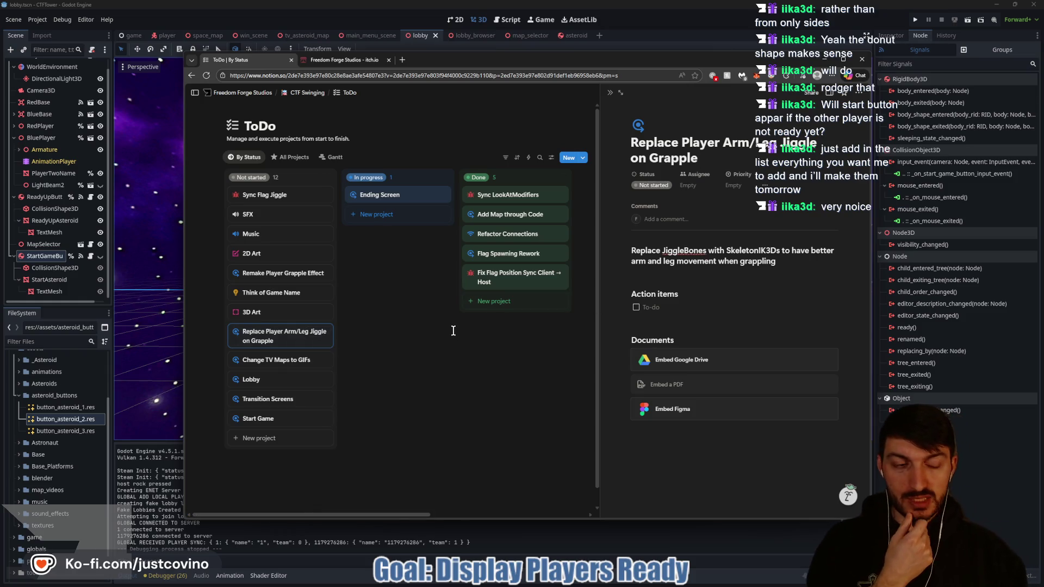
click(273, 272)
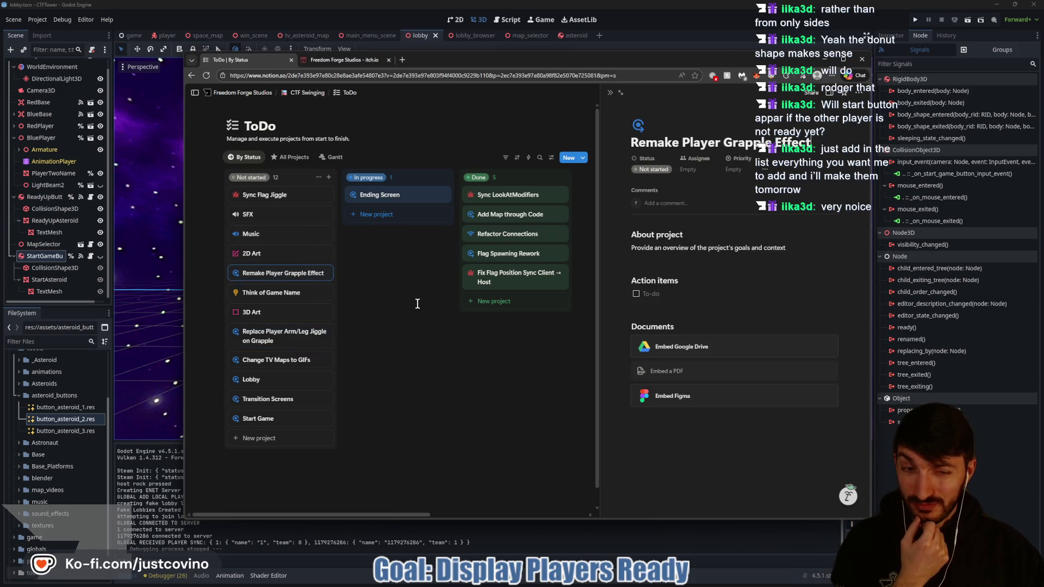
click(255, 296)
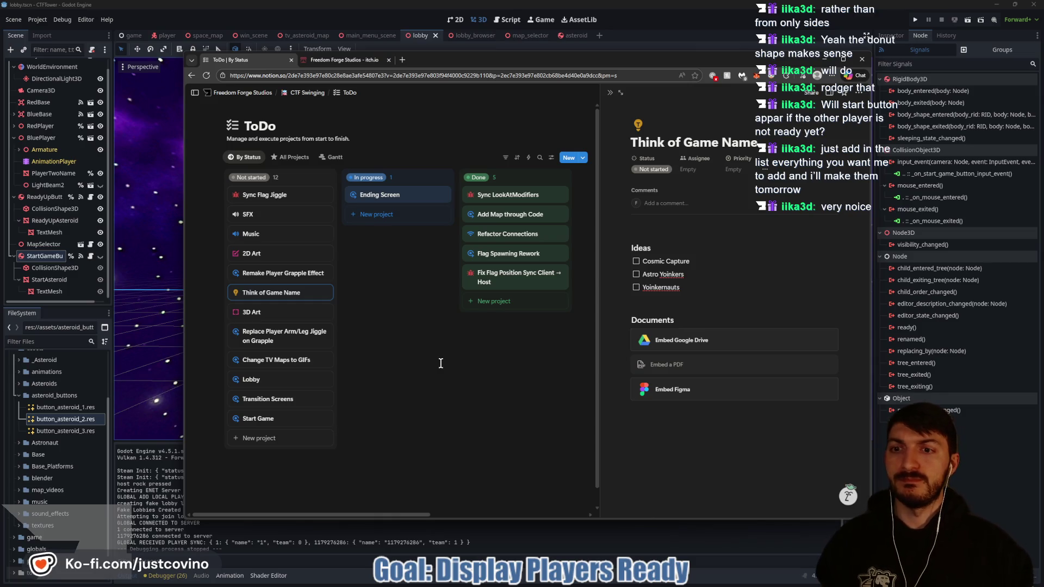
click(291, 199)
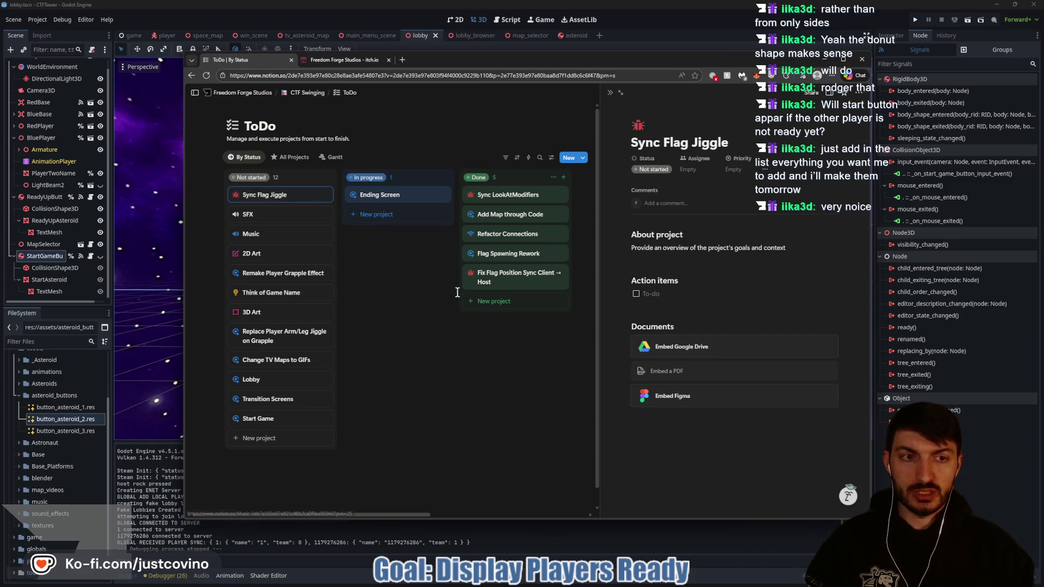
click(289, 215)
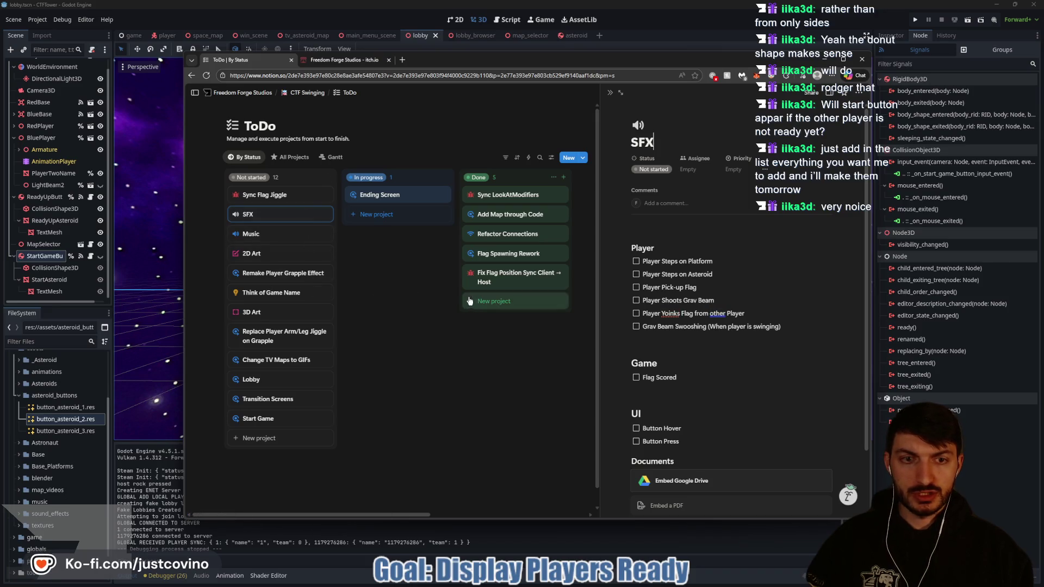
- Review the Music and Think of Game Name tasks, highlighting the three name ideas, then switch to Discord
scroll(678, 346, down, 2)
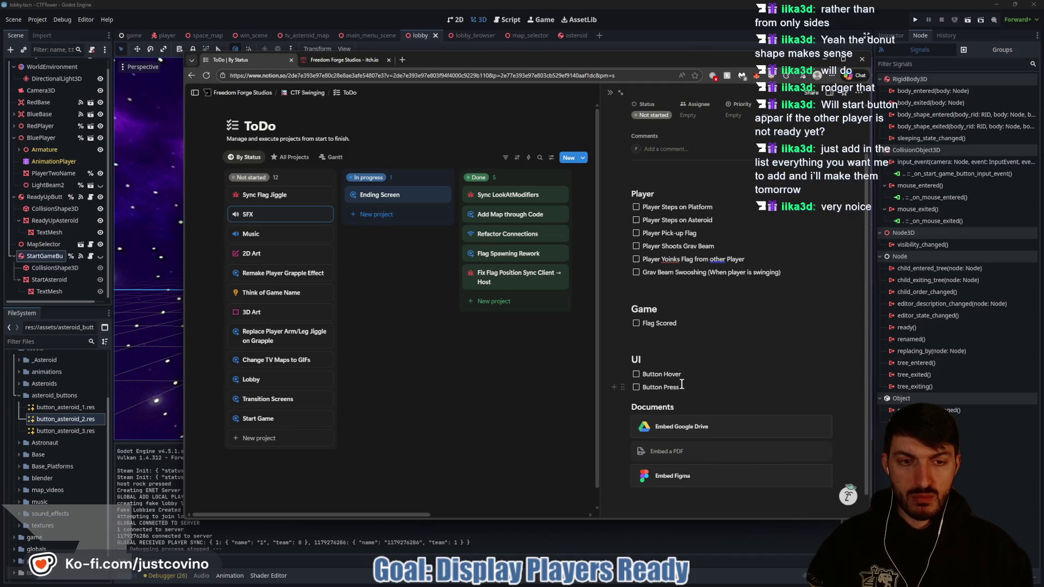
click(269, 236)
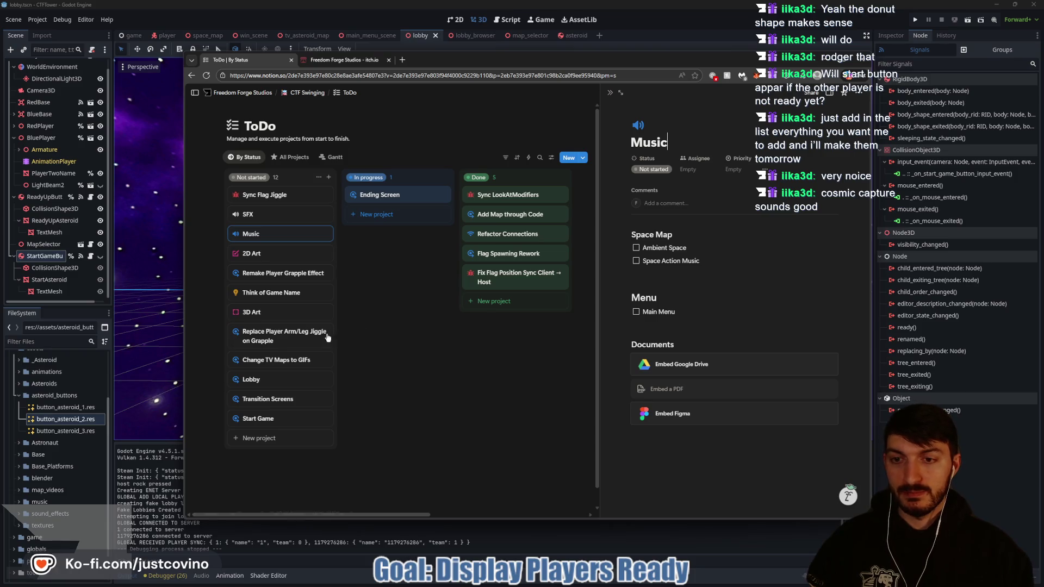
click(271, 294)
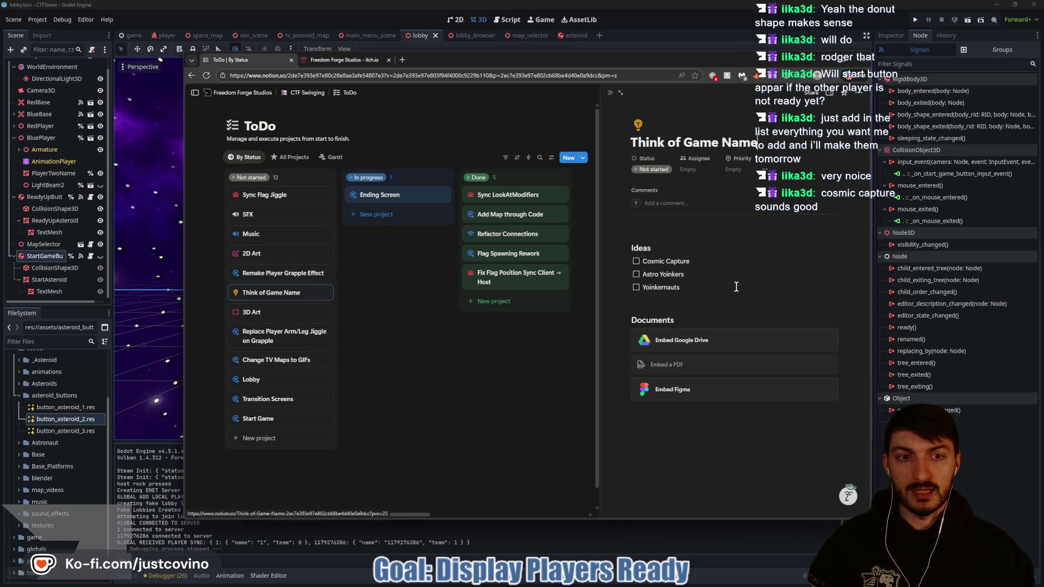
mouse_move(708, 292)
mouse_down()
mouse_move(656, 244)
mouse_move(647, 248)
mouse_up()
click(497, 346)
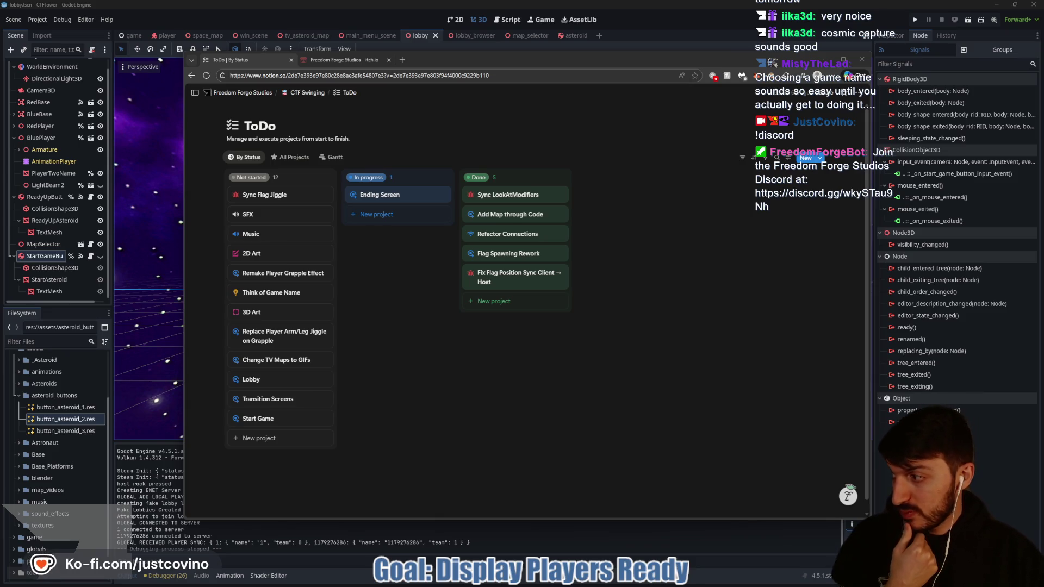
key(alt+Tab)
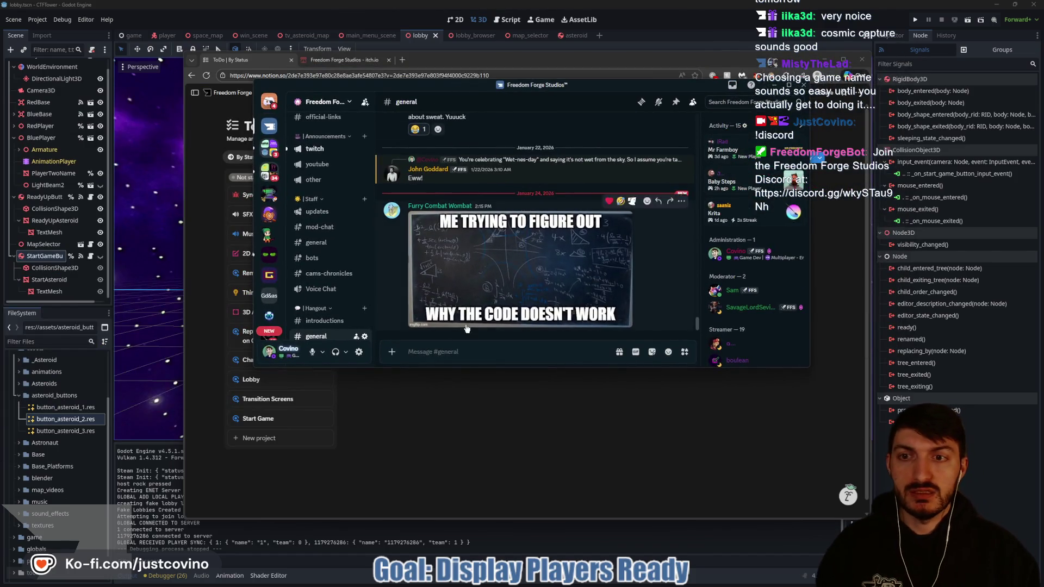
- Drop the half-typed /poll command and start a new poll from the message add menu
text(/poll)
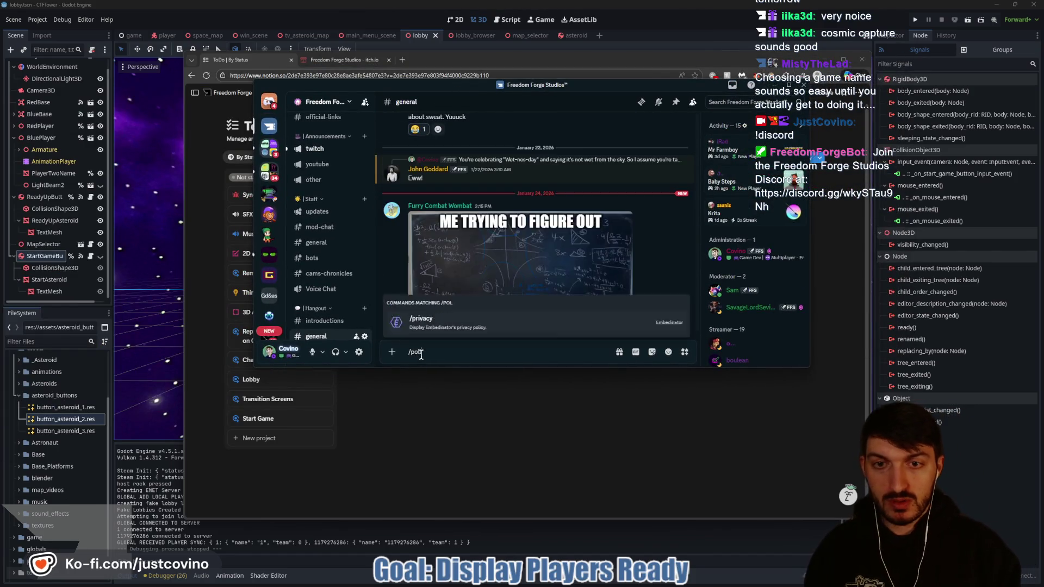
key(BackSpace)
key(BackSpace)
key(BackSpace)
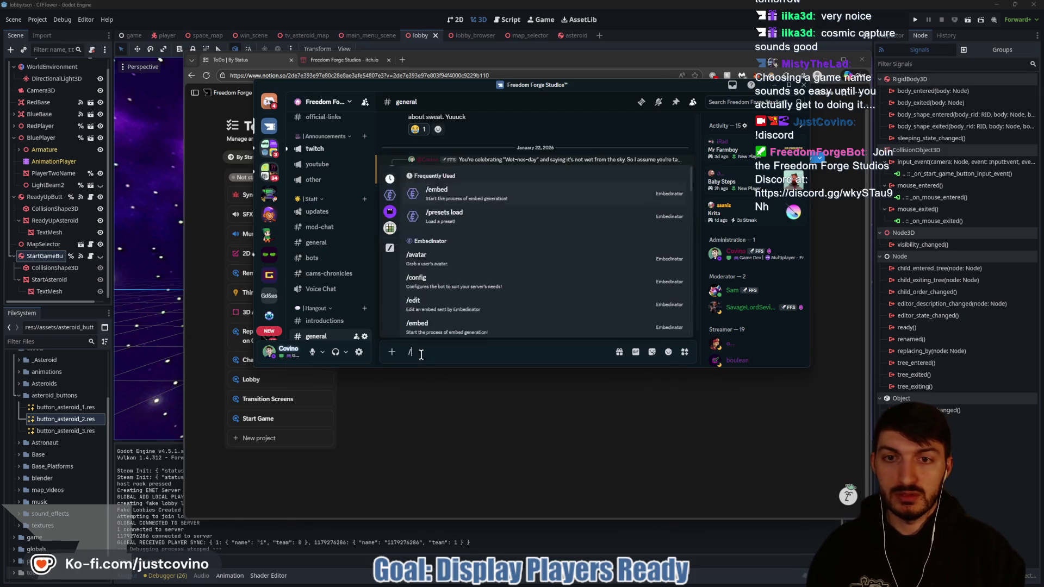
click(391, 352)
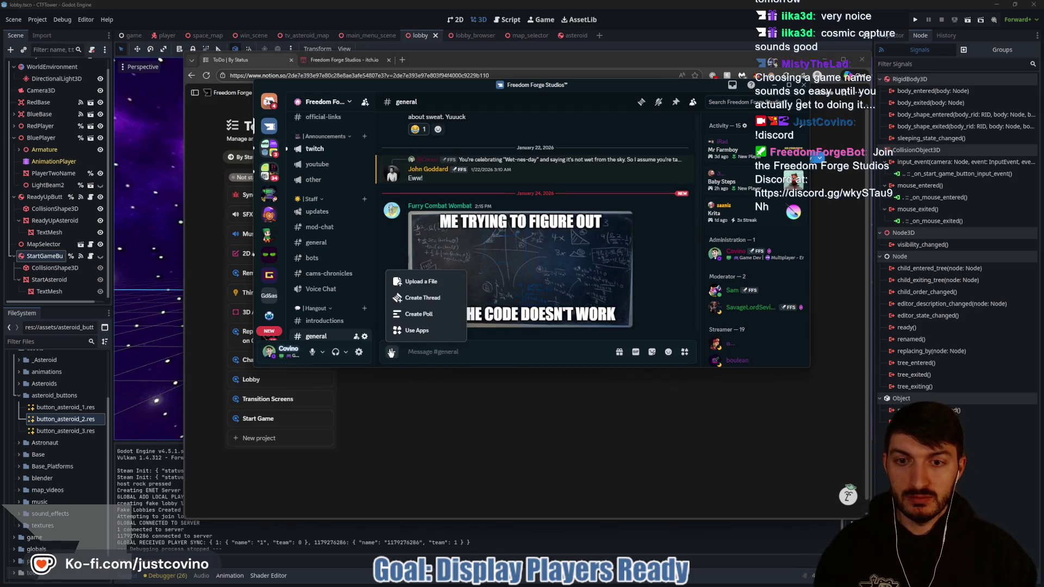
click(447, 314)
- Draft the game-name poll question with four answers, including 'Yoinkerna' and 'Other (Re'
click(522, 167)
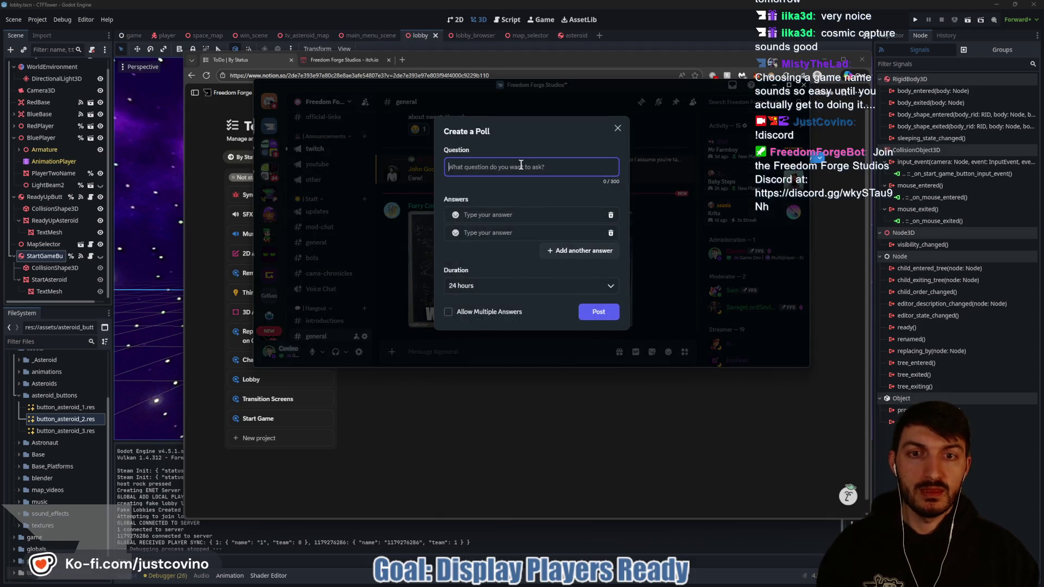
text(What do we name the game)
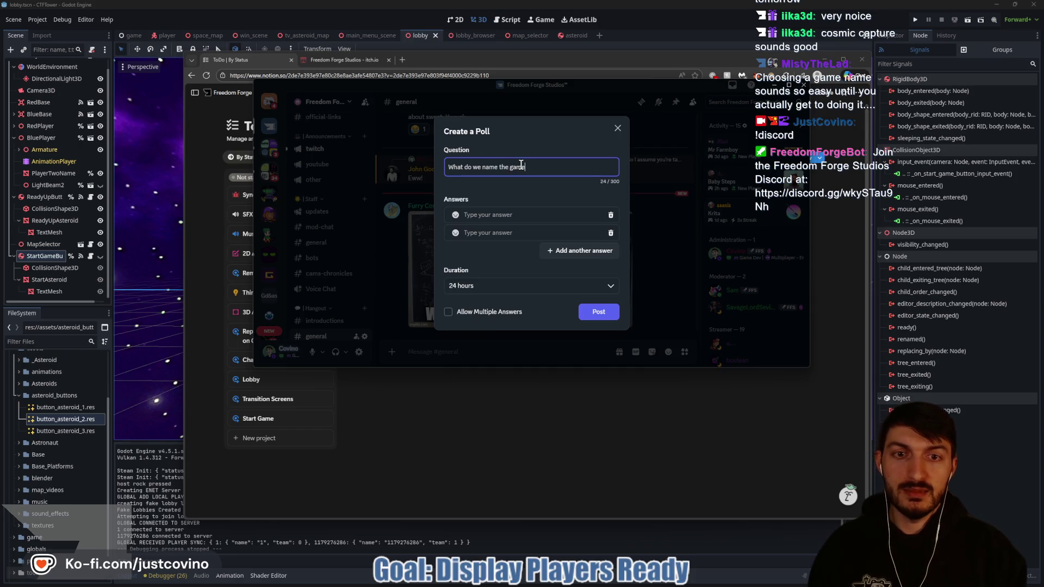
key(BackSpace)
key(BackSpace)
key(BackSpace)
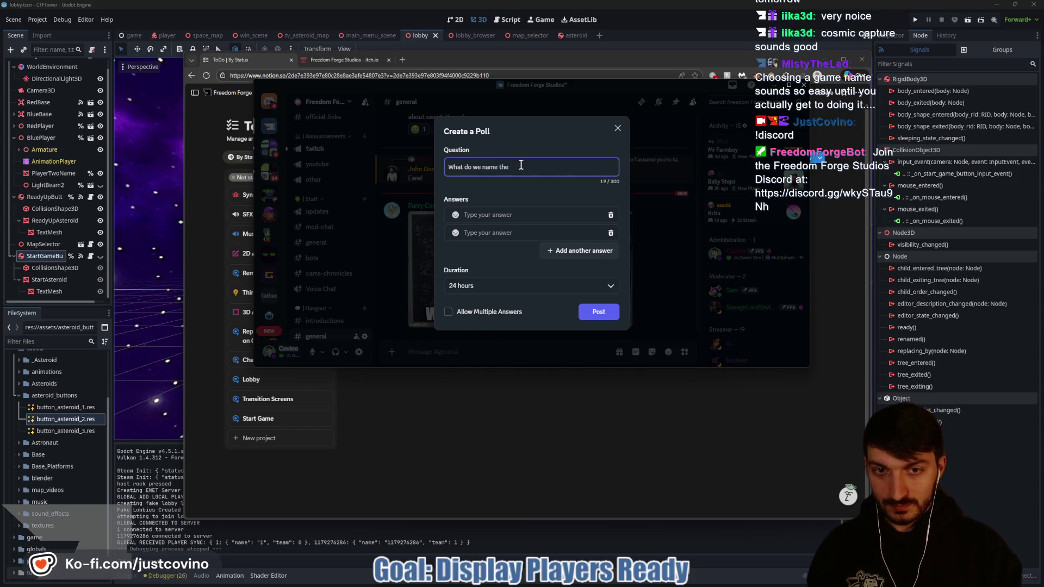
text(Game?)
click(519, 214)
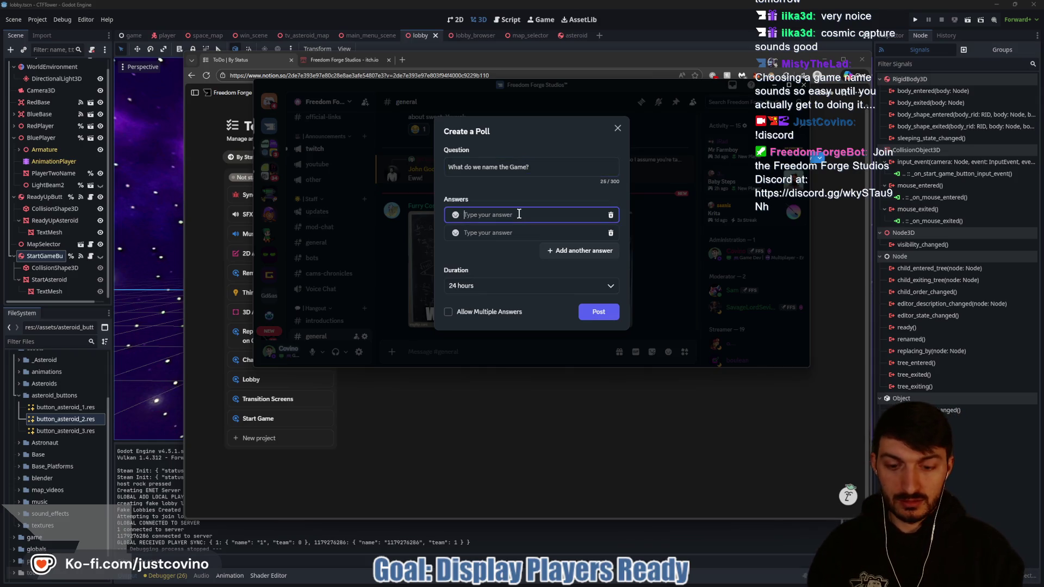
text(osmic Capture)
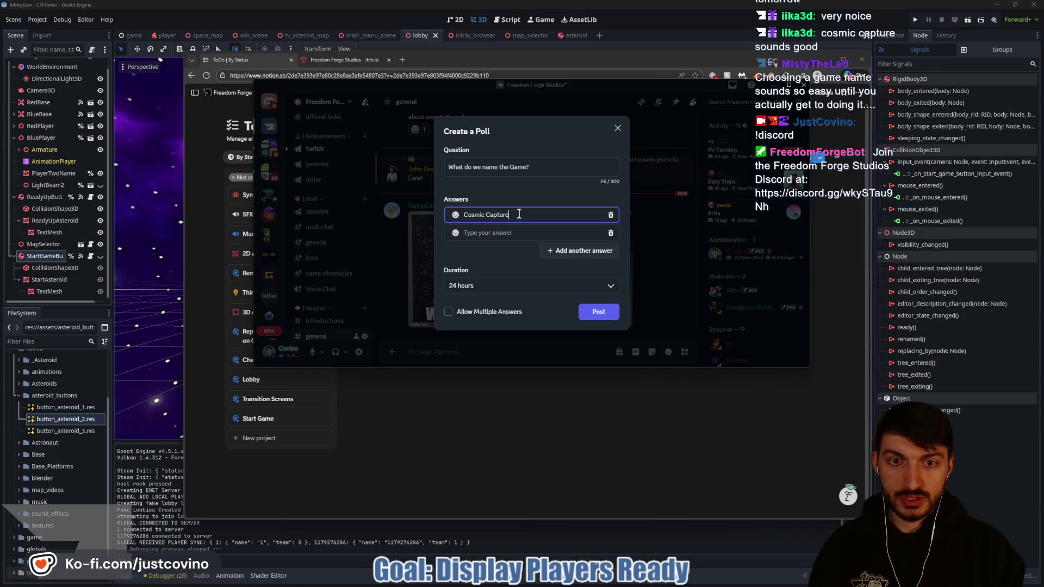
click(495, 234)
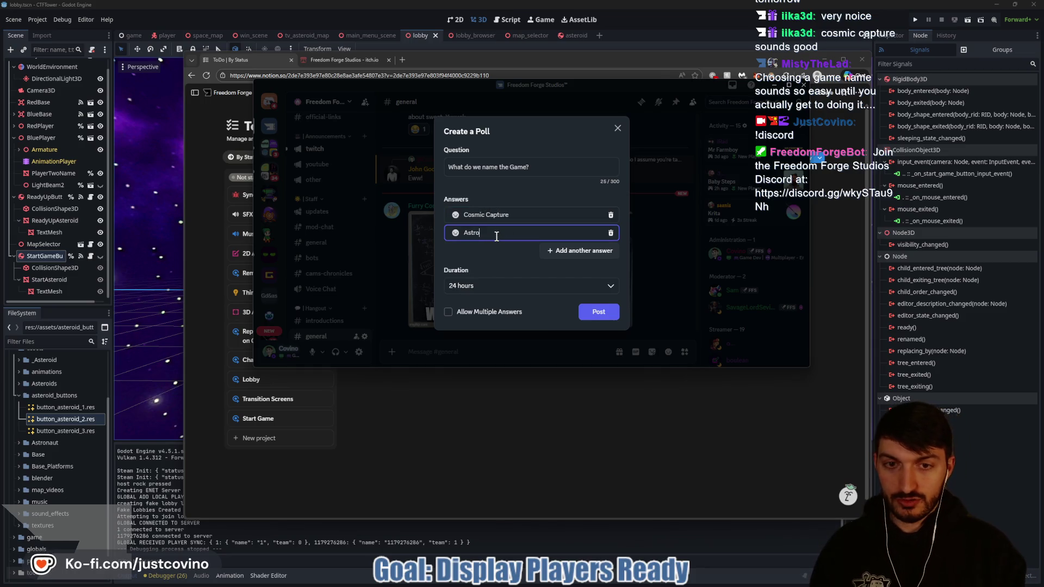
click(552, 252)
text(Yoinkerna)
click(559, 262)
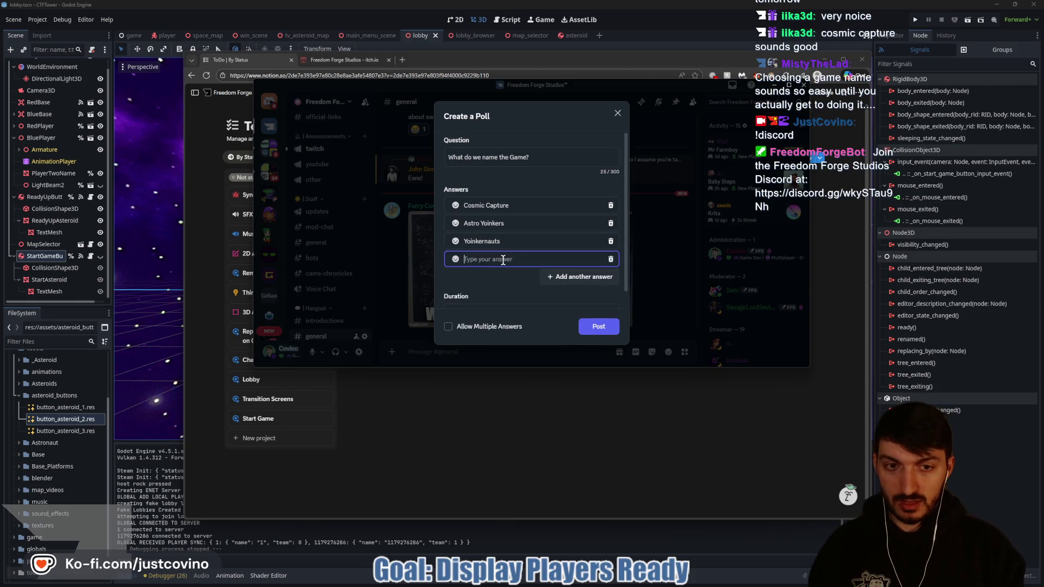
text(Other ()
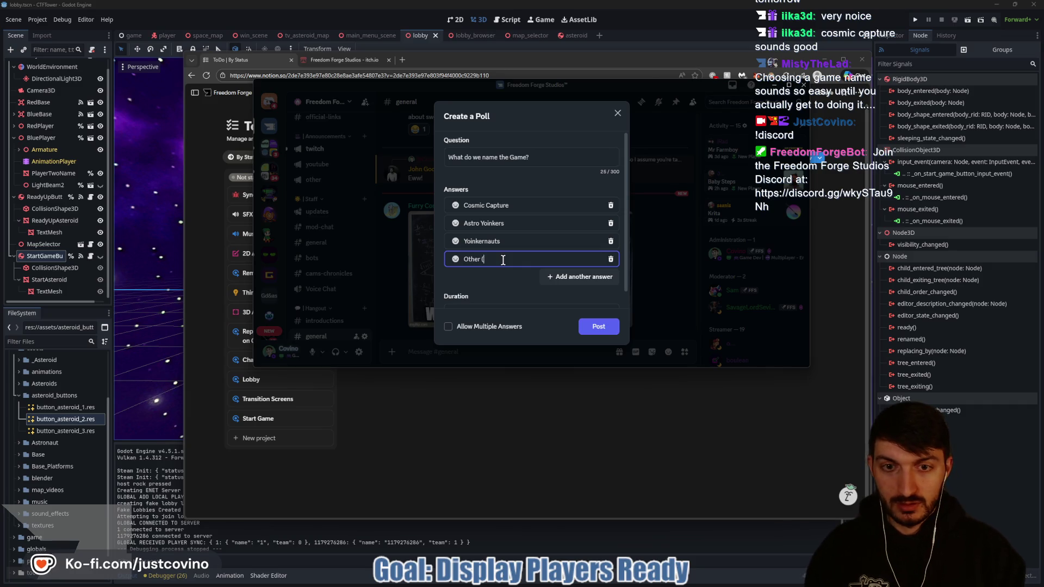
text(Reply)
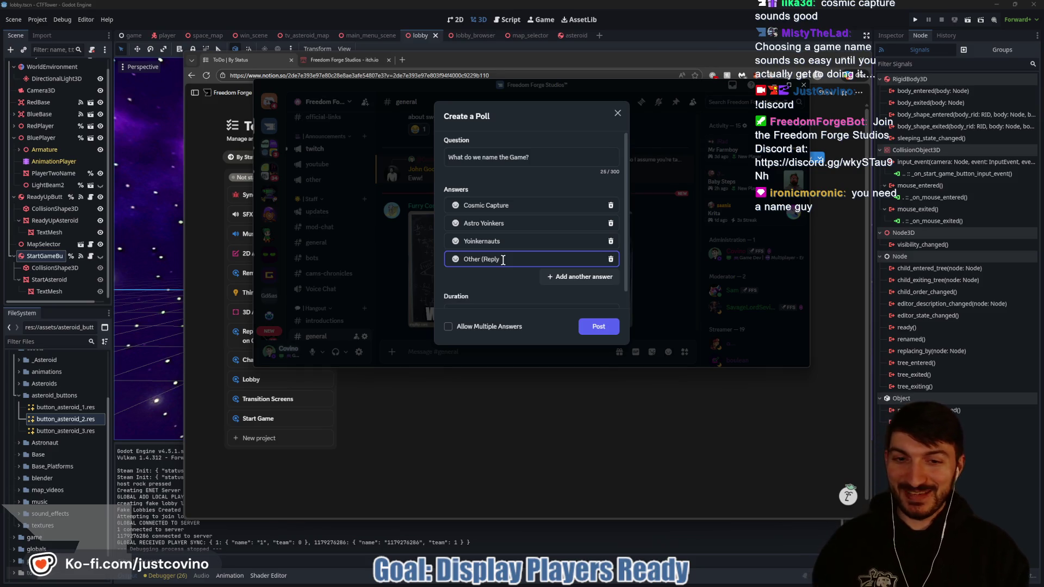
- Select the last answer's text and close the poll without posting it
scroll(491, 287, down, 1)
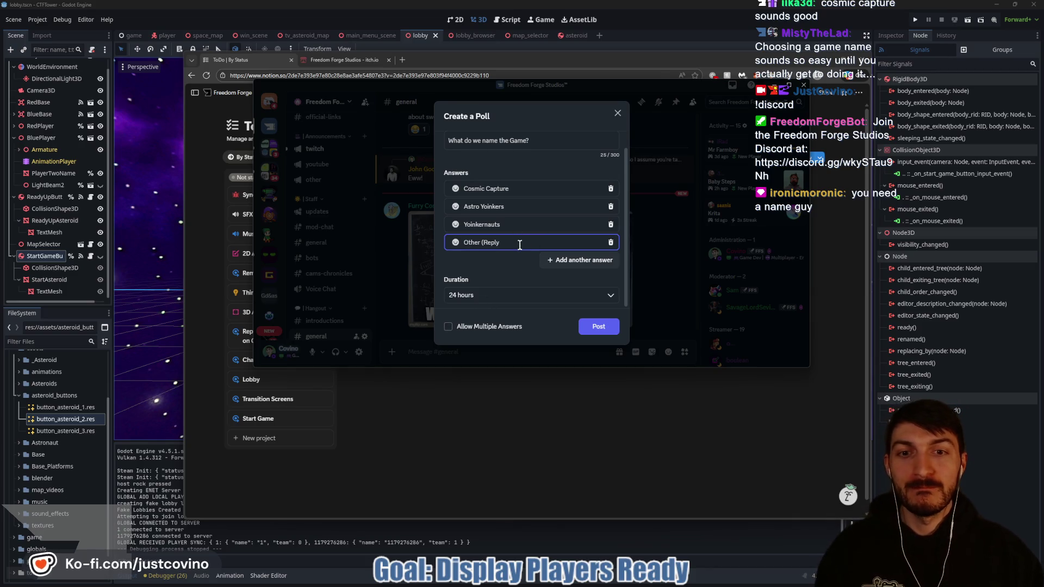
drag(519, 245, 459, 246)
click(617, 113)
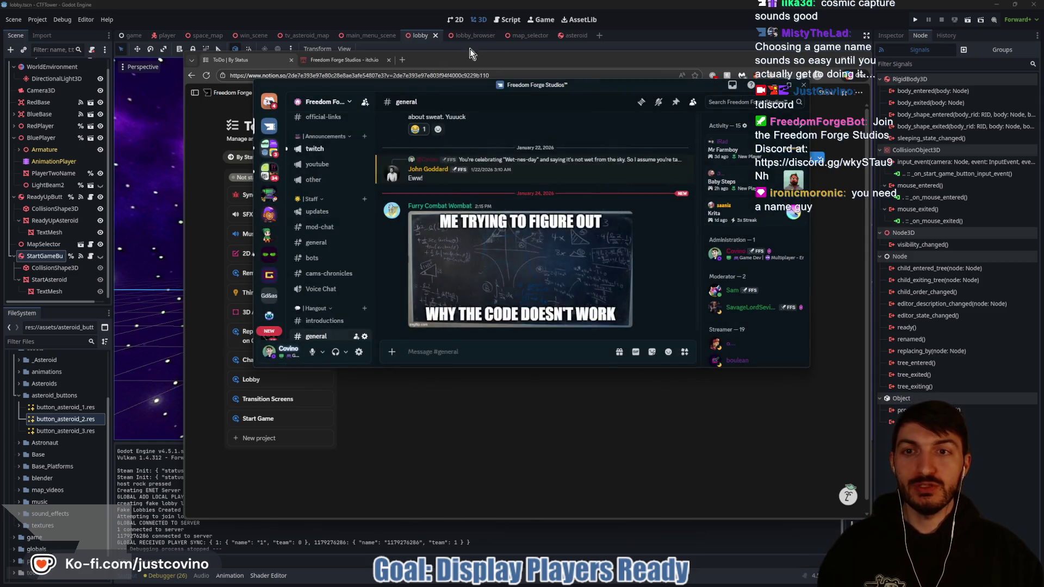
- Return to Notion and drag Change TV Maps to GIFs from Not started into Done
key(alt+Tab)
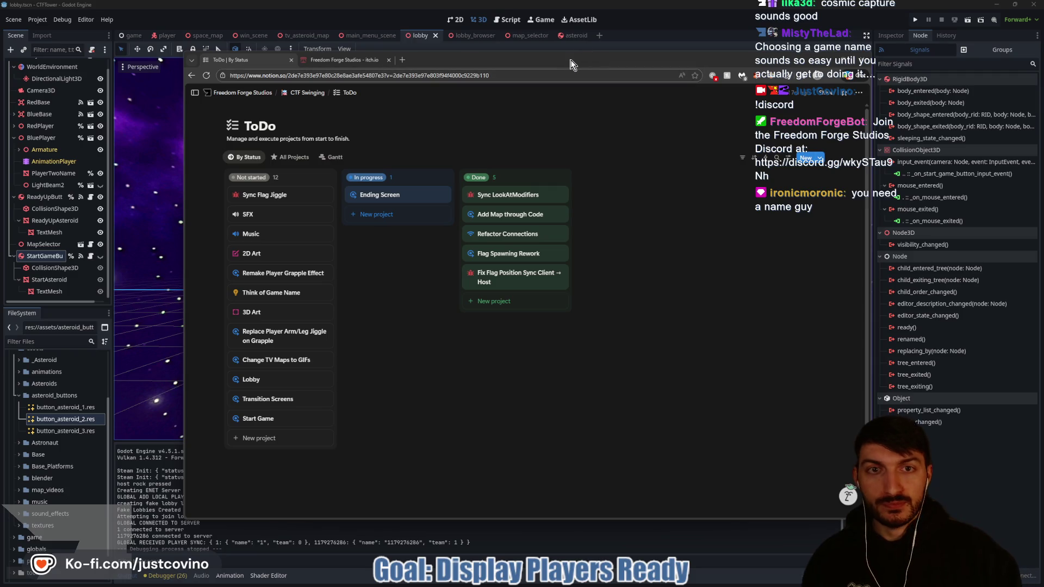
drag(571, 60, 557, 59)
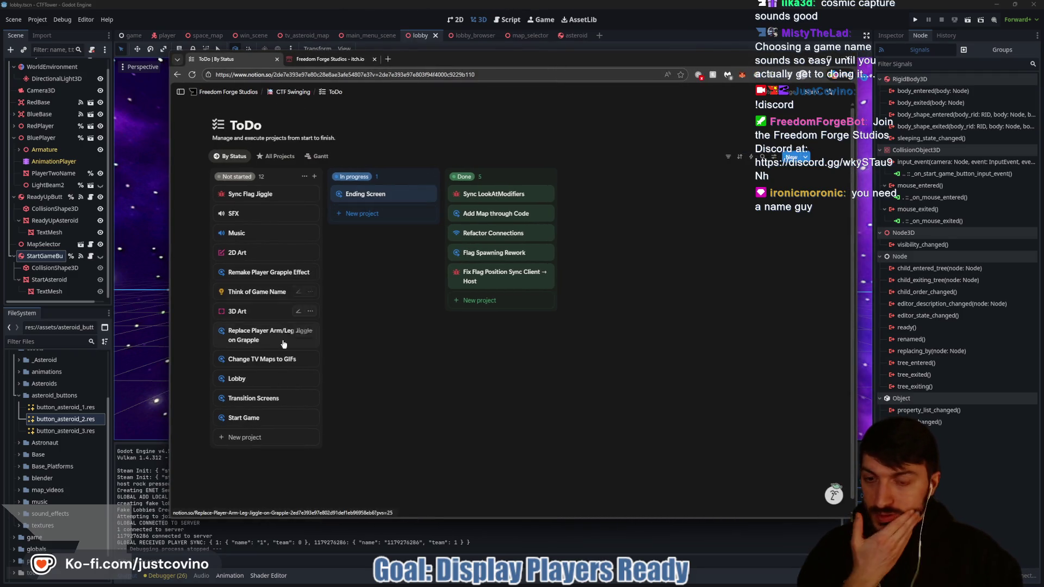
click(262, 360)
mouse_move(262, 359)
mouse_down()
mouse_move(511, 257)
mouse_move(499, 286)
mouse_up()
- Check off Make Asteroid Map GIF and add the note 'Actually used OGV with Video Player'
click(622, 260)
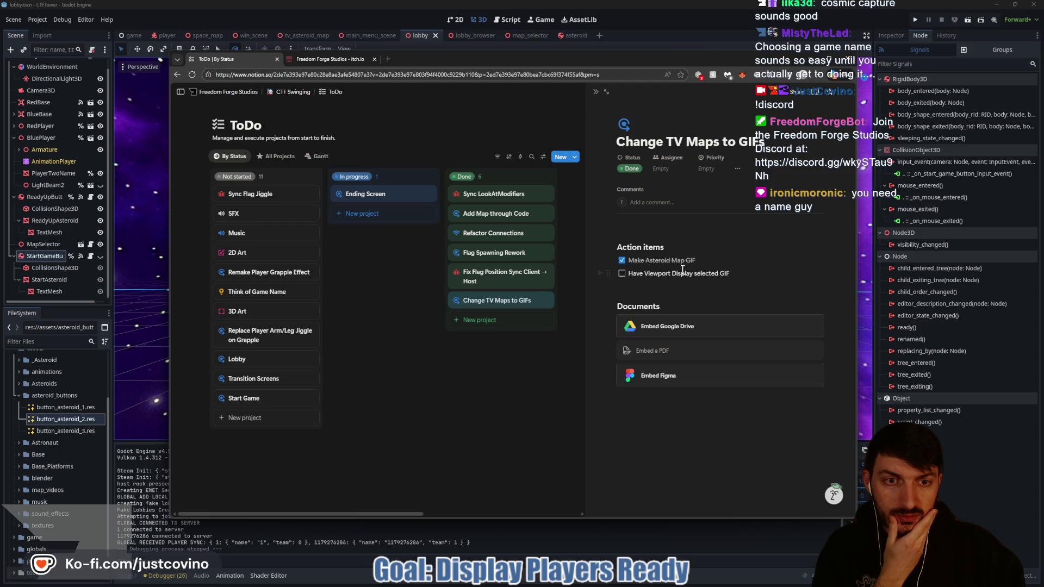
click(745, 278)
key(Return)
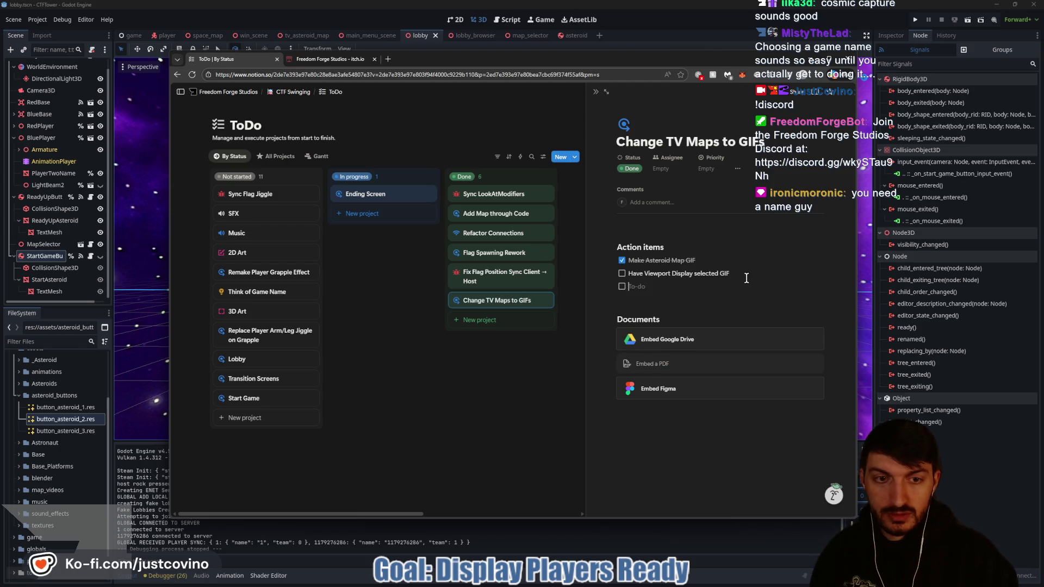
key(BackSpace)
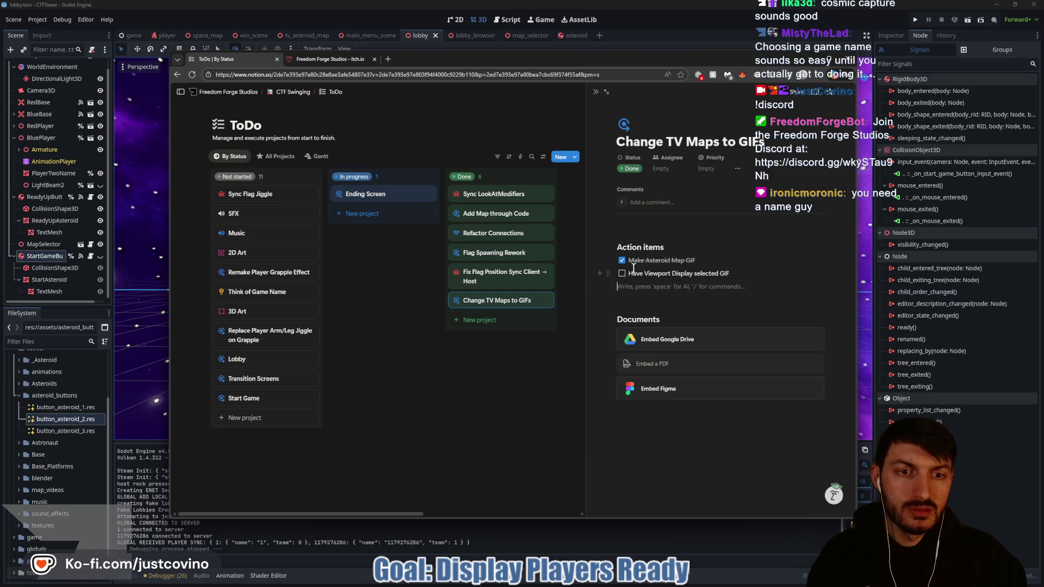
click(640, 230)
text(Actually used OGV with )
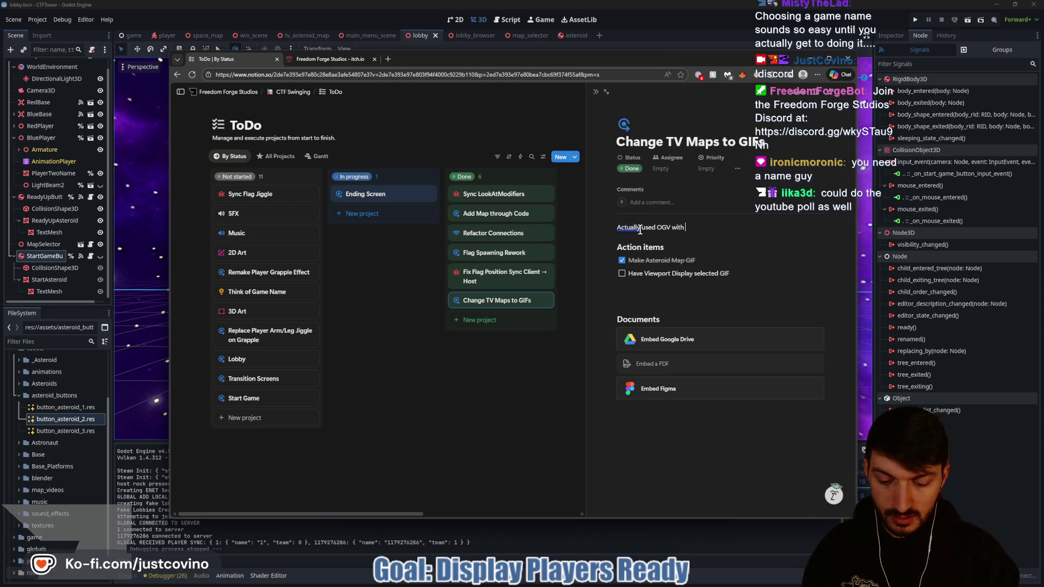
text(Video Player)
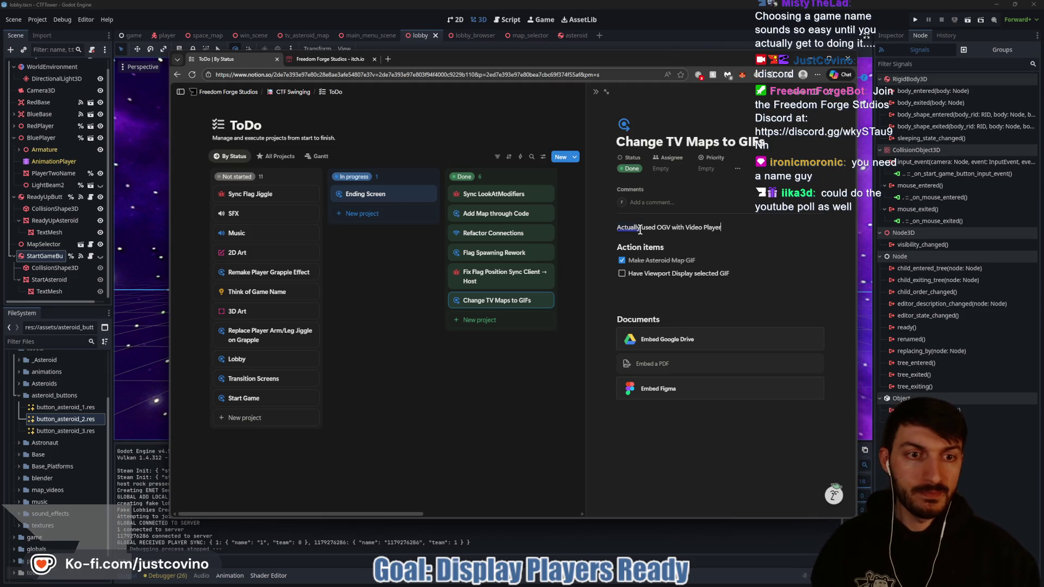
click(468, 396)
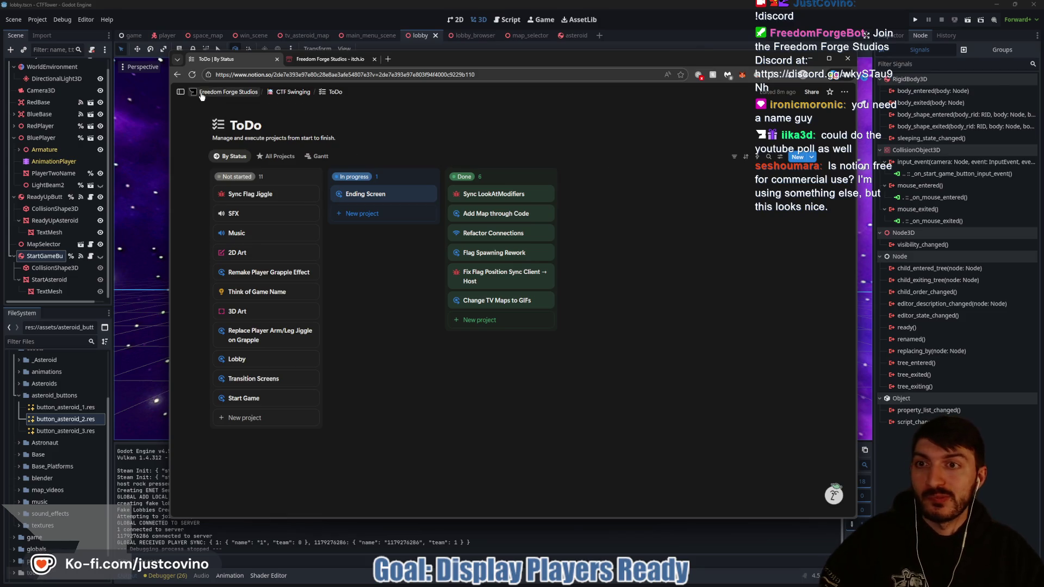
- Show the list of Freedom Forge Studios pages in the sidebar
mouse_move(204, 96)
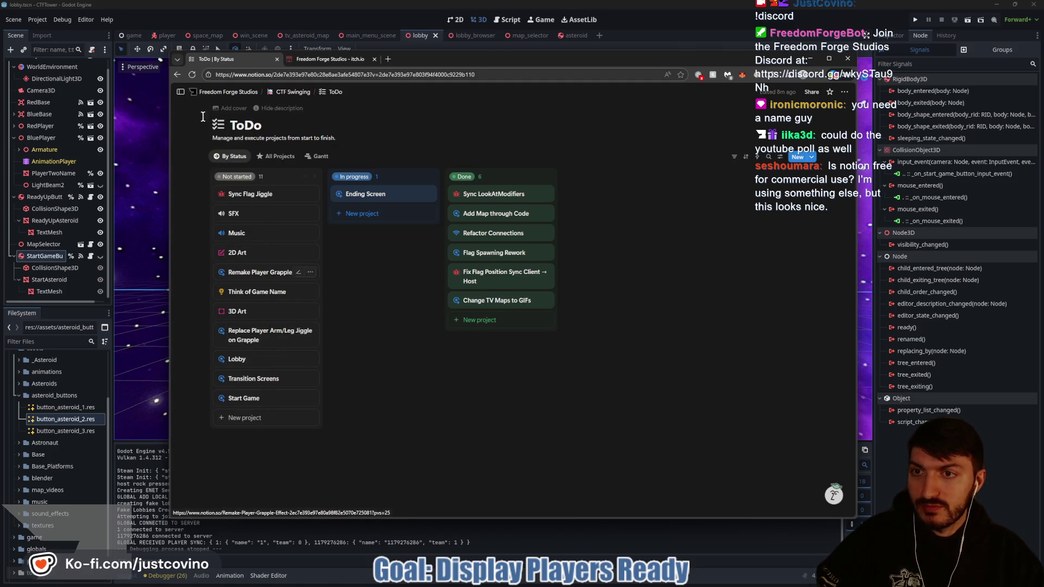
mouse_move(185, 242)
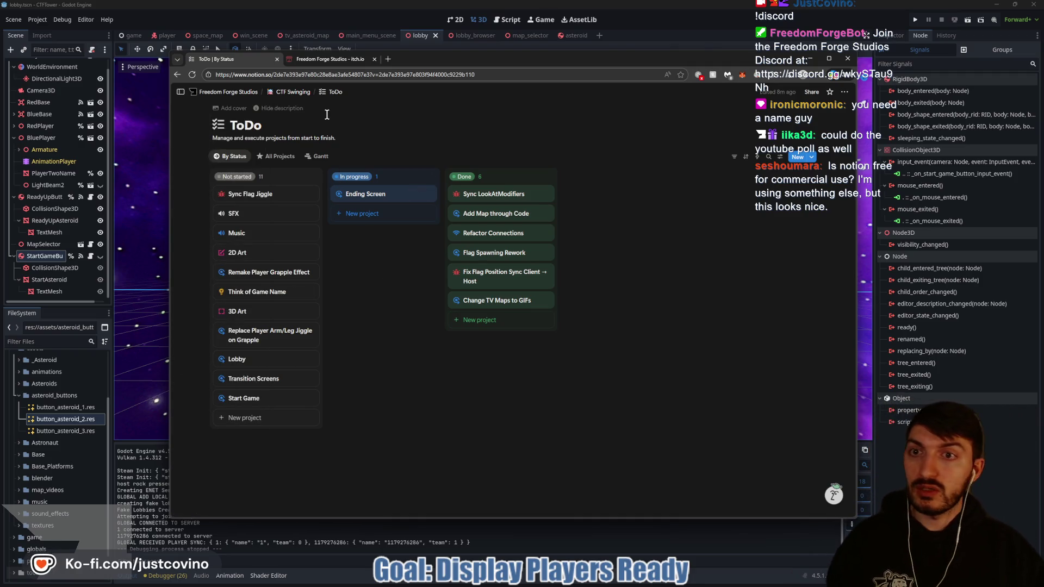
click(211, 93)
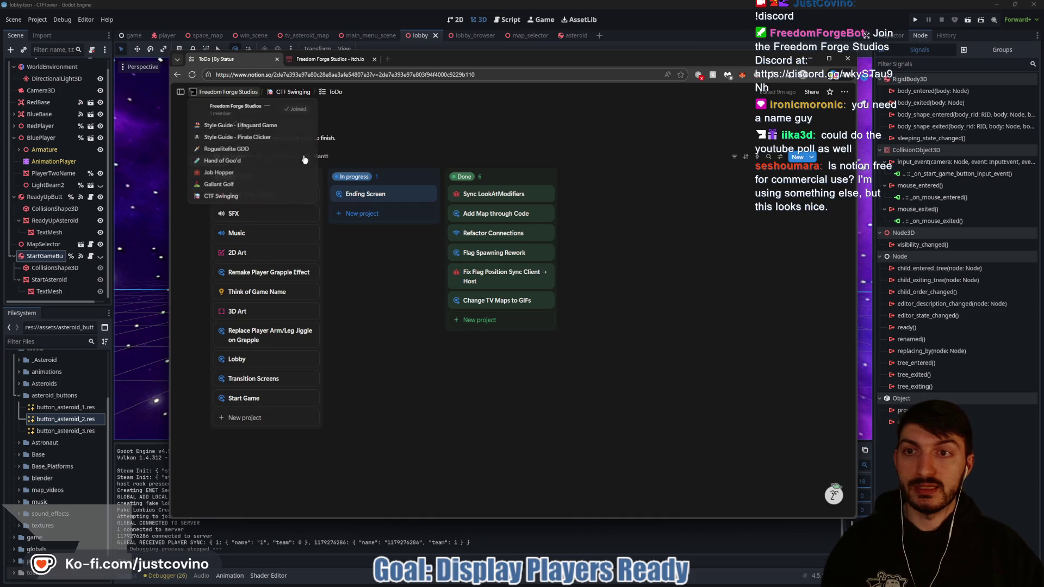
- Browse the published Style Guide - Lifeguard Game: Color Palette, Character Design and Models Needed pages
click(449, 130)
mouse_move(181, 91)
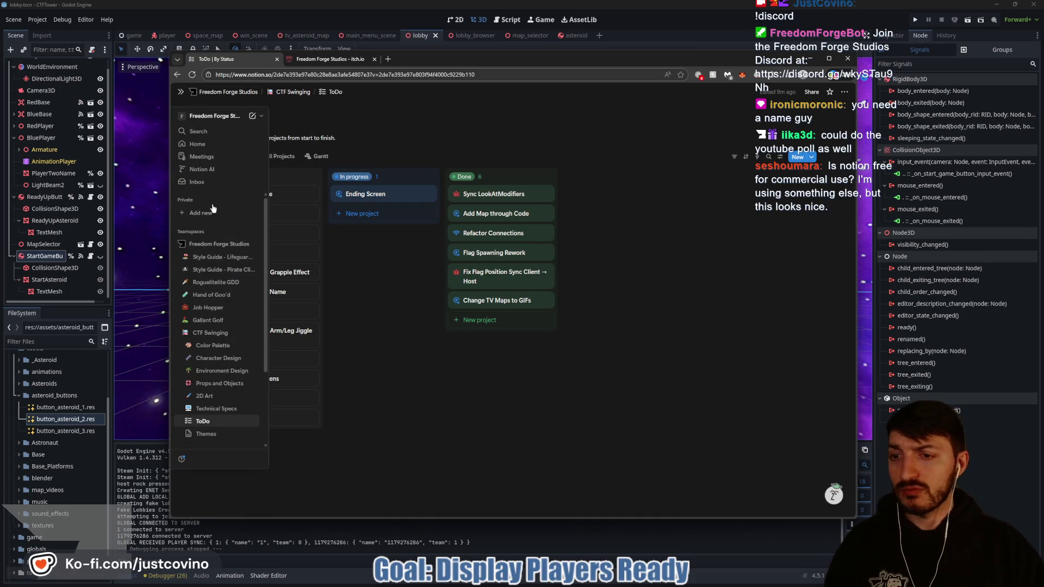
click(207, 263)
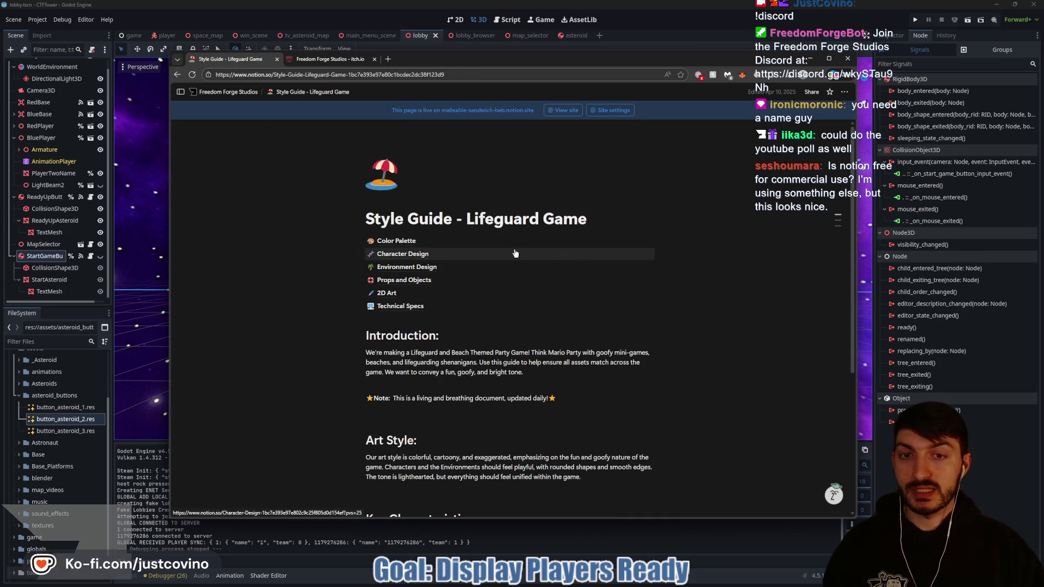
click(564, 111)
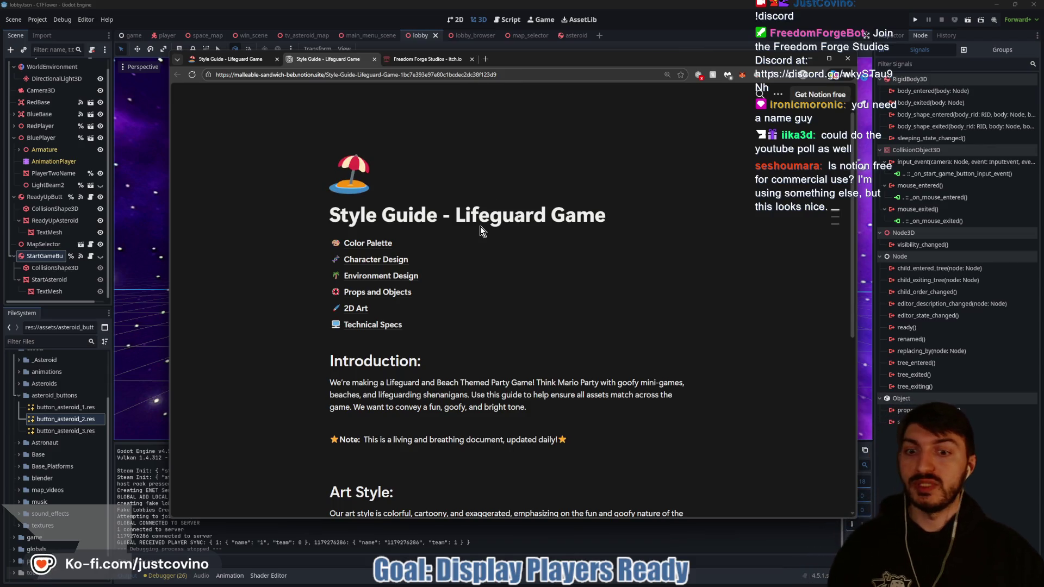
scroll(480, 226, down, 5)
scroll(439, 287, up, 5)
click(361, 243)
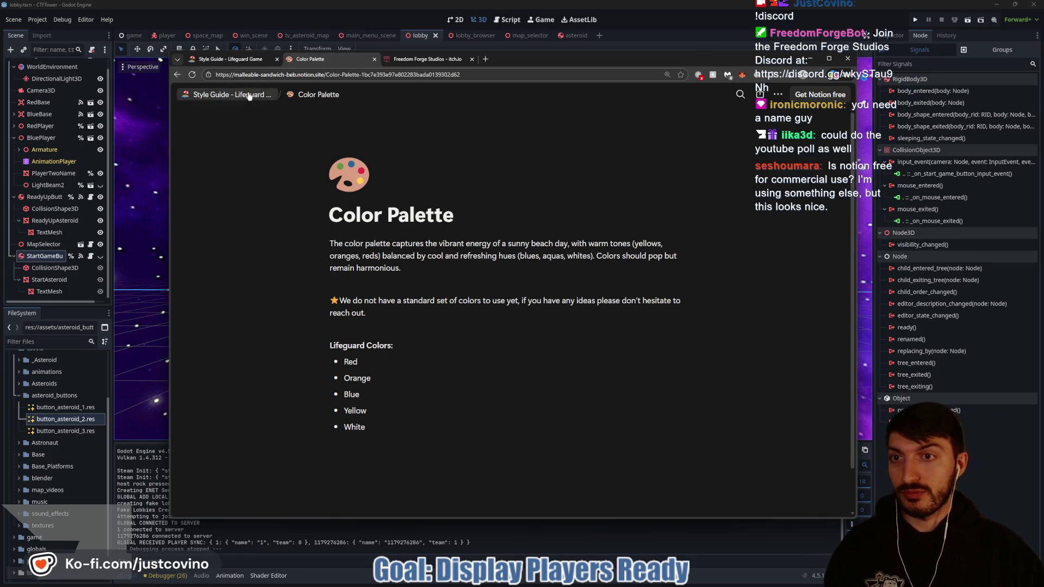
click(231, 94)
click(364, 261)
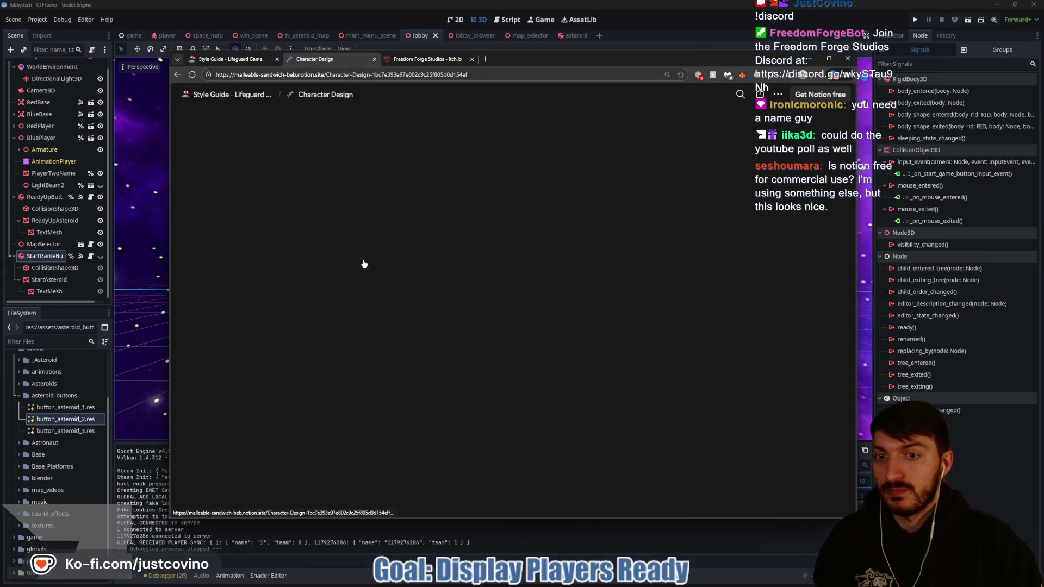
click(357, 249)
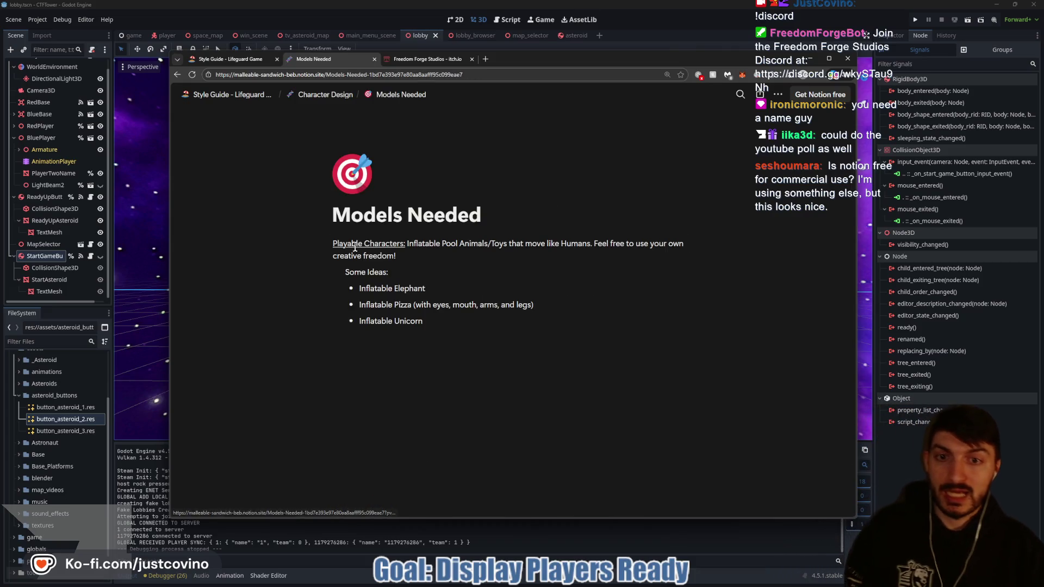
click(337, 95)
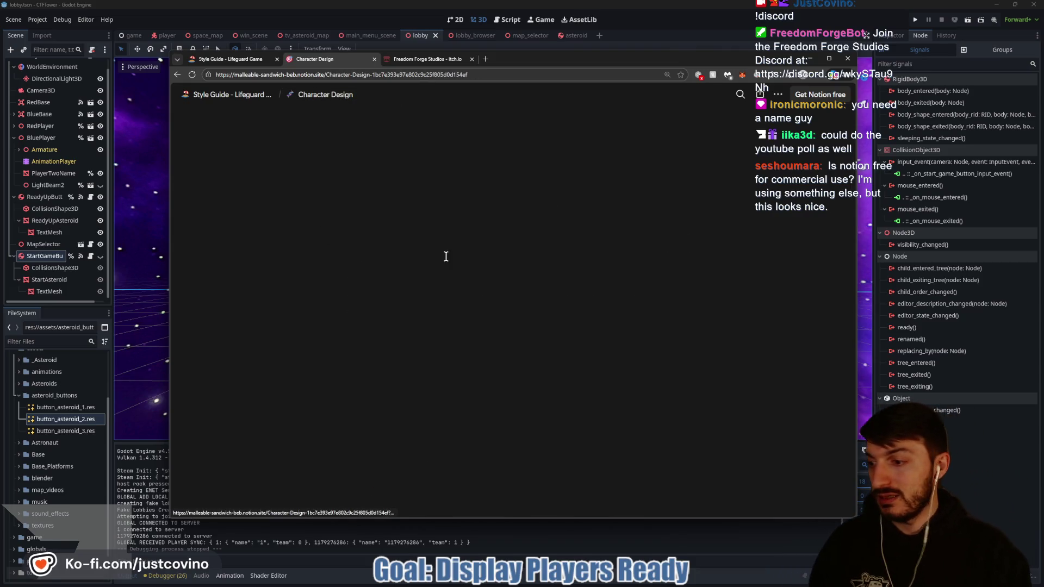
click(374, 60)
- Move the Themes link above ToDo on CTF Swinging, open ToDo, and return to Godot
mouse_move(181, 92)
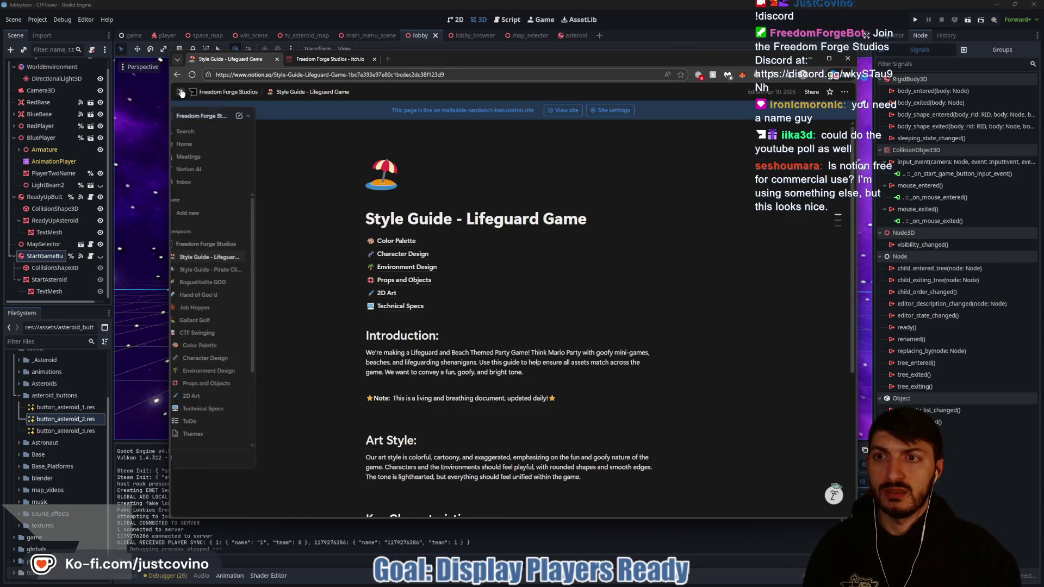
click(200, 334)
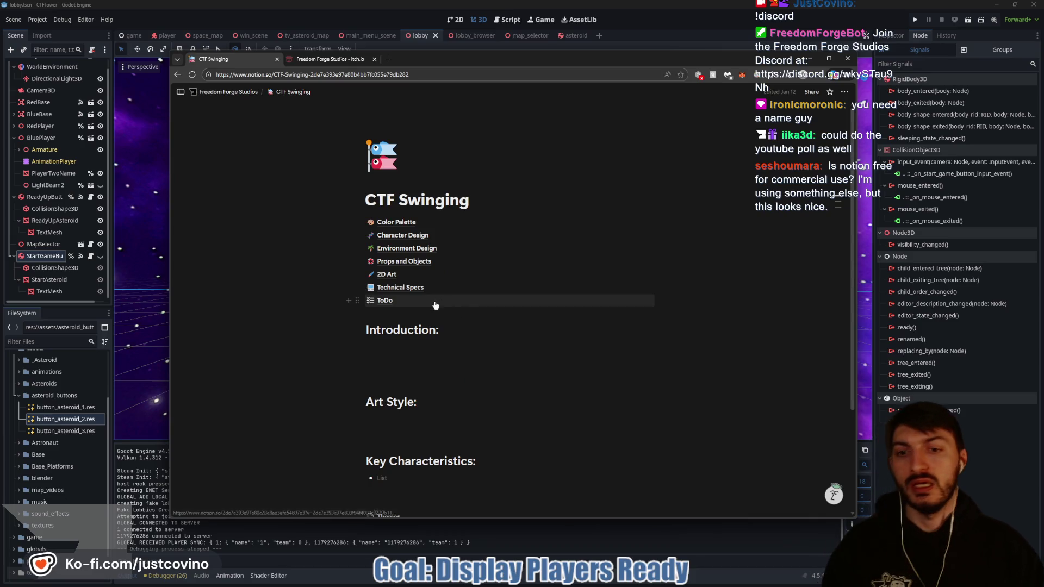
scroll(437, 301, down, 1)
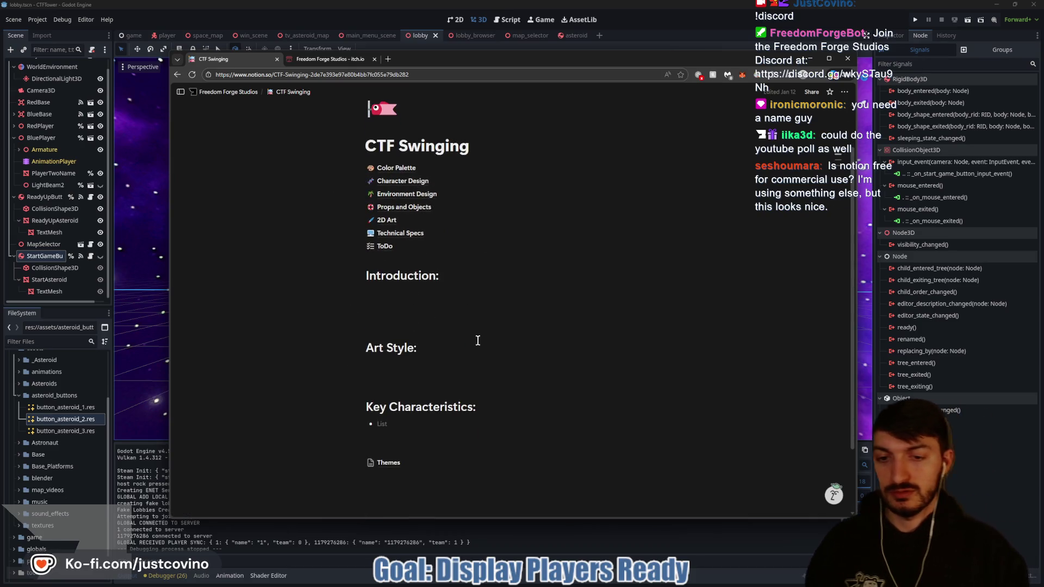
mouse_move(358, 463)
mouse_down()
mouse_move(374, 293)
mouse_move(361, 229)
mouse_move(361, 239)
mouse_up()
click(416, 314)
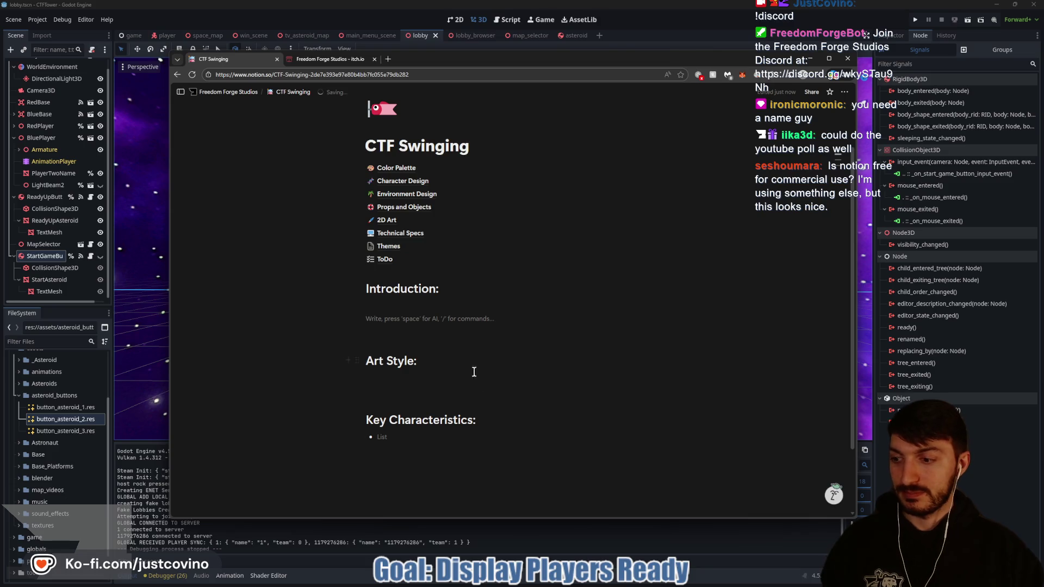
click(394, 260)
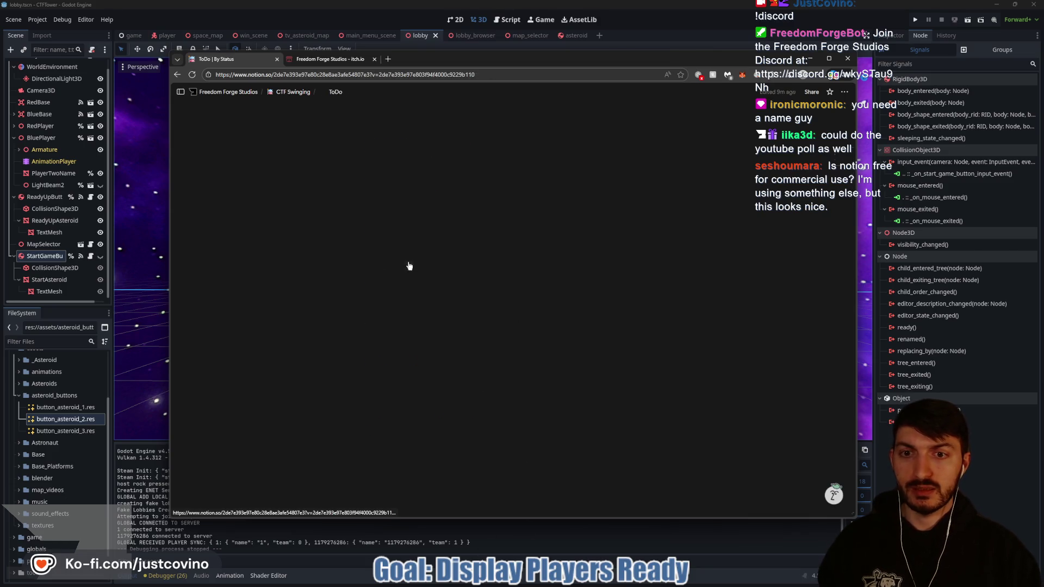
click(496, 547)
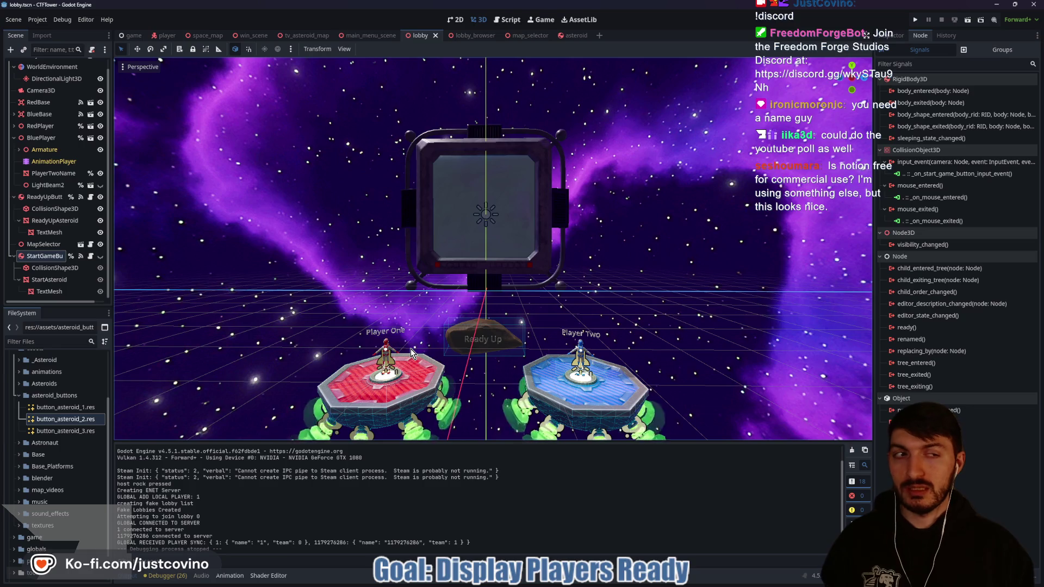
- Check StartGameButton's properties, then open game.gd and go to blank line 55
click(893, 35)
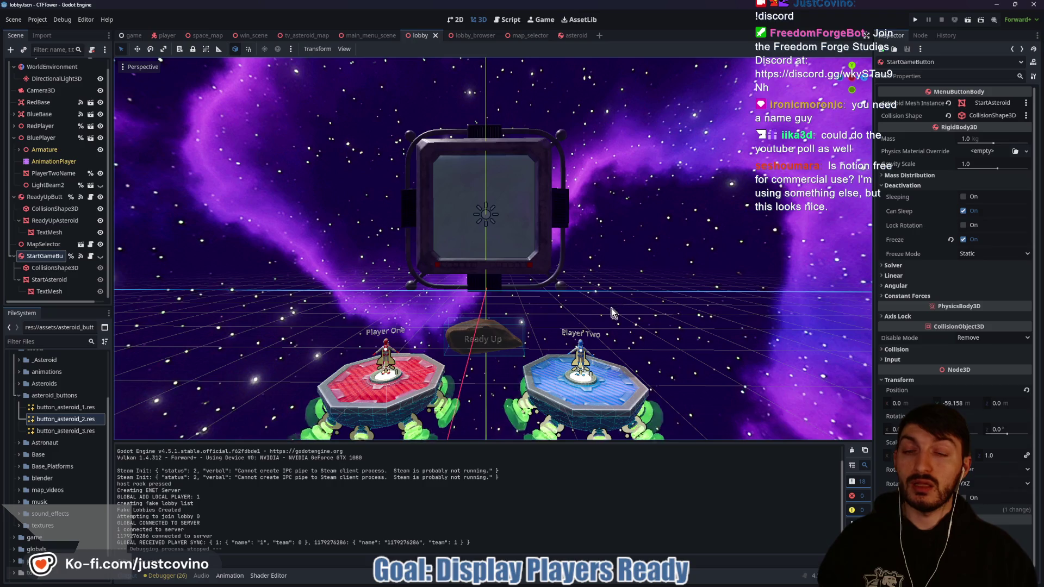
click(130, 36)
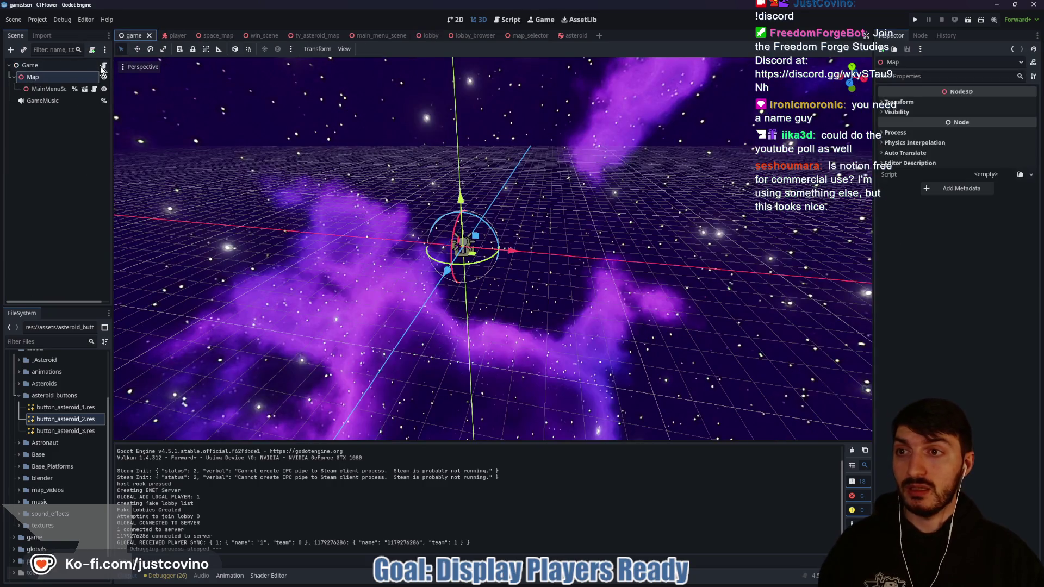
click(103, 66)
scroll(416, 208, down, 2)
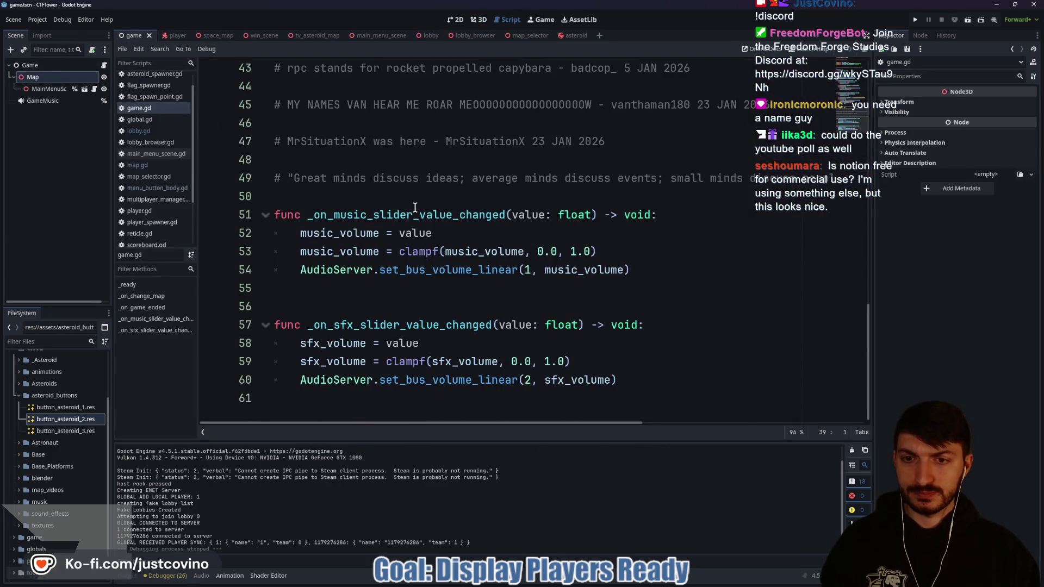
click(354, 288)
scroll(413, 294, up, 12)
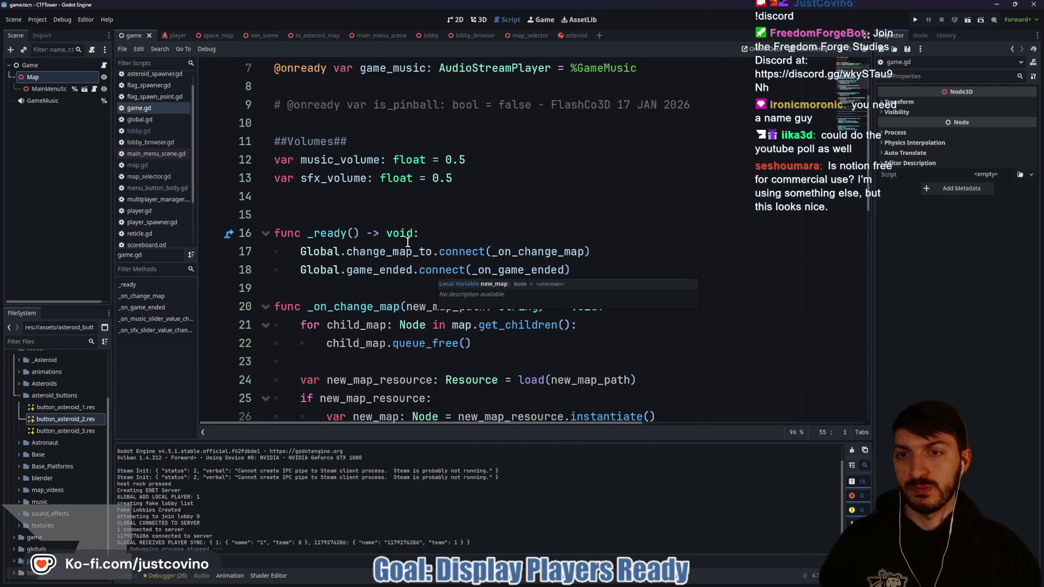
- Switch the game scene to the 3D view, frame the Map and orbit slightly around it
click(456, 19)
key(ctrl+F2)
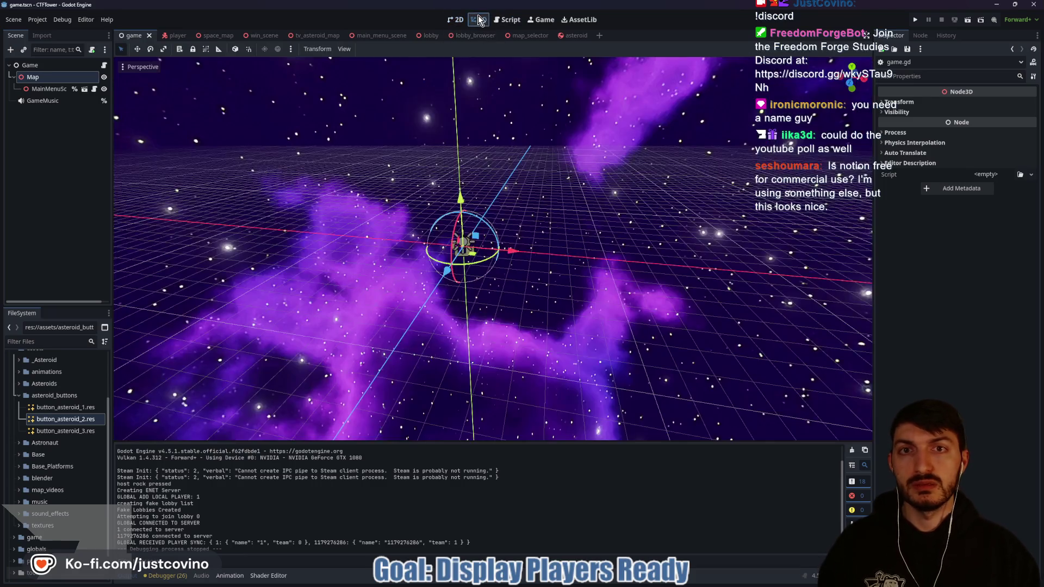
key(f)
scroll(557, 235, up, 5)
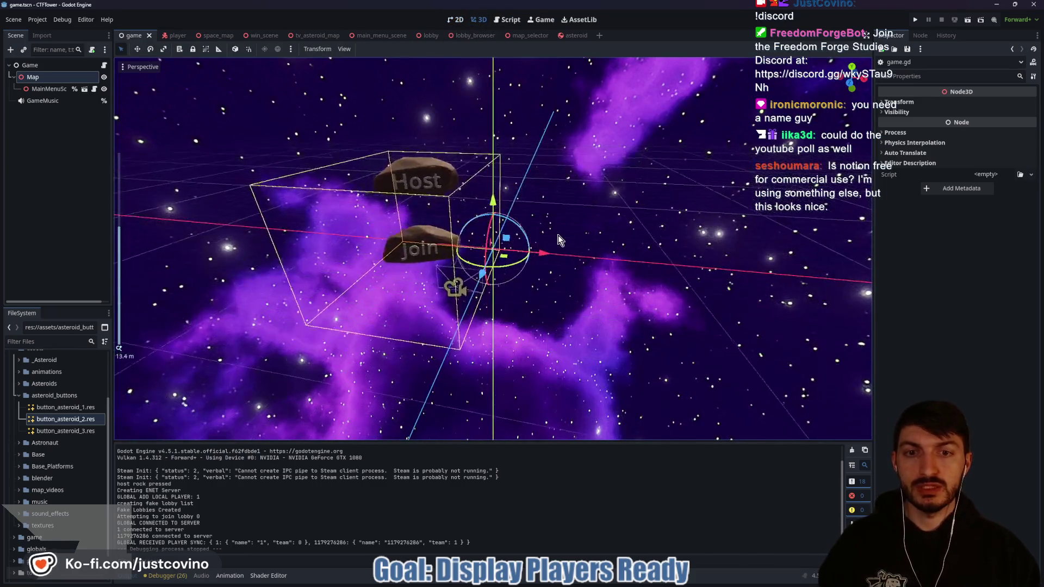
drag(582, 235, 588, 229)
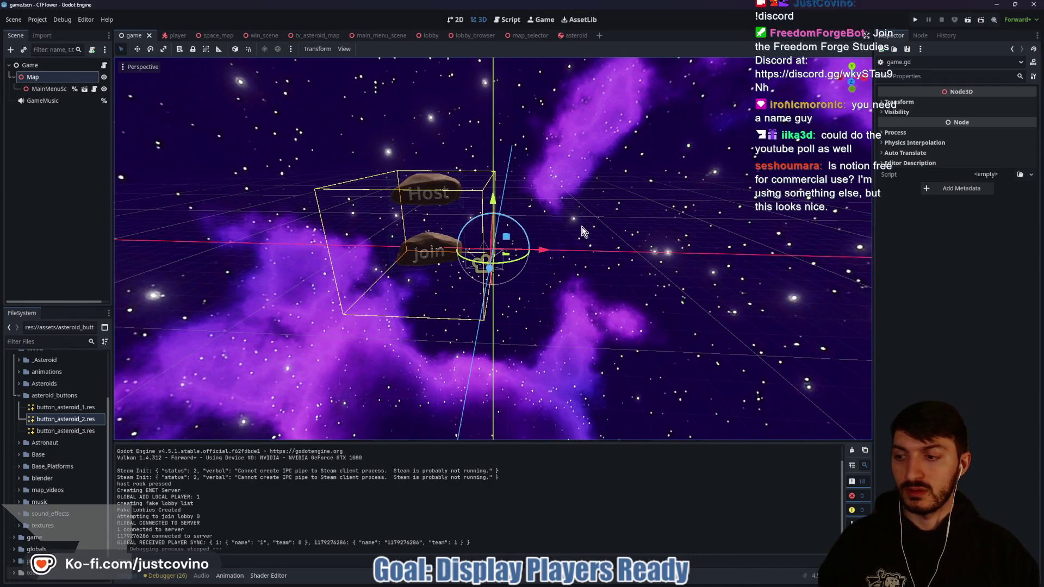
mouse_move(520, 210)
mouse_down()
mouse_move(626, 255)
mouse_move(522, 201)
mouse_up()
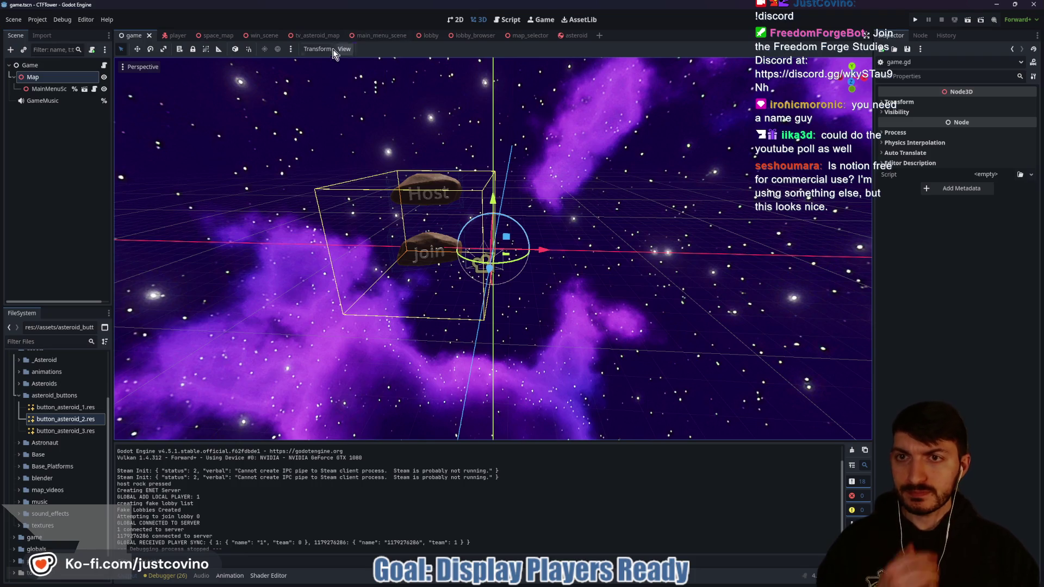
- Open and close tv_asteroid_map to reach win_scene, then open Notion's Start Game task
click(317, 35)
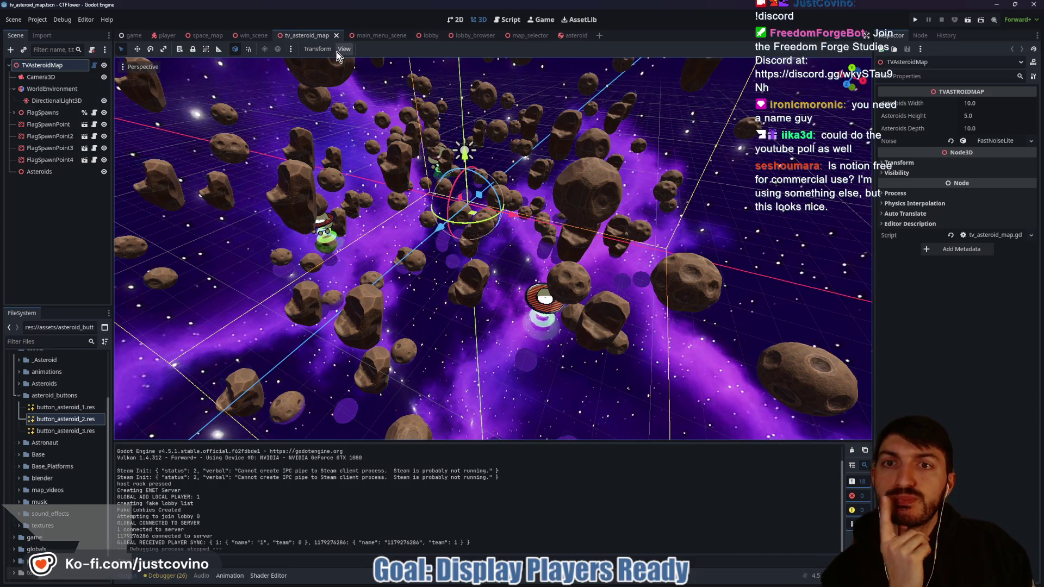
click(336, 35)
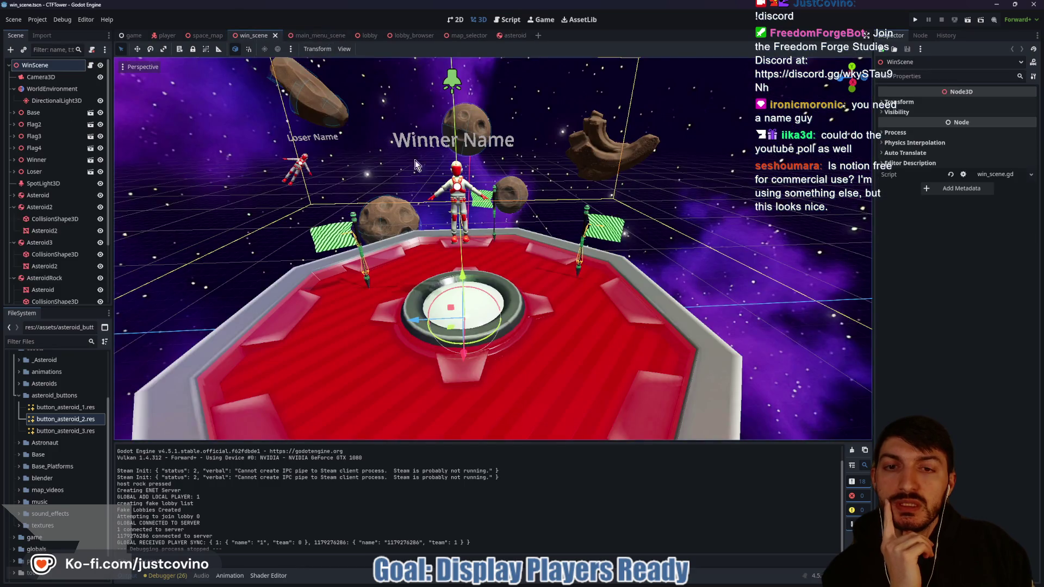
scroll(501, 154, down, 3)
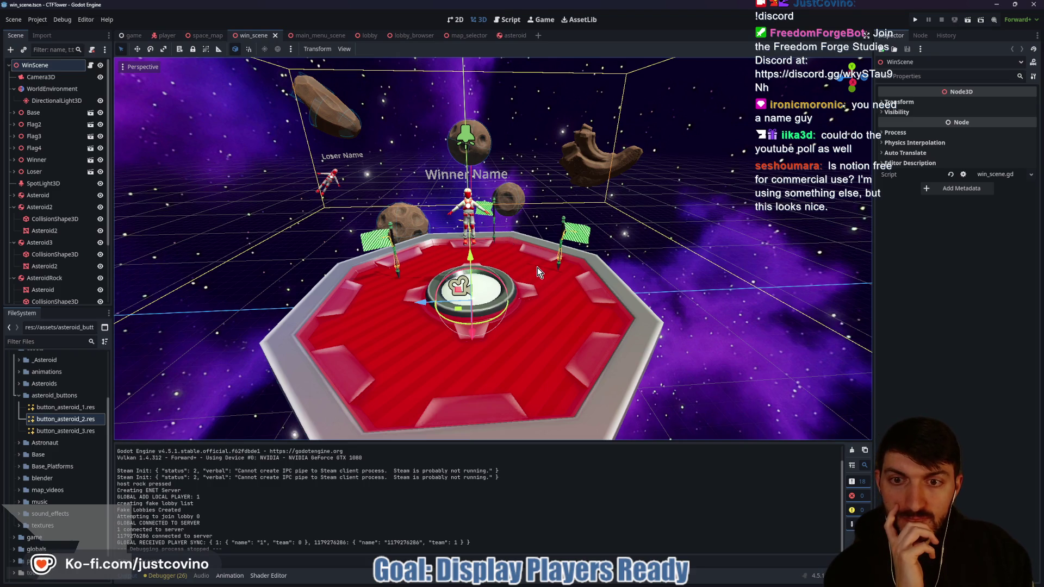
click(566, 584)
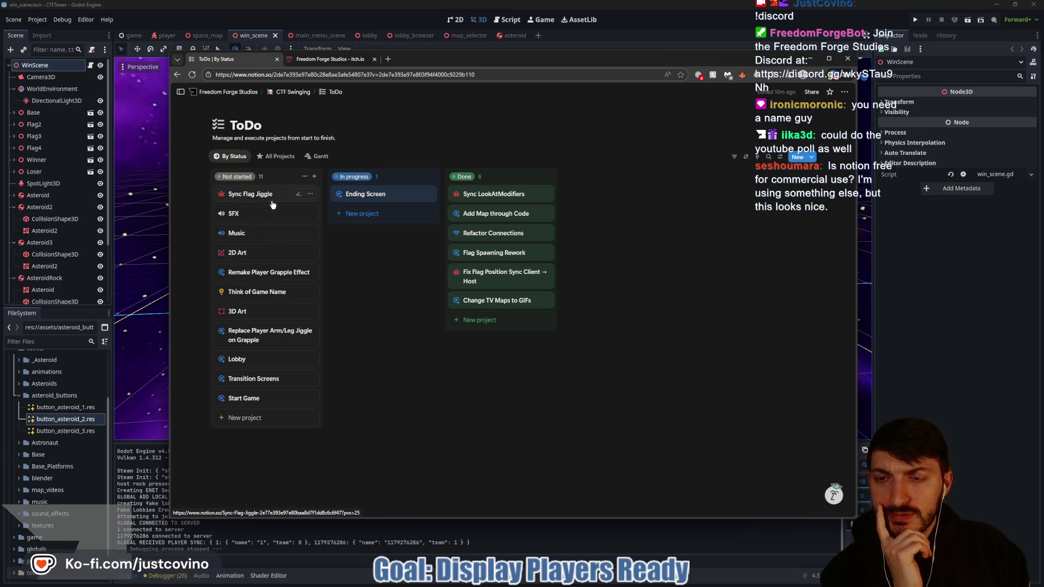
click(272, 399)
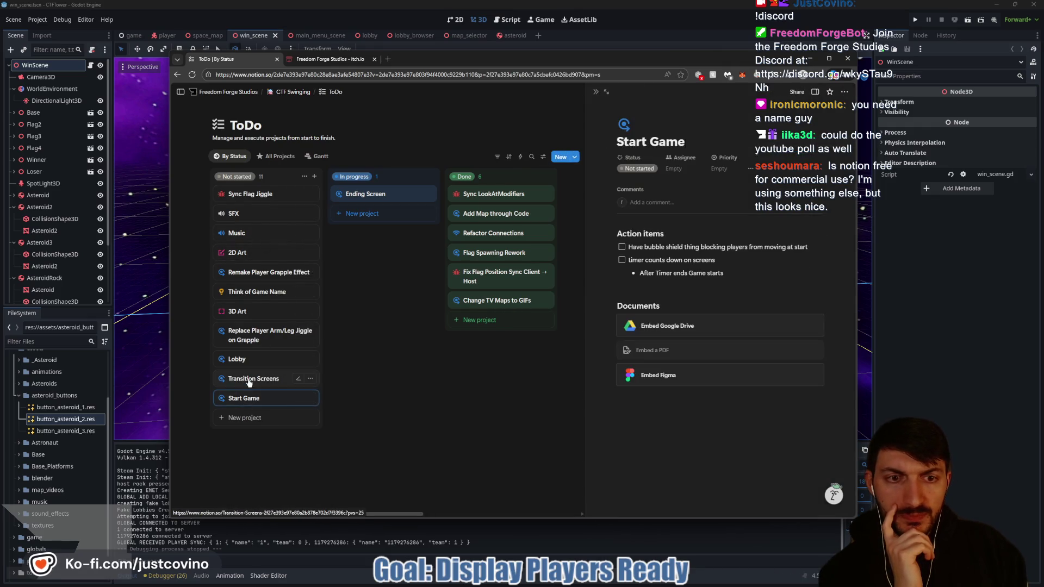
- Look at the Transition Screens task, hide Notion, and run the project in Godot
click(249, 383)
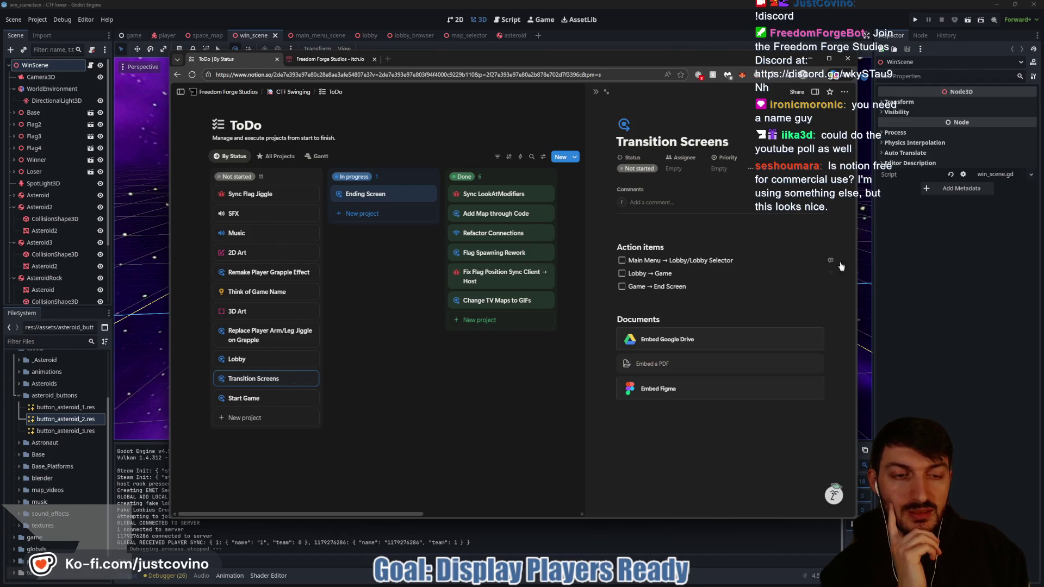
click(811, 58)
click(914, 20)
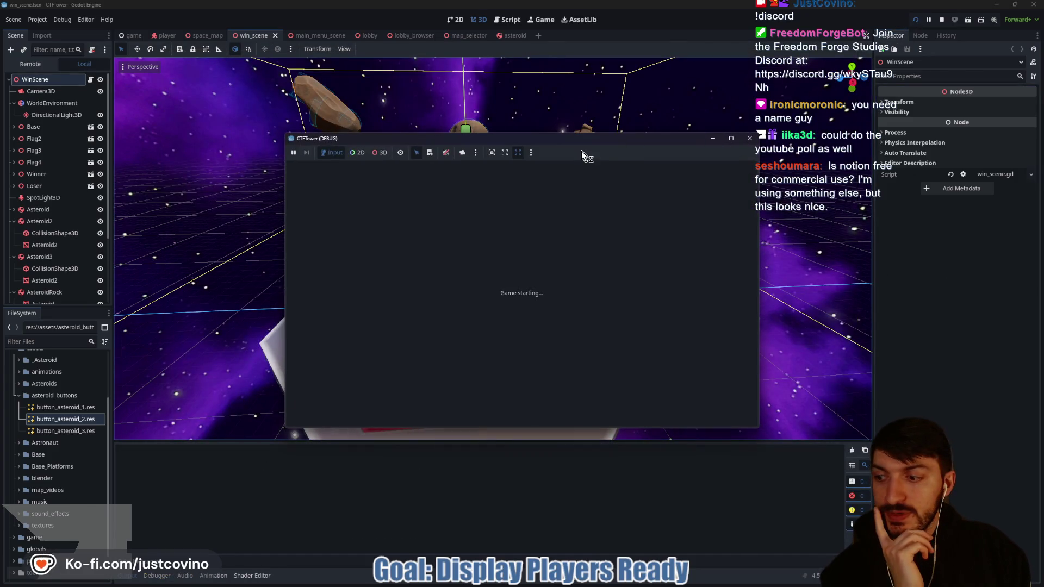
- Host to reach the Ready Up lobby, close that instance, Join in the other to list lobbies, then stop
click(435, 249)
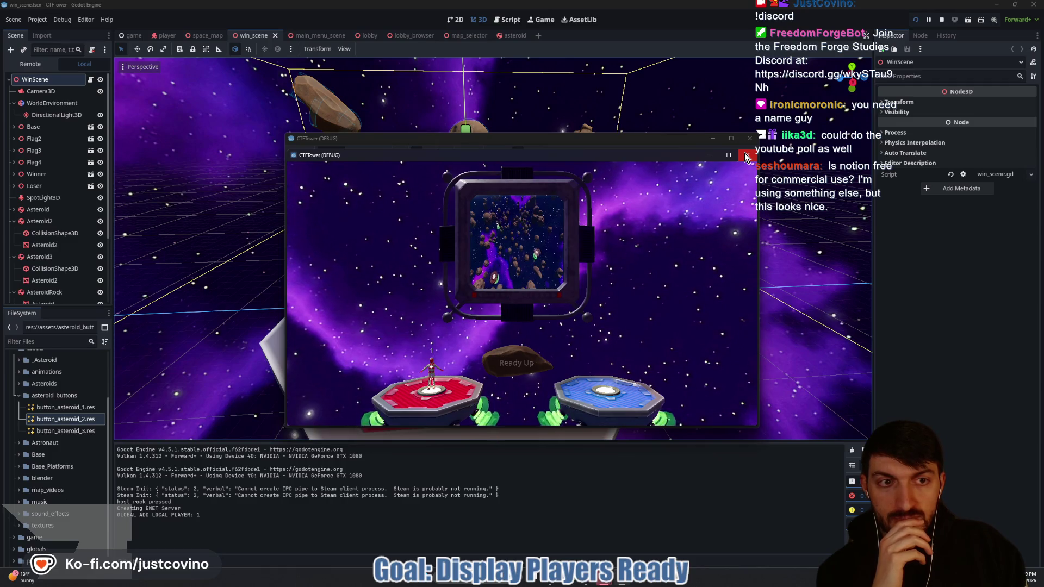
click(746, 158)
click(435, 336)
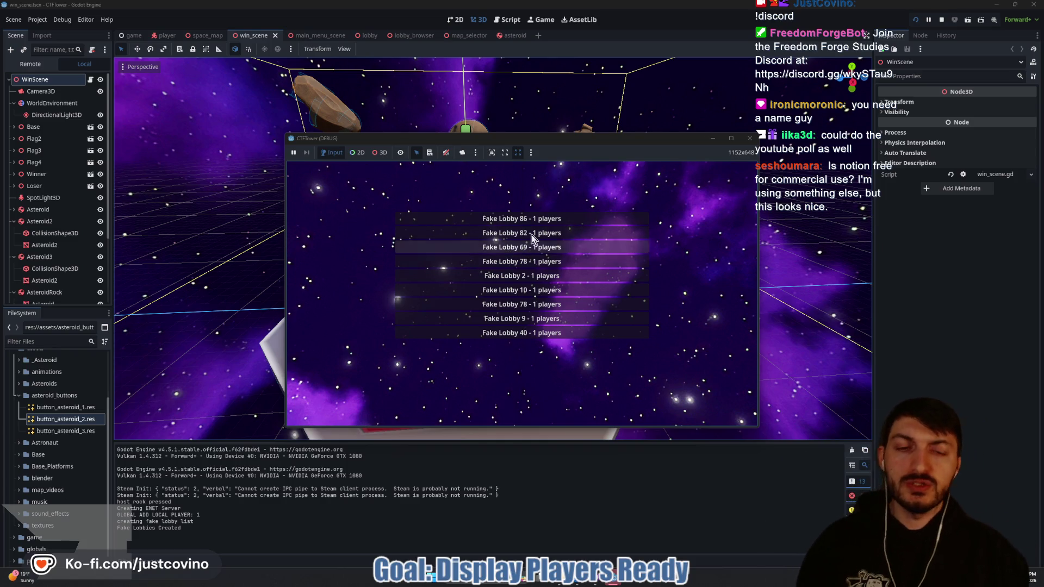
click(750, 138)
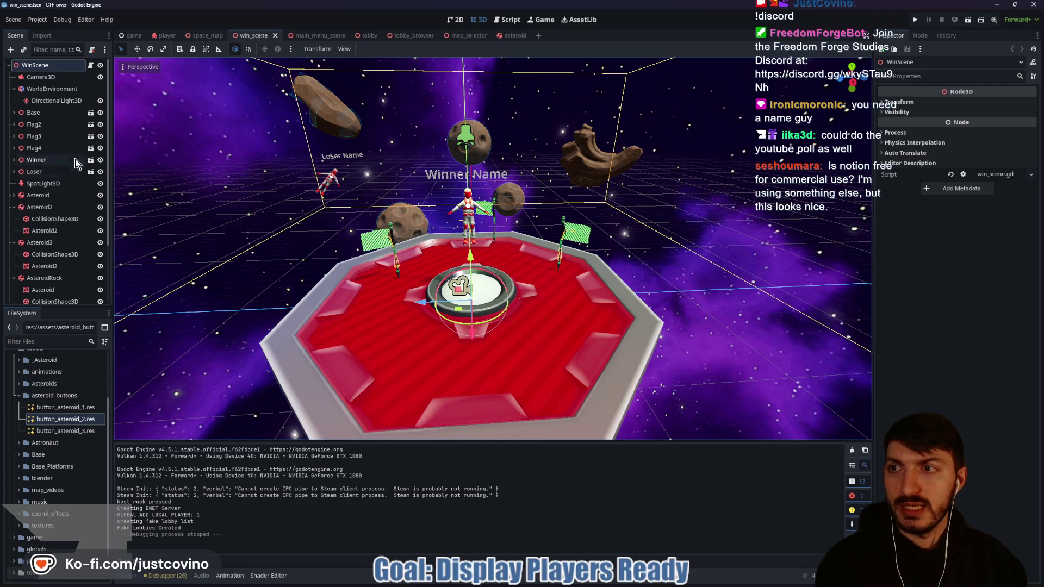
click(90, 66)
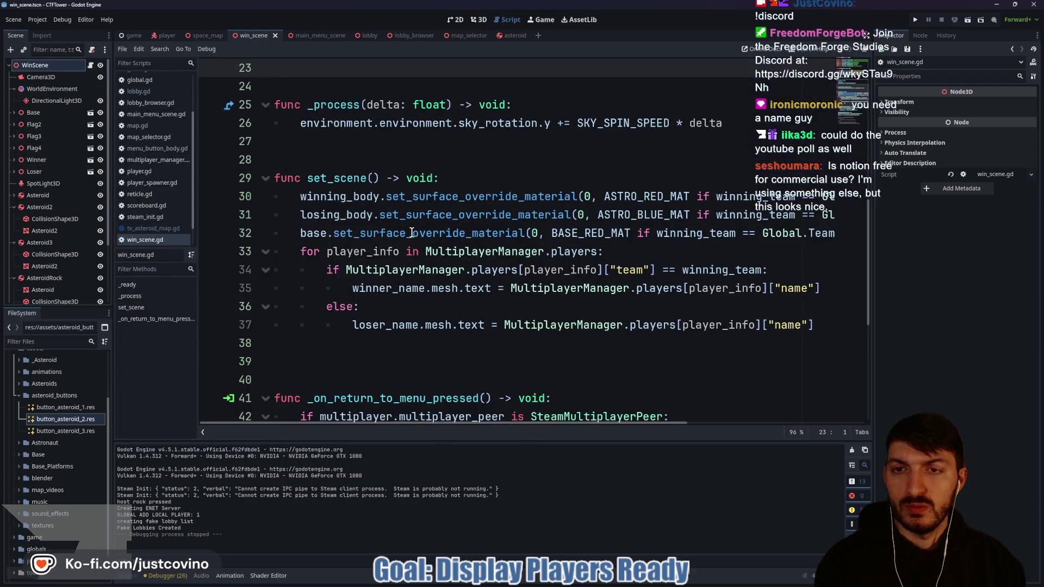
scroll(411, 232, down, 3)
scroll(400, 243, up, 2)
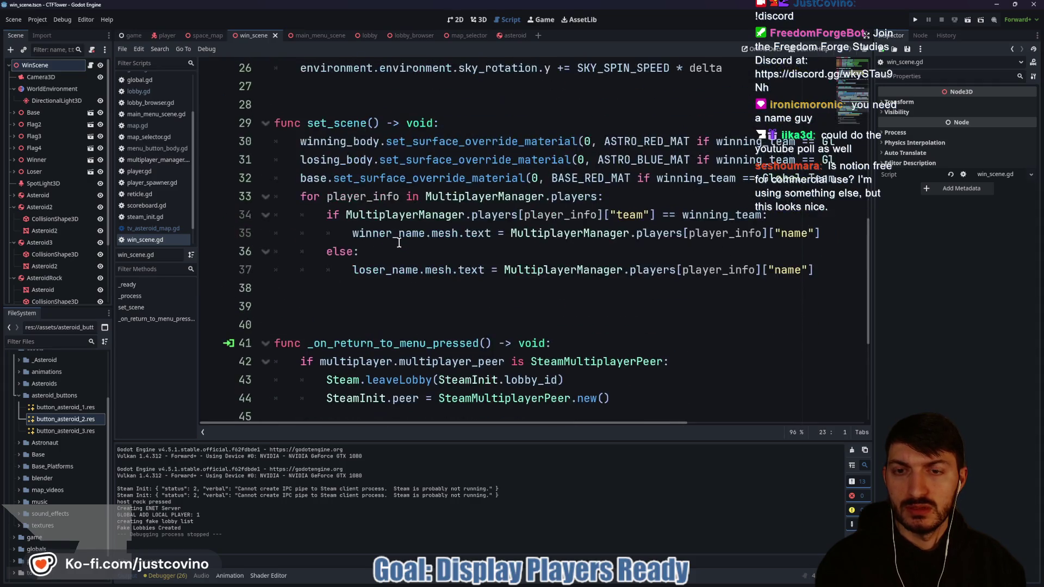
scroll(399, 243, up, 4)
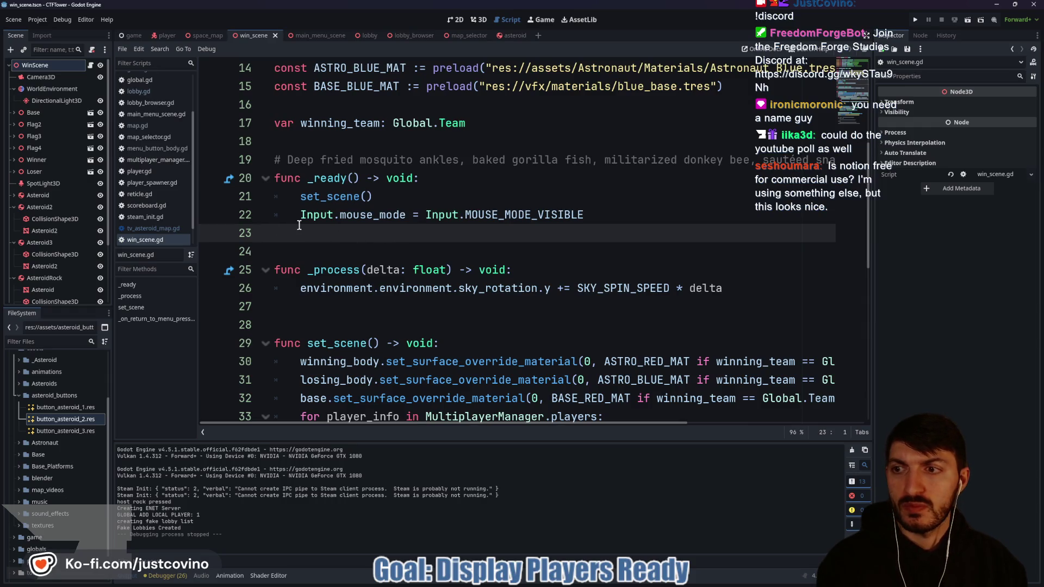
scroll(339, 234, down, 4)
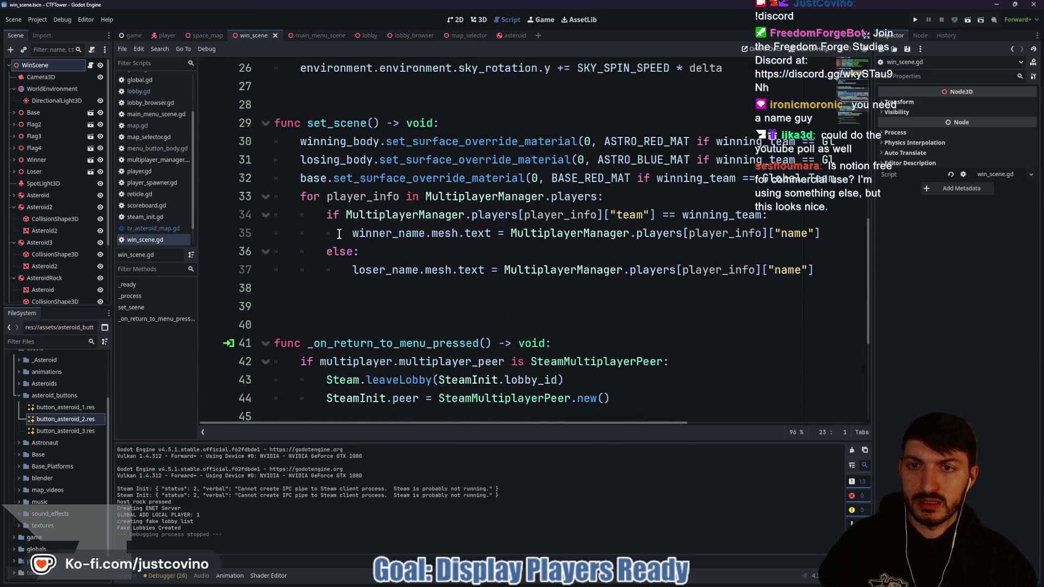
scroll(340, 234, down, 1)
scroll(266, 249, up, 3)
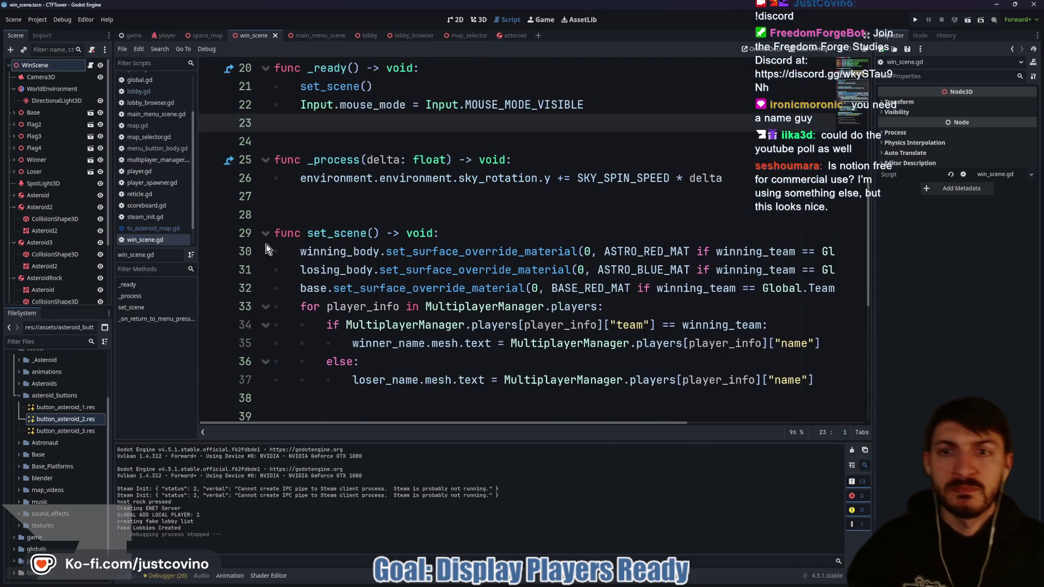
click(317, 196)
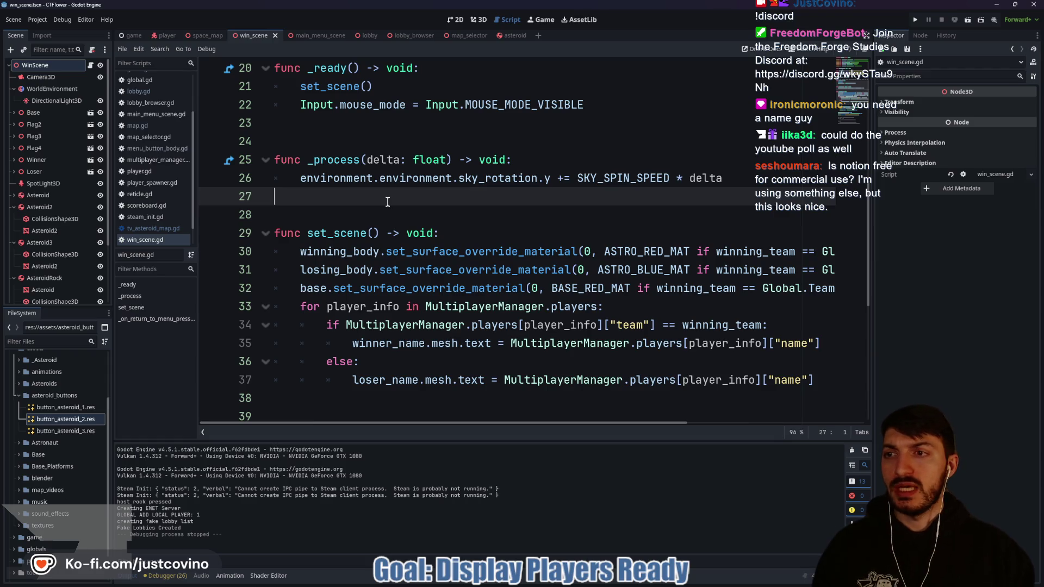
click(484, 20)
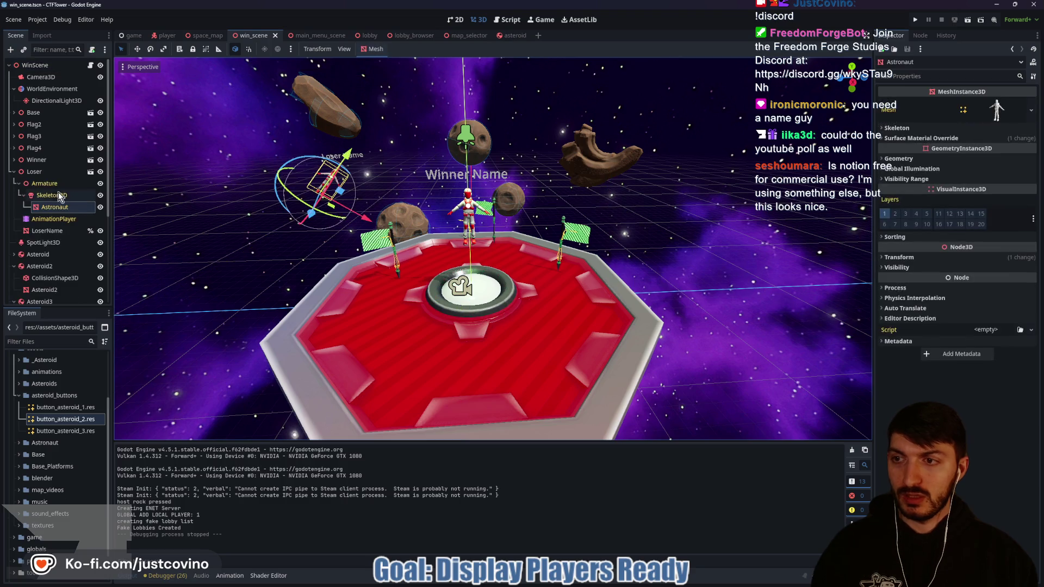
- Select the Loser node, cancel a small move, and preview its Jump, Idle and Falling animations
click(34, 172)
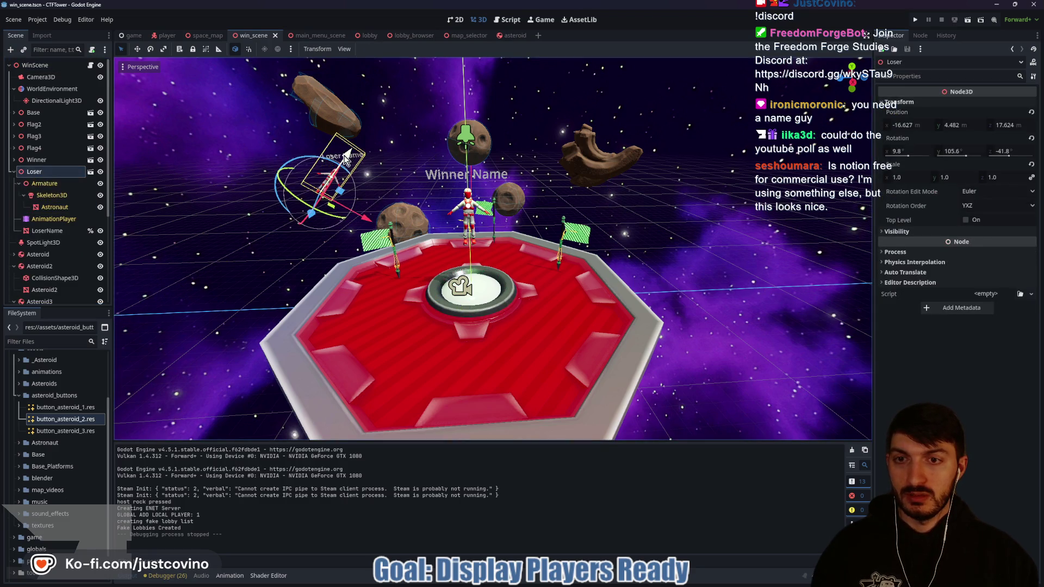
drag(340, 194, 341, 193)
right_click(341, 192)
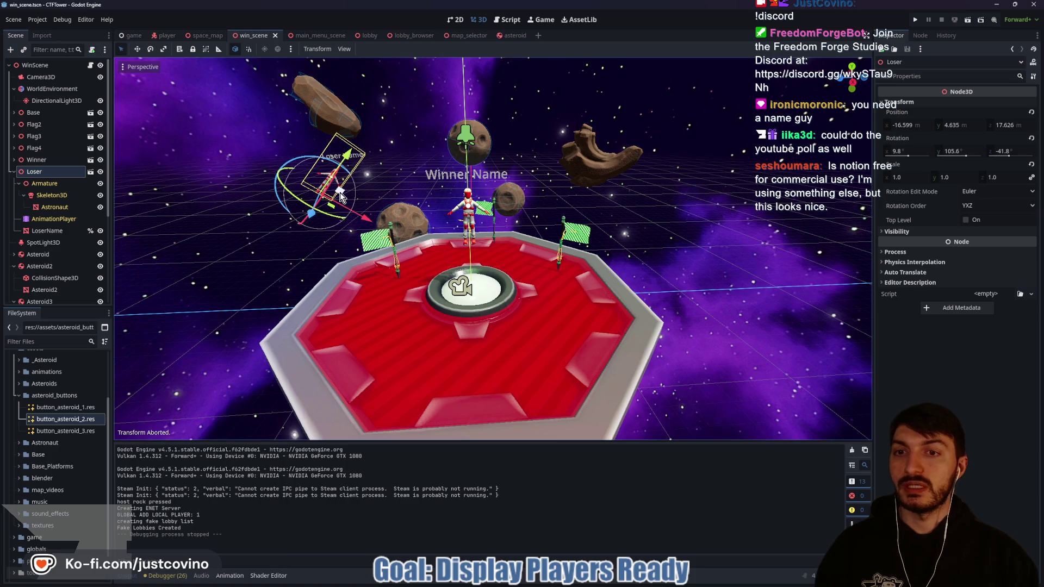
click(53, 219)
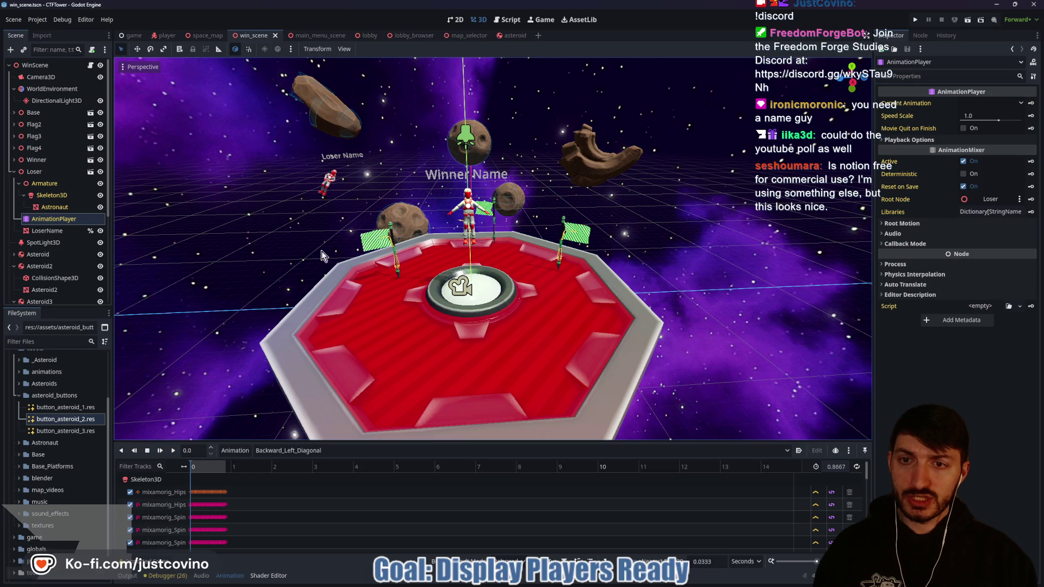
click(324, 450)
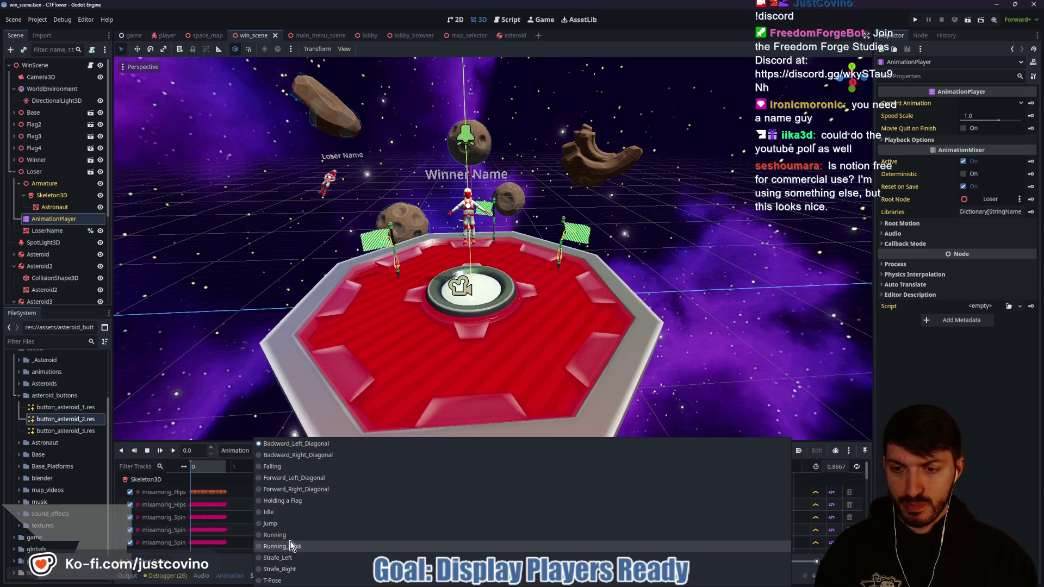
click(282, 525)
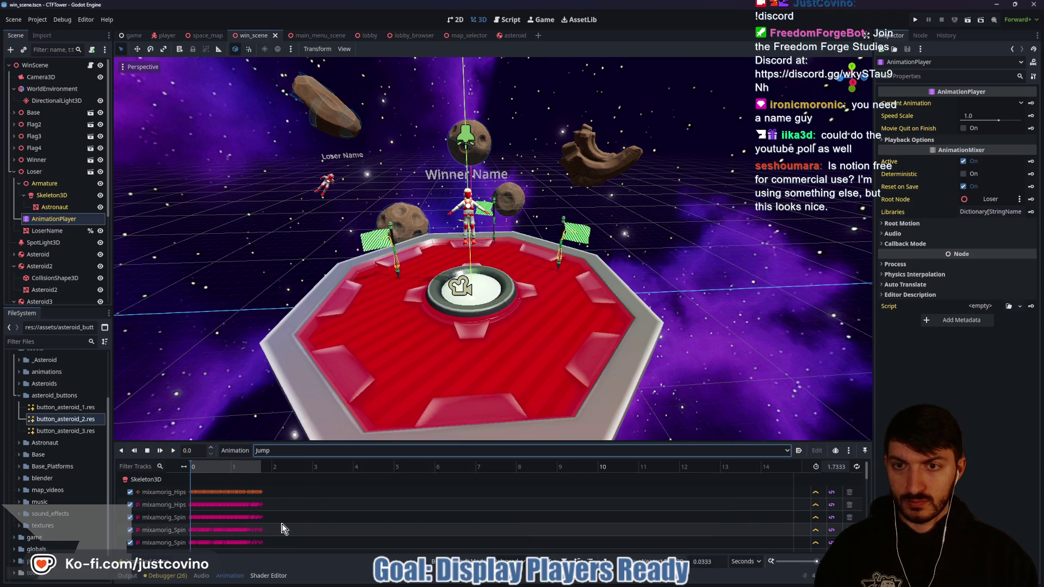
click(278, 451)
click(283, 507)
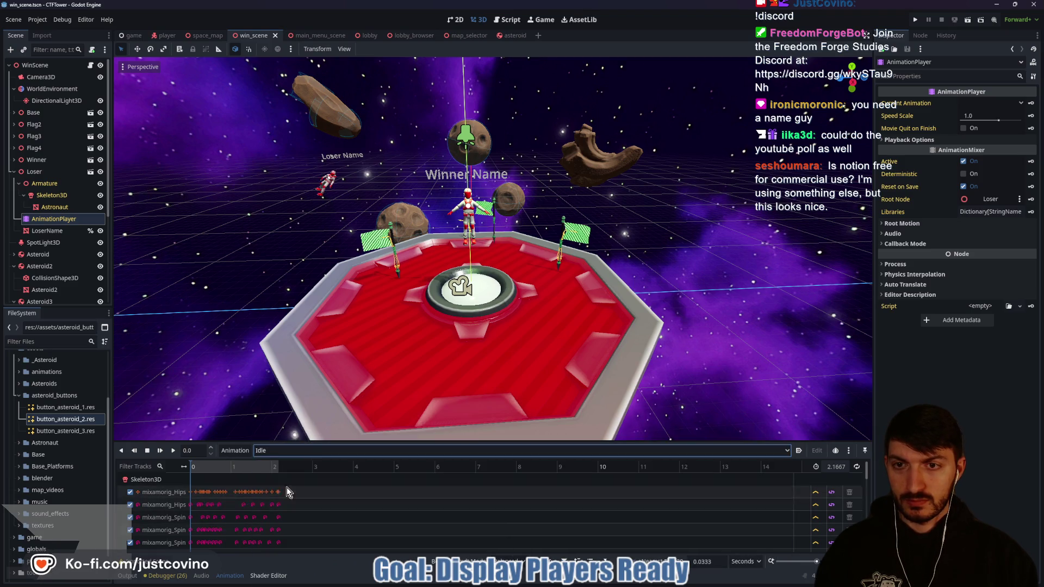
click(287, 450)
click(297, 469)
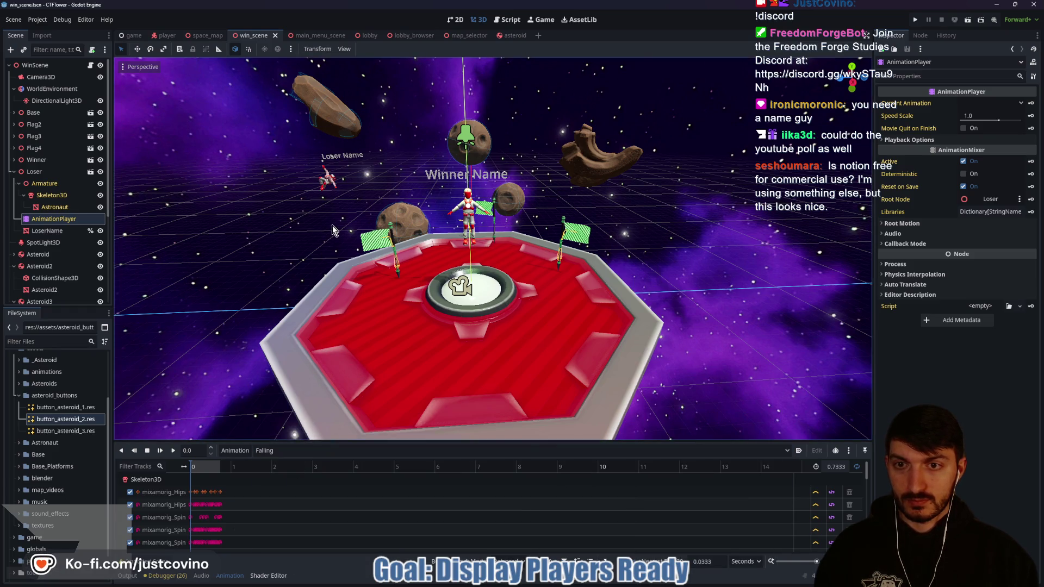
- Select the astronaut mesh, cancel a trial rotation, and play the Falling animation preview
scroll(326, 212, up, 1)
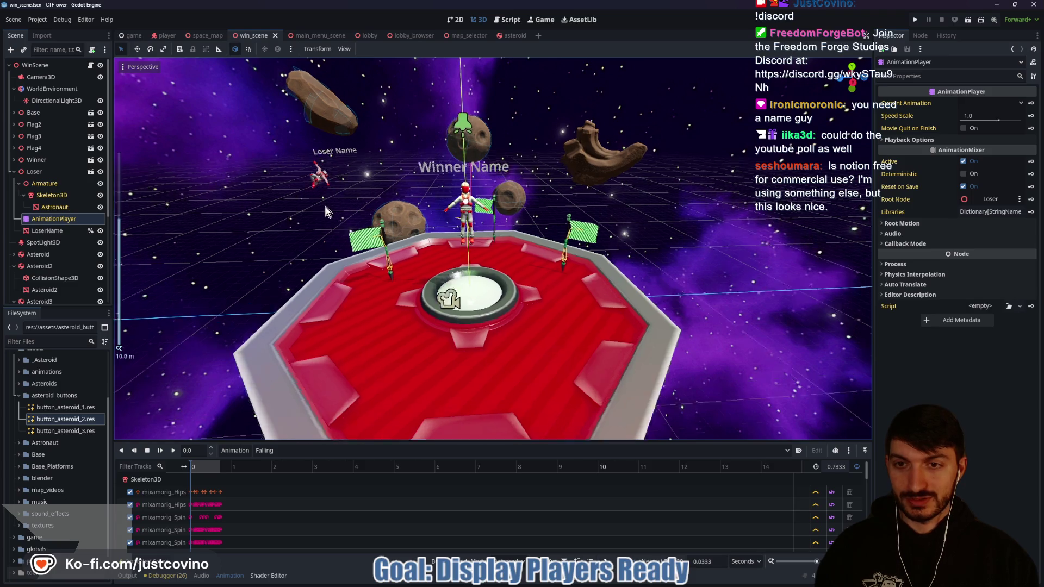
scroll(327, 212, up, 2)
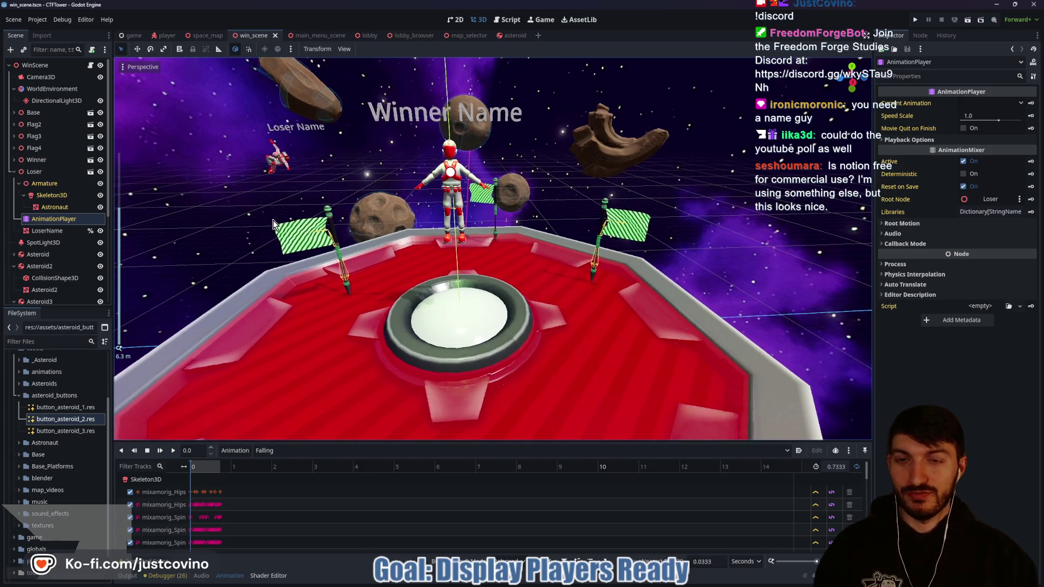
scroll(416, 195, up, 3)
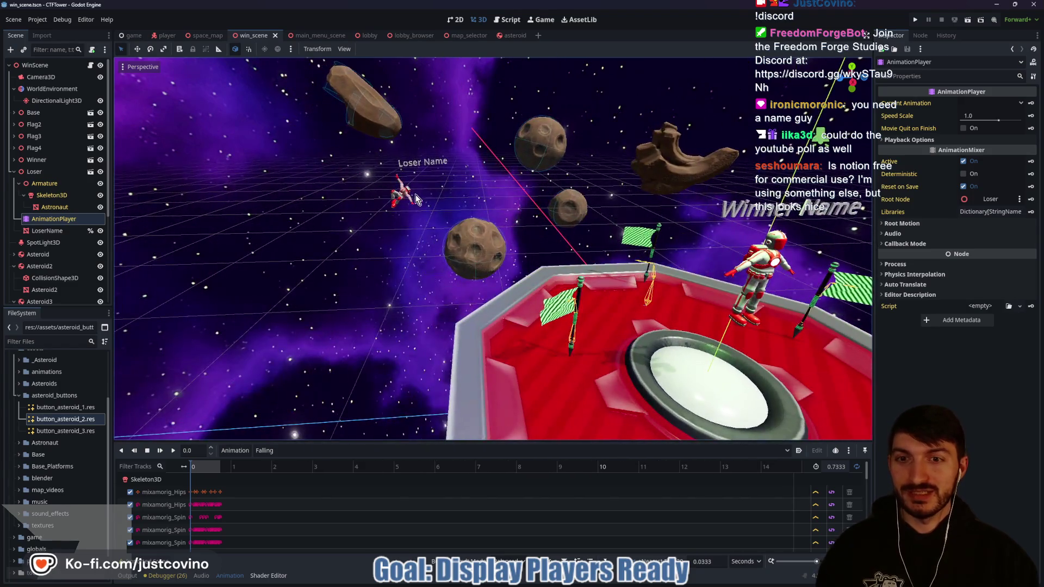
click(416, 194)
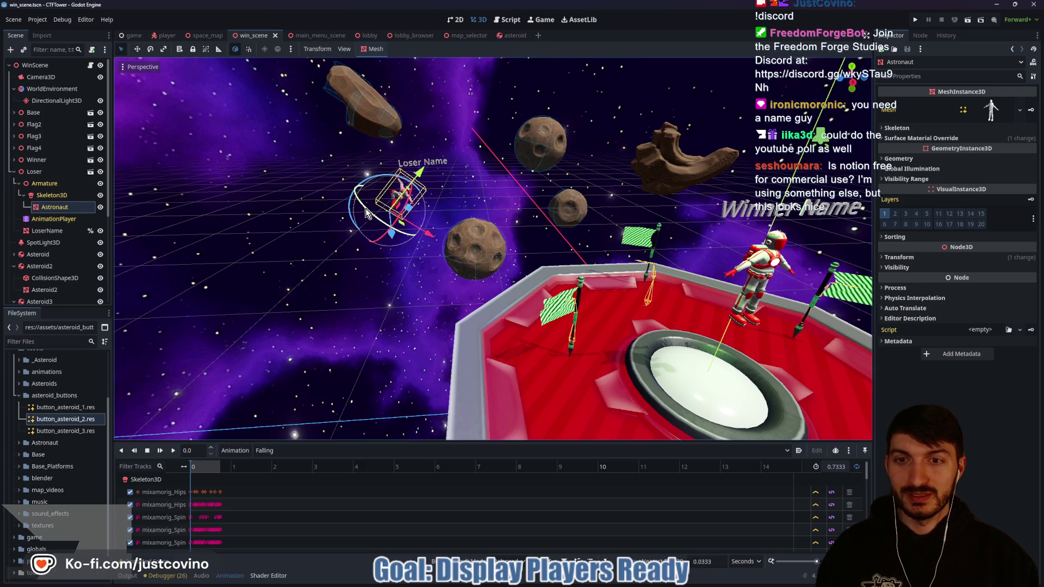
mouse_move(368, 211)
mouse_down()
mouse_move(420, 240)
mouse_move(370, 180)
mouse_move(337, 218)
mouse_move(370, 179)
mouse_move(397, 179)
mouse_move(433, 210)
mouse_up()
right_click(435, 213)
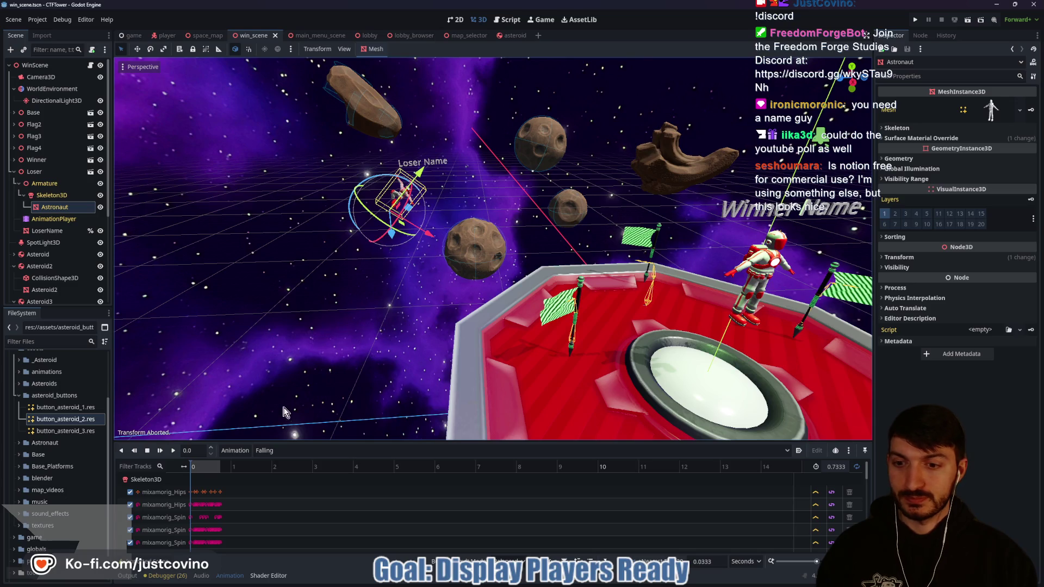
click(173, 451)
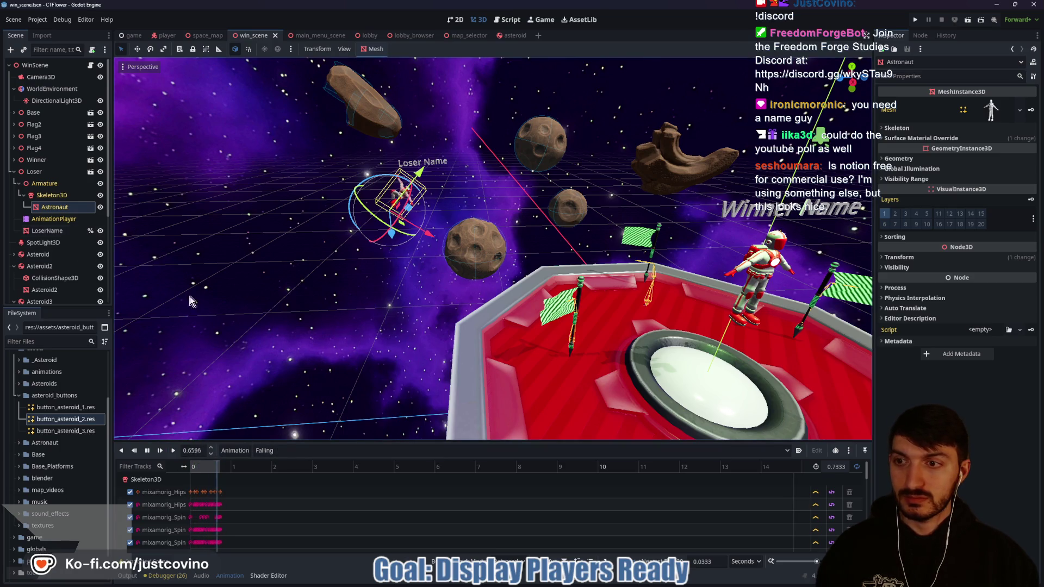
- Set the astronaut's AnimationPlayer to T-Pose, then open the lobby_browser scene
click(264, 451)
click(256, 550)
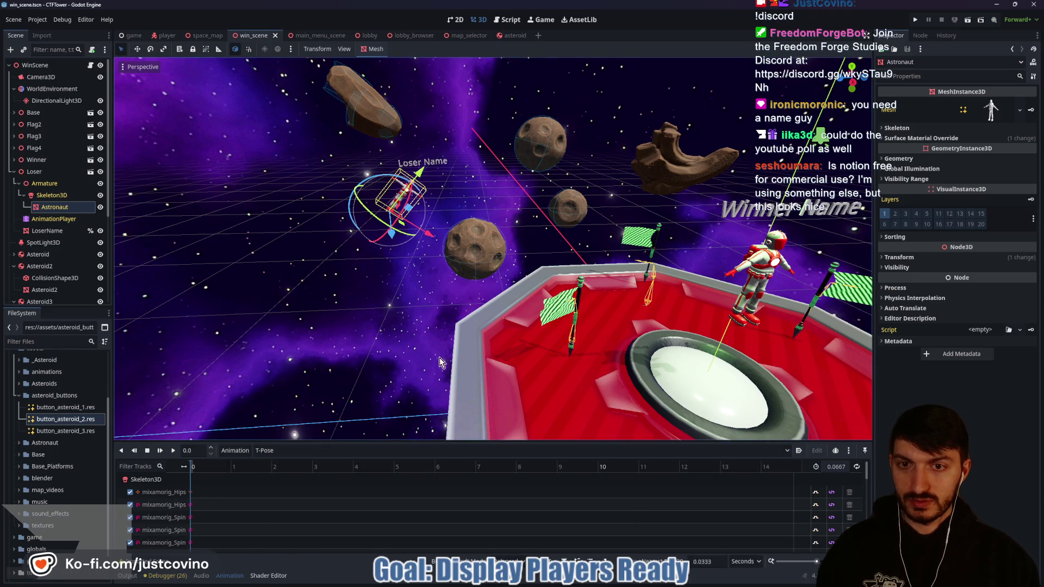
scroll(437, 363, down, 6)
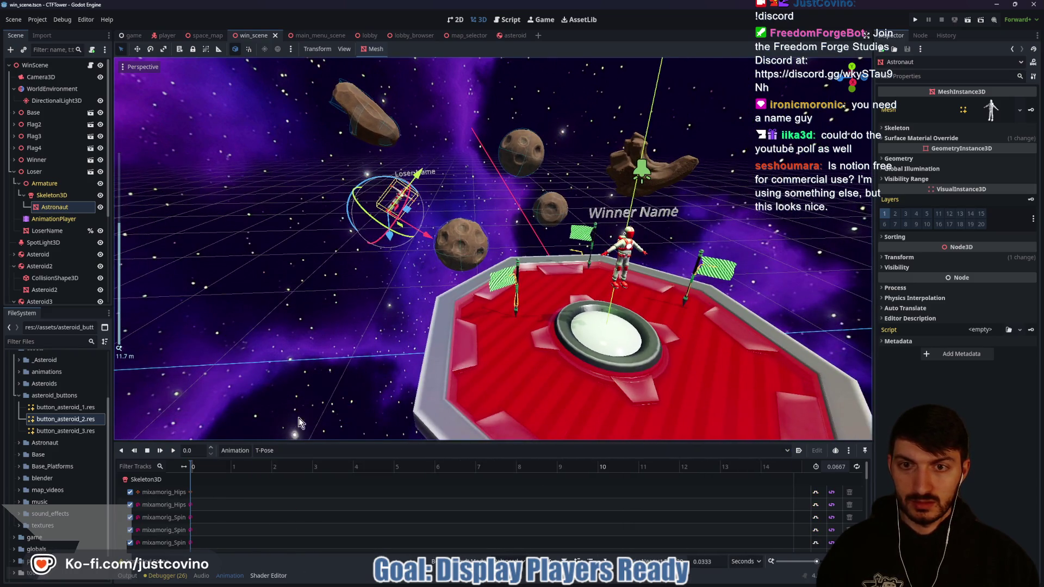
click(302, 451)
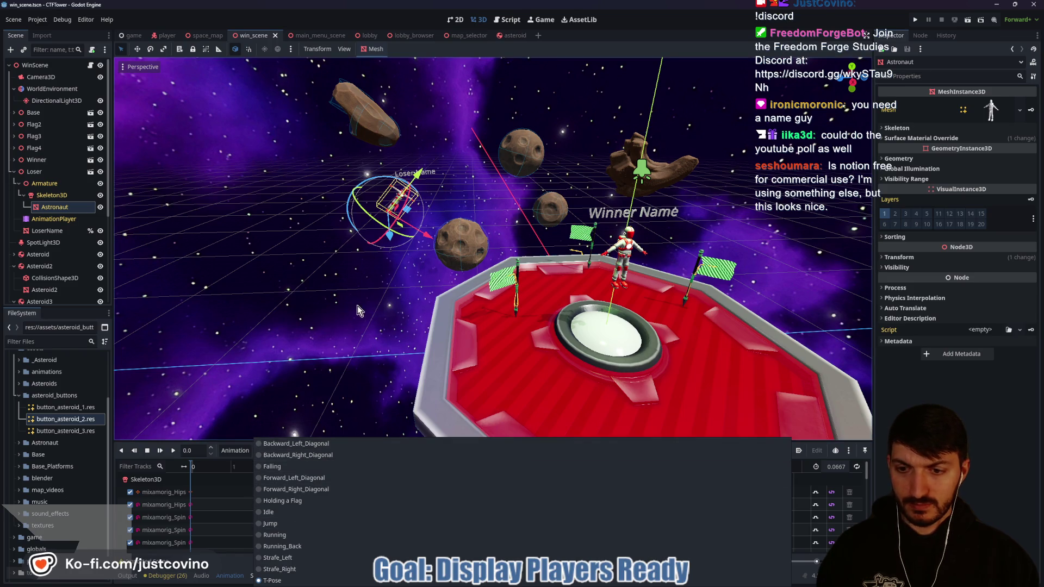
click(524, 57)
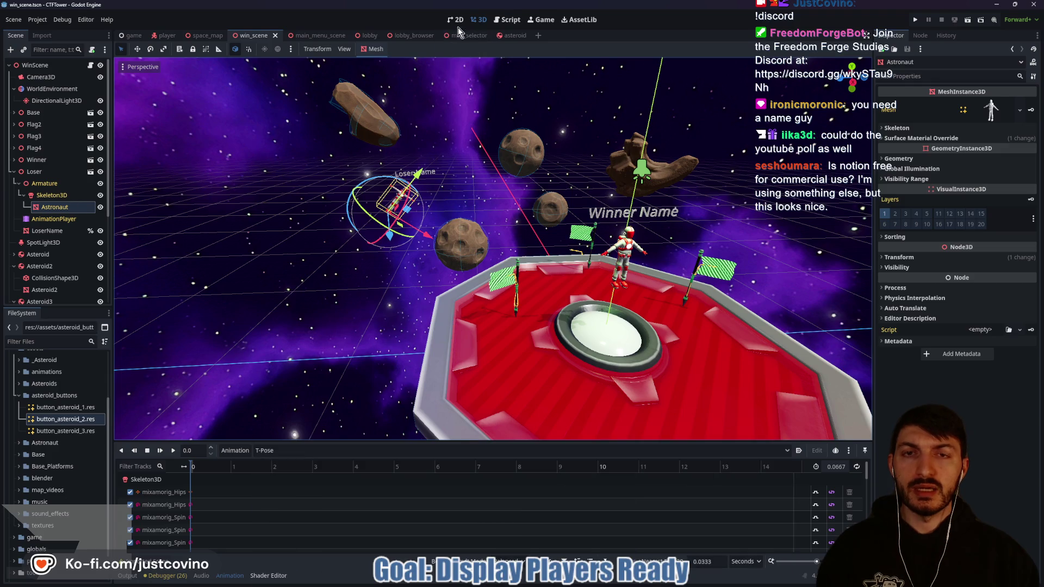
click(403, 34)
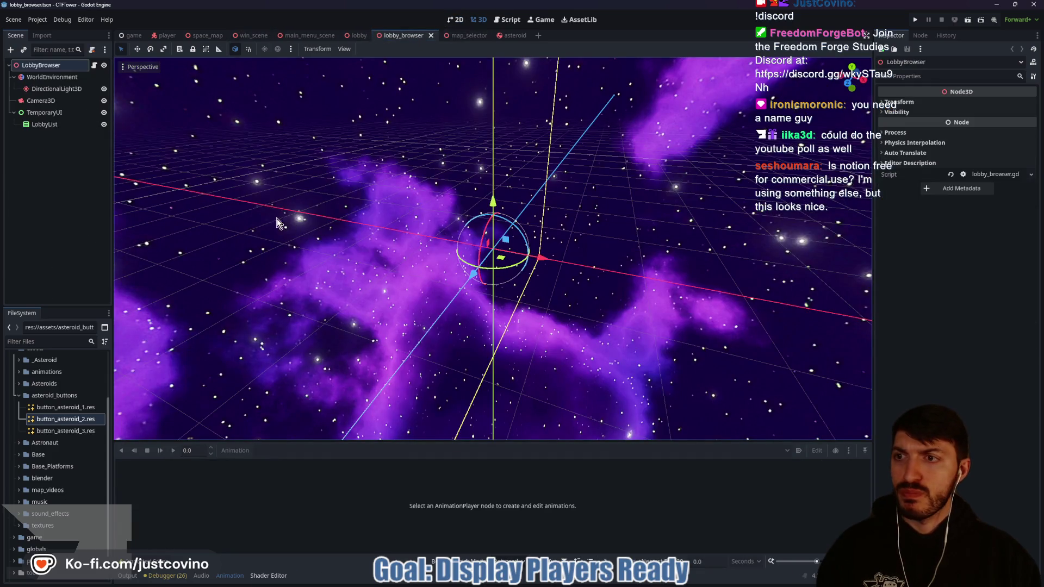
- Run two instances, host and join, ready up red and blue players, start as host, then stop with F8
key(F5)
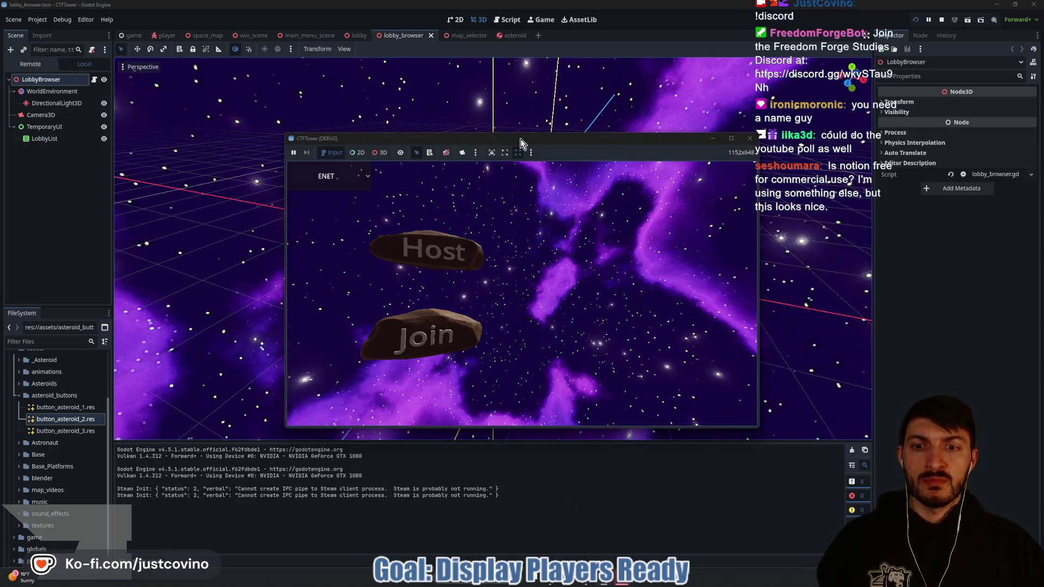
drag(520, 143, 268, 126)
click(206, 236)
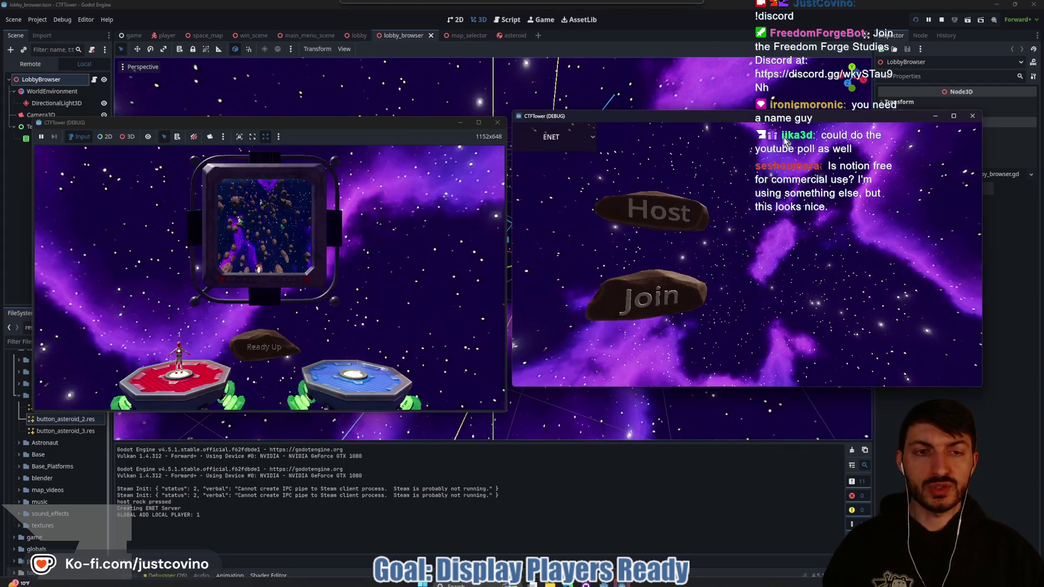
click(662, 299)
click(723, 179)
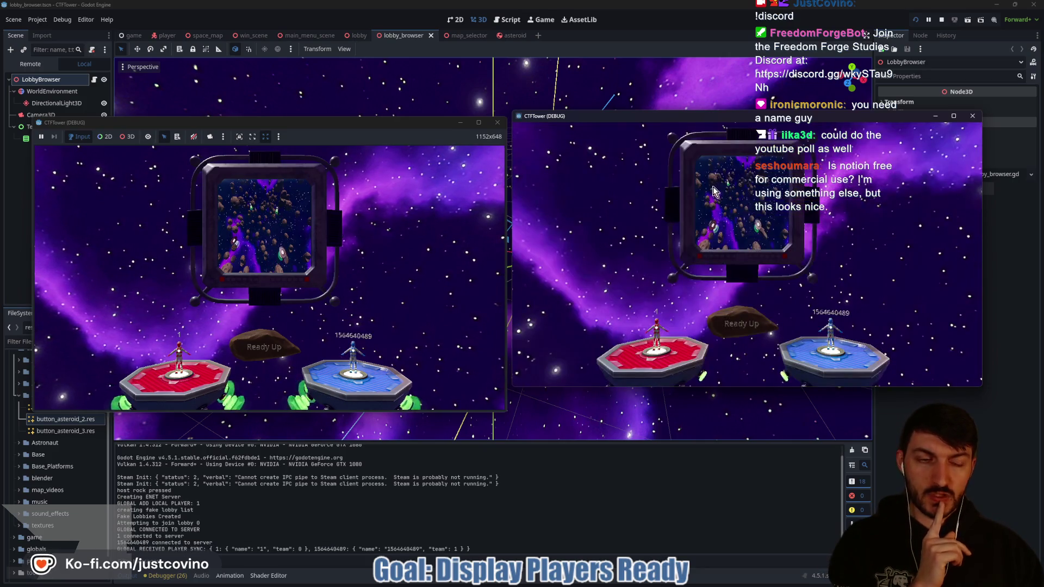
click(740, 314)
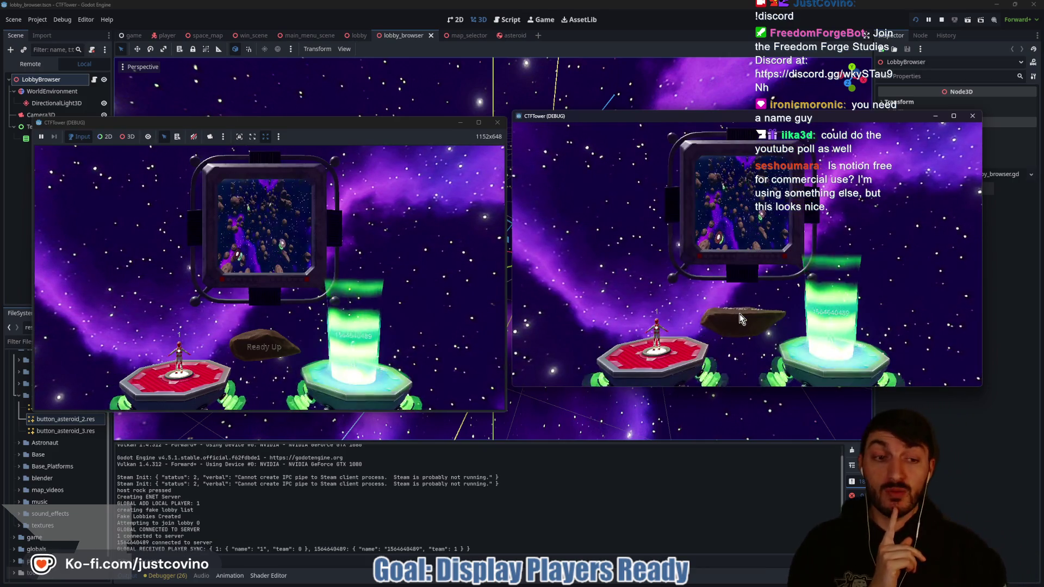
click(272, 338)
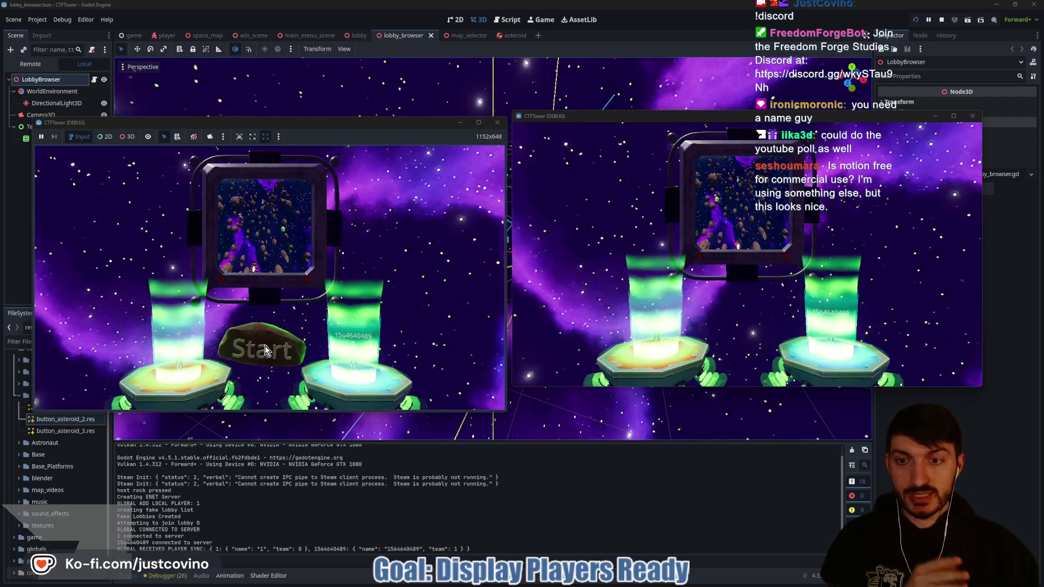
click(266, 351)
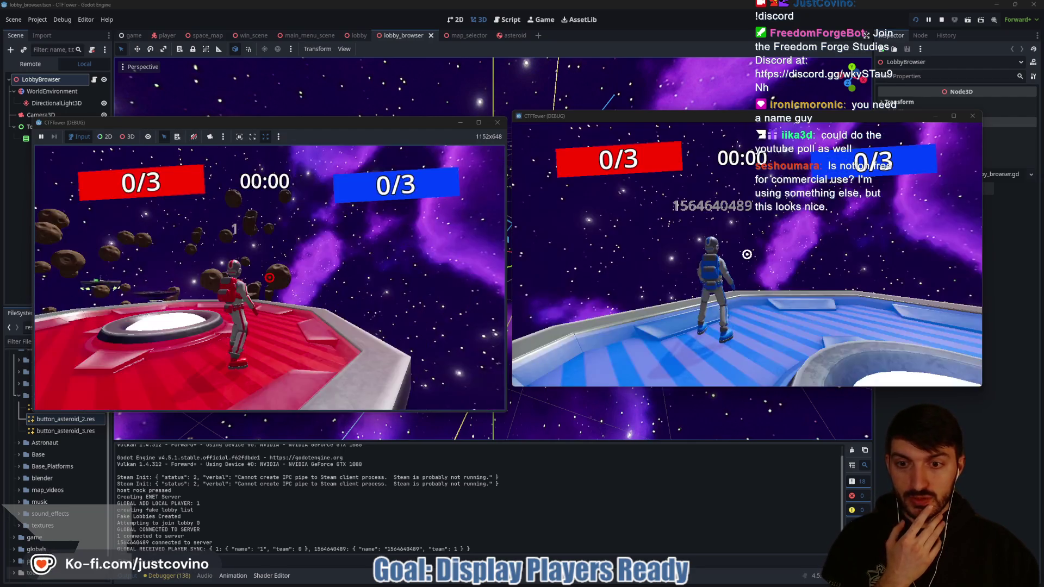
key(F8)
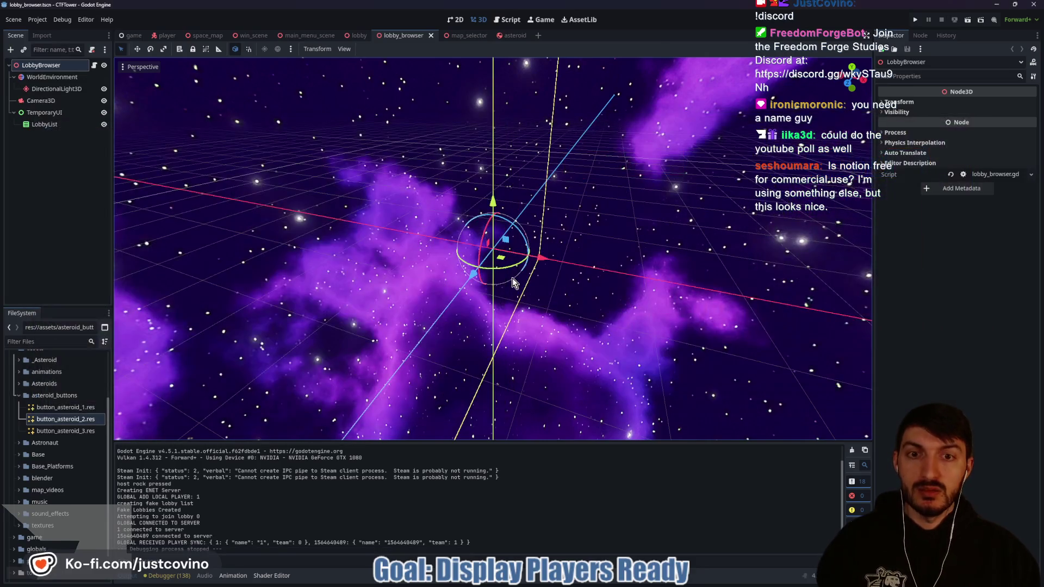
- Switch to the lobby scene, select RedBase, and open the Lobby root's lobby.gd script
click(358, 36)
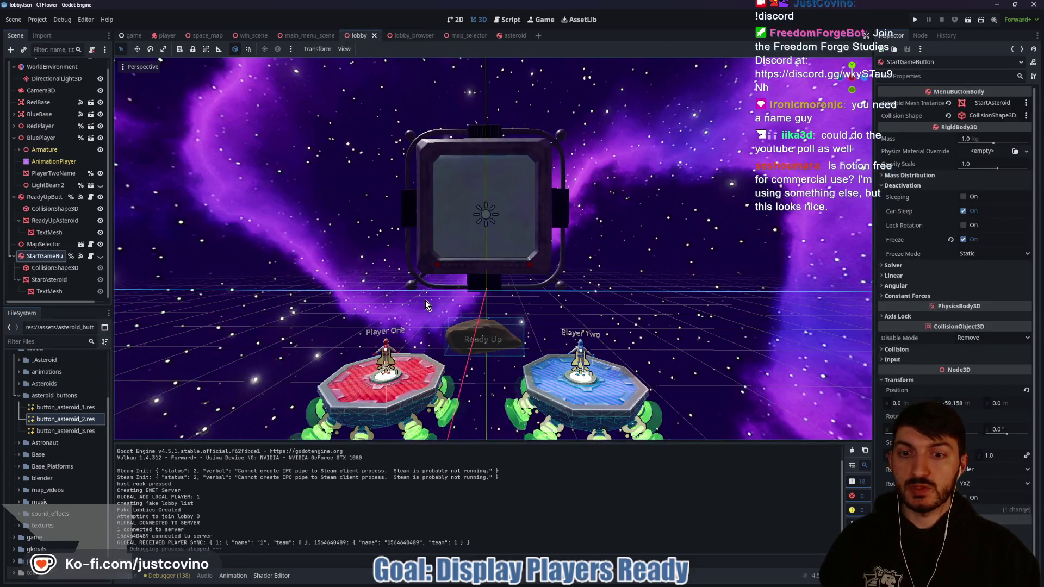
click(403, 408)
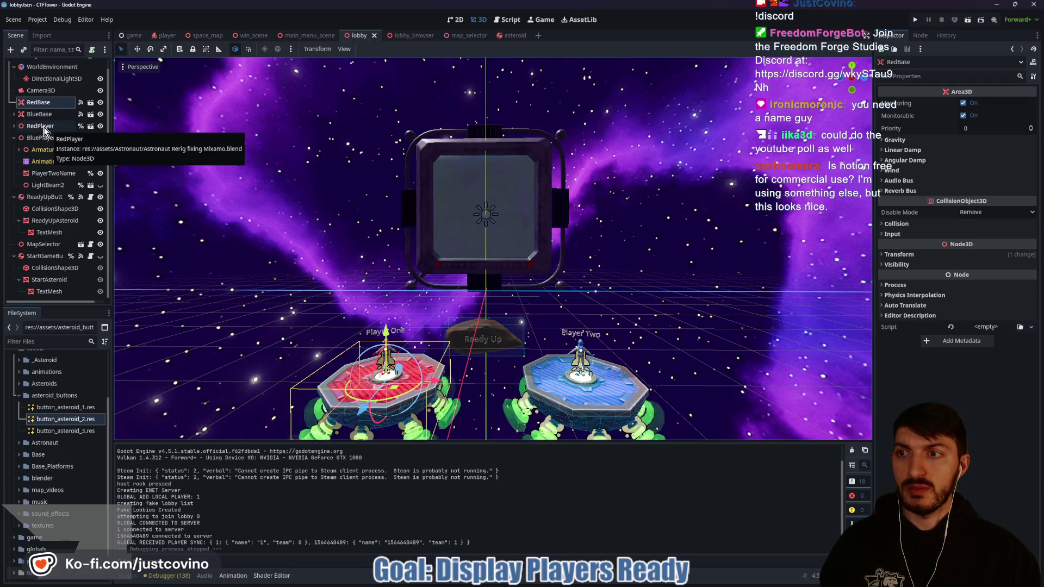
scroll(75, 142, up, 1)
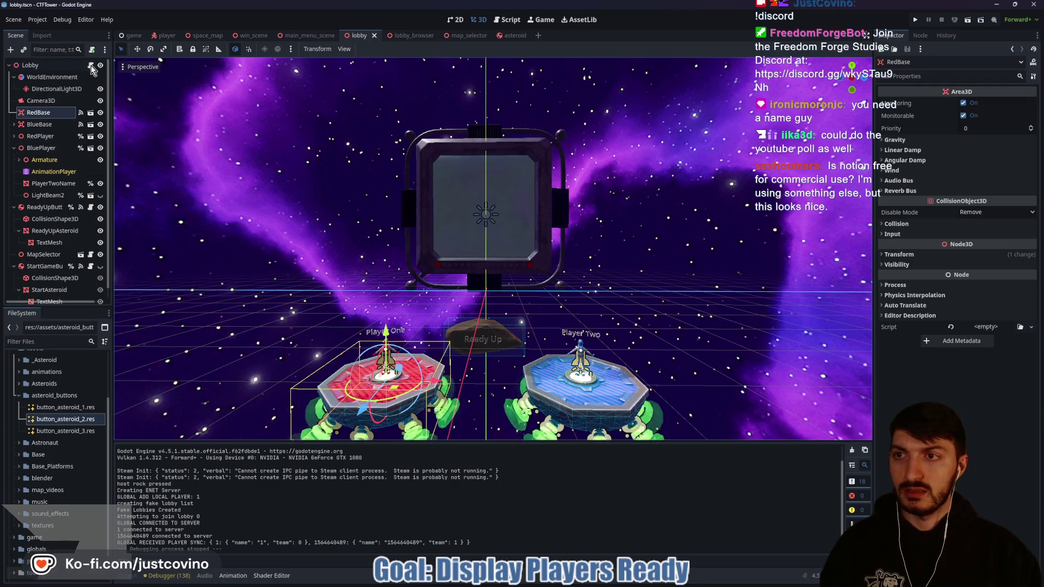
click(90, 65)
scroll(411, 269, down, 2)
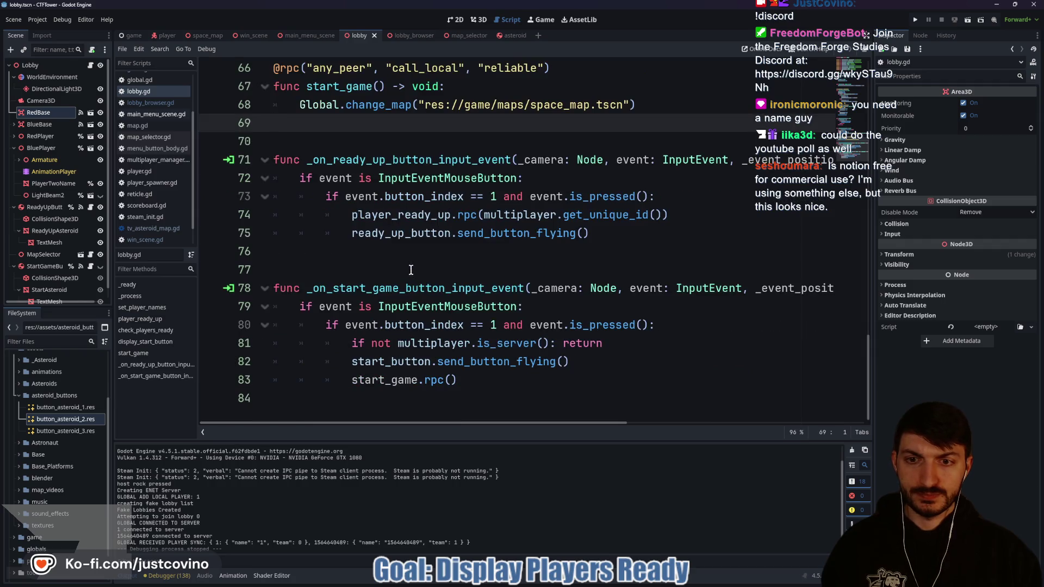
- Below start_game, write the header func transition_to_start() -> void:
scroll(385, 259, up, 1)
key(Return)
key(Return)
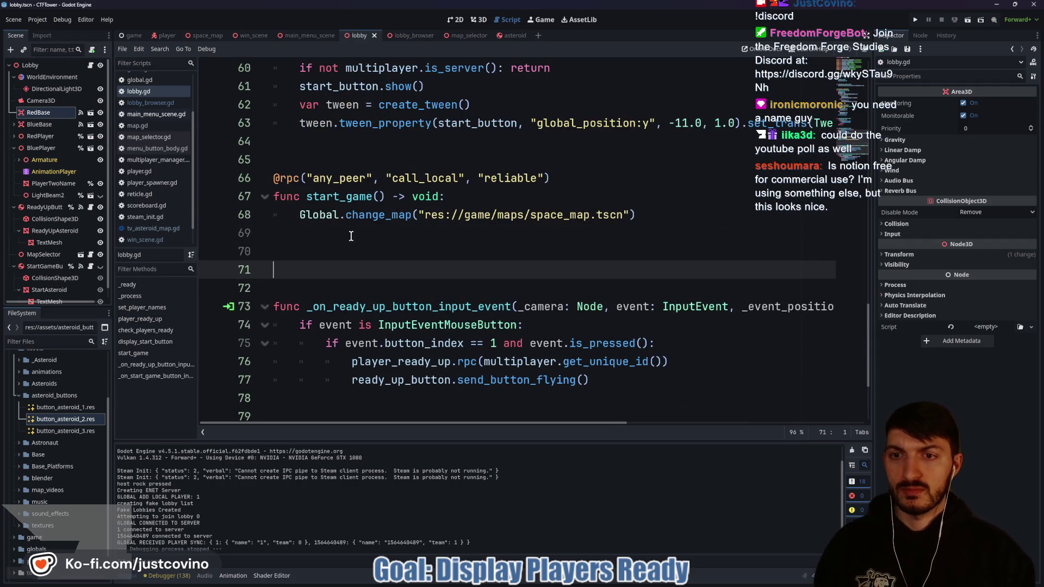
key(Up)
text(func )
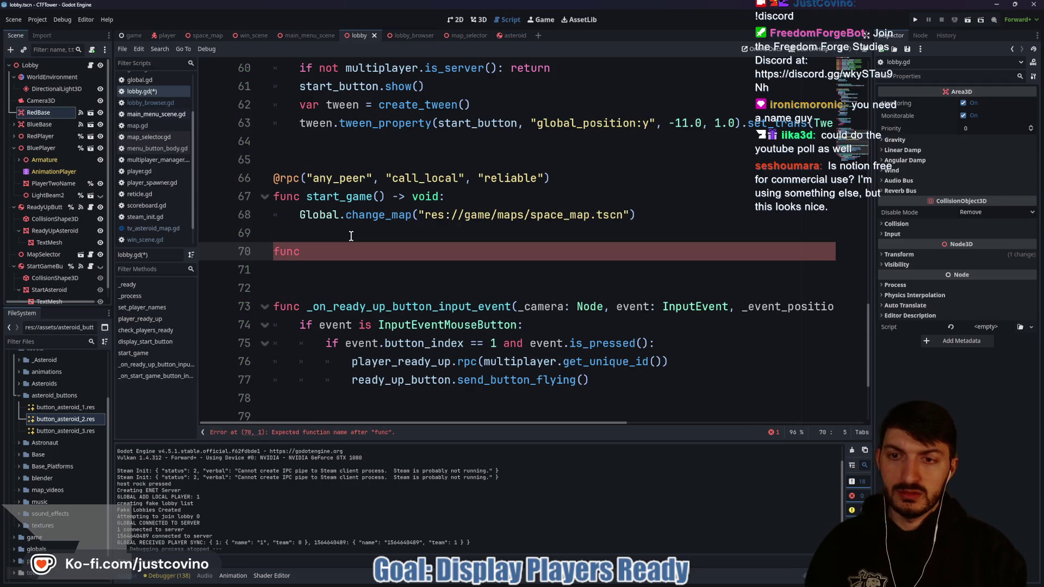
text(transition_to_st)
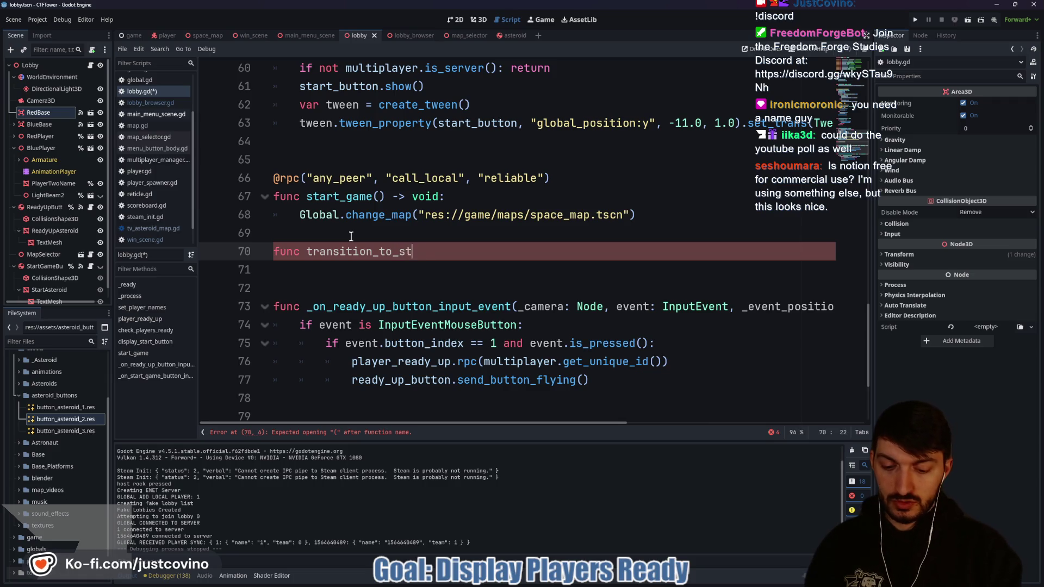
text(void:)
click(327, 240)
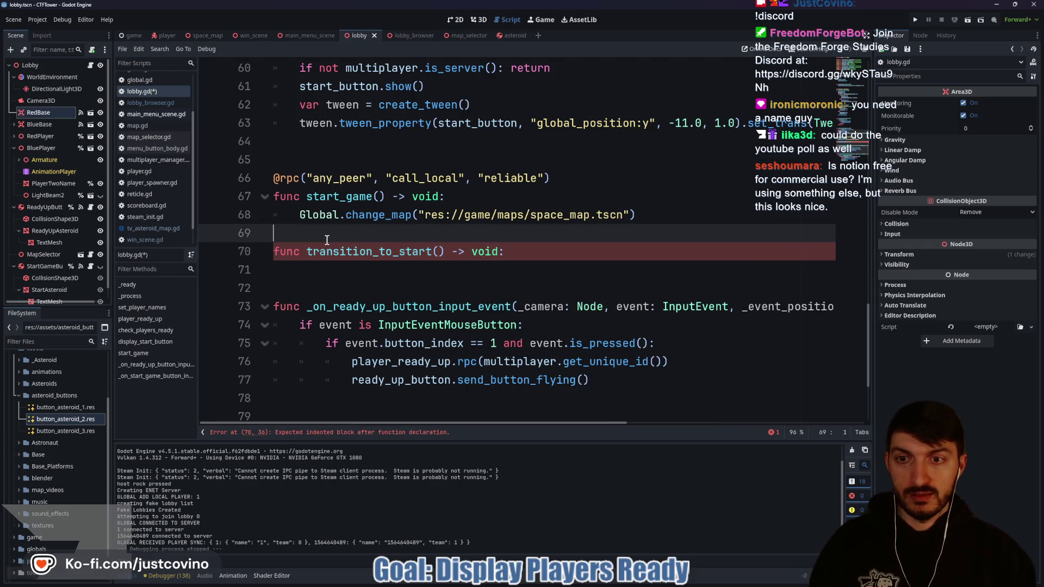
key(Return)
key(Return)
text(@rpc()
key(Return)
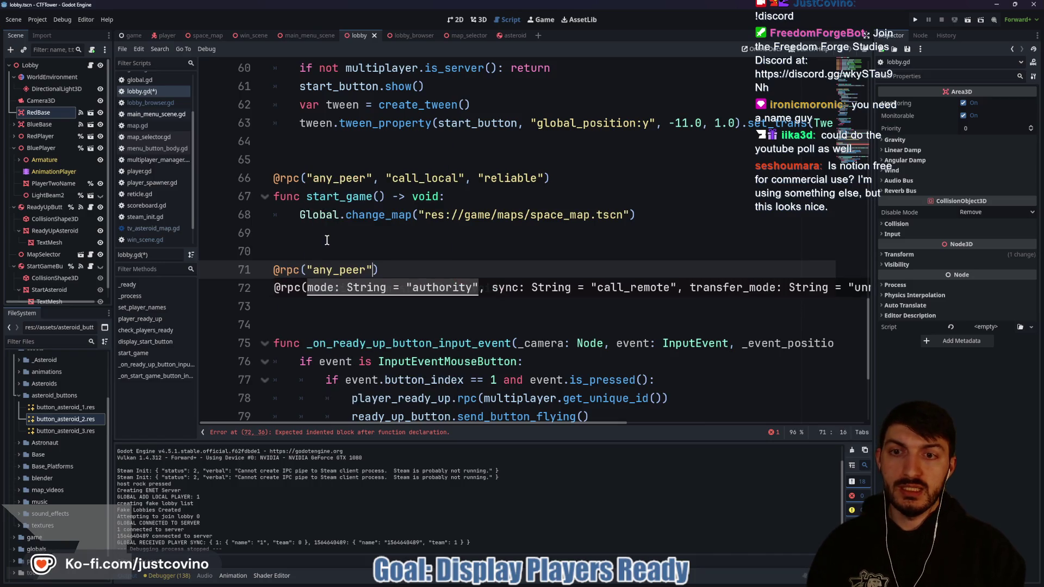
text(,)
key(Down)
key(Down)
key(Return)
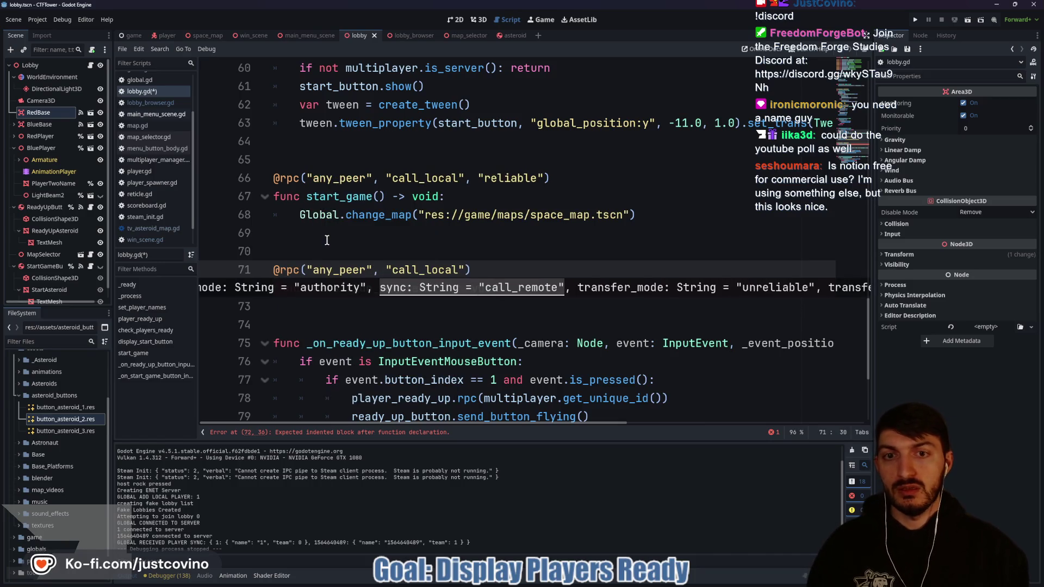
- Indent the empty function body, removing a partially typed 'red' identifier
click(346, 298)
key(Tab)
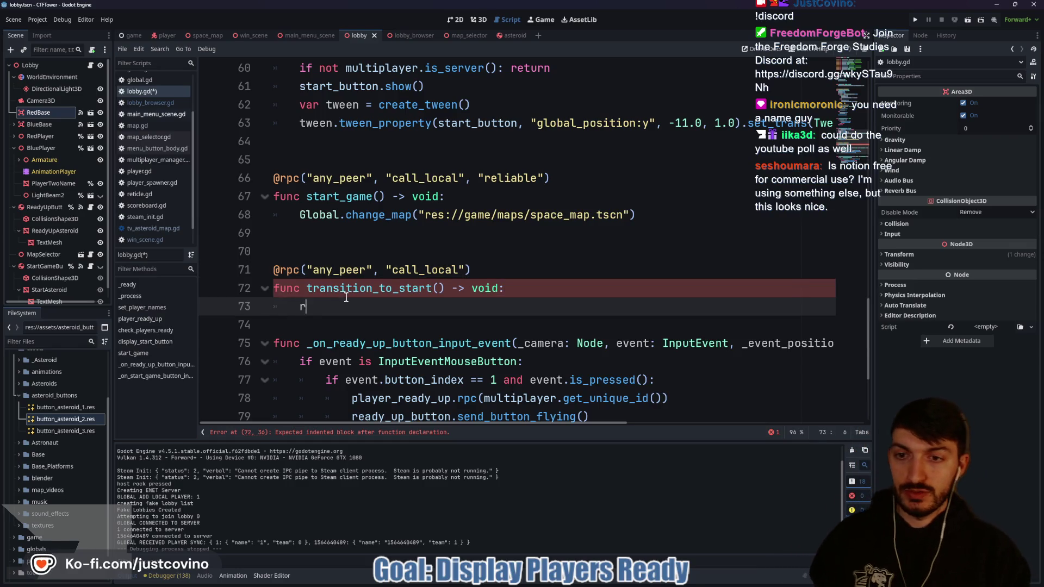
text(re)
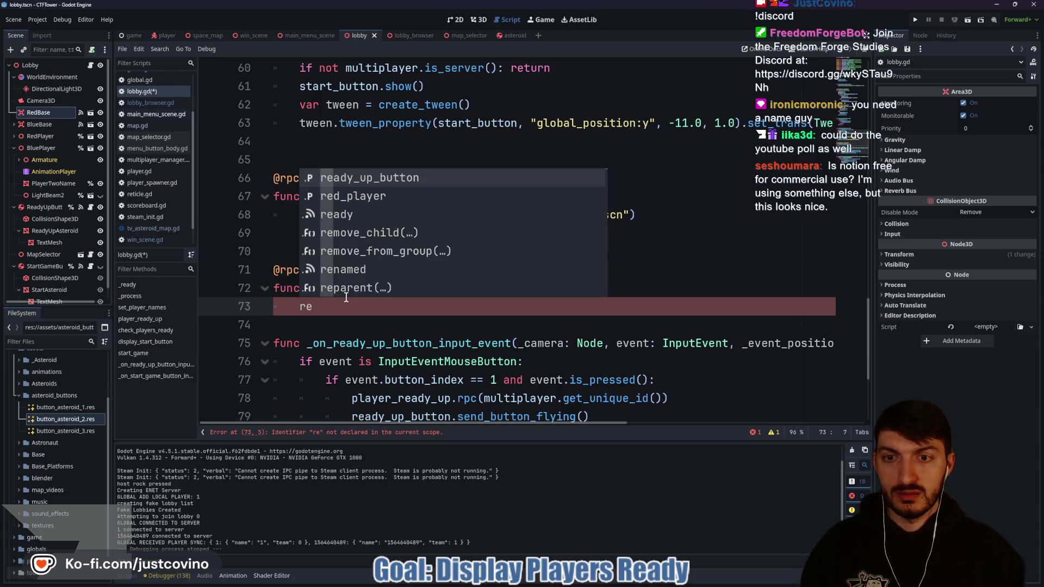
text(d)
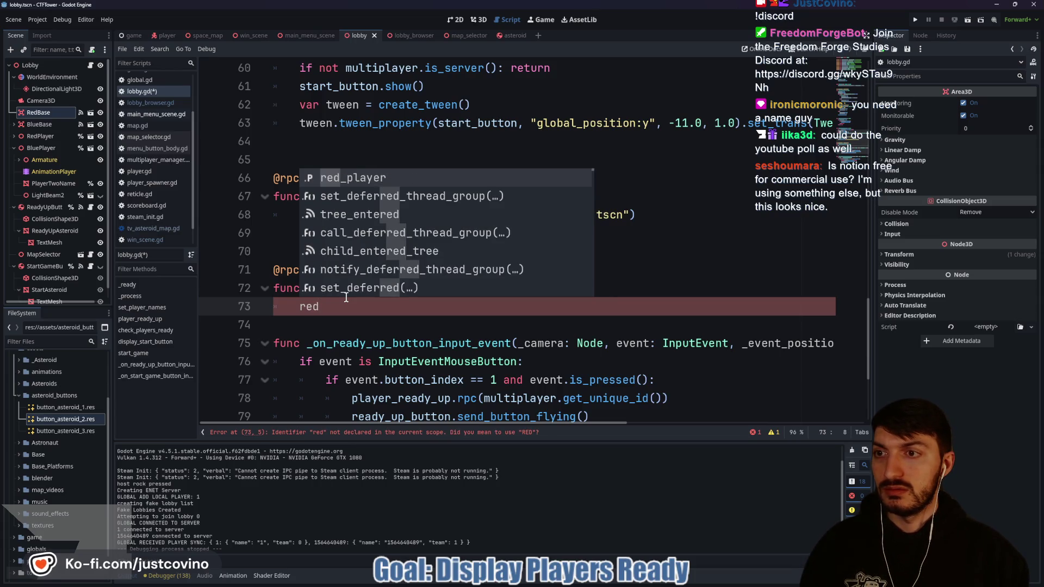
key(BackSpace)
key(BackSpace)
key(BackSpace)
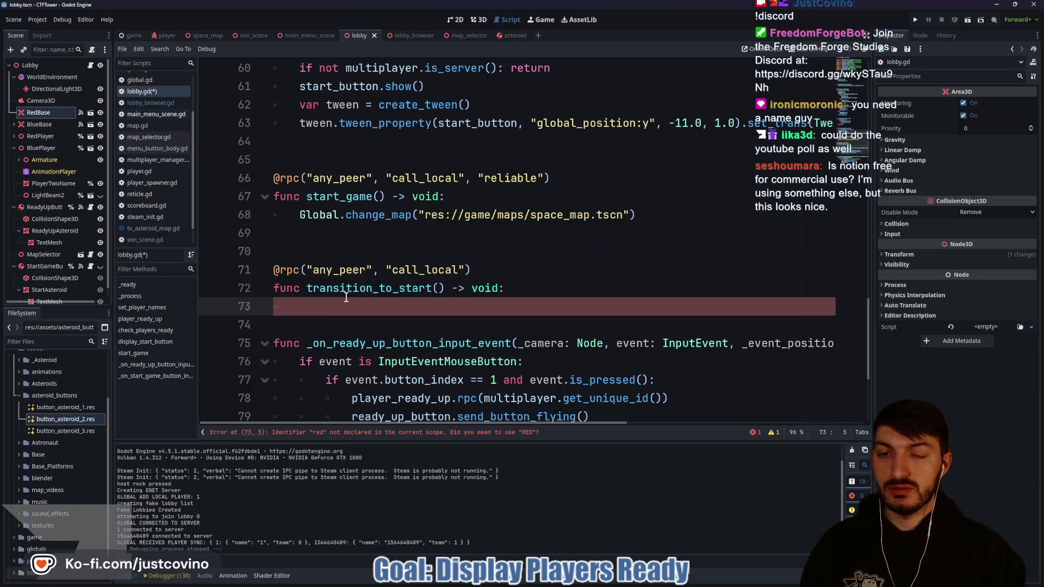
scroll(439, 258, up, 7)
scroll(438, 258, up, 12)
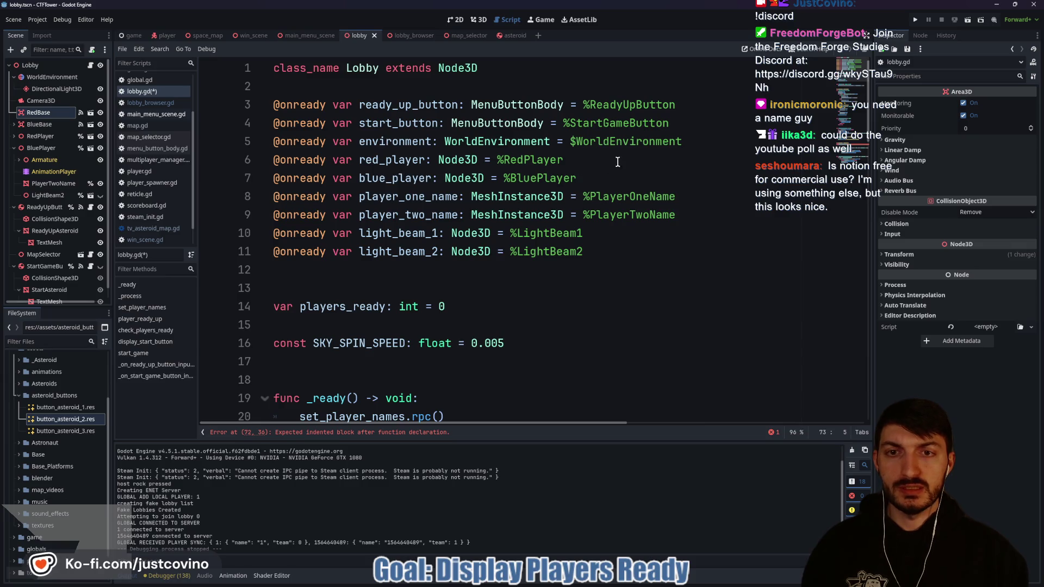
click(619, 254)
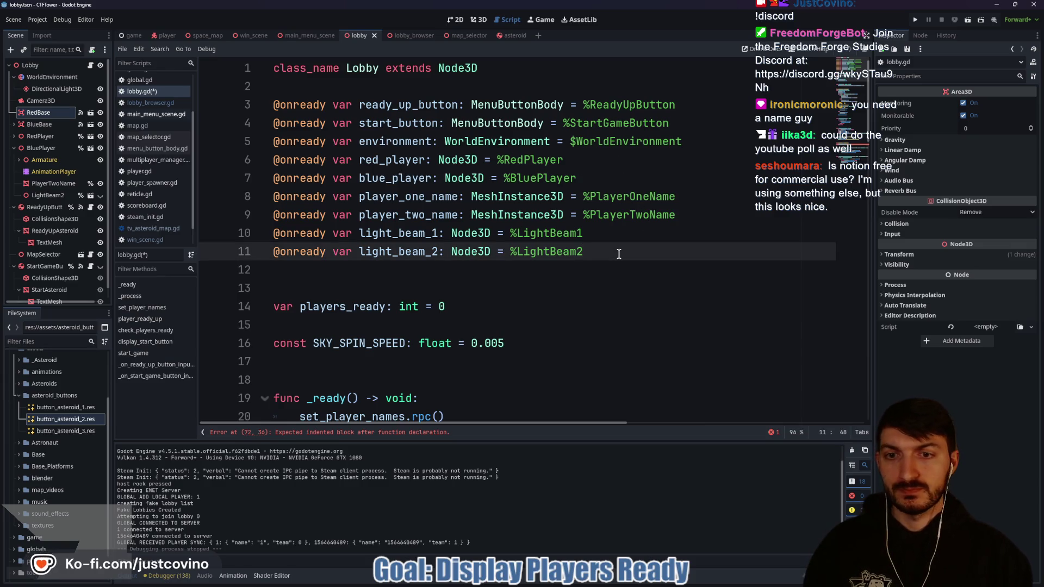
key(Return)
text(@onready var red_base: )
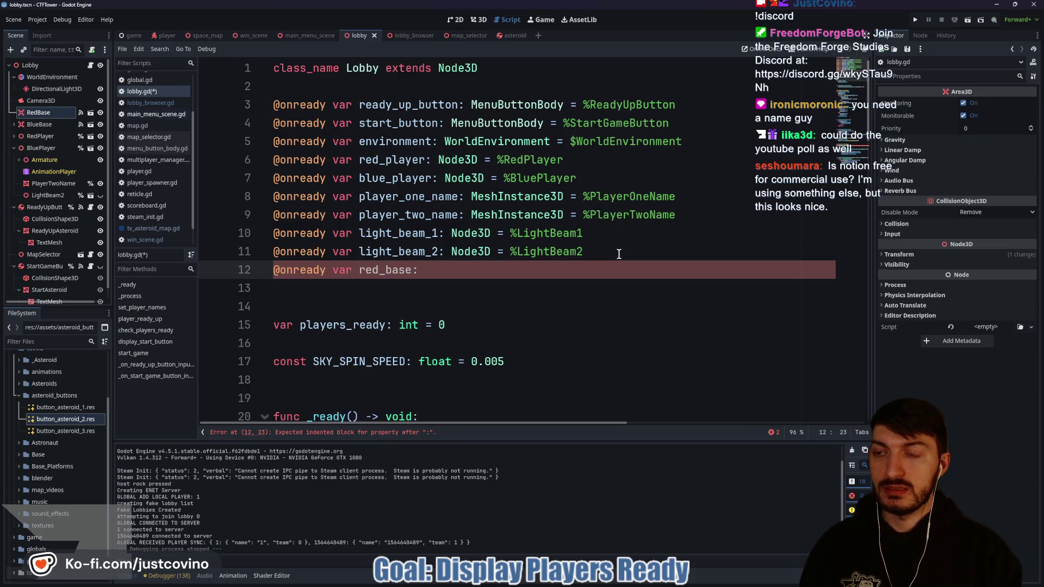
text(Node3D)
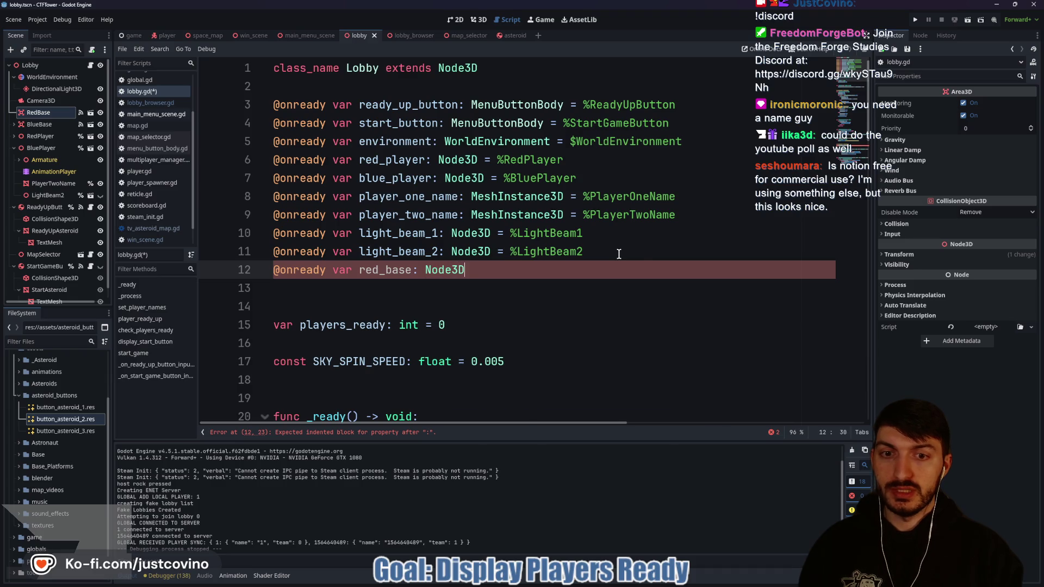
text( = $Red)
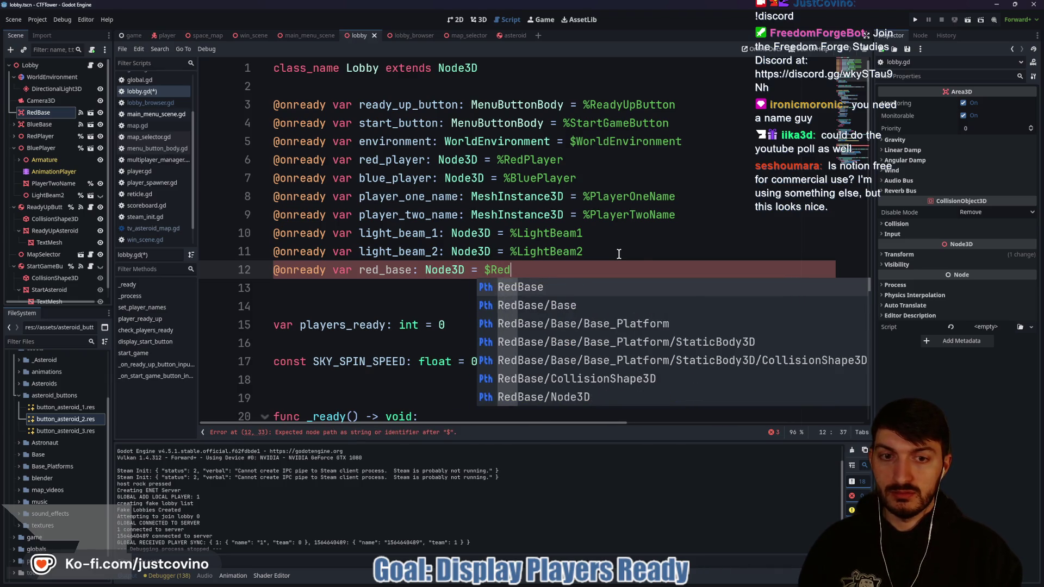
key(Return)
key(Return)
text(@onready var blue_base: )
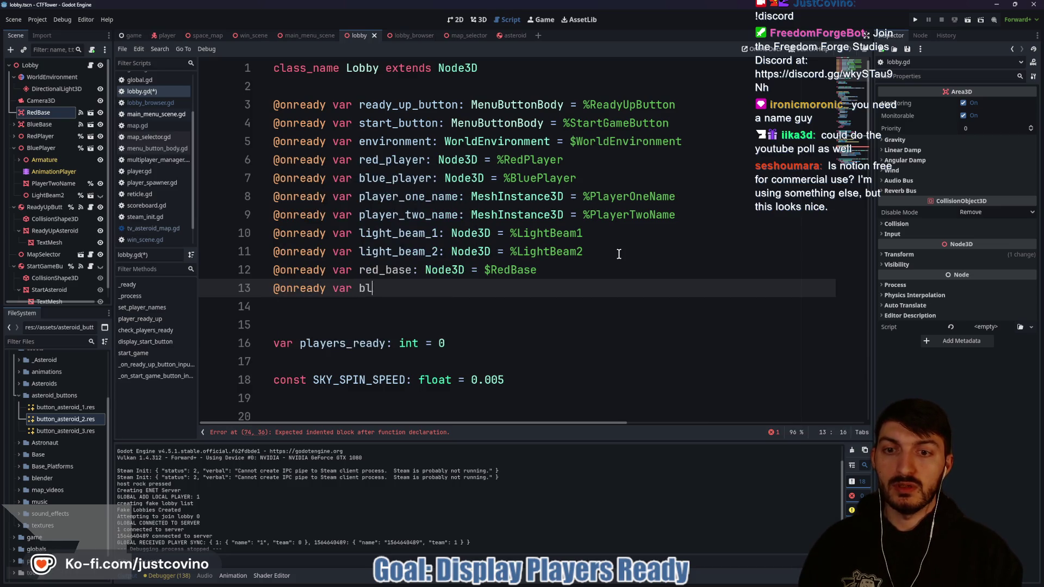
text(Node3D = $B)
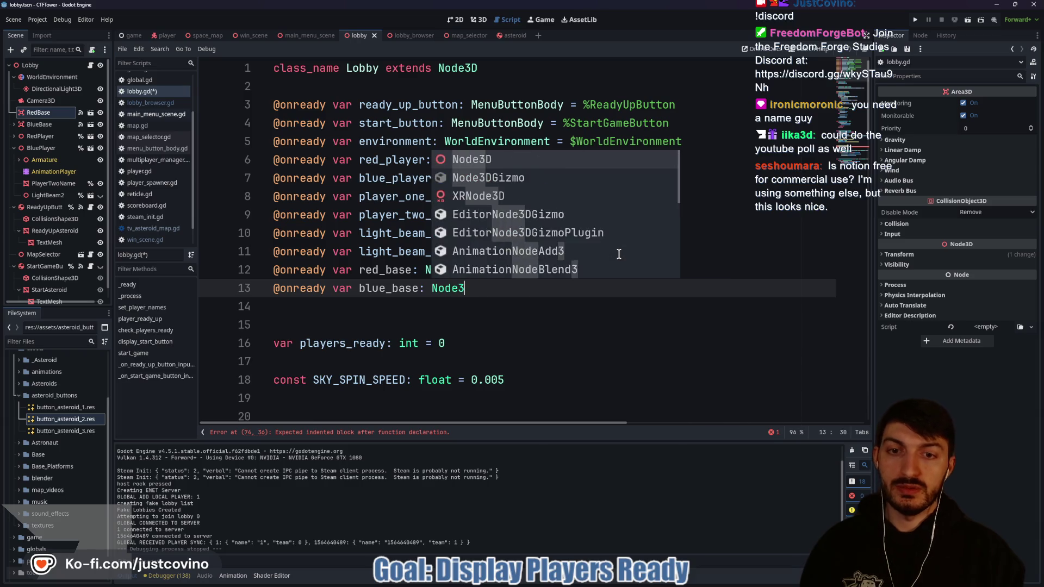
text(lue)
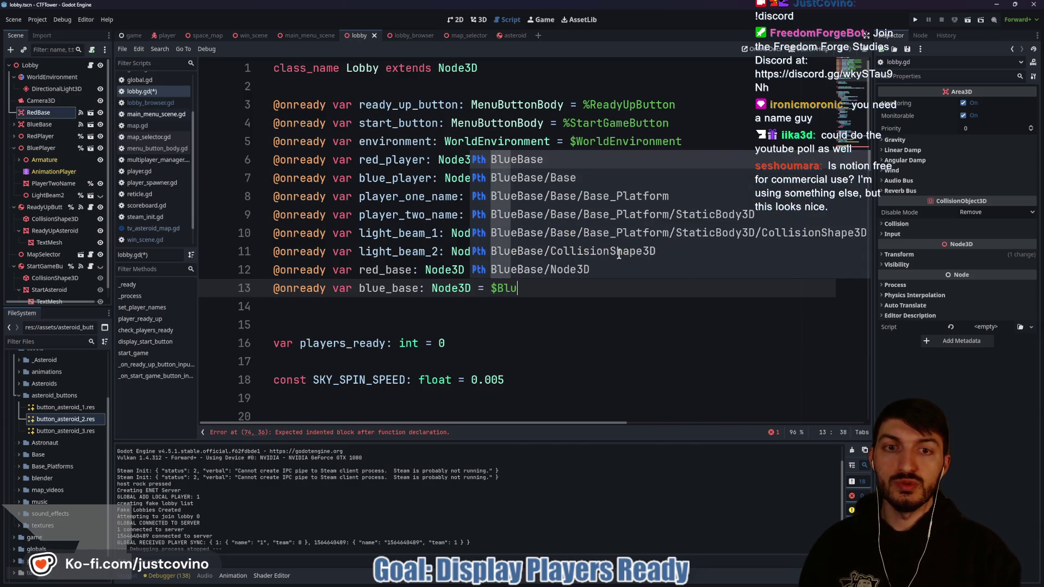
key(Return)
scroll(522, 291, down, 13)
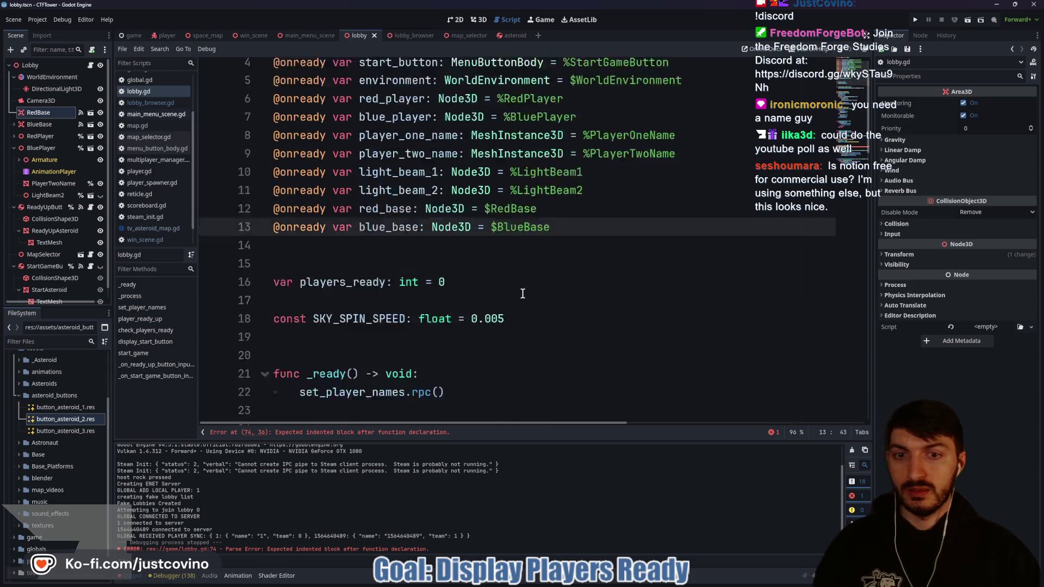
scroll(436, 303, down, 8)
click(352, 213)
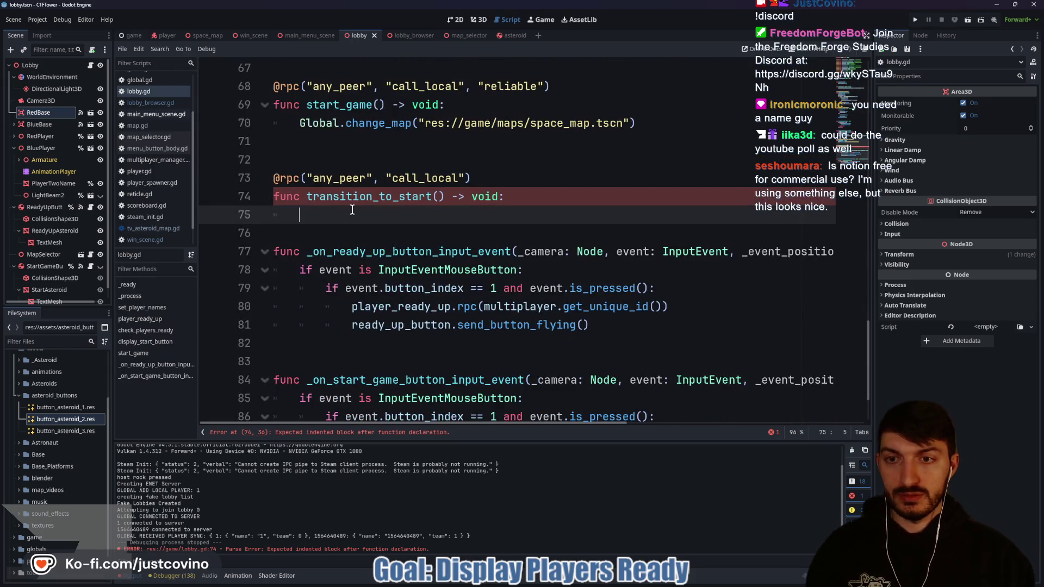
- Start a red_base reference in transition_to_start and add spacing lines below the function
text(red)
key(Return)
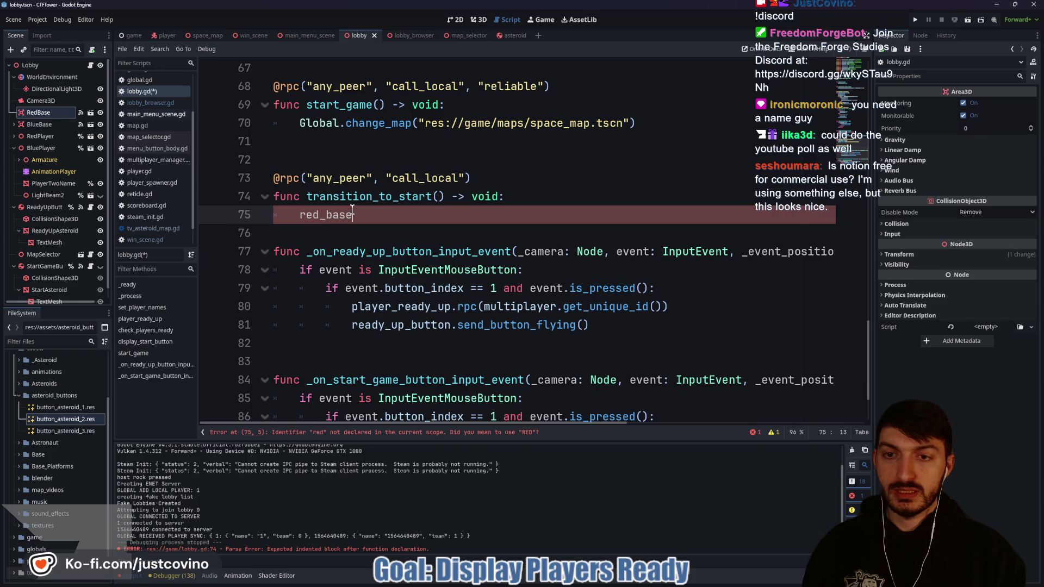
text(.)
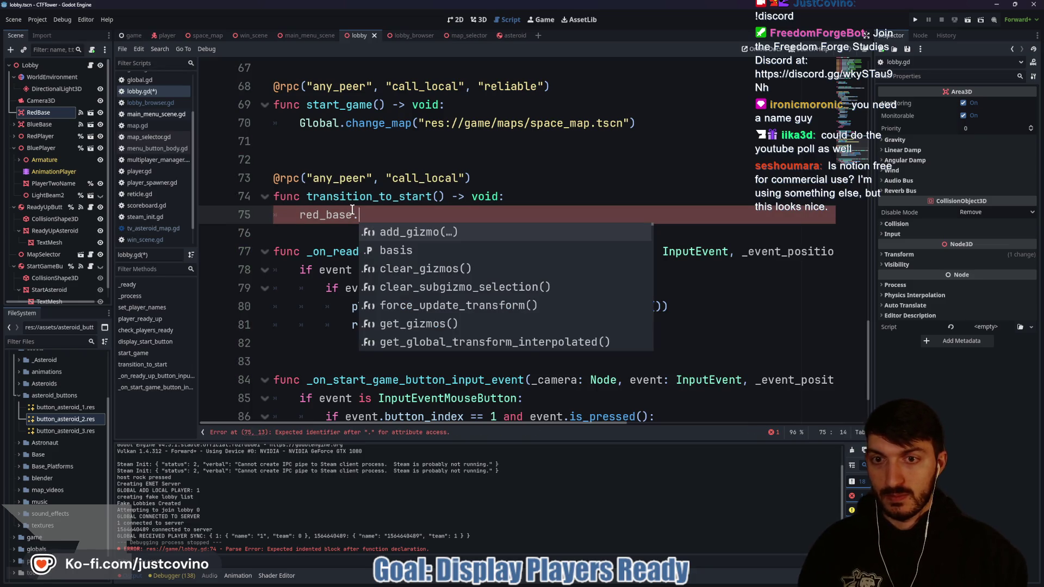
key(Escape)
key(Down)
key(Return)
key(Return)
key(Return)
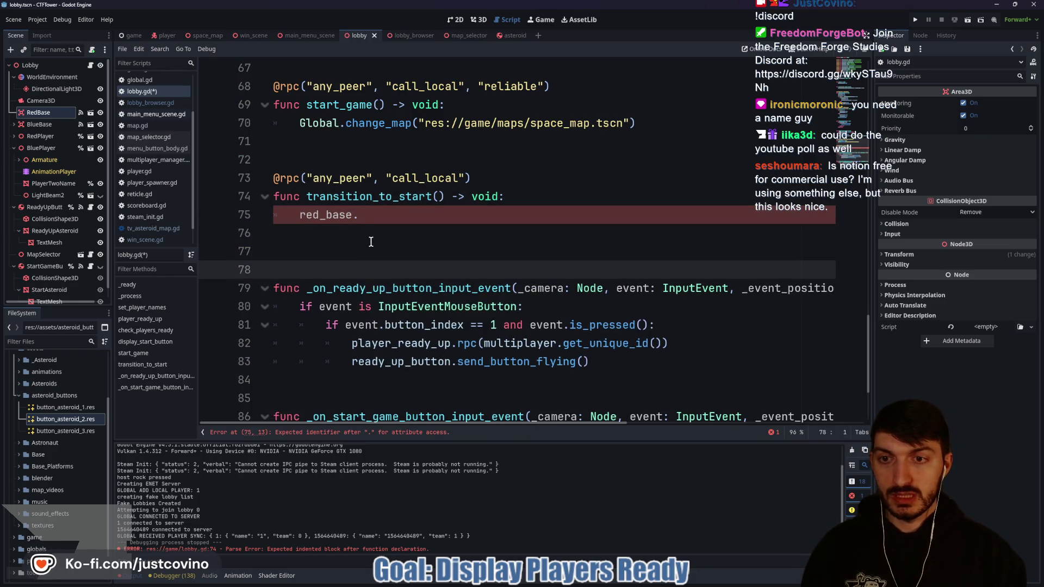
- Declare var tween = create_tween() at the top of transition_to_start
click(540, 188)
key(Return)
text(vartwe)
key(BackSpace)
key(BackSpace)
key(BackSpace)
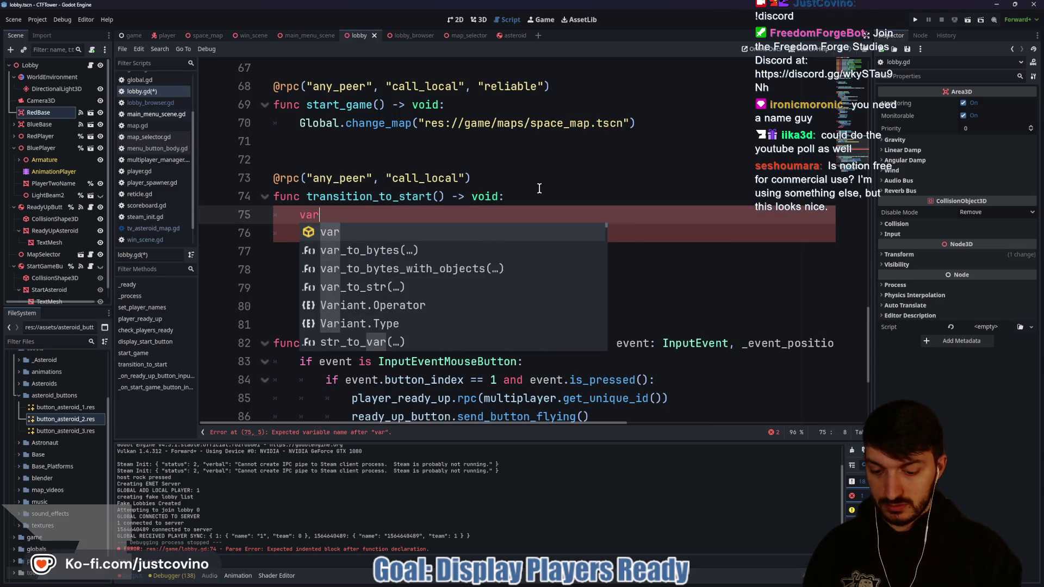
text(tween = creat)
key(Return)
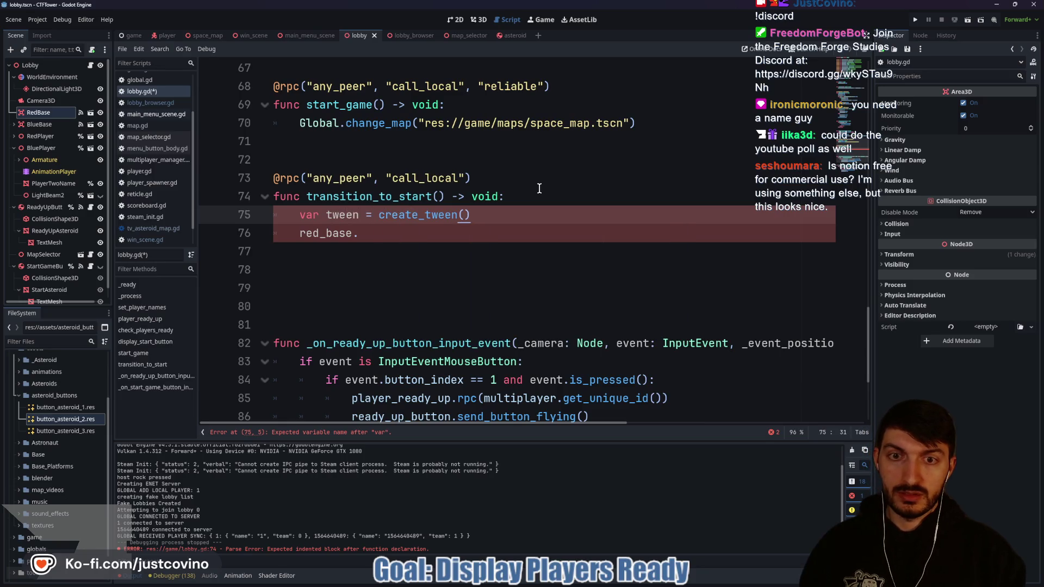
- Add tween.tween_property(red_base, "global_position:y", ) and switch to the 3D lobby view
key(Return)
text(twe)
key(Return)
text(.twe)
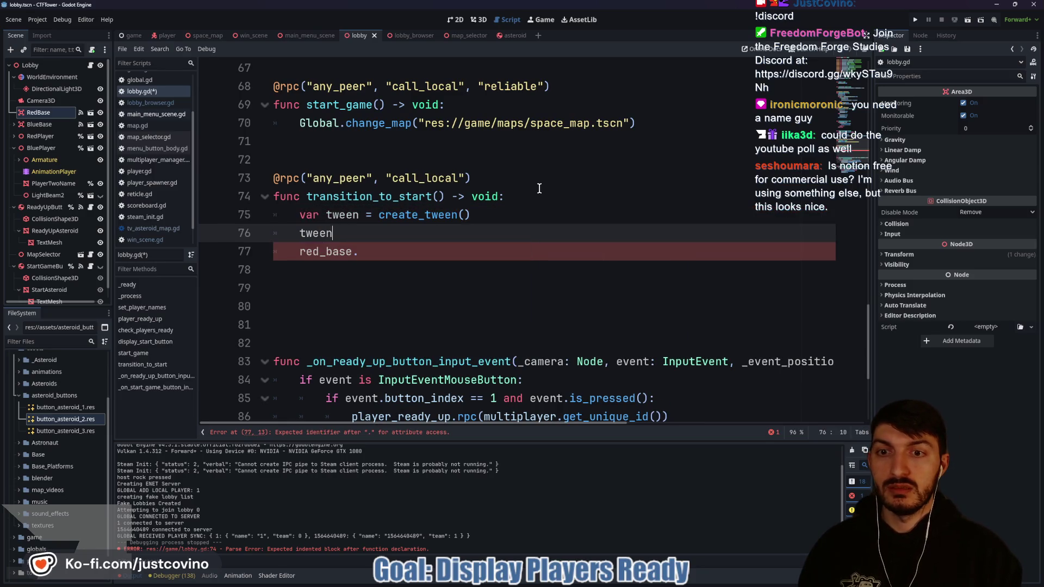
text(en_pro)
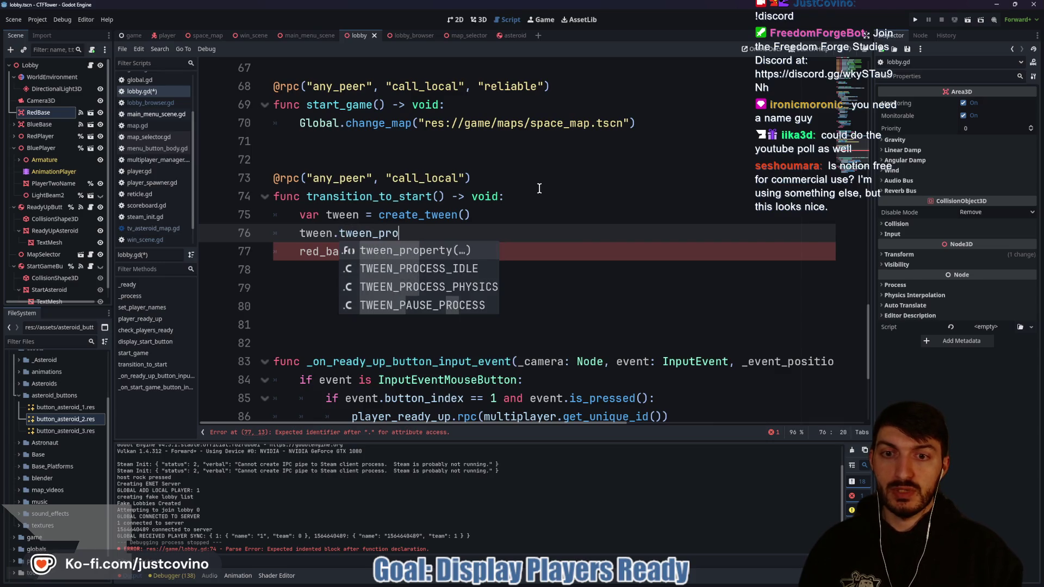
key(Return)
text(red_)
key(Return)
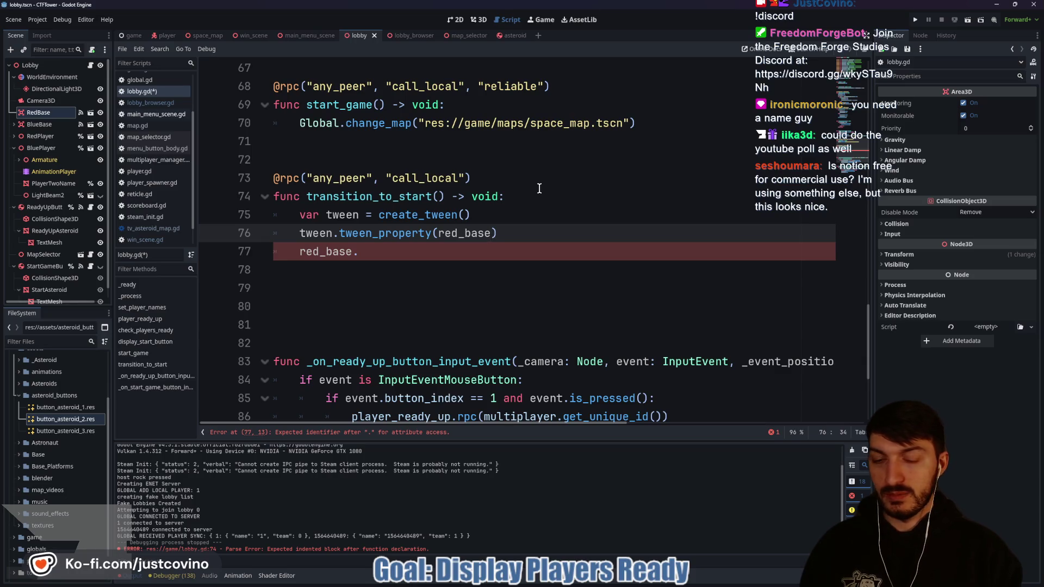
text(, "global)
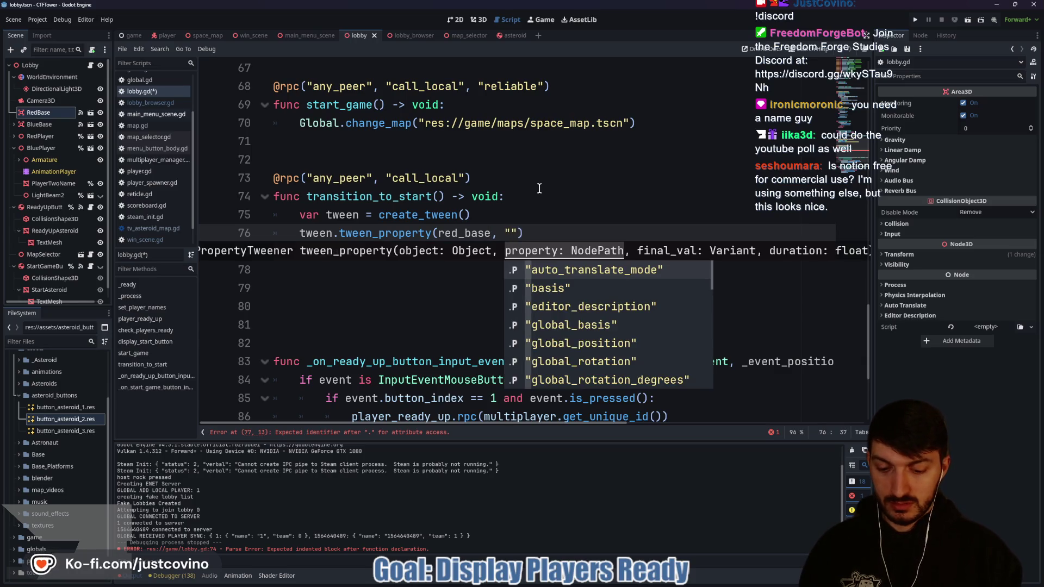
text(_position:y",)
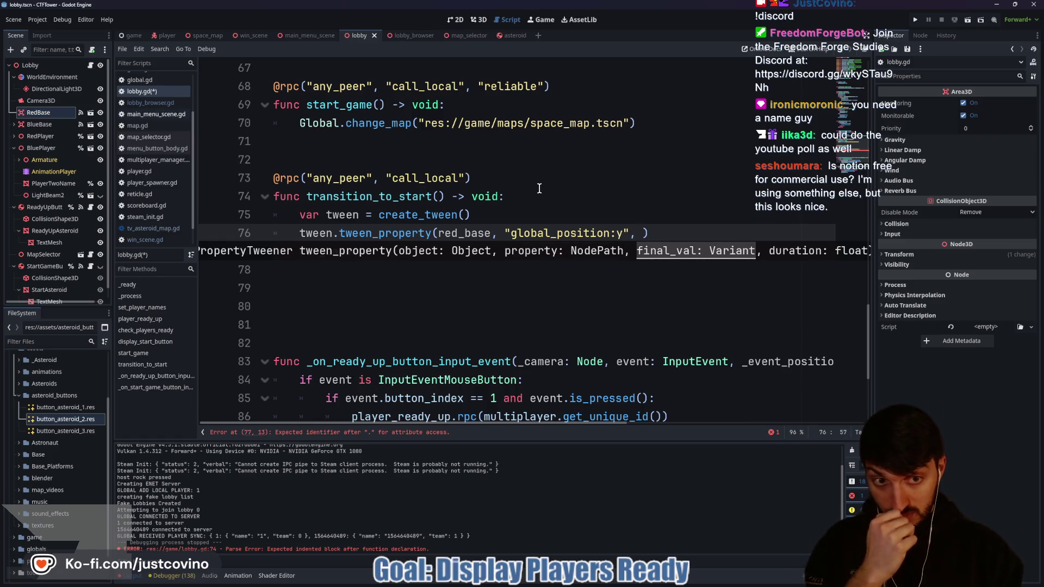
click(481, 20)
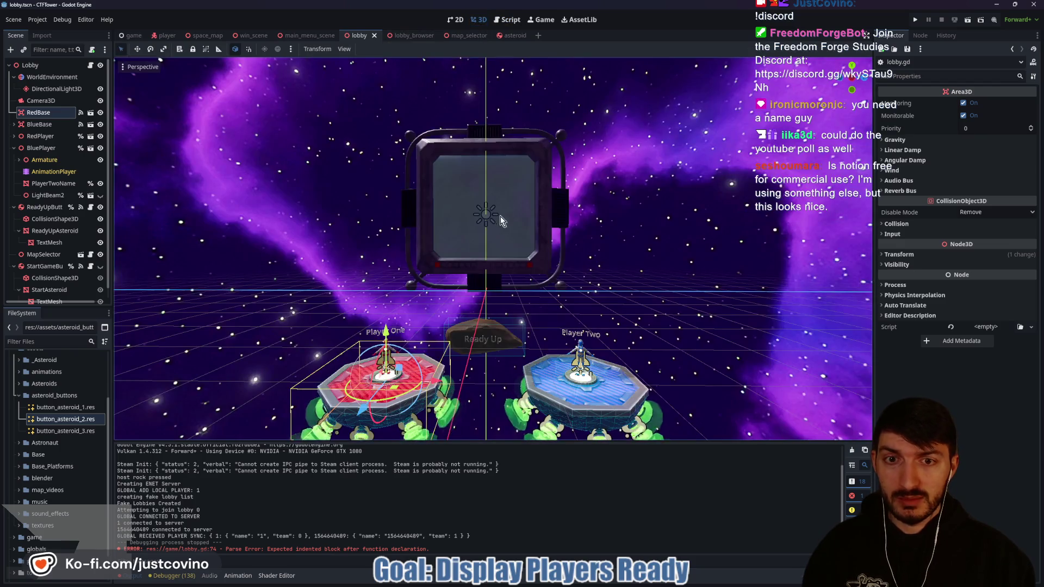
- Drag RedBase up its Y axis to gauge the target height, drag it back, then return to the script
drag(387, 336, 402, 19)
mouse_move(402, 19)
mouse_down()
mouse_move(385, 346)
mouse_move(422, 49)
mouse_move(442, 18)
mouse_move(385, 345)
mouse_up()
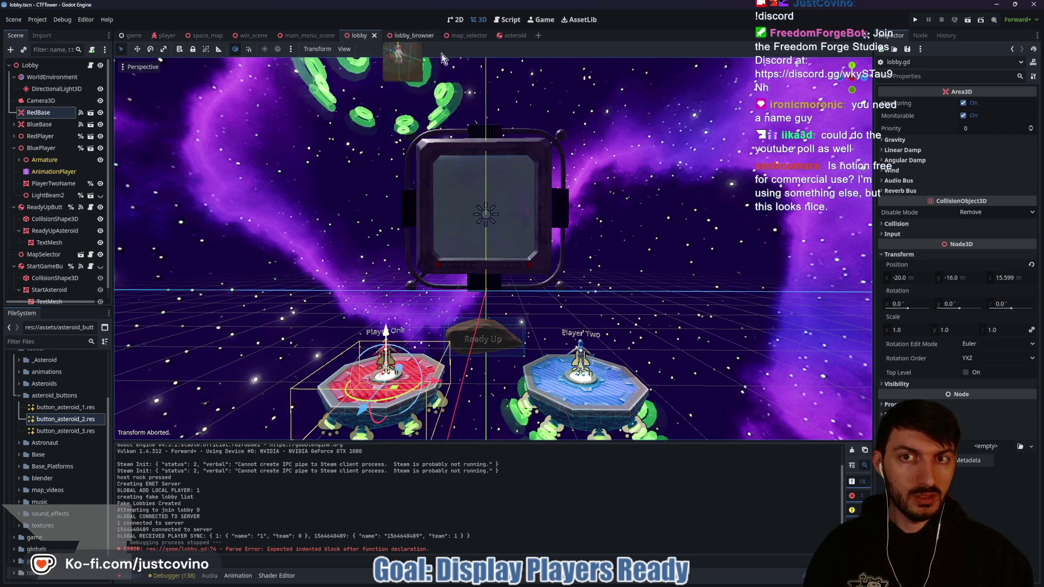
click(511, 19)
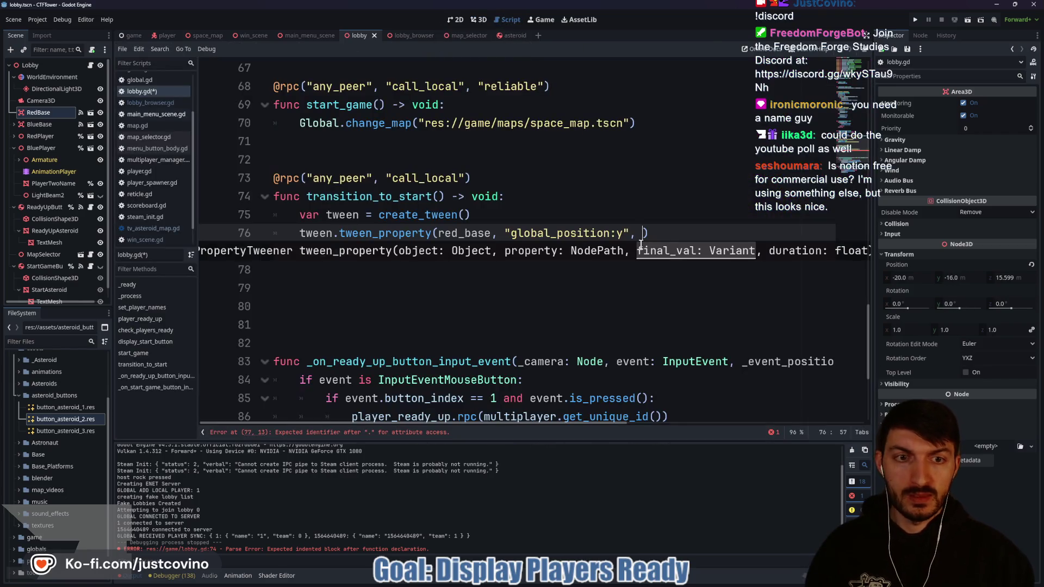
- Enter 69.0 as the red base tween's final value, followed by a comma for the duration
text(69.0)
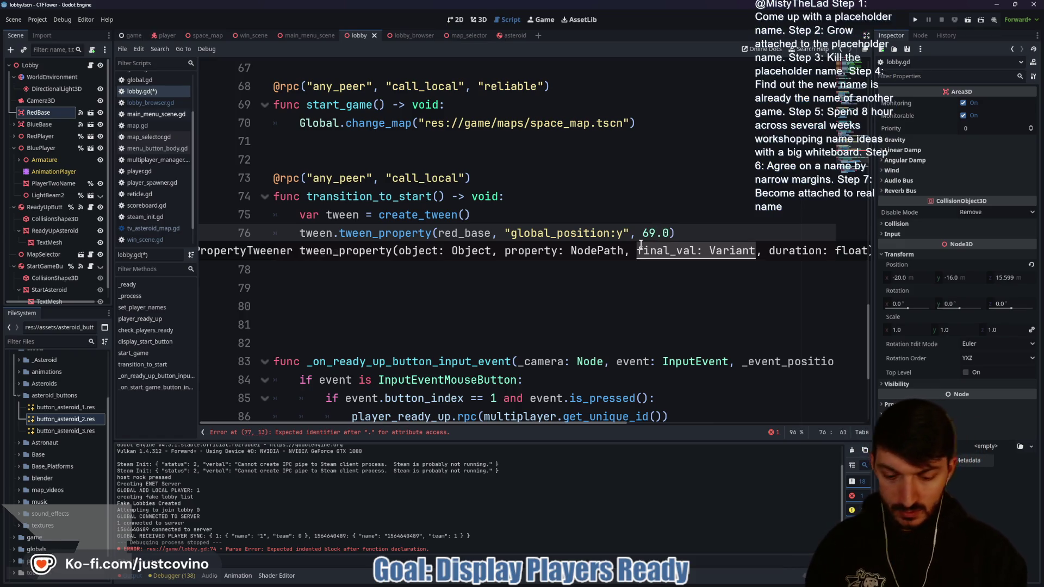
text(,)
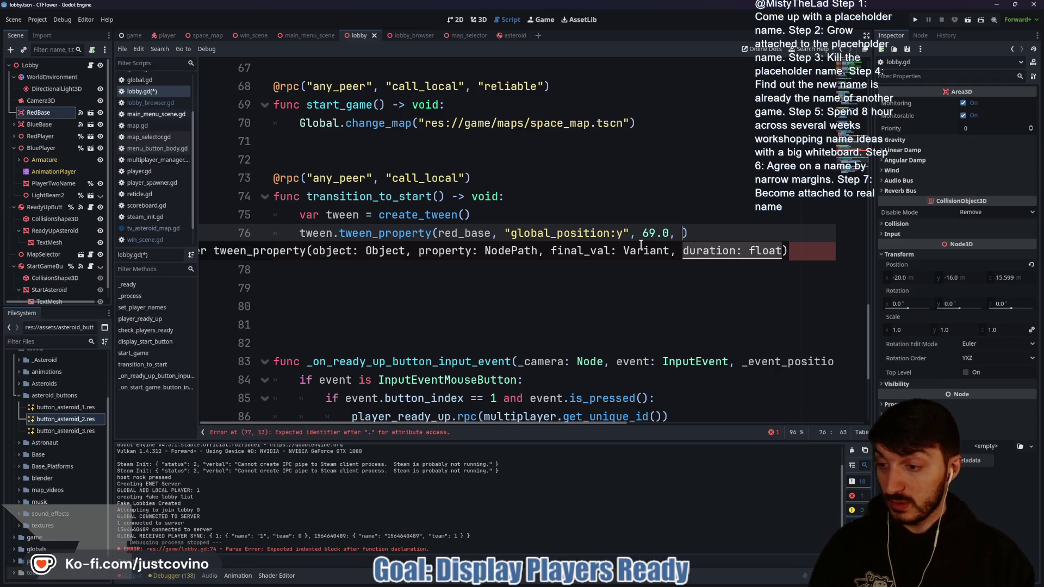
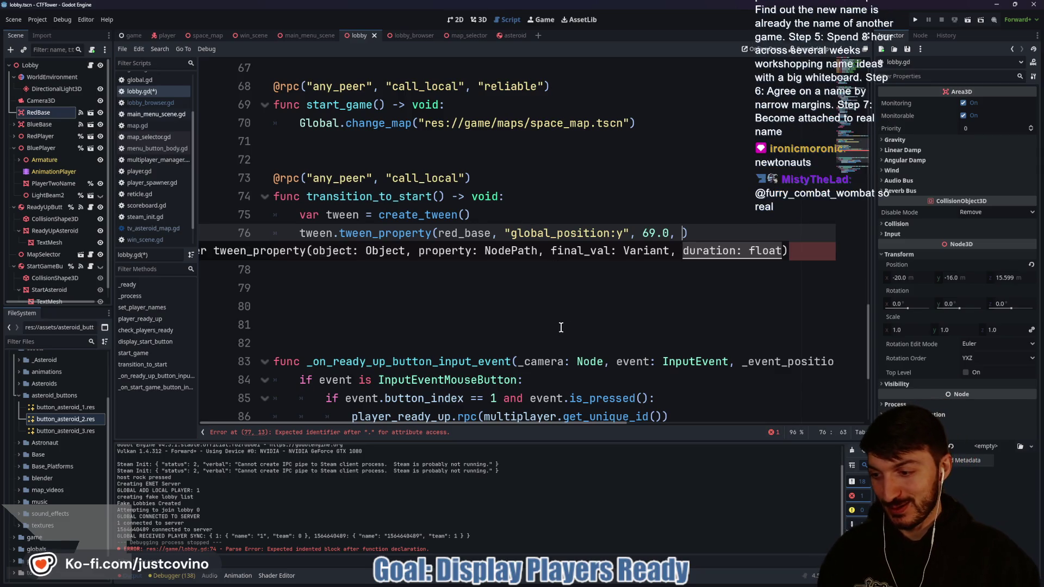
- Bring the browser window with the Notion ToDo board to the front
mouse_move(673, 584)
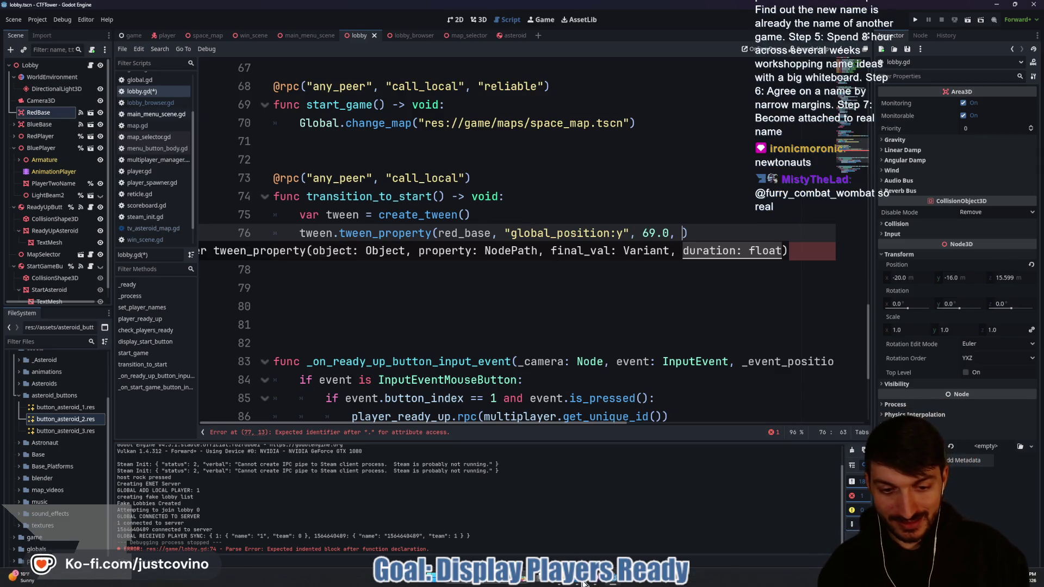
click(583, 584)
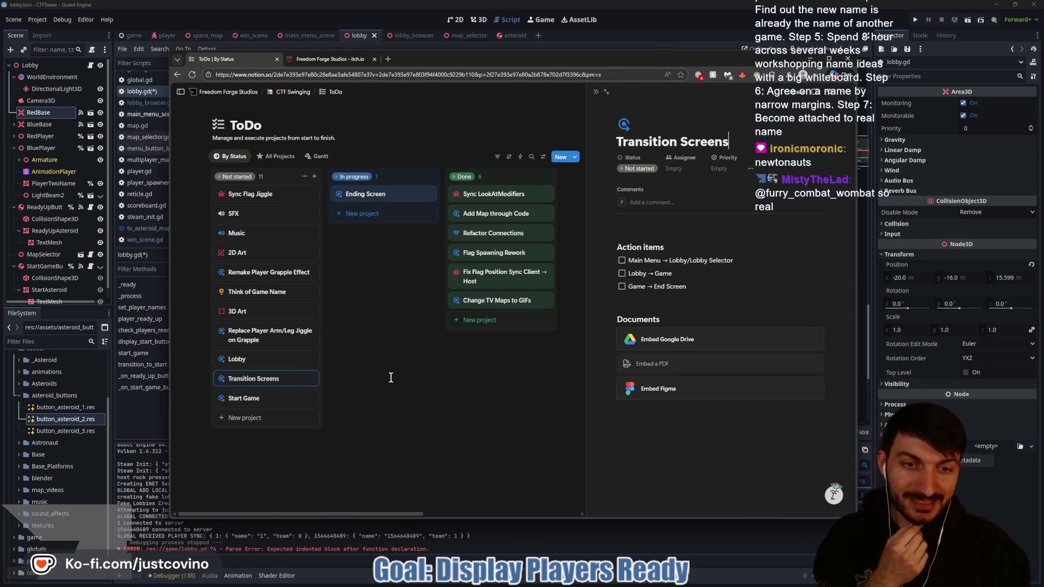
- Add 'Newtonauts' below Yoinkernauts on the Think of Game Name card, then close the card
click(261, 292)
click(687, 291)
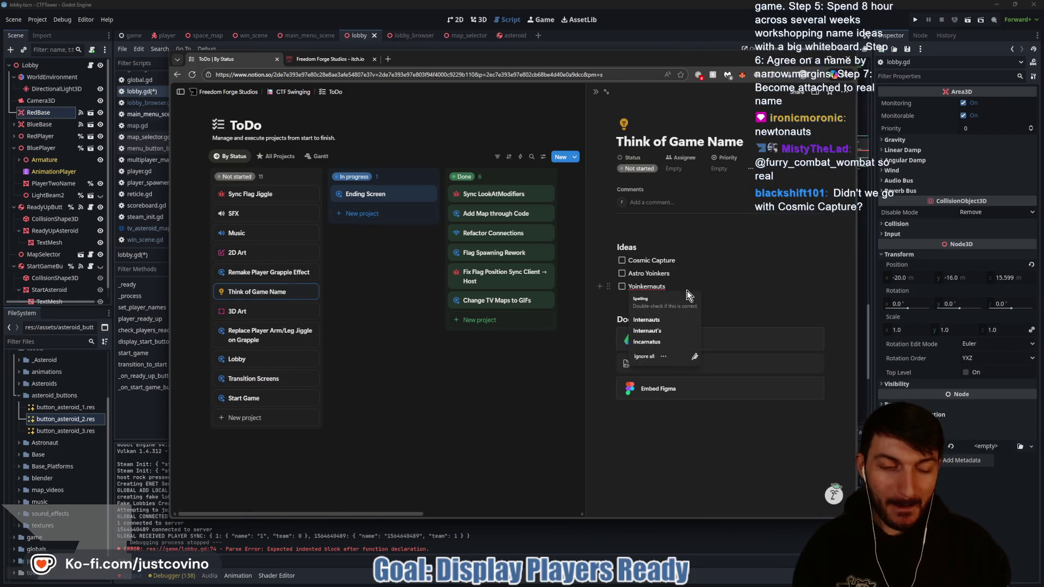
key(Return)
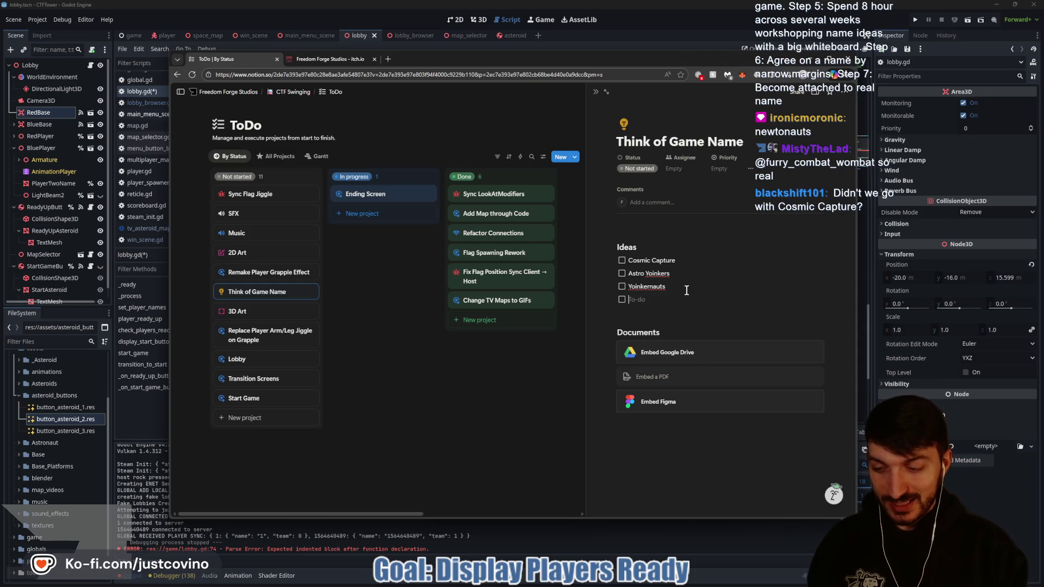
text(ew)
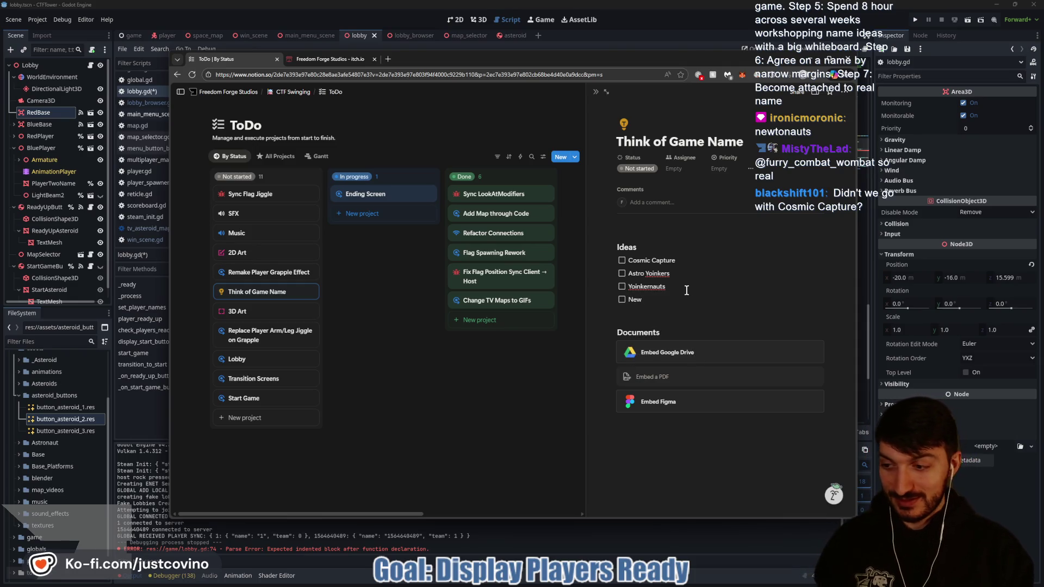
text(tonauts)
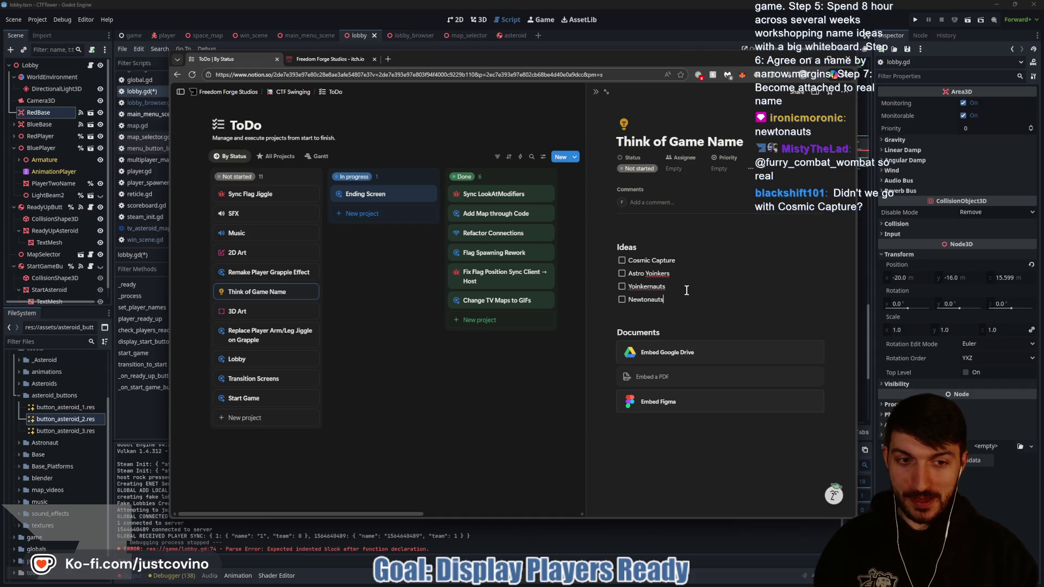
click(496, 390)
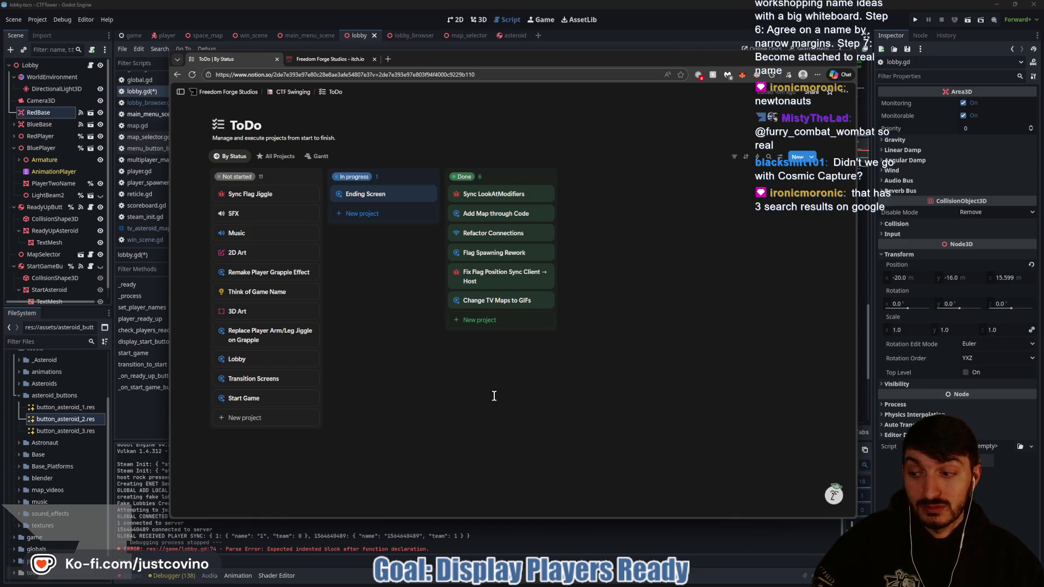
click(388, 59)
- Google the name idea 'cosmic capture' in a new tab
click(388, 74)
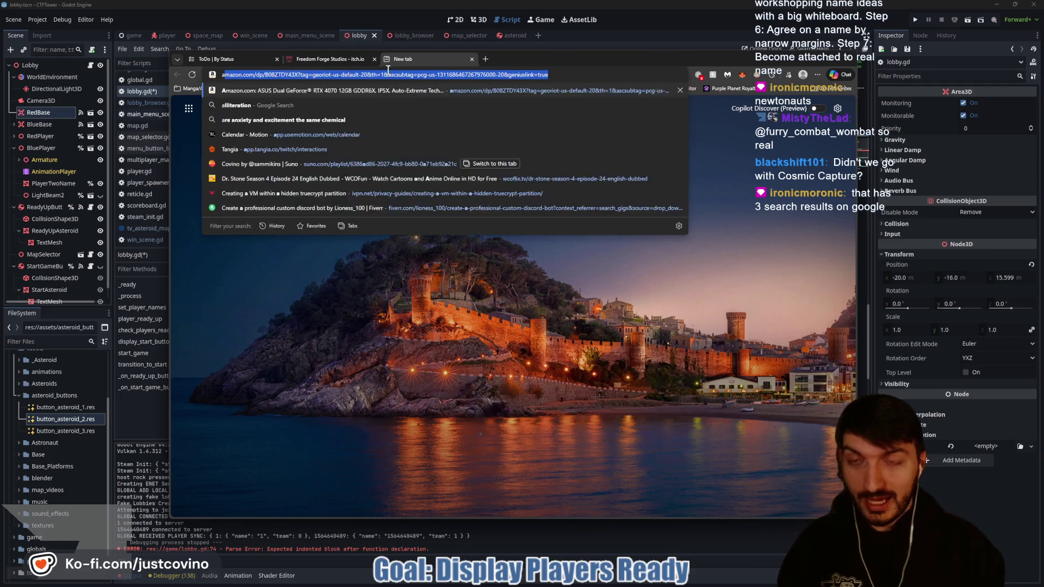
text(a)
key(BackSpace)
text(cosmic captur)
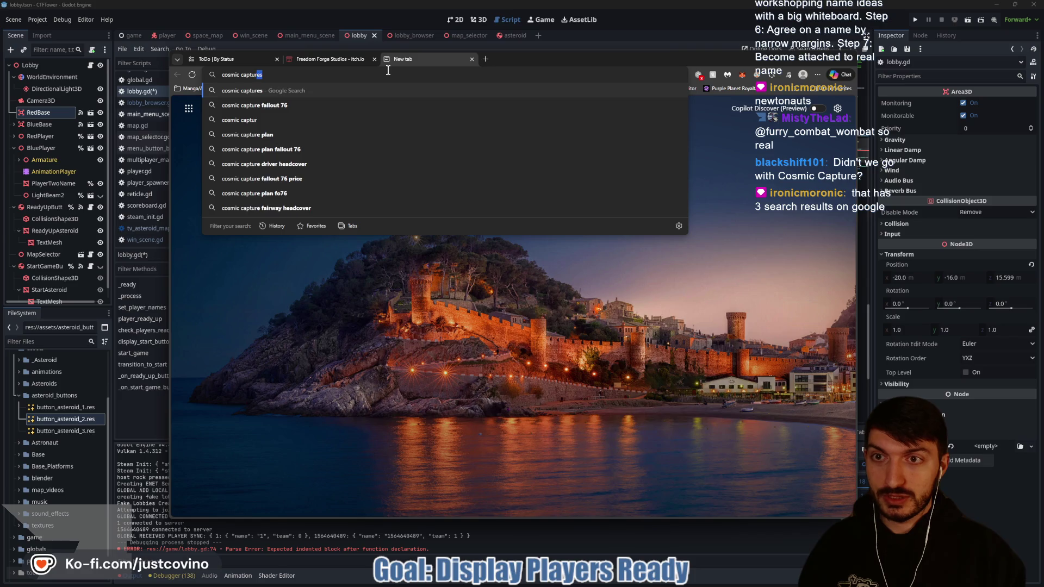
text(e)
key(Delete)
key(Return)
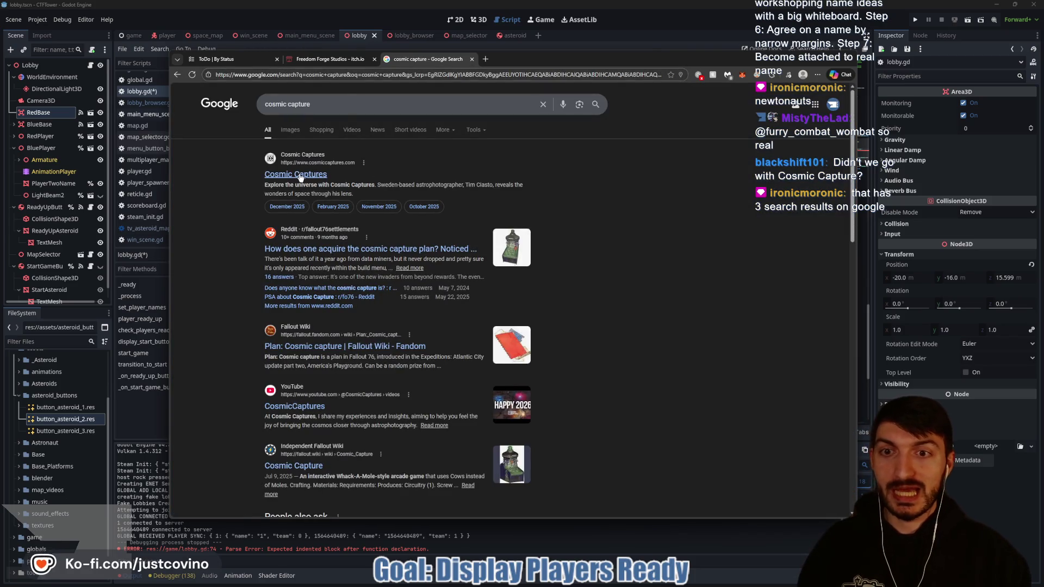
- Search 'astro yoinkers' instead, then close the search tab and return to Godot
click(385, 109)
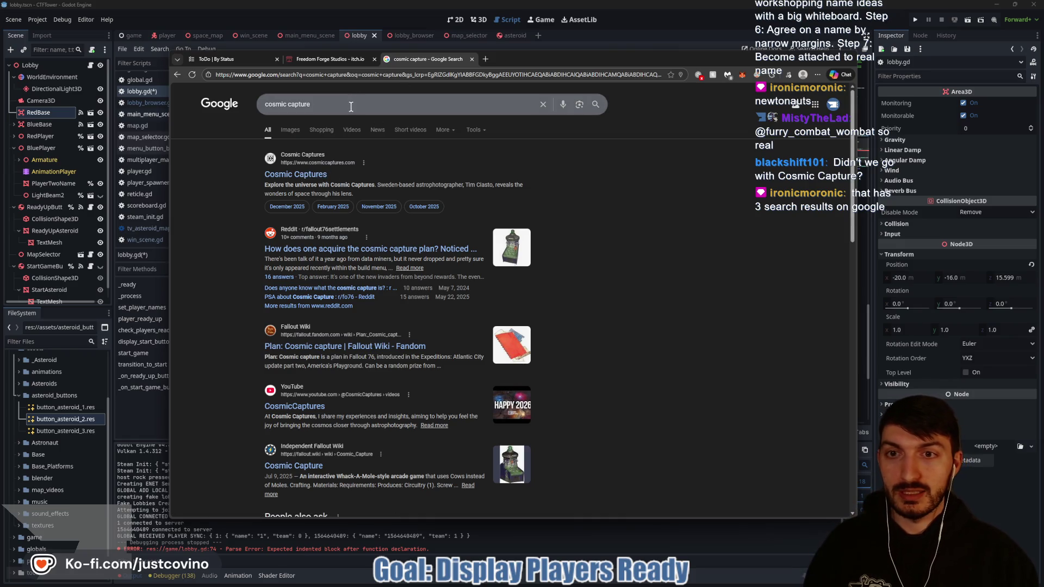
drag(349, 105, 244, 108)
text(astro)
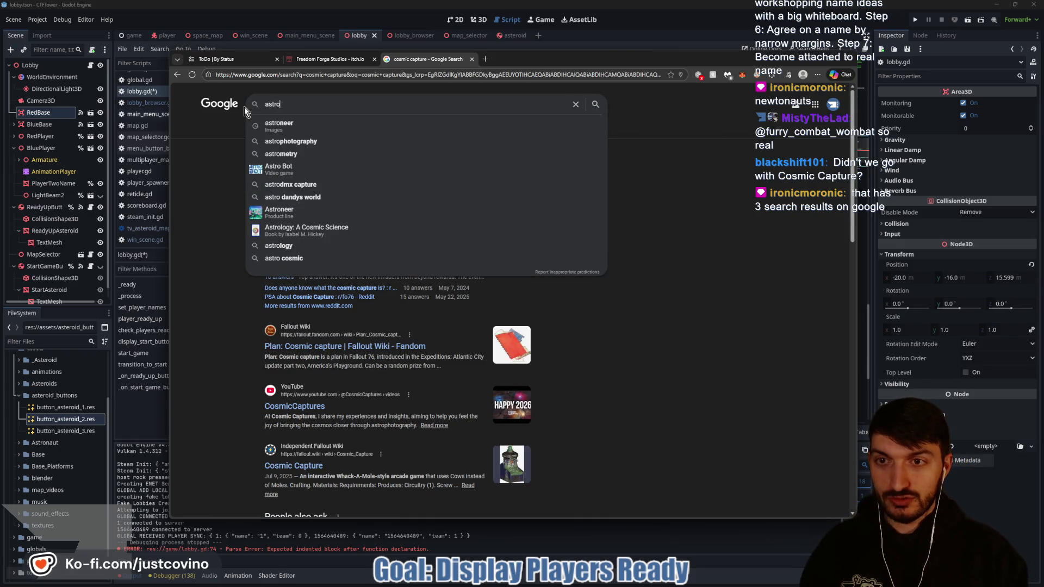
text( yoinkers)
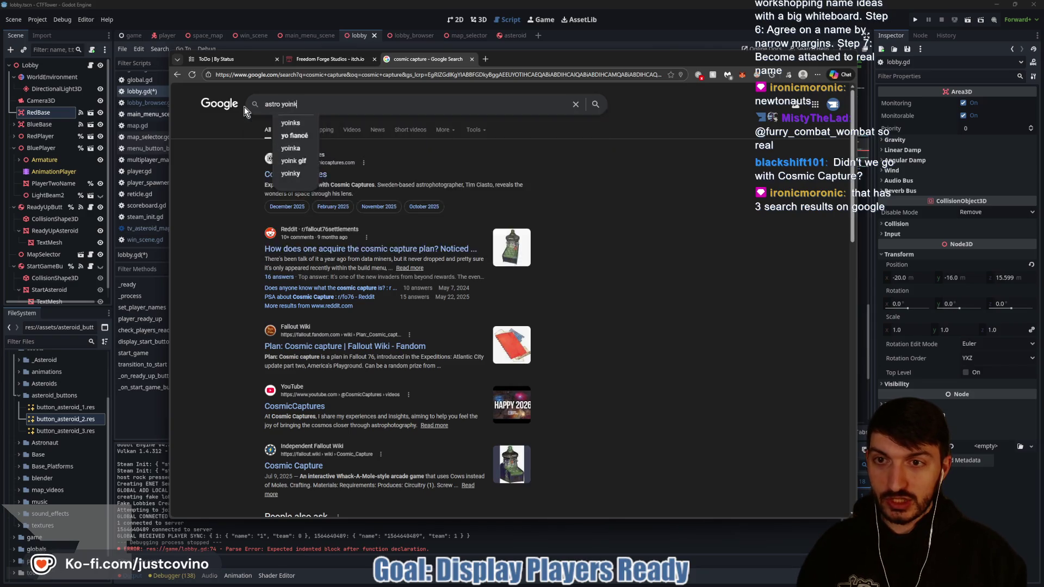
key(Return)
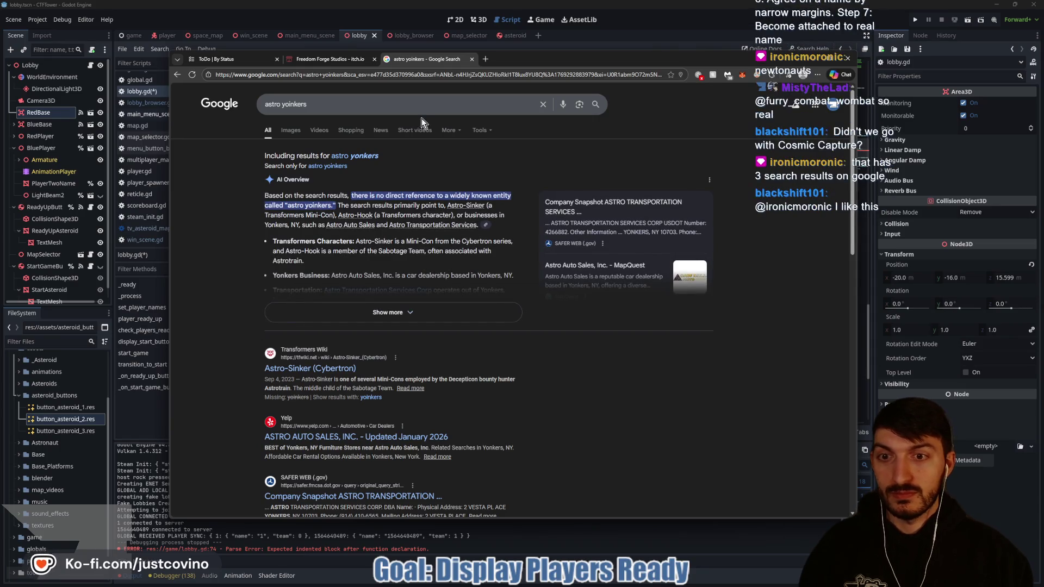
click(472, 58)
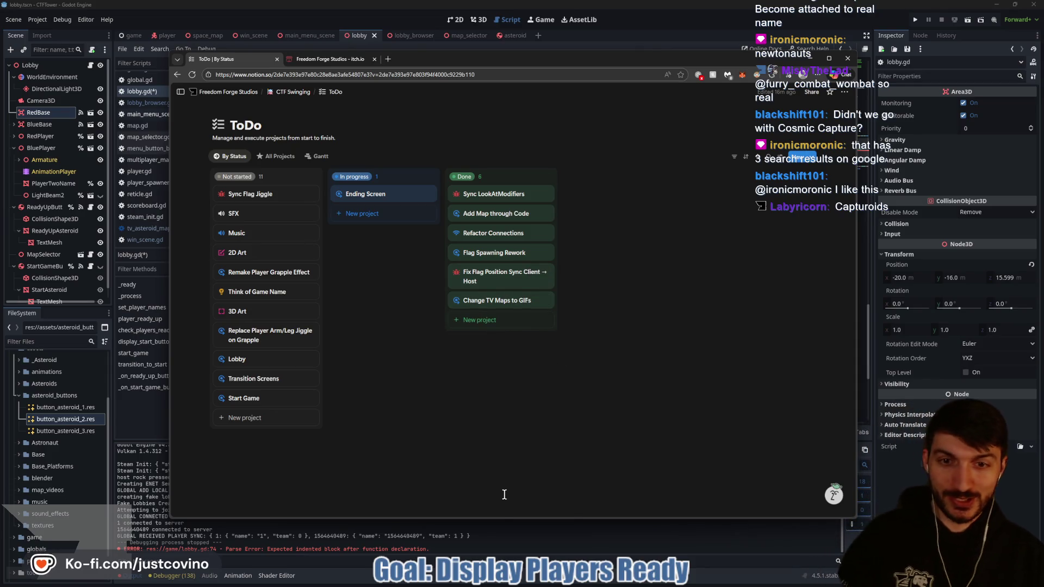
key(alt+Tab)
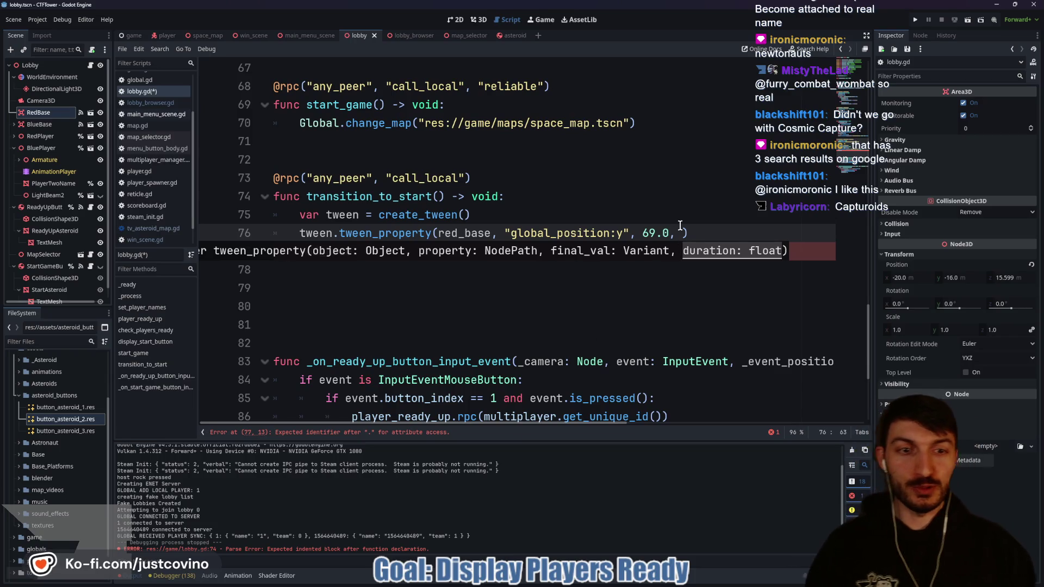
- Give the red_base tween on line 76 an elastic transition with set_trans(Tween.TRANS_ELASTIC)
click(687, 234)
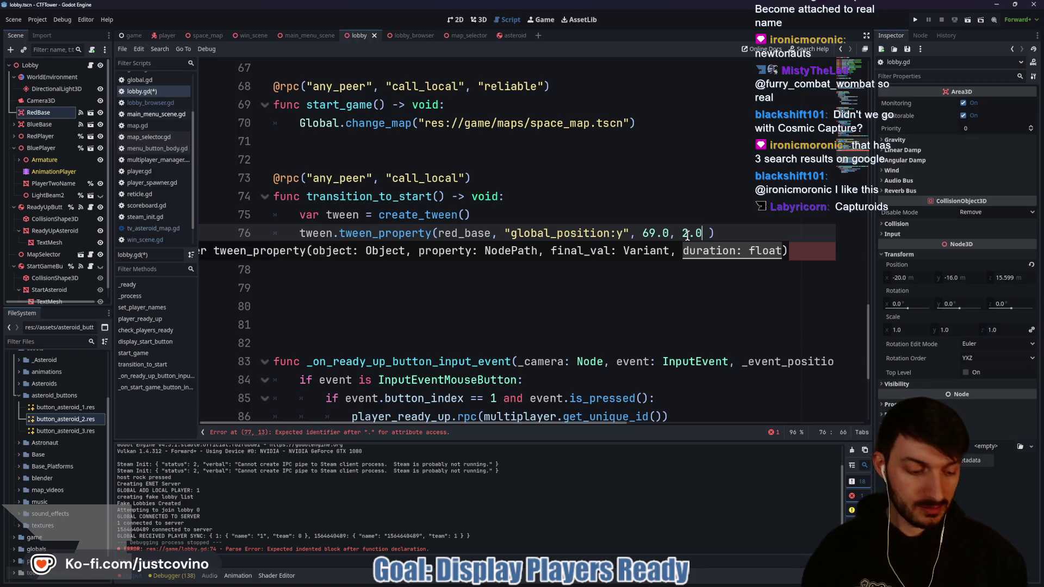
key(End)
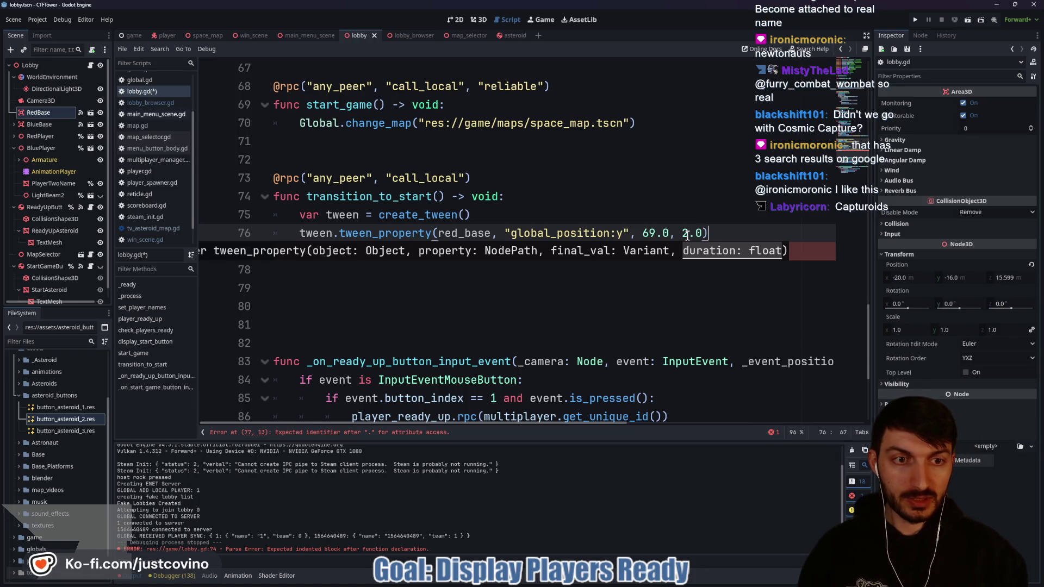
text(.set)
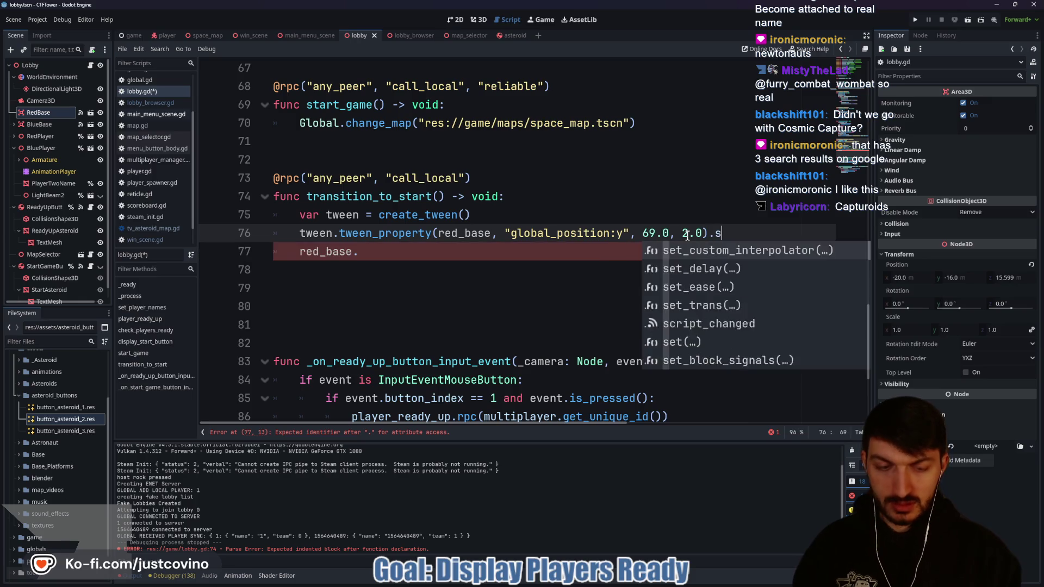
text(_tra)
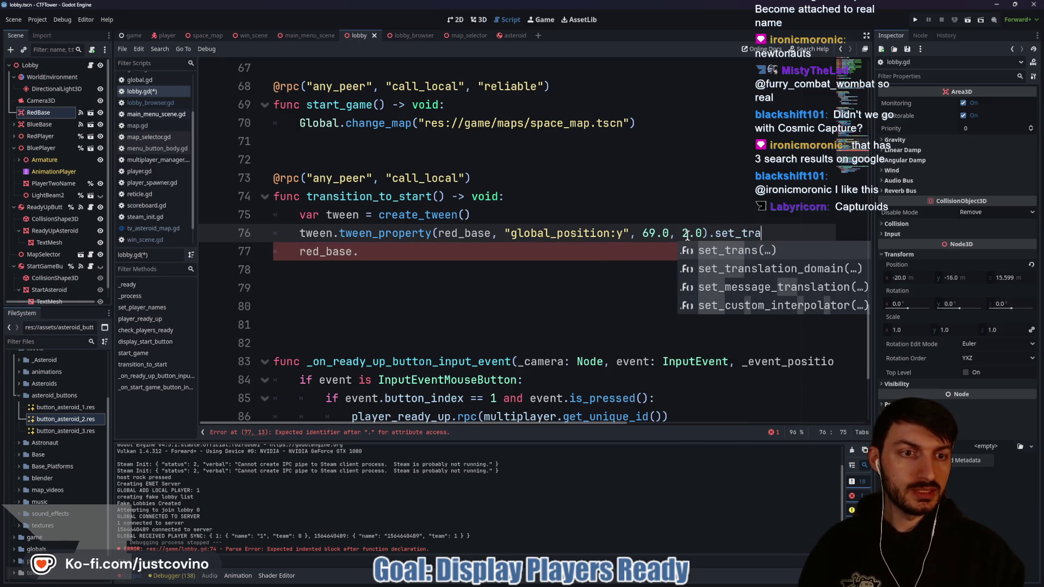
key(Return)
key(Down)
key(Down)
key(Down)
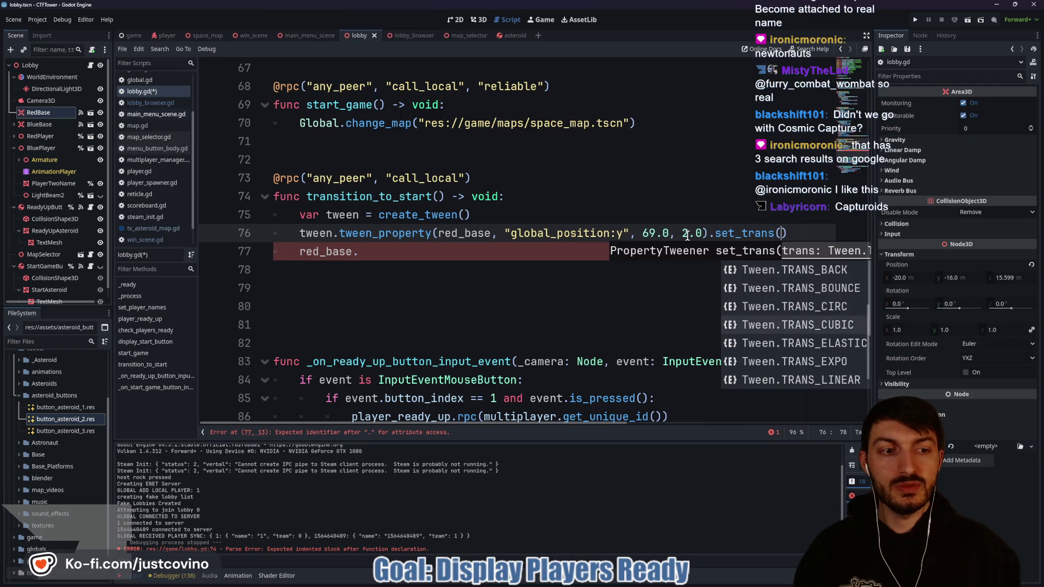
key(Return)
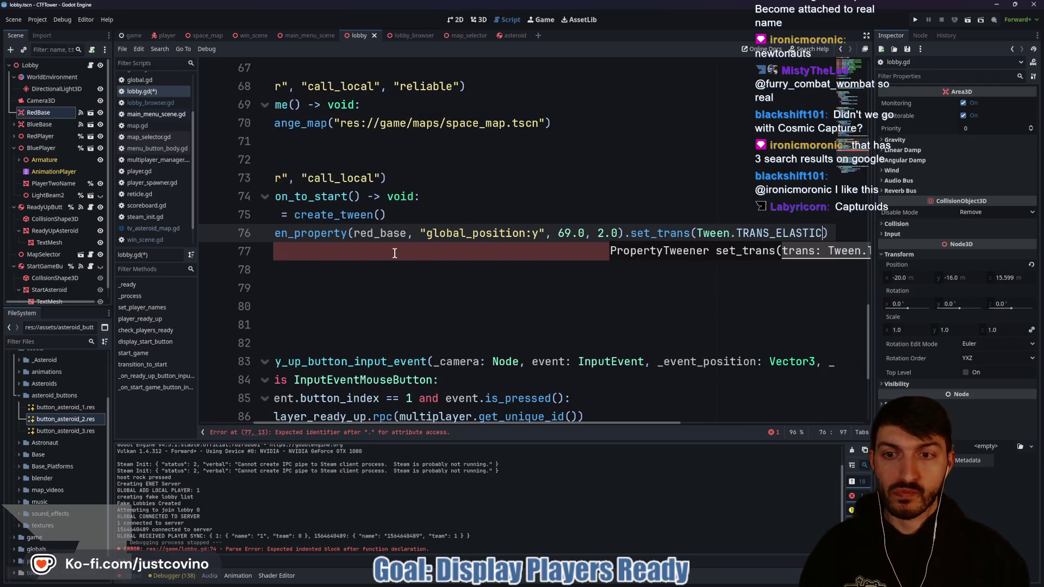
- Replace the leftover 'red_base.' on line 77 with a copy of the tween line targeting blue_base
click(395, 253)
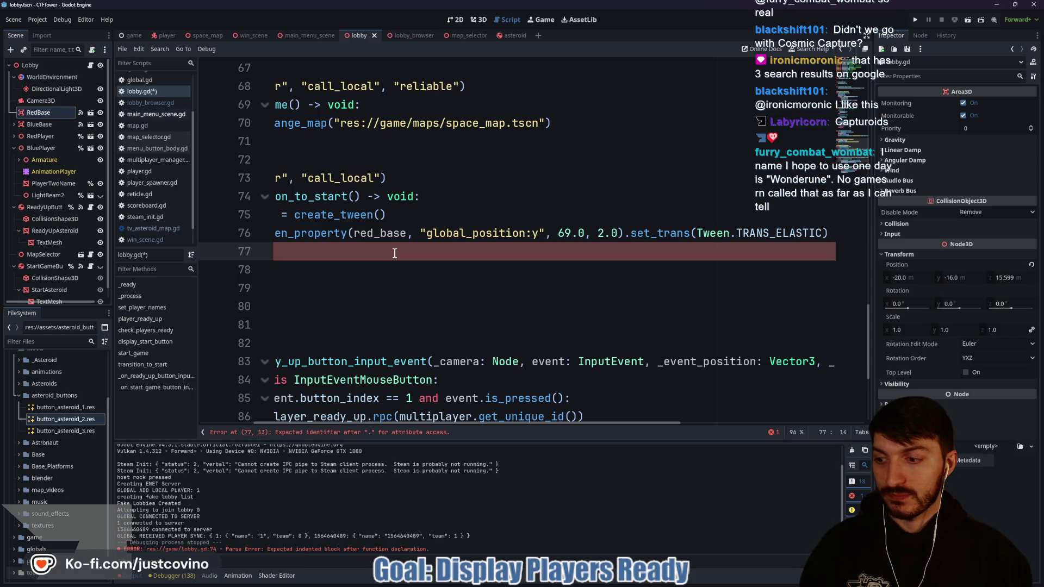
scroll(435, 272, left, 5)
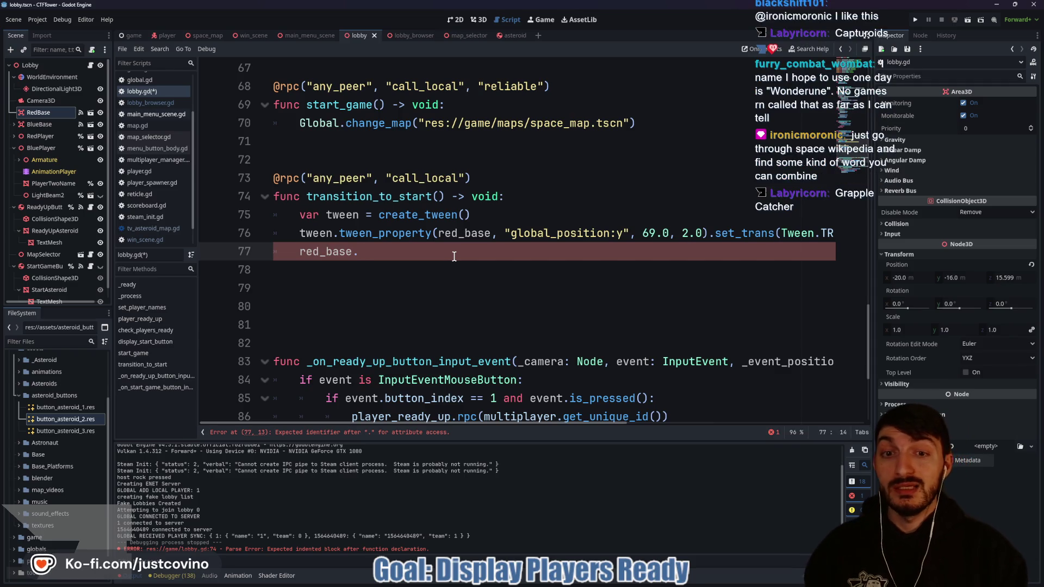
mouse_move(366, 255)
mouse_down()
mouse_move(299, 255)
mouse_move(834, 234)
mouse_up()
key(BackSpace)
click(303, 235)
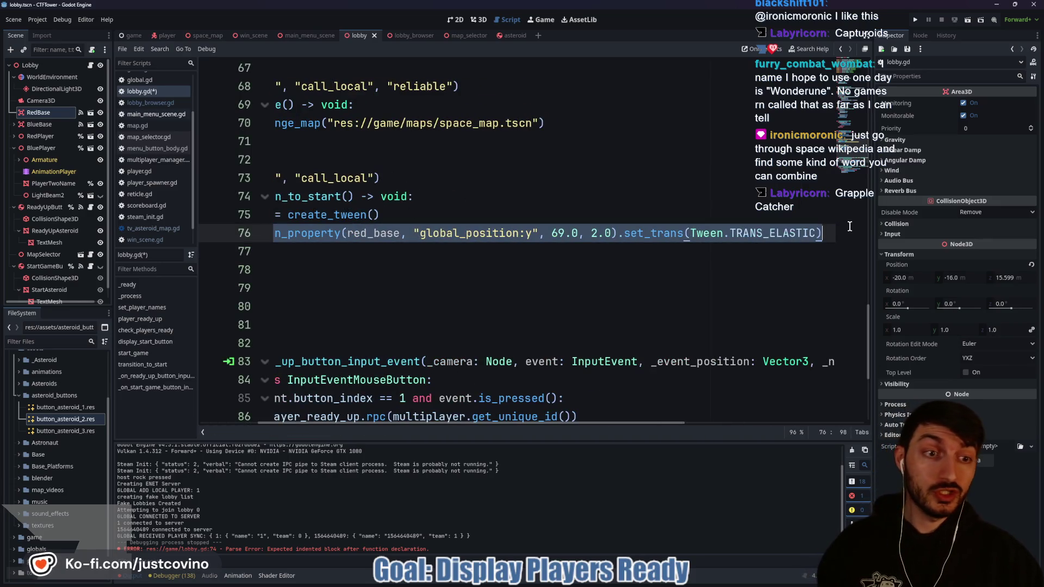
click(375, 252)
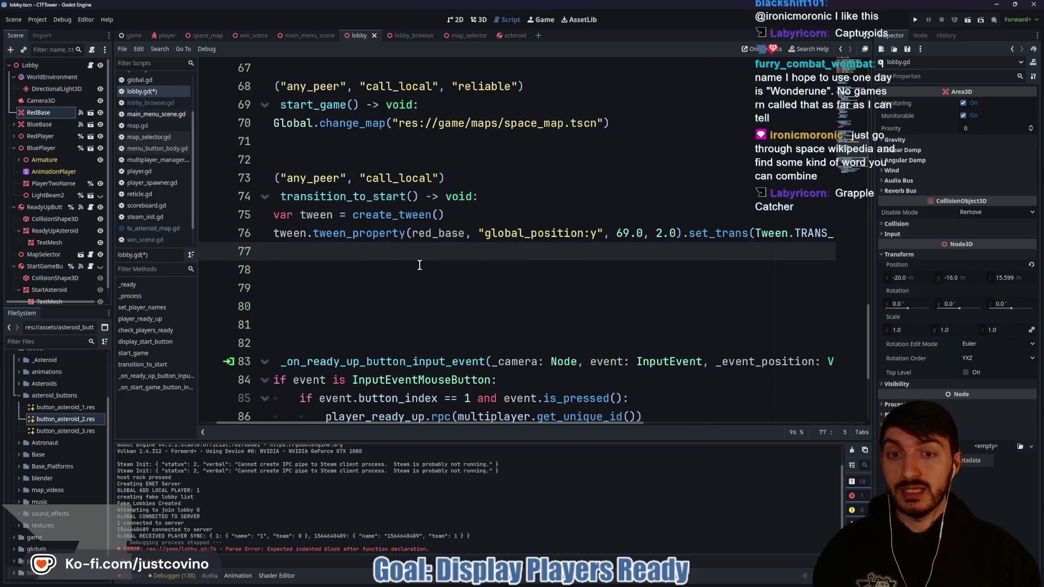
text(tween.tween_property(red_base, "global_position:y", 69.0, 2.0).set_trans(Tween.TRANS_ELASTIC))
drag(366, 252, 348, 251)
text(blue)
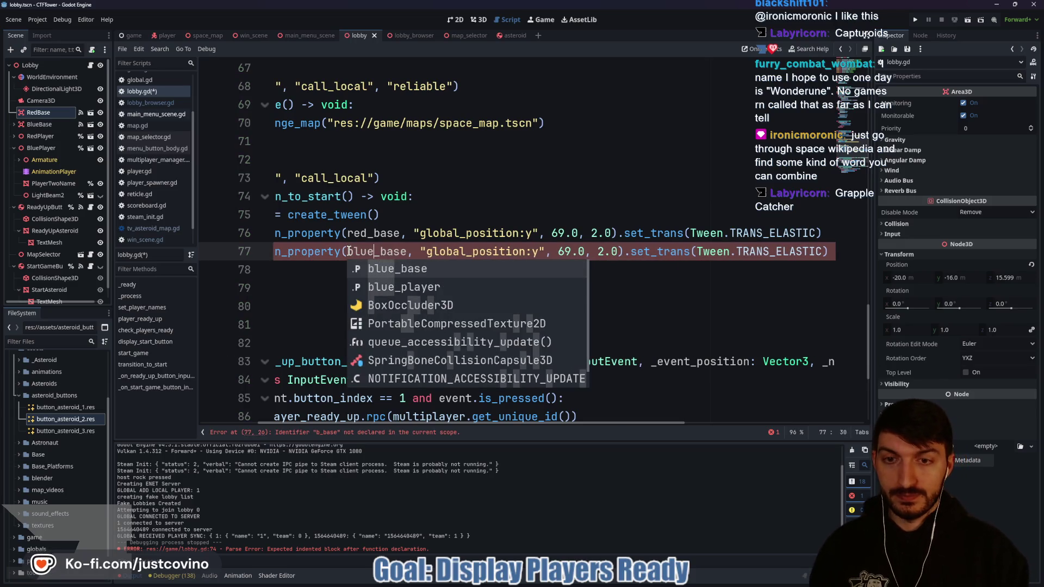
click(342, 252)
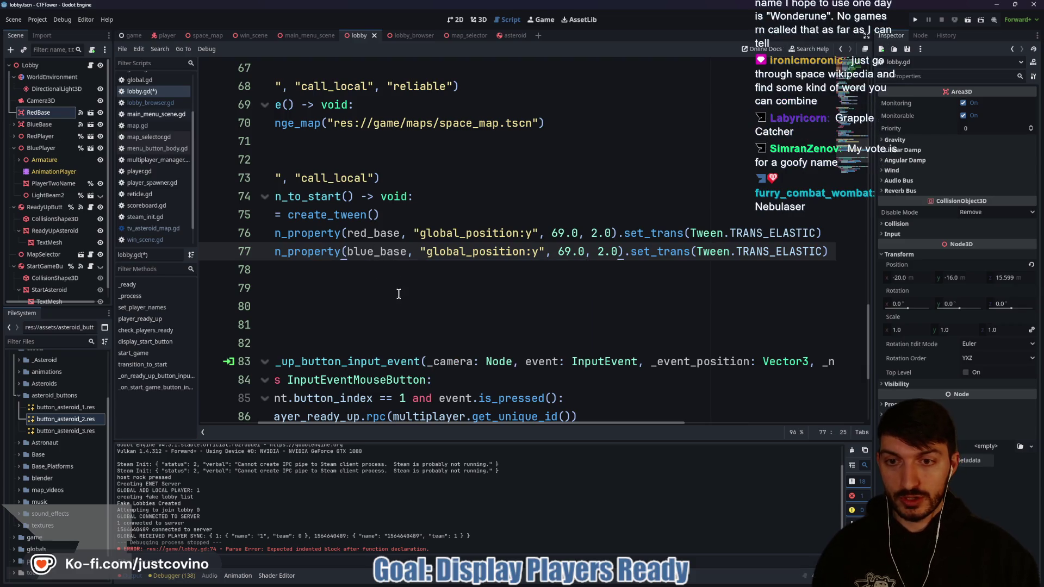
- Insert parallel() before tween_property on the blue_base line so both bases rise together
scroll(399, 294, left, 3)
click(340, 252)
text(ptwee)
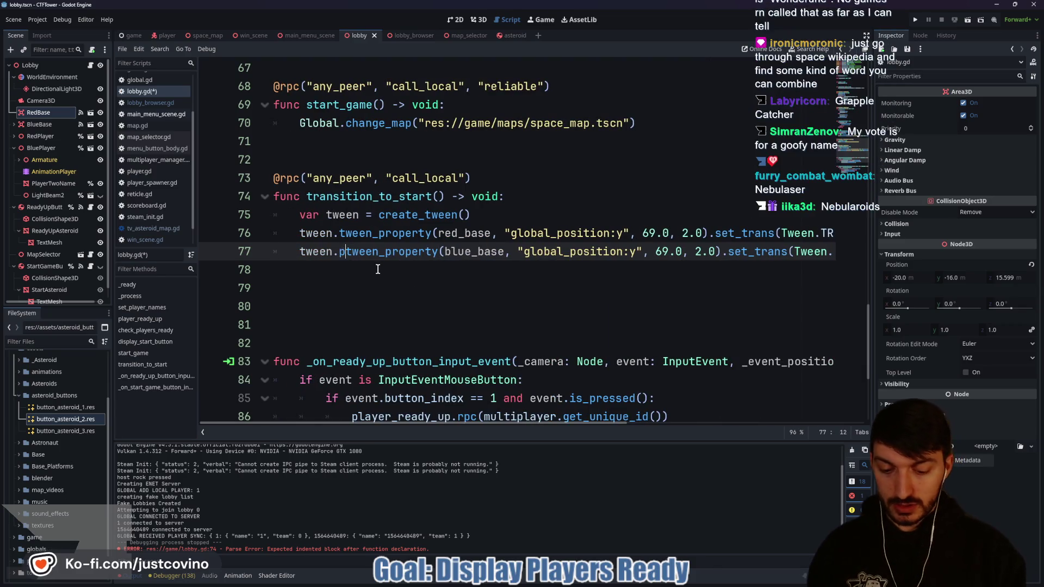
text(are)
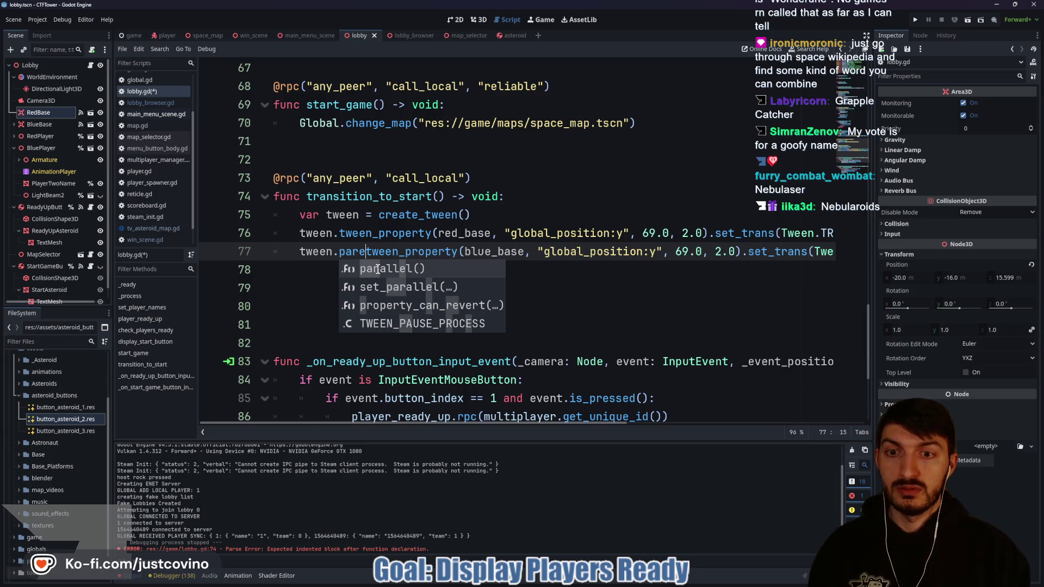
text(llel)
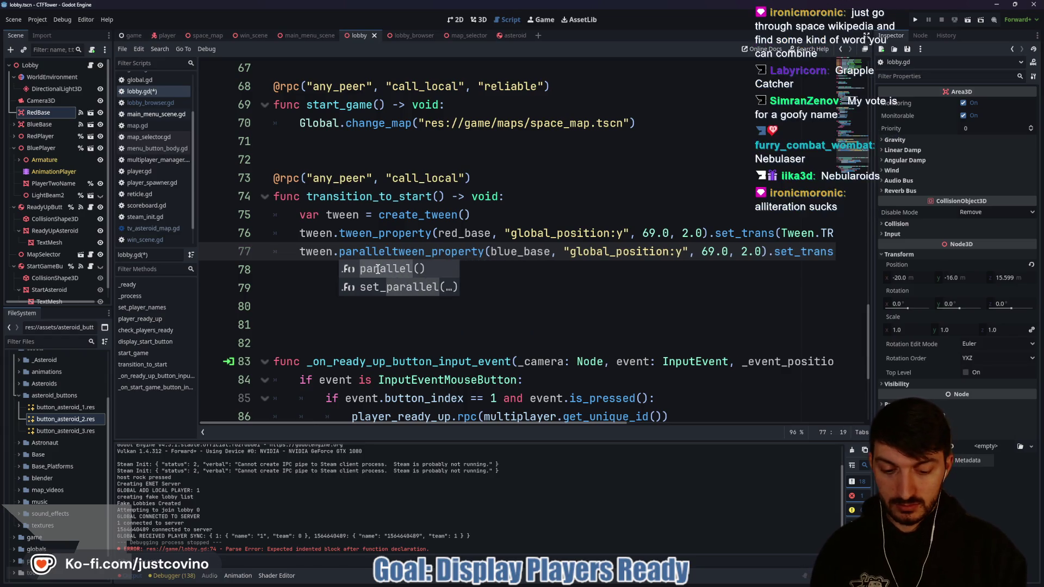
key(Return)
text(.)
click(380, 269)
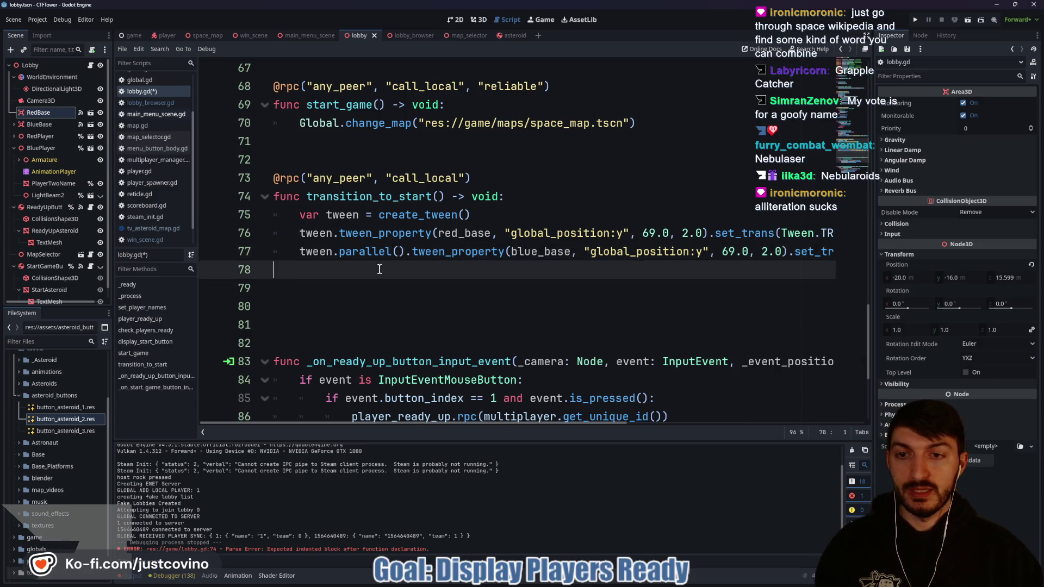
key(alt+Tab)
scroll(233, 241, down, 5)
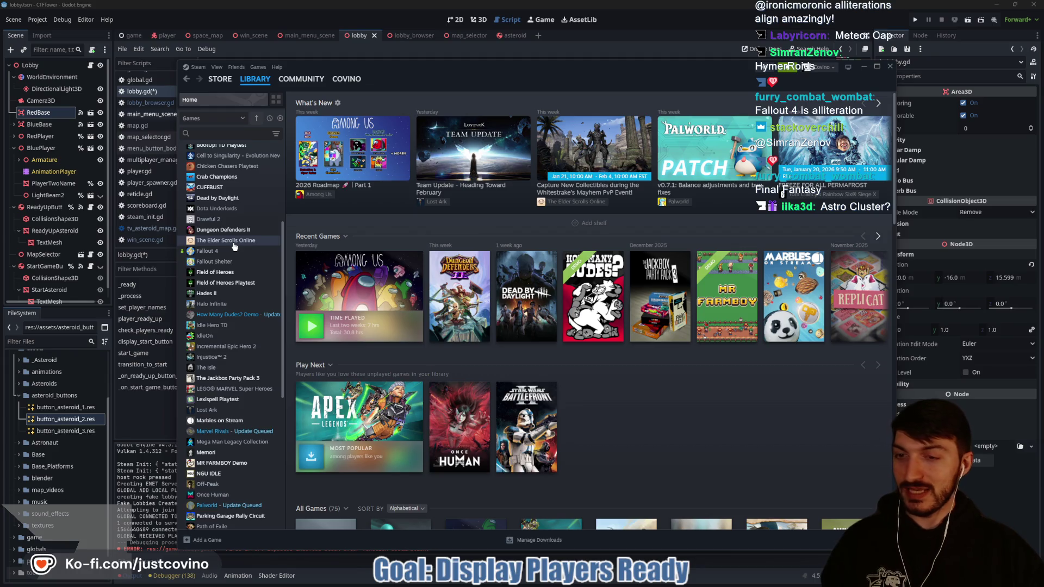
- Scroll the Steam library to Memori, open its game page, then go back to lobby.gd in Godot
scroll(235, 246, down, 1)
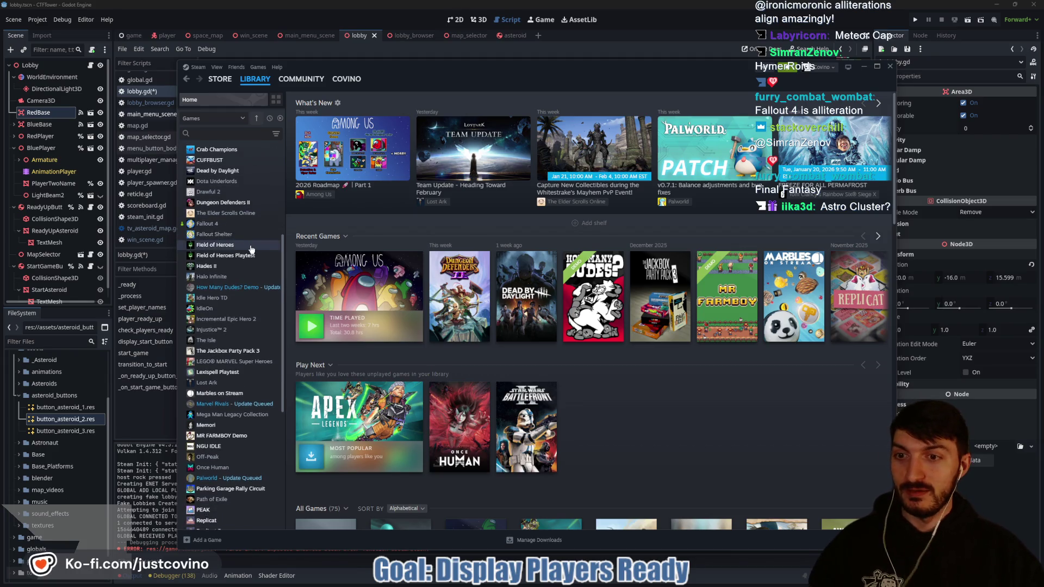
scroll(242, 256, down, 1)
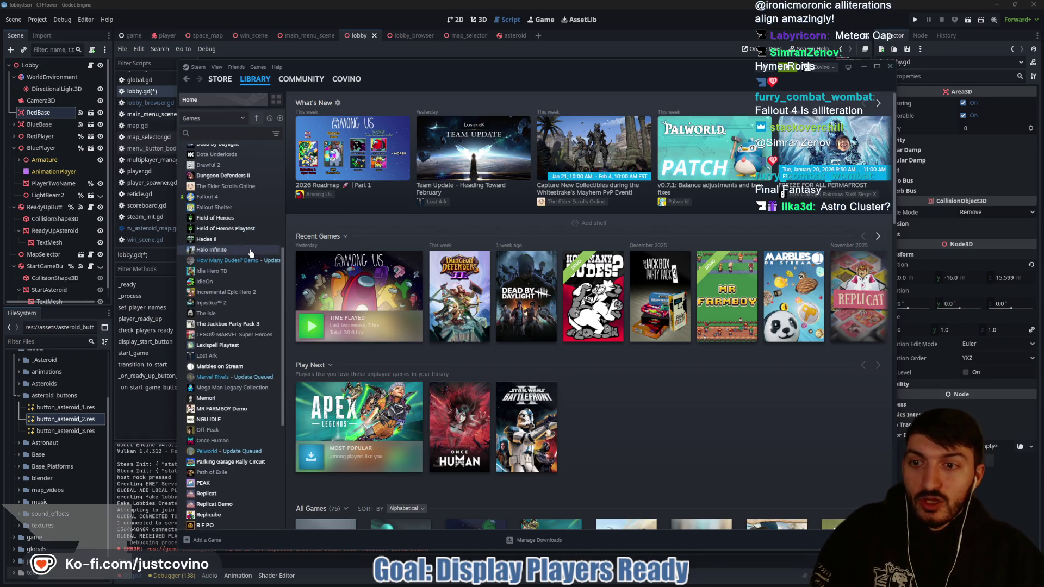
scroll(253, 278, down, 1)
scroll(250, 278, down, 5)
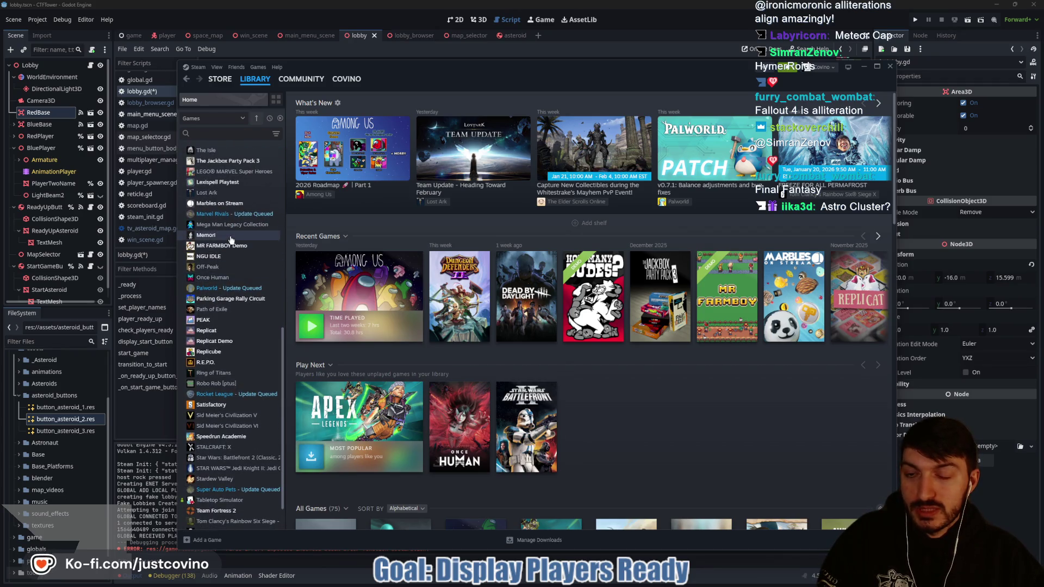
click(230, 236)
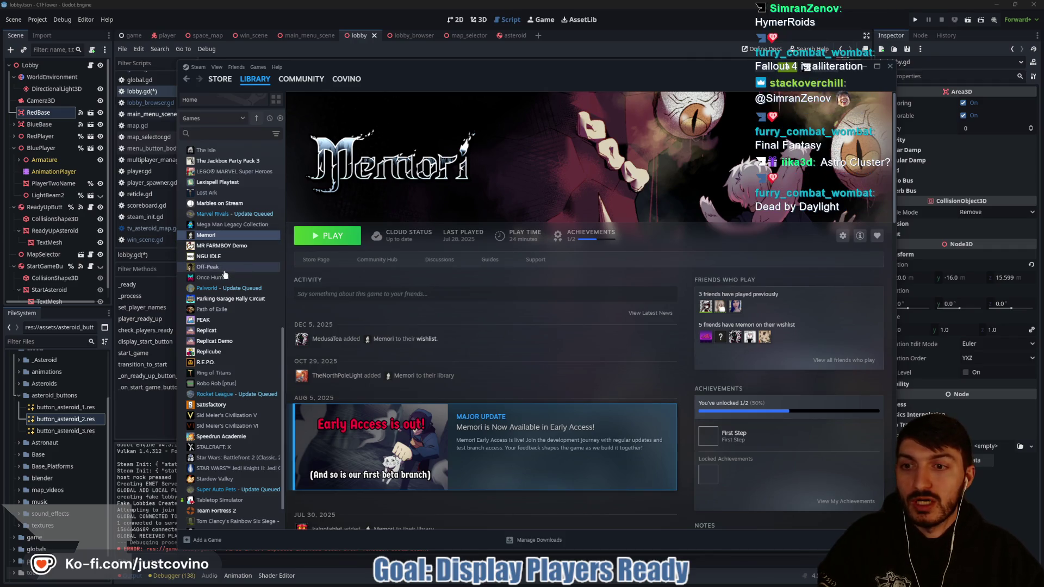
scroll(223, 261, up, 1)
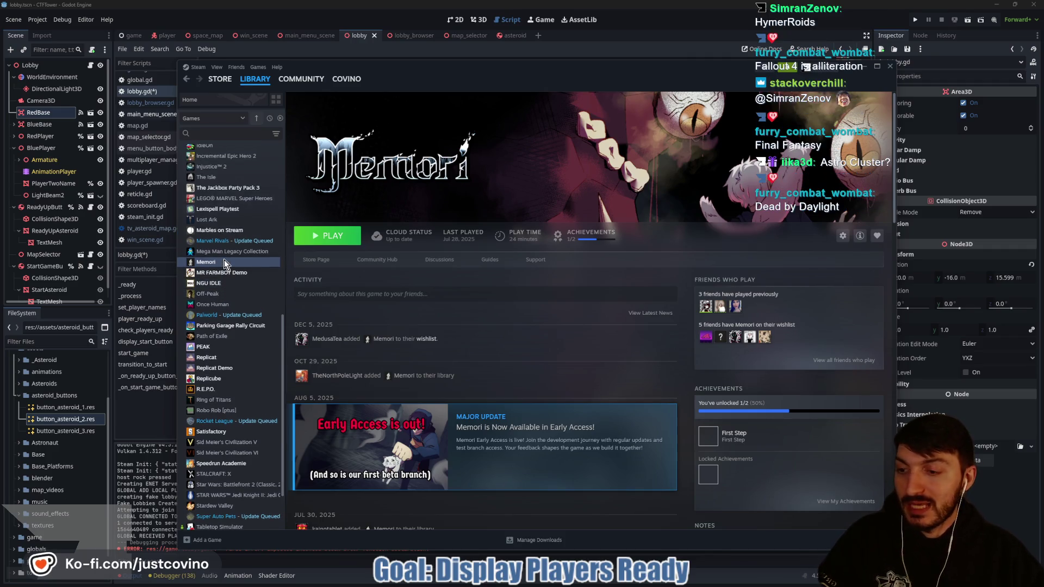
scroll(234, 272, down, 3)
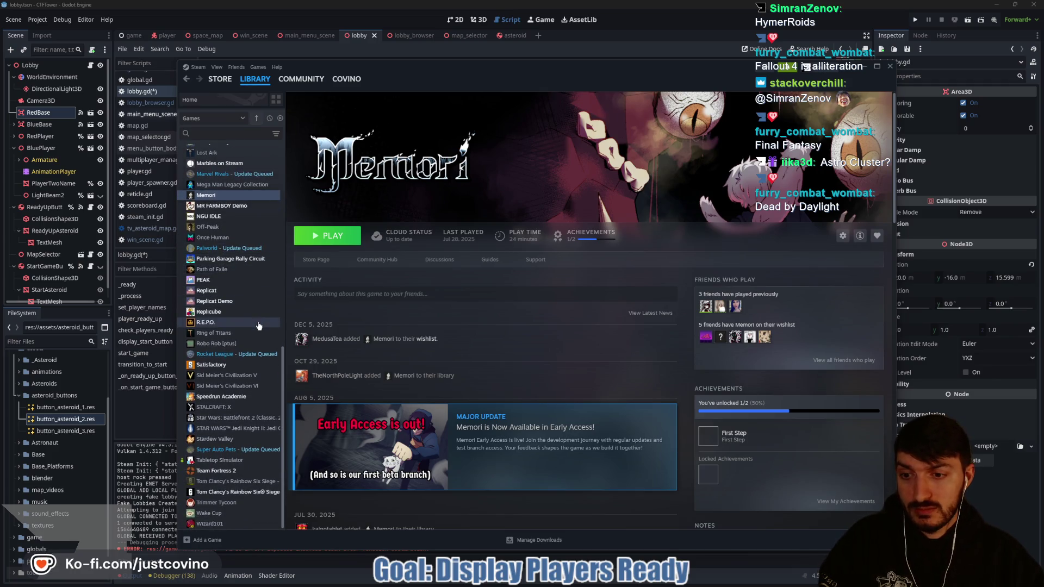
click(150, 420)
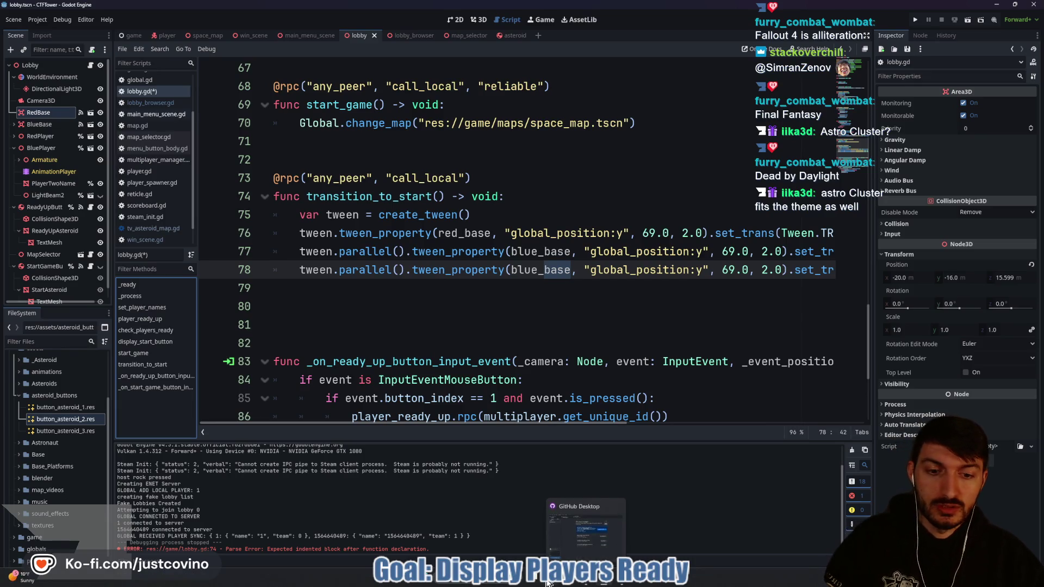
- Add 'Astro Cluster' below Newtonauts in the Think of Game Name ideas list
click(586, 526)
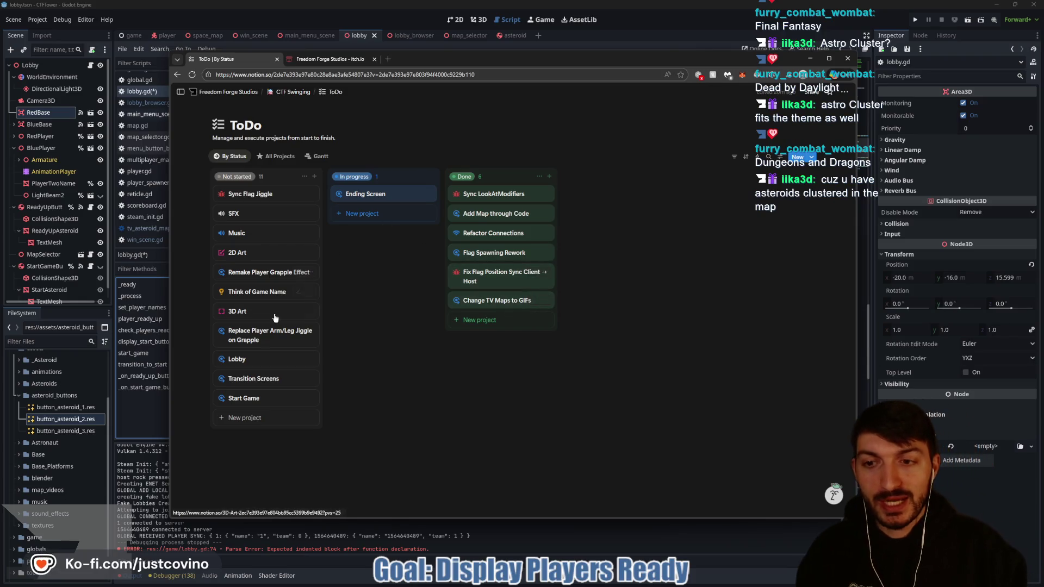
click(256, 292)
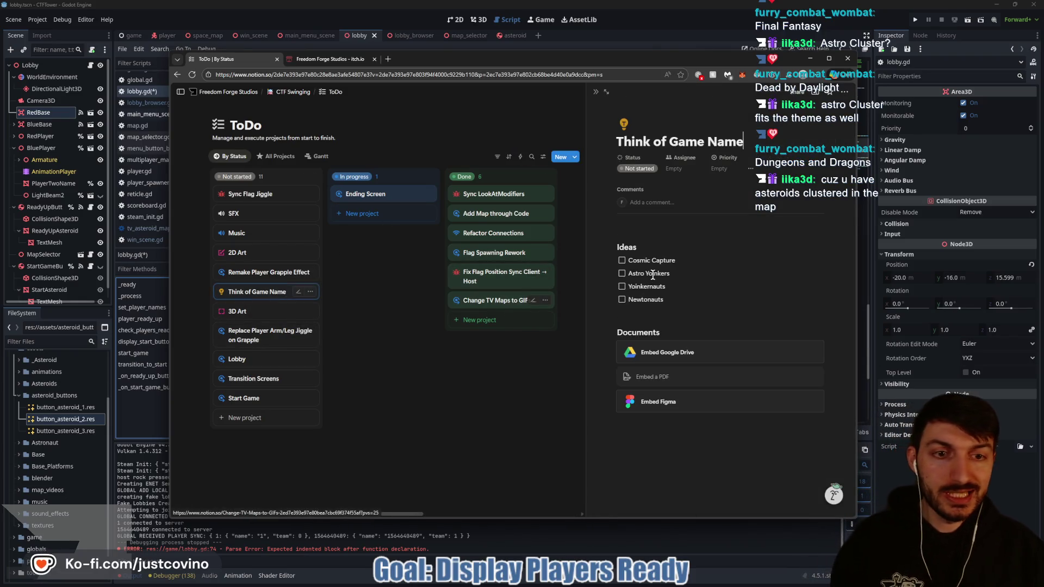
click(698, 300)
key(Return)
text(Astroclus)
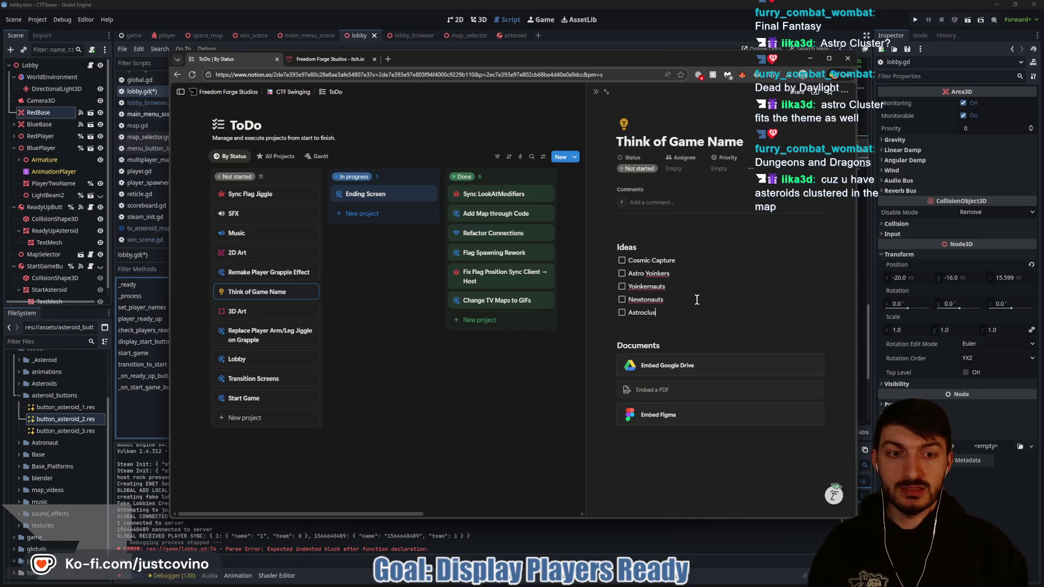
text(ter)
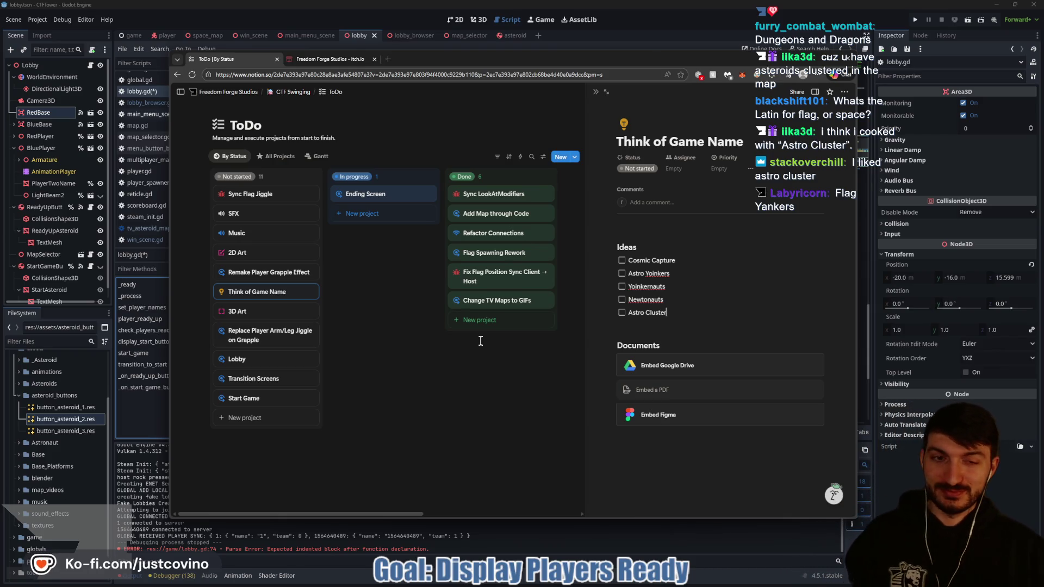
- Close the Notion card and retarget line 78's parallel tween from blue_base to red_player
click(413, 343)
click(465, 539)
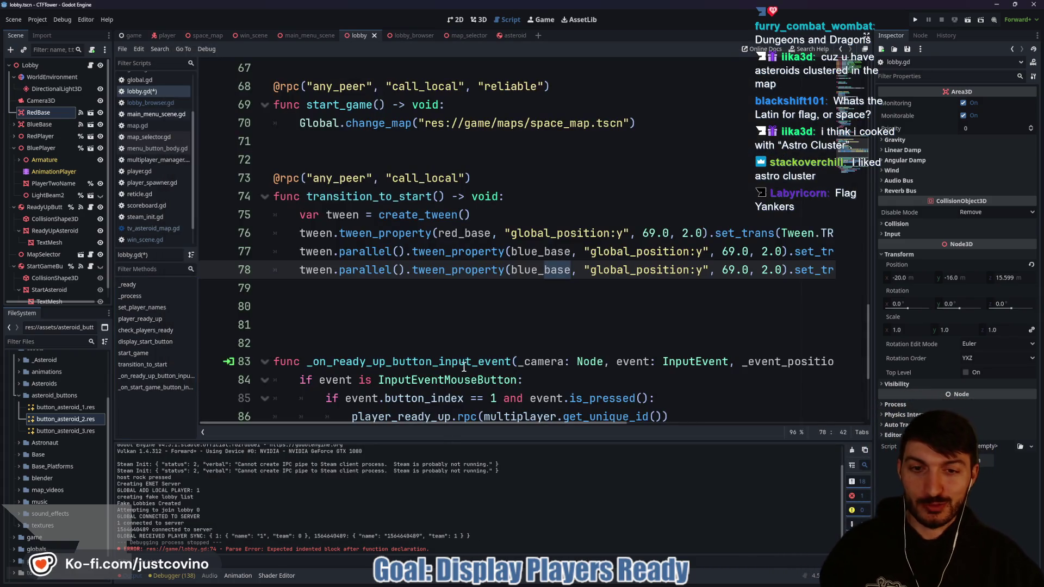
click(501, 284)
click(535, 270)
scroll(530, 288, up, 15)
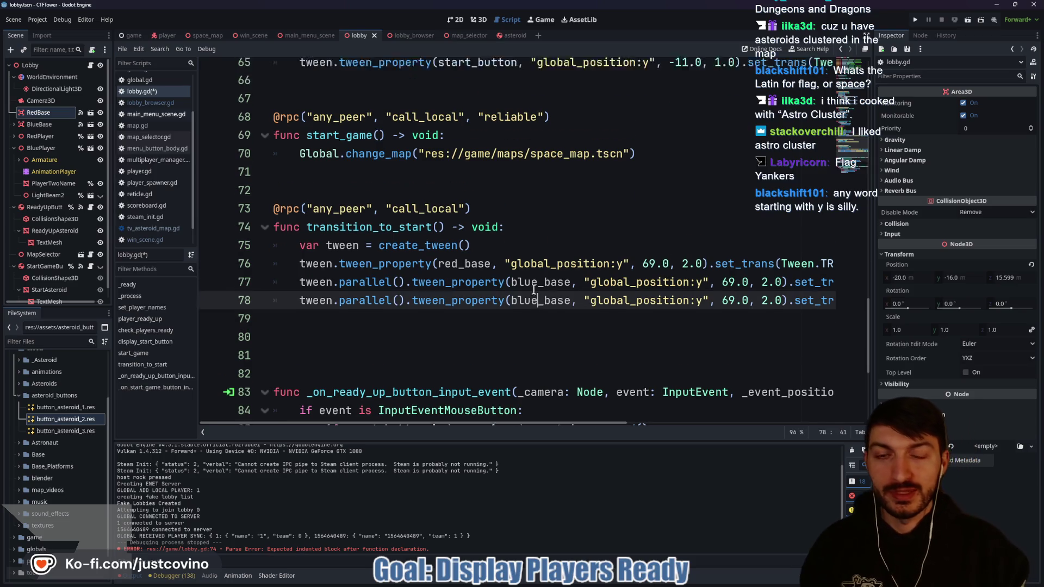
scroll(516, 339, up, 8)
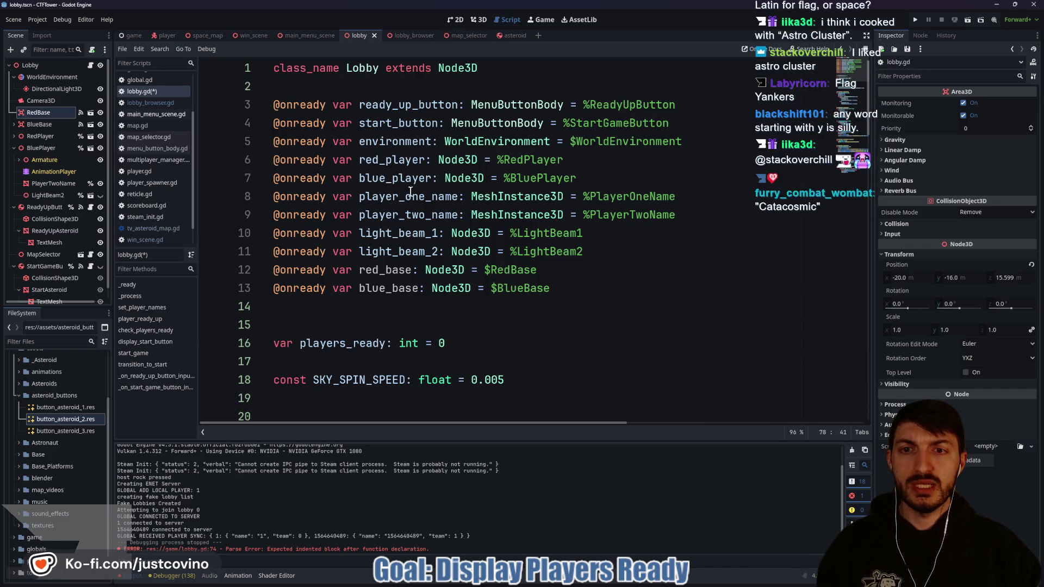
scroll(498, 305, down, 20)
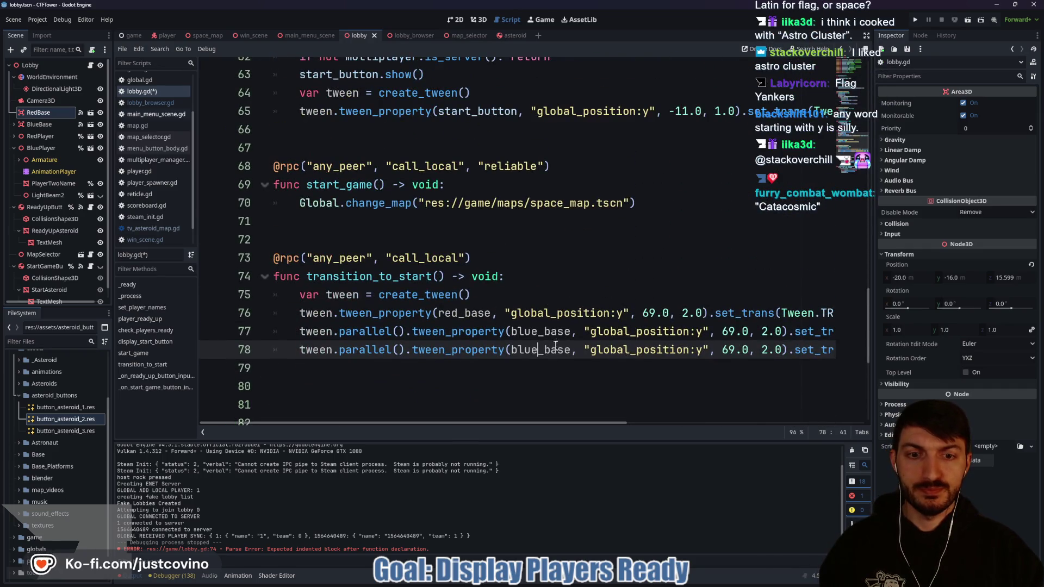
drag(568, 348, 515, 348)
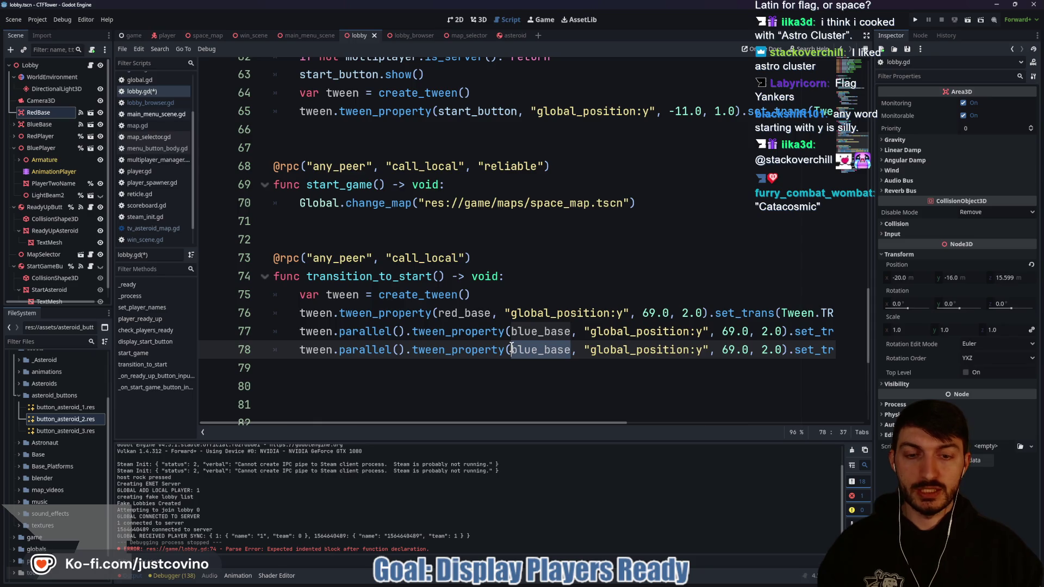
text(red)
key(Down)
key(Return)
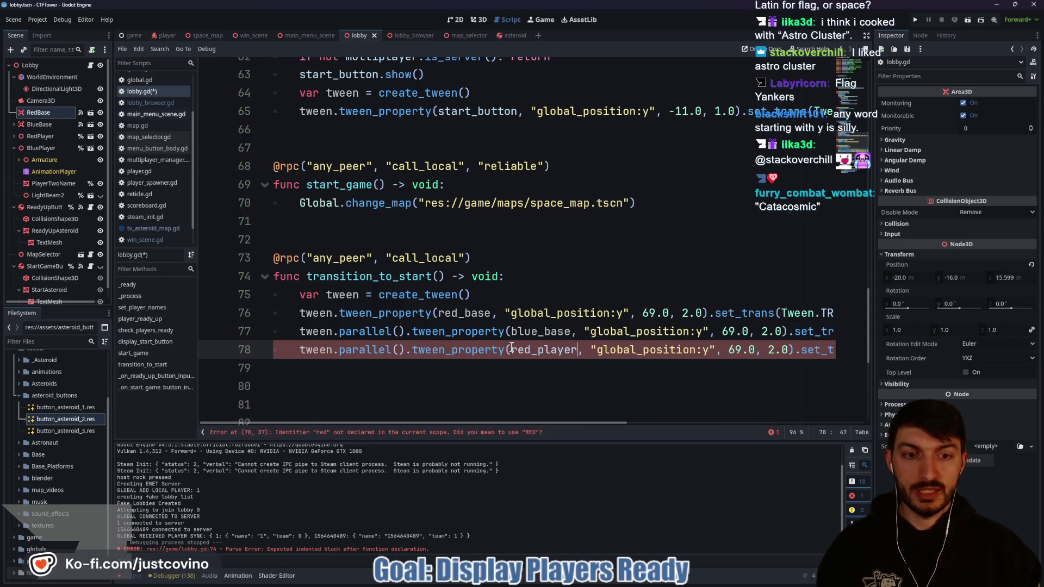
- Paste a line 79 tweening blue_player in parallel and indent it to clear the parse error
click(334, 364)
text(tween.parallel().tween_property(blue_base, "global_position:y", 69.0, 2.0).set_trans(Tween.TRANS_ELASTIC))
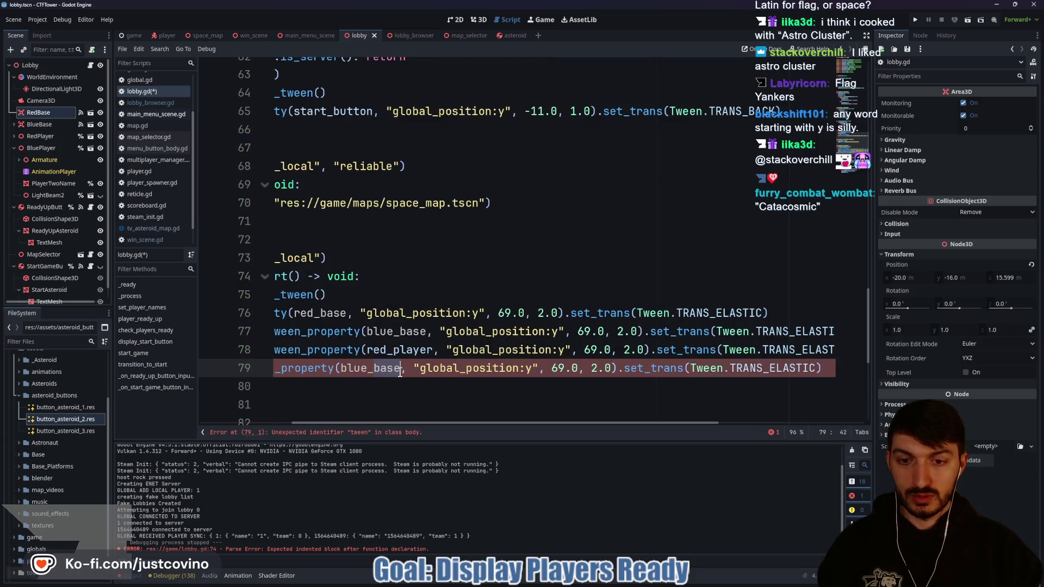
text(player)
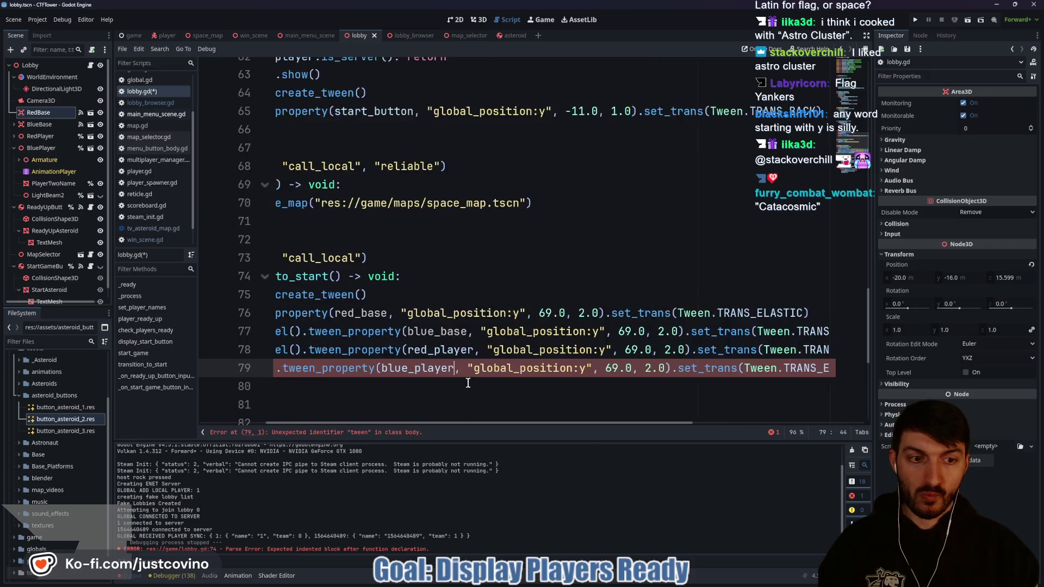
scroll(406, 383, left, 3)
key(Tab)
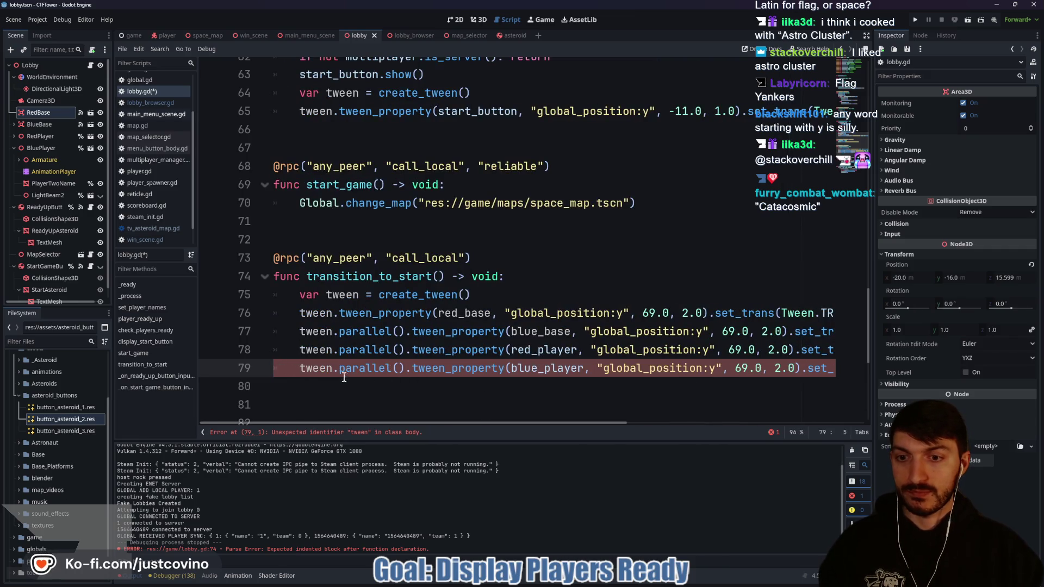
click(352, 387)
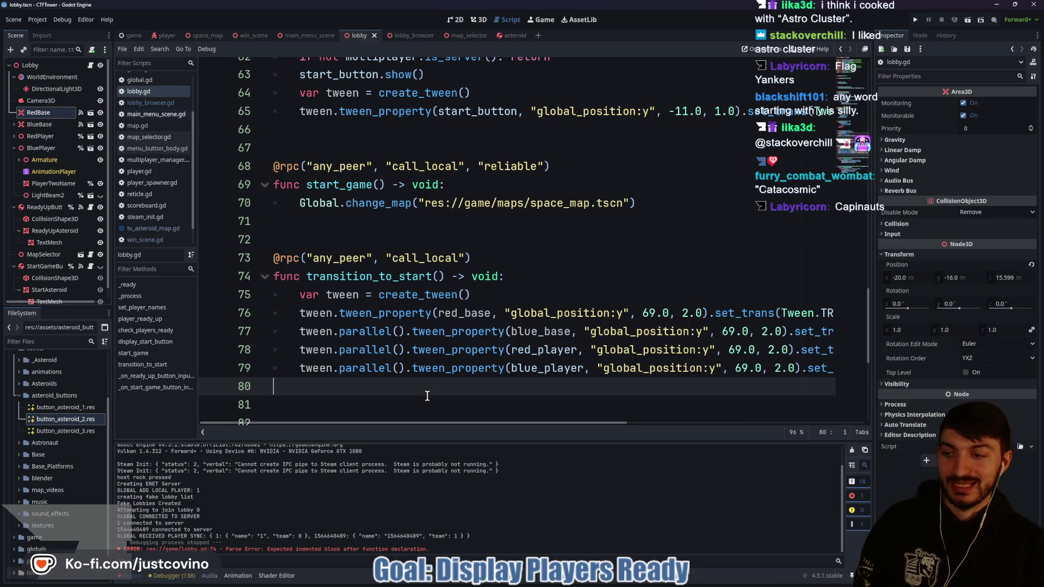
key(alt+Tab)
- Search the web for 'space words' and open the Space Scoop 'Space Words' result
click(388, 59)
text(space w)
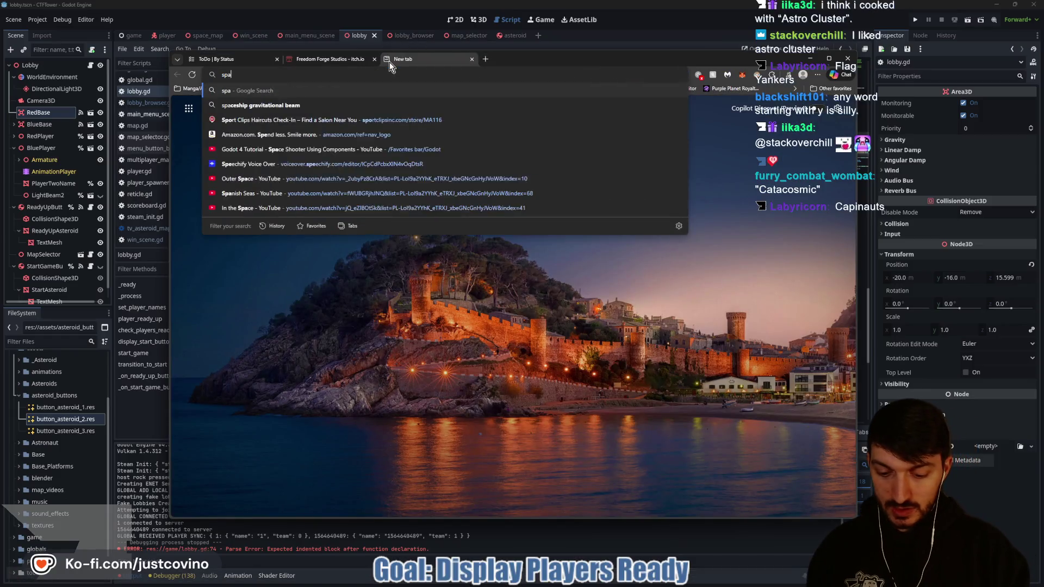
text(ords)
key(Return)
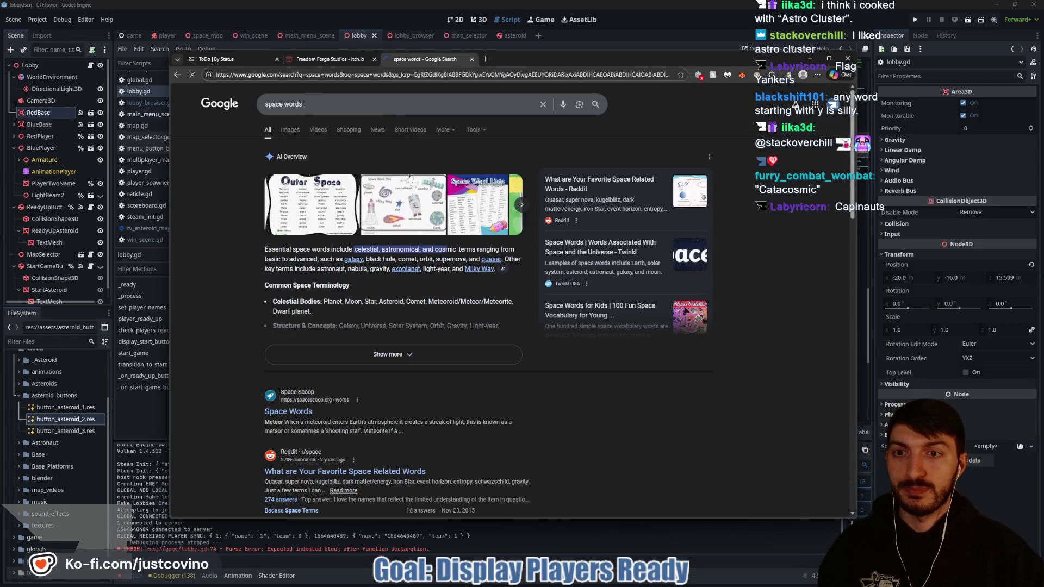
scroll(330, 230, down, 2)
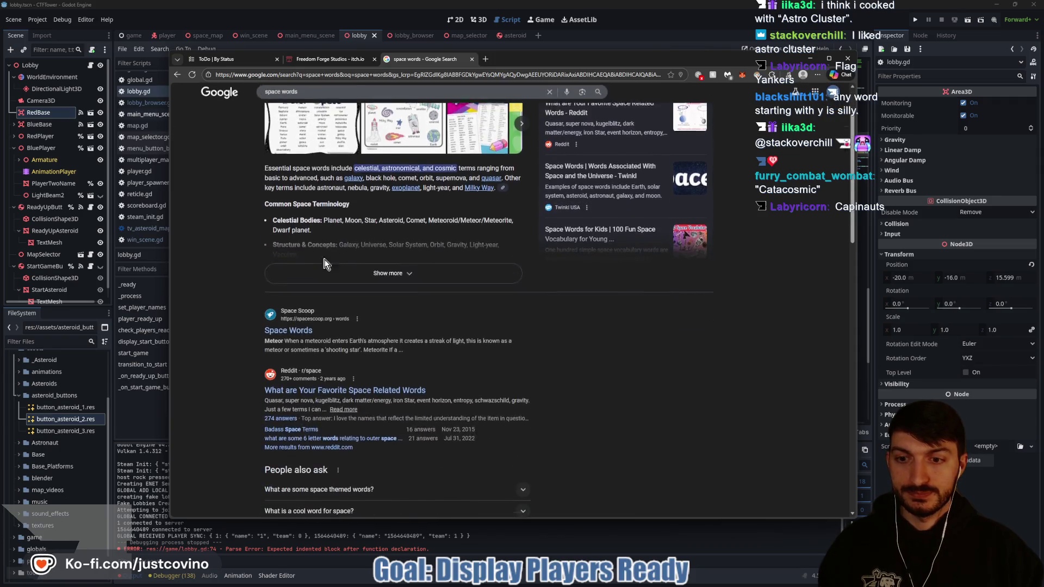
click(289, 330)
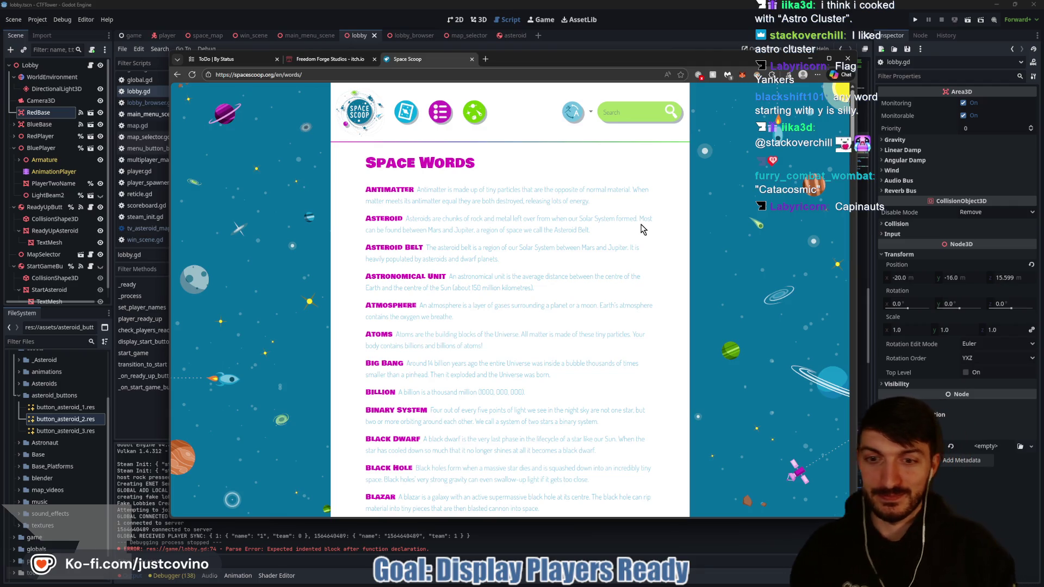
scroll(520, 284, down, 1)
scroll(519, 283, down, 5)
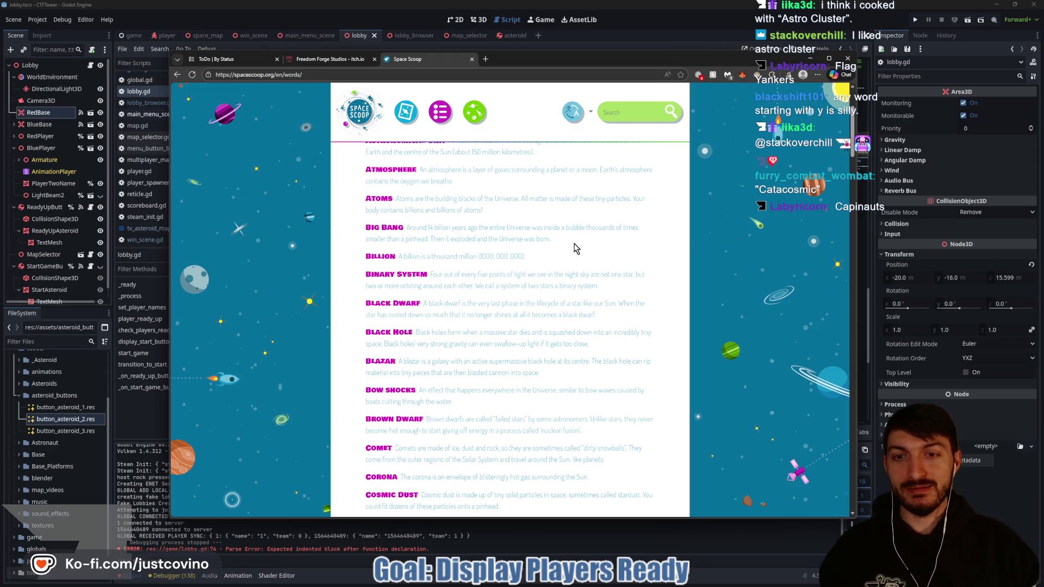
scroll(562, 250, down, 2)
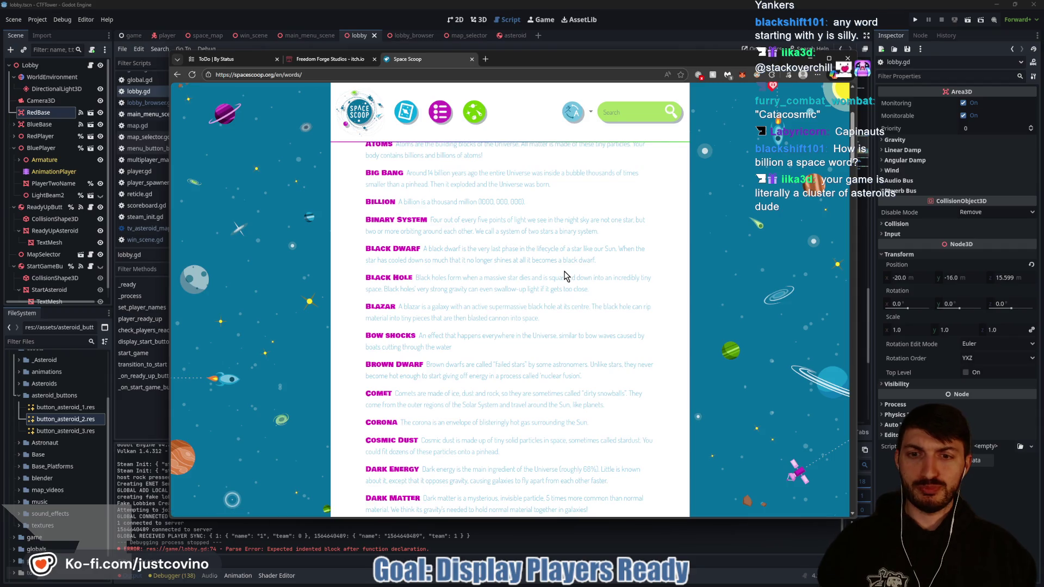
scroll(563, 270, down, 2)
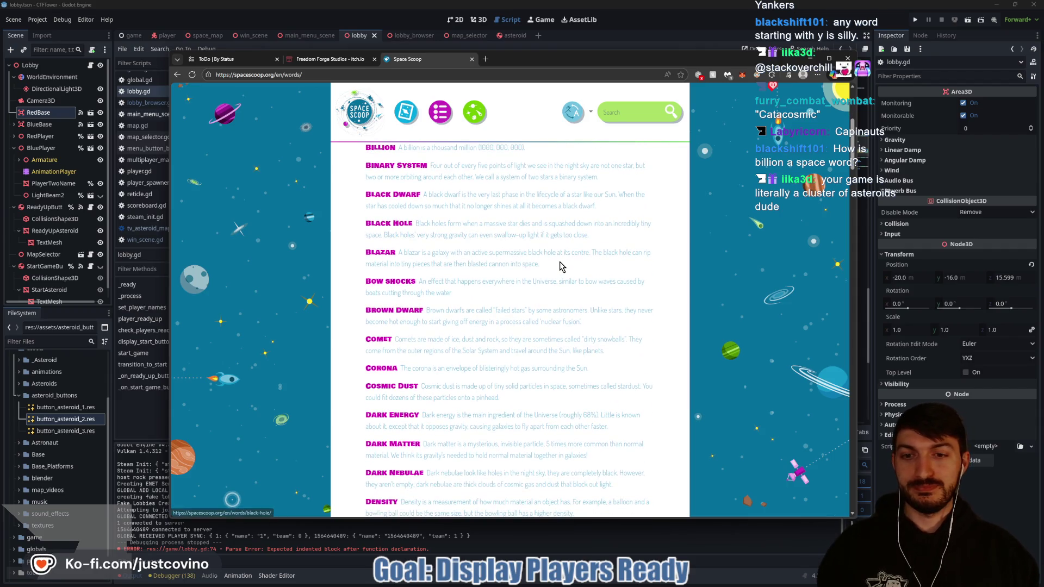
scroll(563, 269, down, 2)
scroll(560, 266, down, 15)
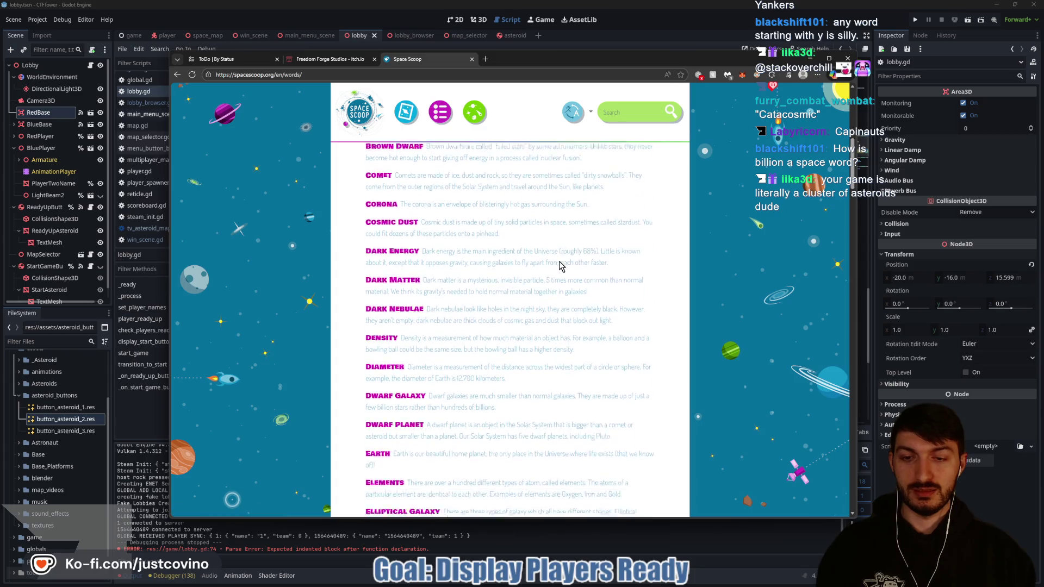
scroll(544, 261, down, 3)
scroll(541, 261, up, 2)
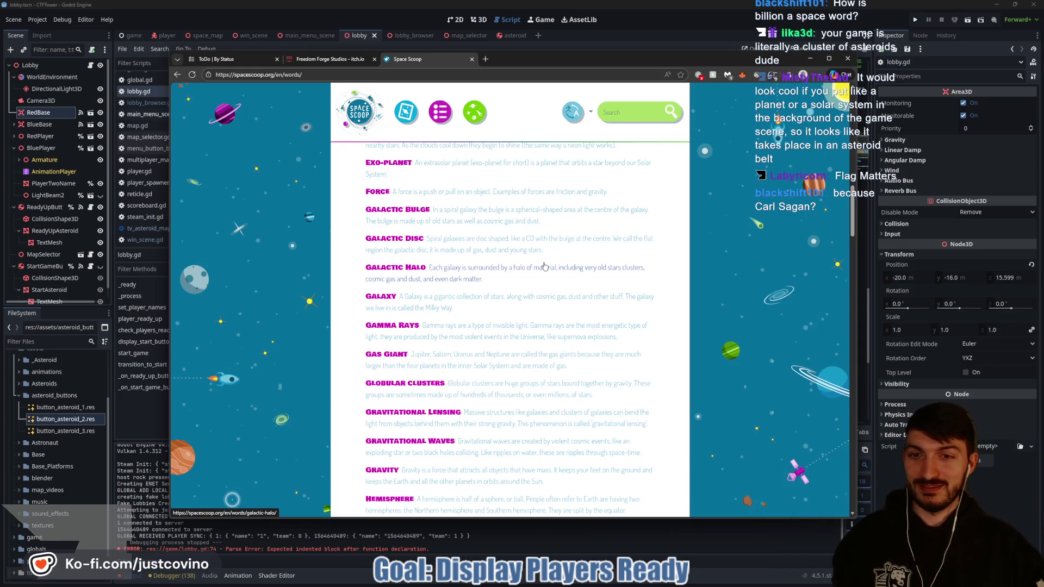
scroll(544, 266, down, 1)
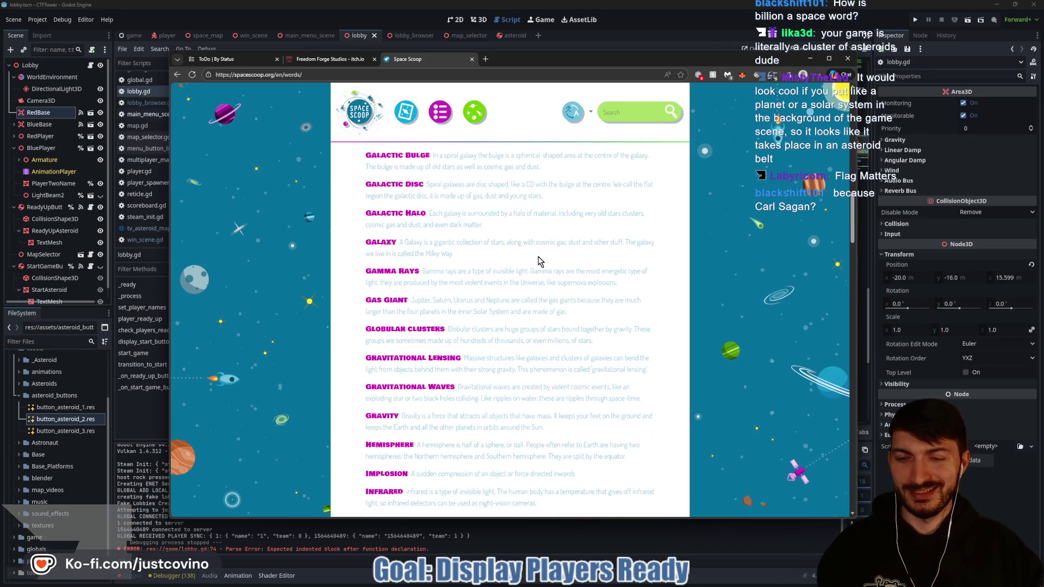
scroll(538, 264, up, 2)
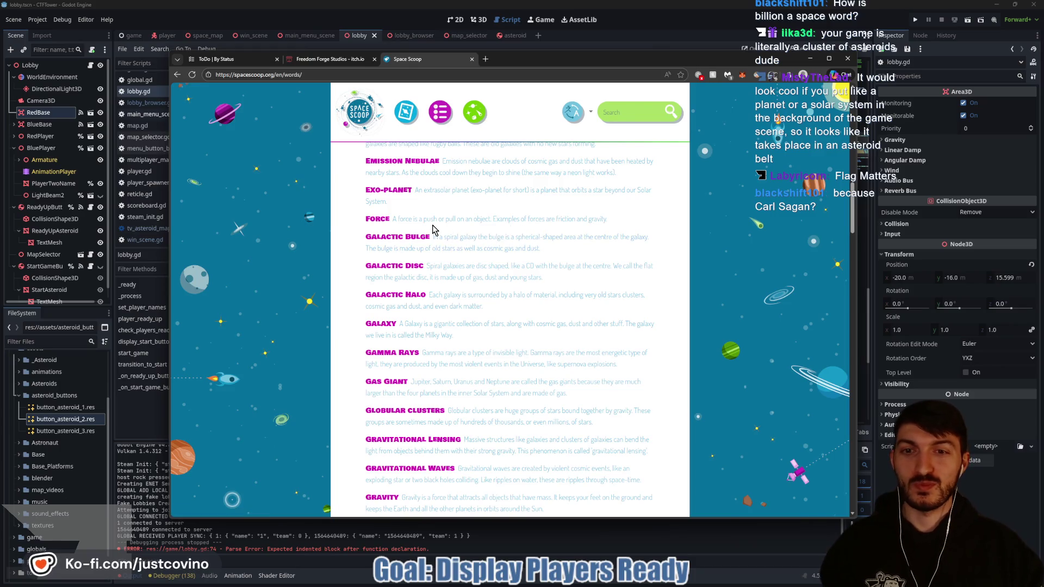
scroll(429, 226, up, 1)
scroll(429, 240, down, 3)
scroll(430, 244, down, 5)
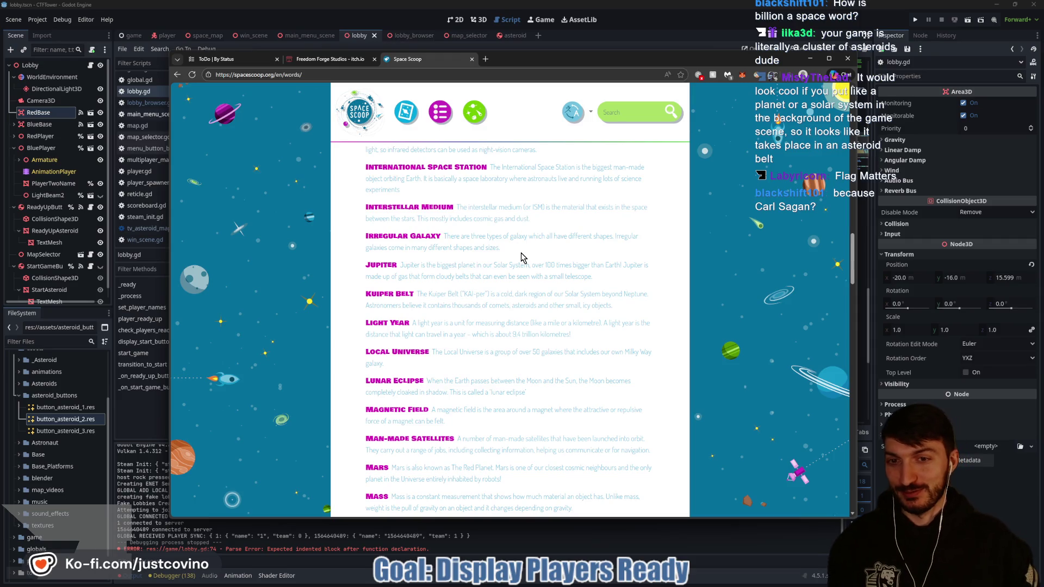
scroll(509, 268, down, 1)
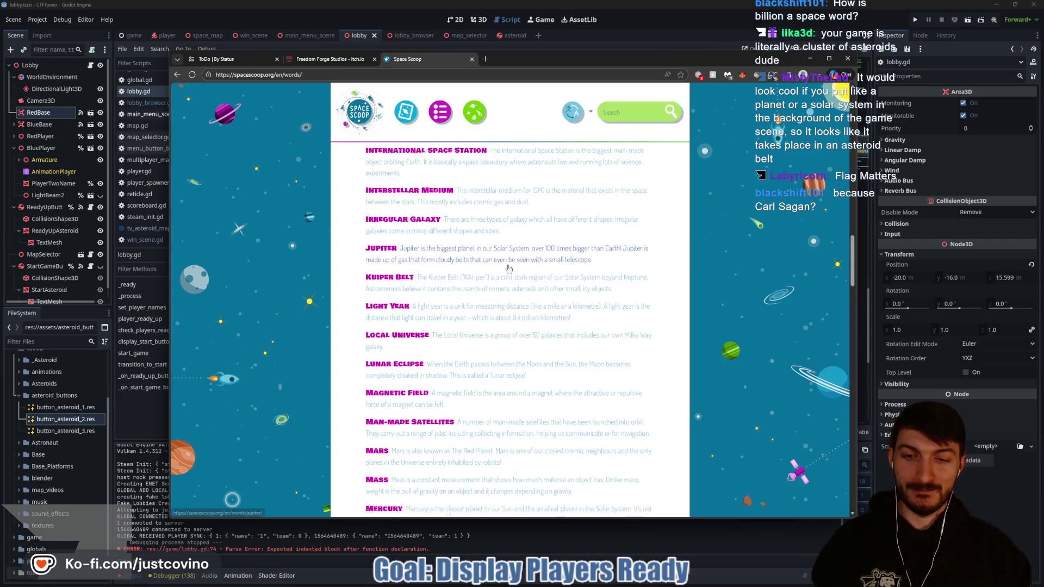
scroll(509, 268, down, 3)
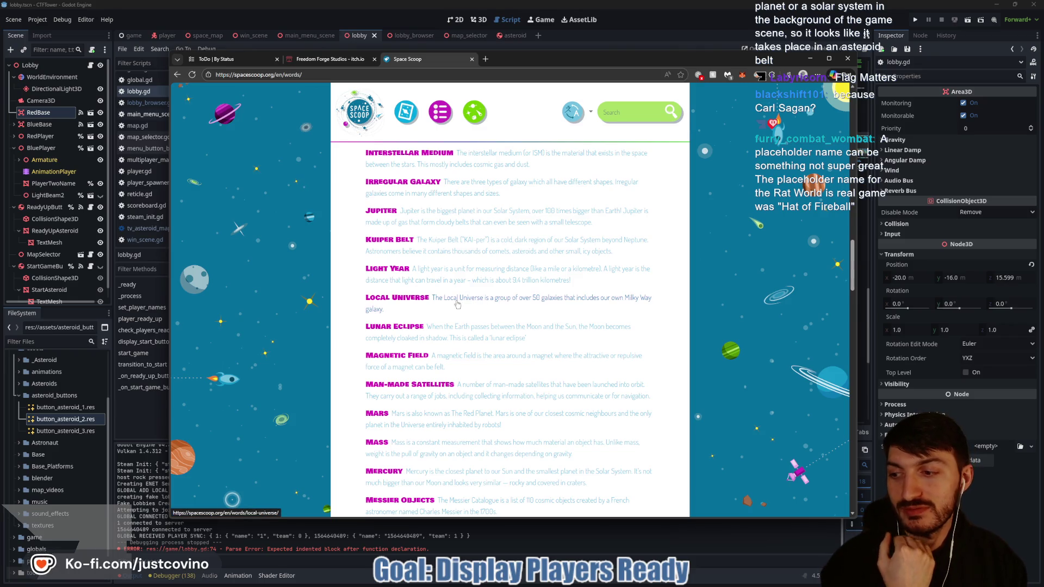
- Read through the Space Scoop space words glossary down to X-ray
scroll(457, 304, down, 2)
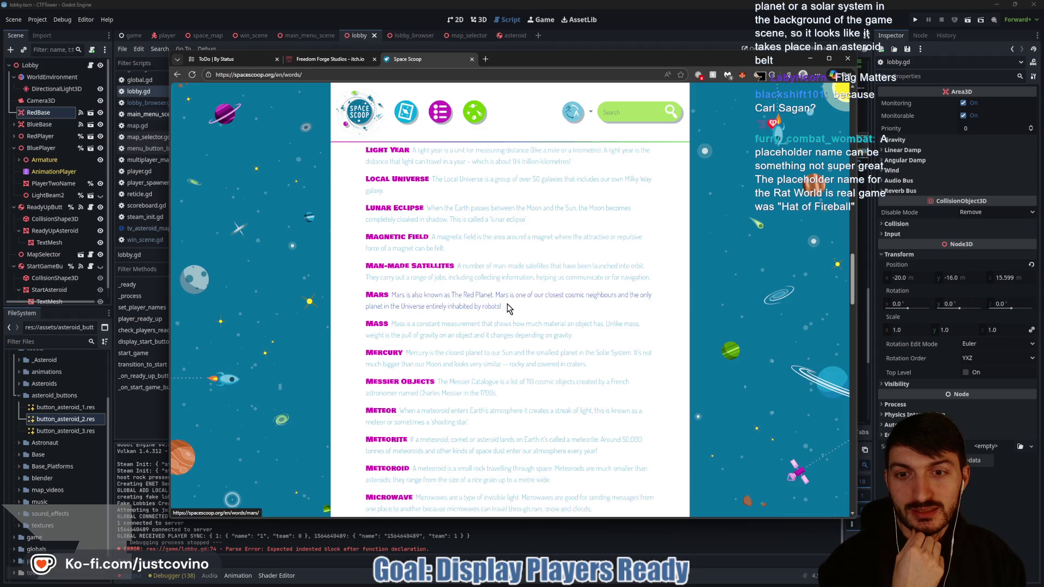
scroll(508, 308, down, 2)
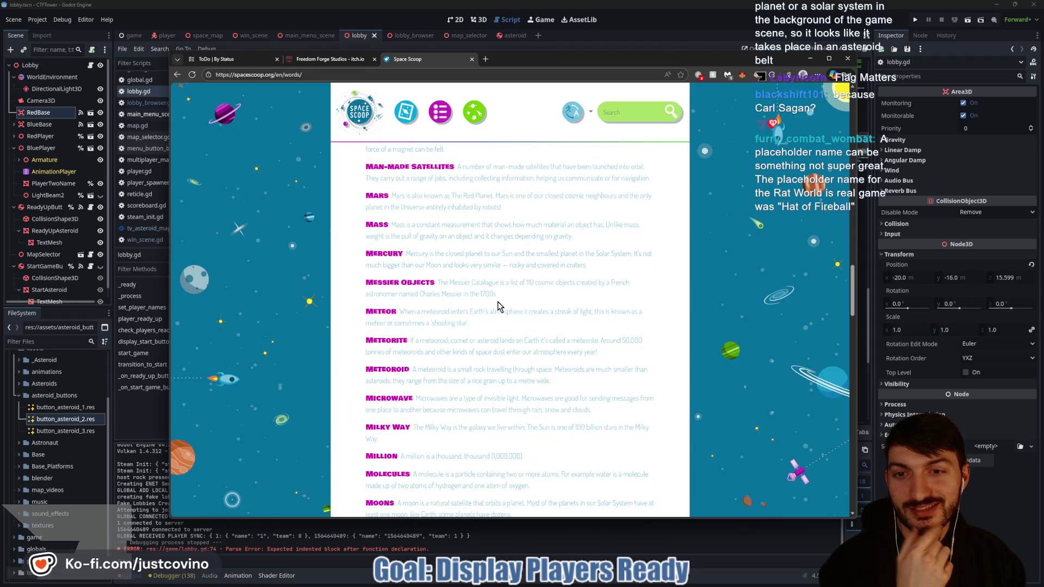
scroll(498, 308, down, 5)
scroll(471, 309, down, 2)
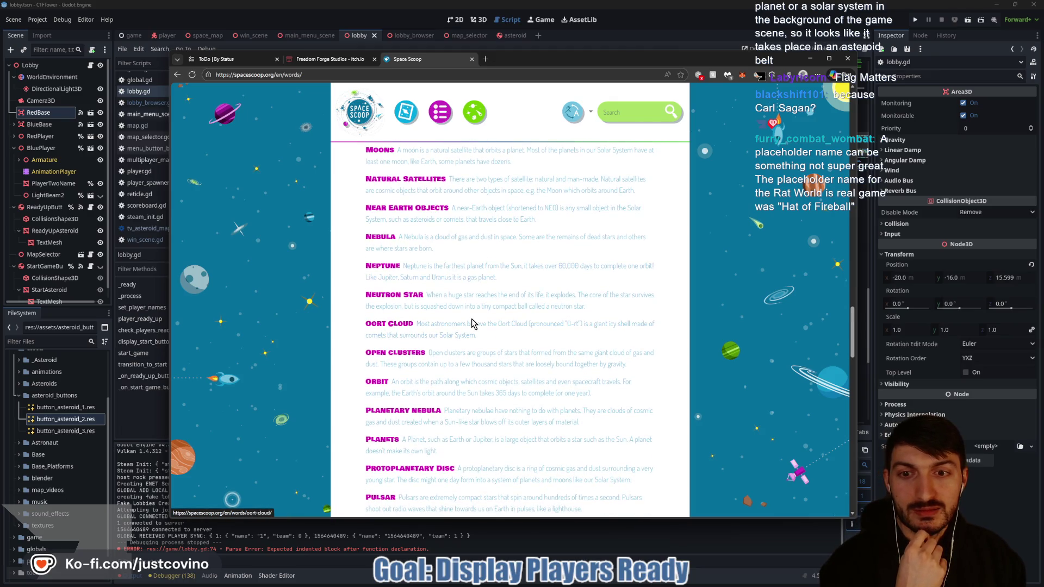
scroll(472, 324, down, 1)
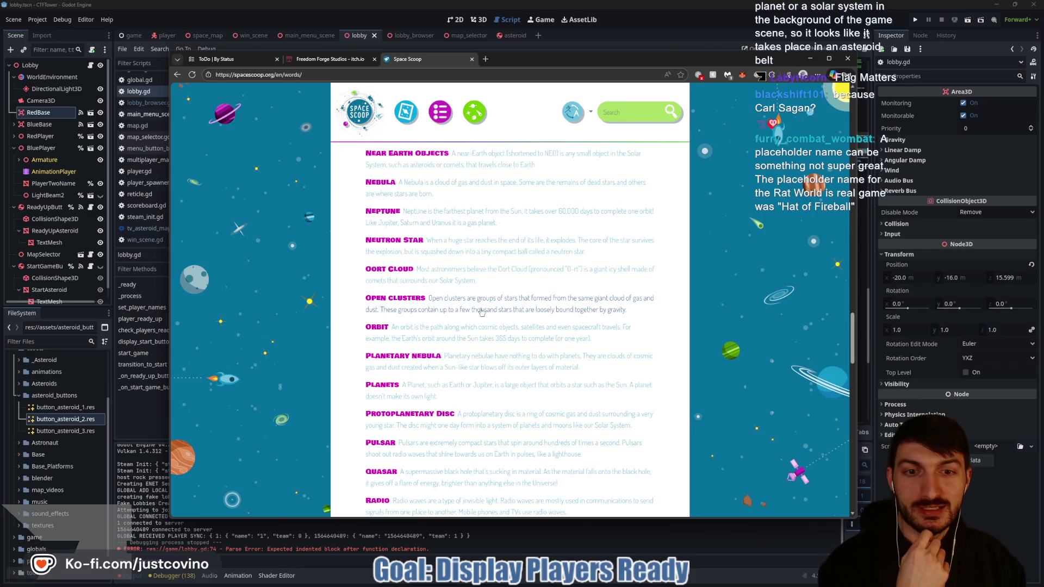
scroll(482, 313, down, 1)
scroll(483, 311, down, 4)
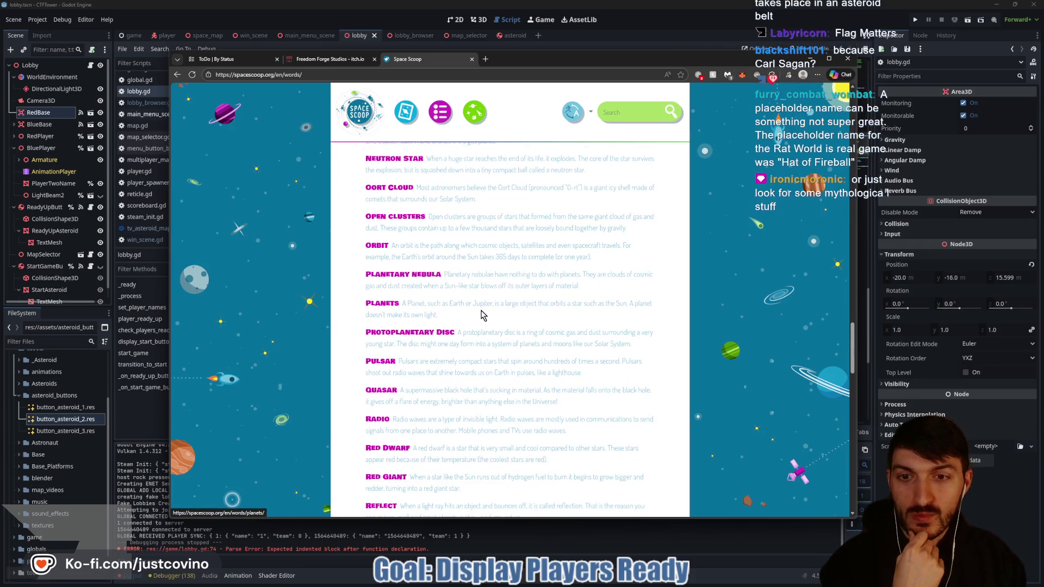
scroll(482, 313, down, 2)
scroll(479, 313, down, 4)
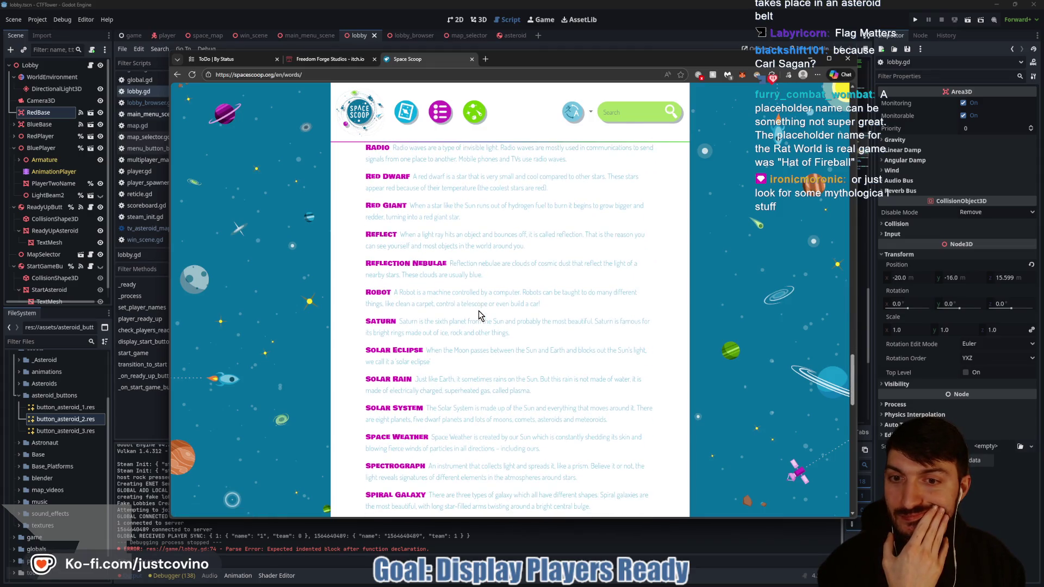
scroll(478, 313, down, 2)
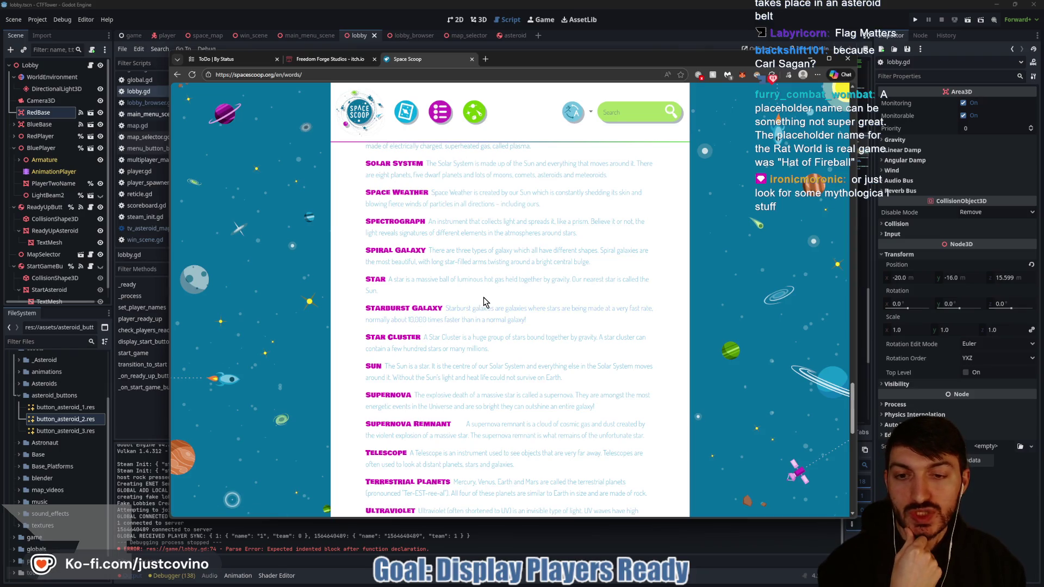
scroll(481, 302, down, 2)
scroll(481, 301, down, 5)
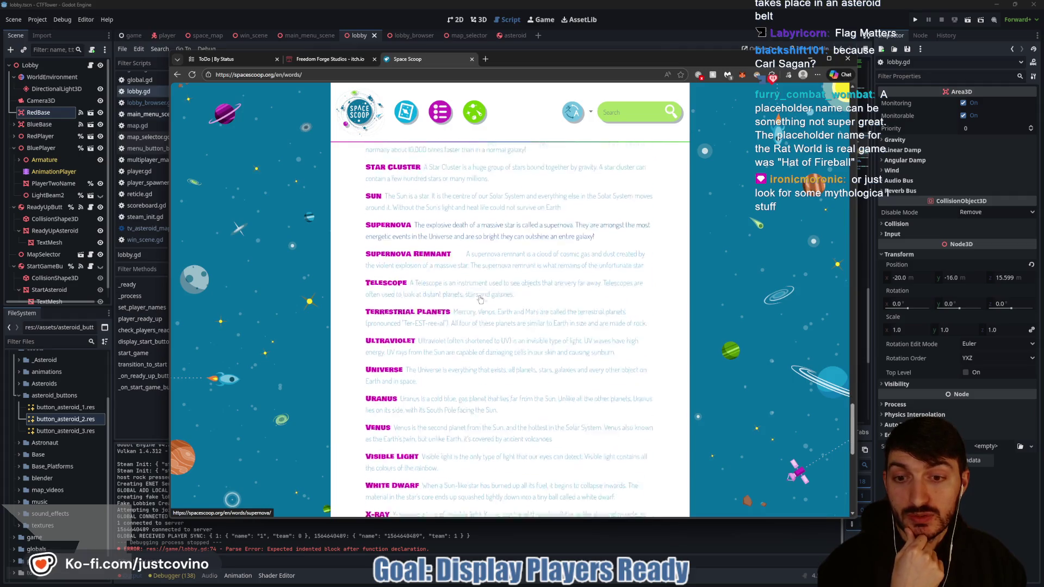
scroll(480, 300, up, 6)
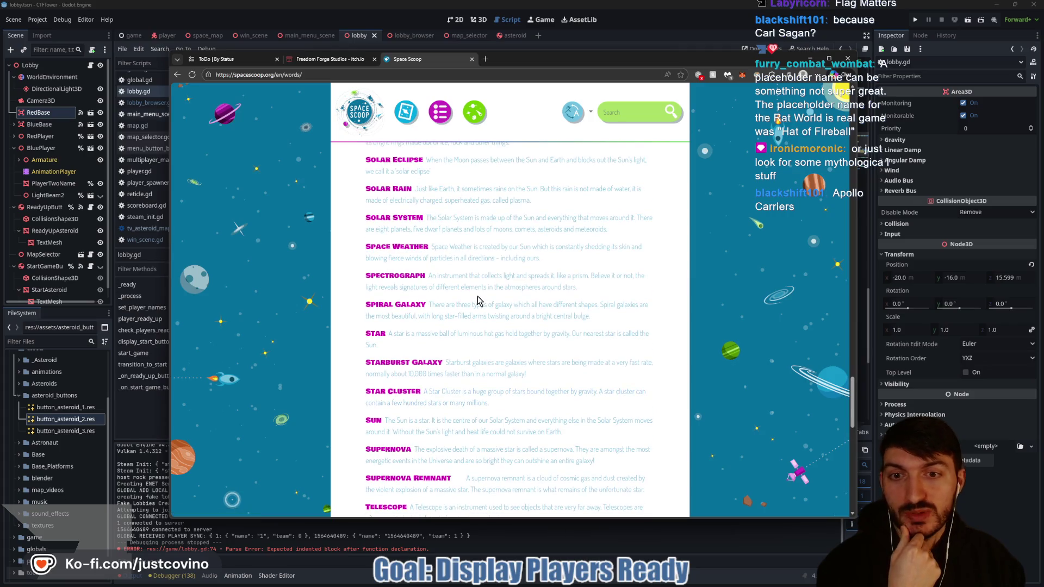
scroll(479, 300, up, 2)
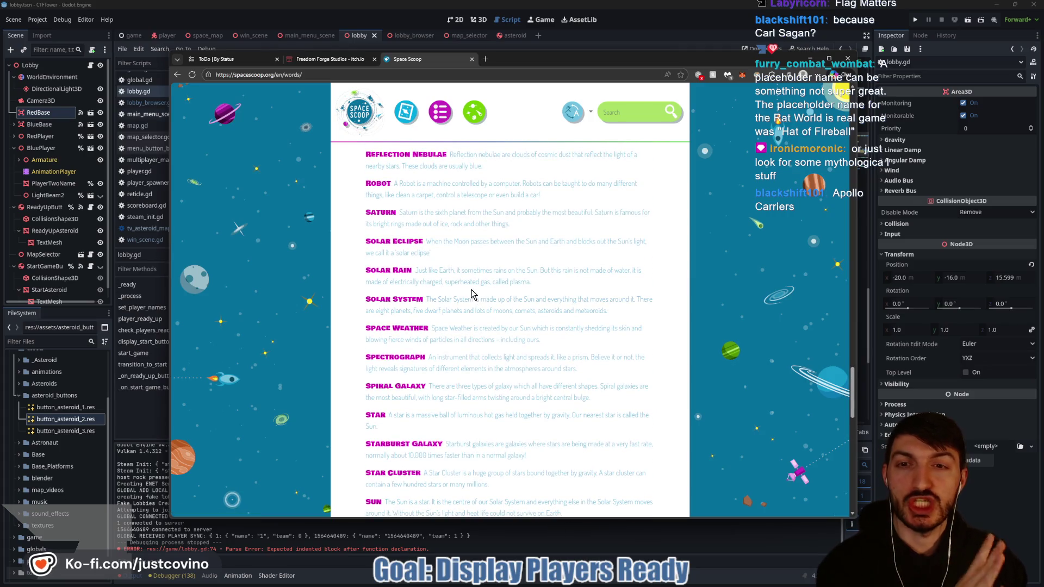
scroll(478, 283, up, 3)
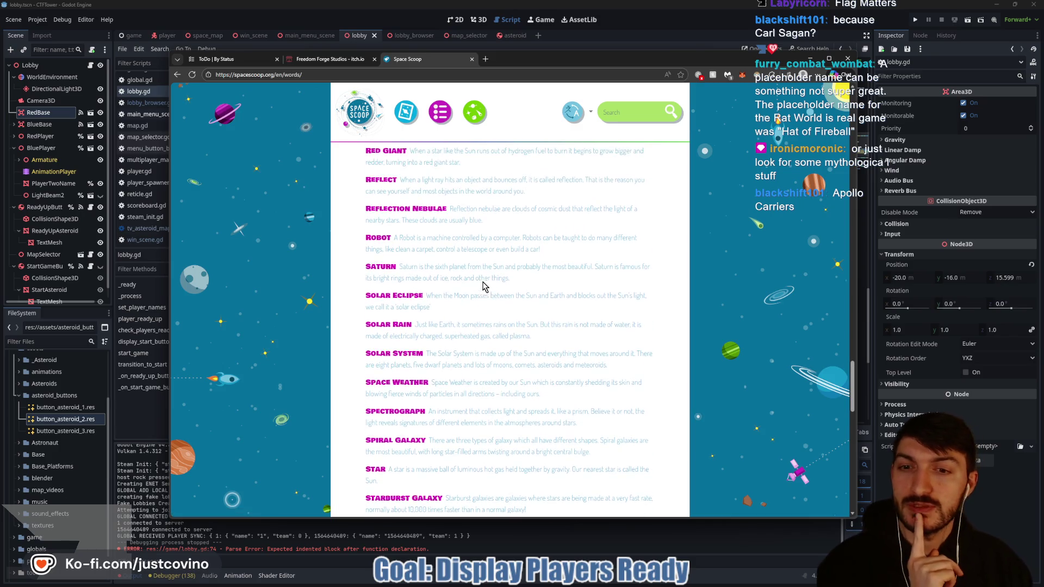
scroll(477, 286, up, 1)
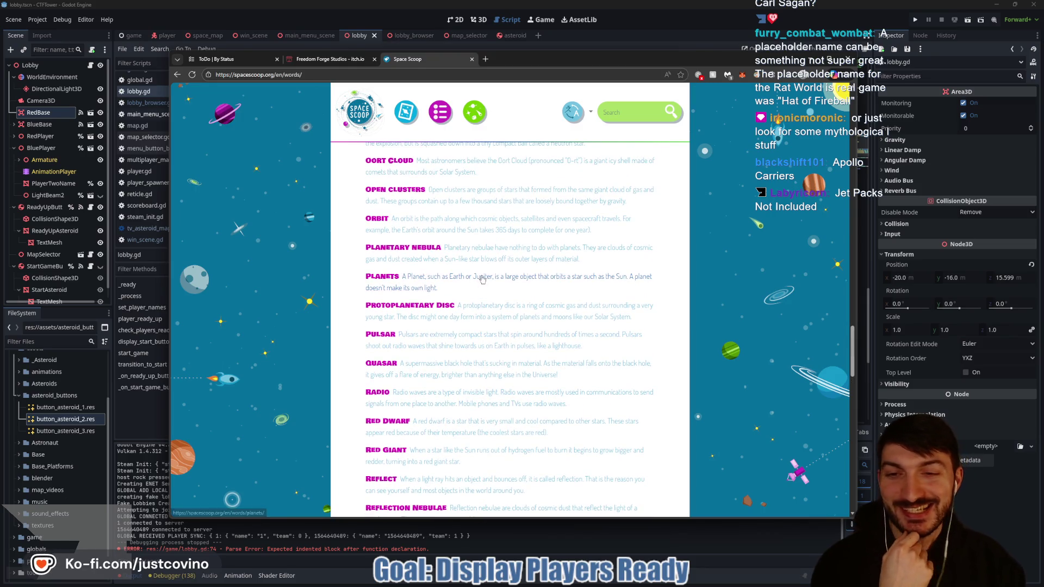
scroll(482, 278, up, 7)
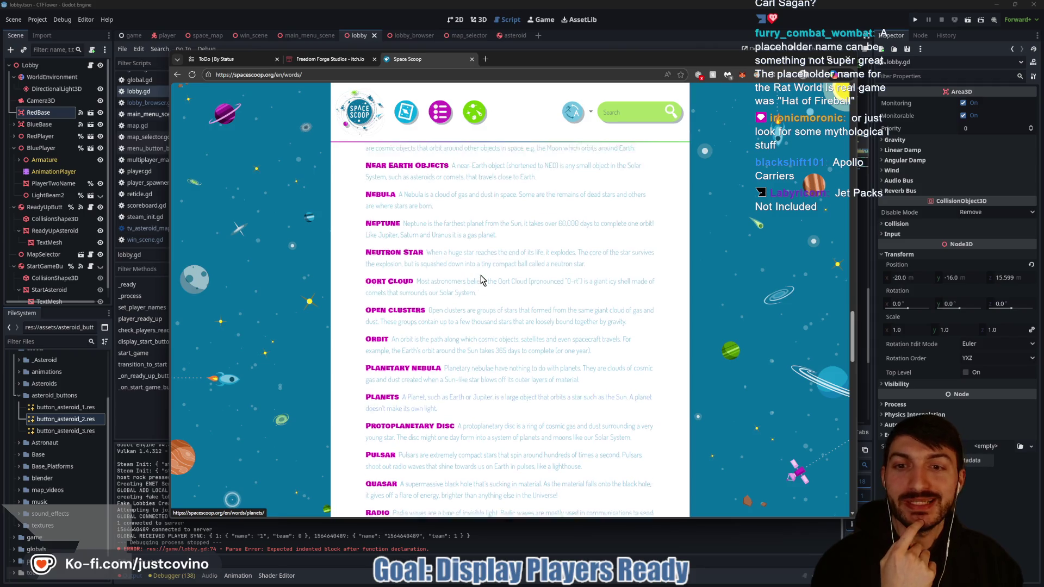
scroll(452, 291, down, 10)
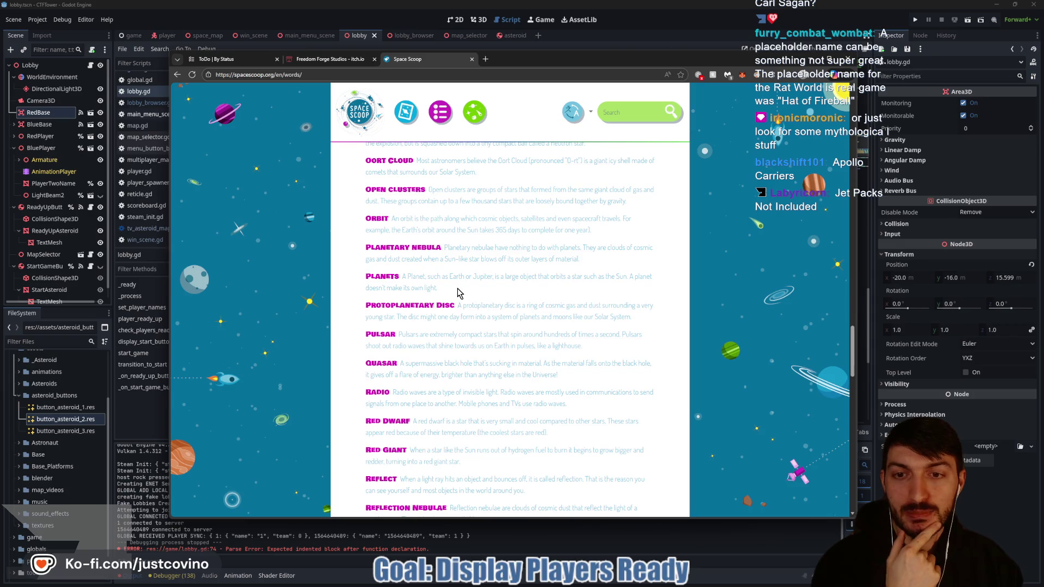
scroll(456, 295, down, 7)
scroll(456, 294, down, 4)
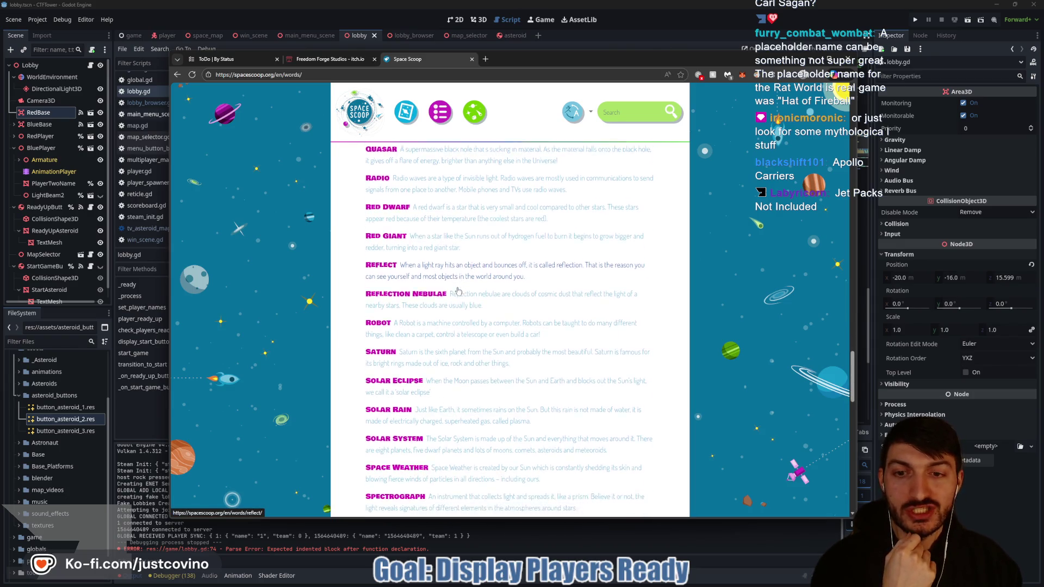
scroll(456, 294, down, 9)
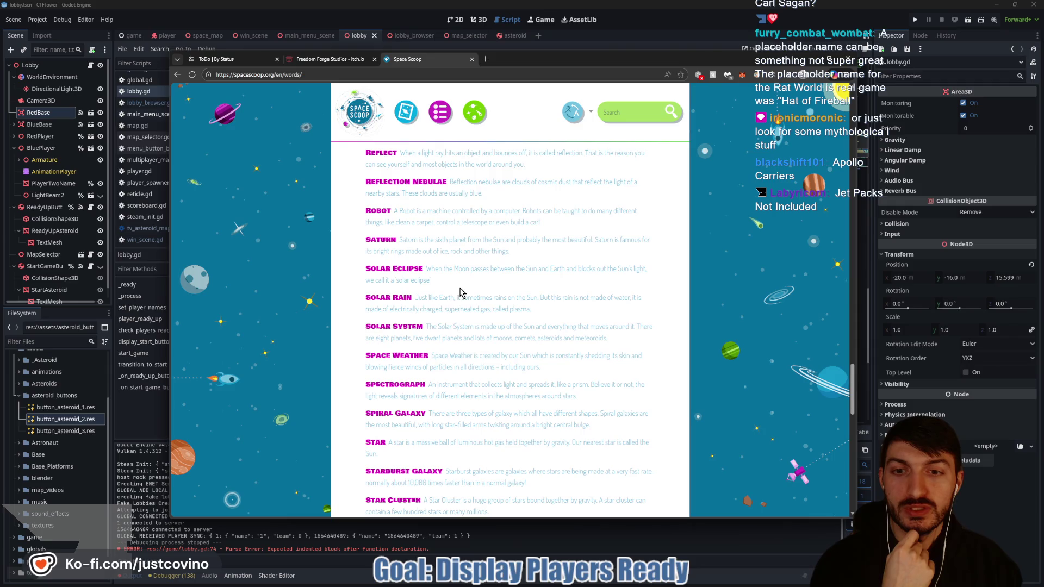
scroll(460, 291, down, 5)
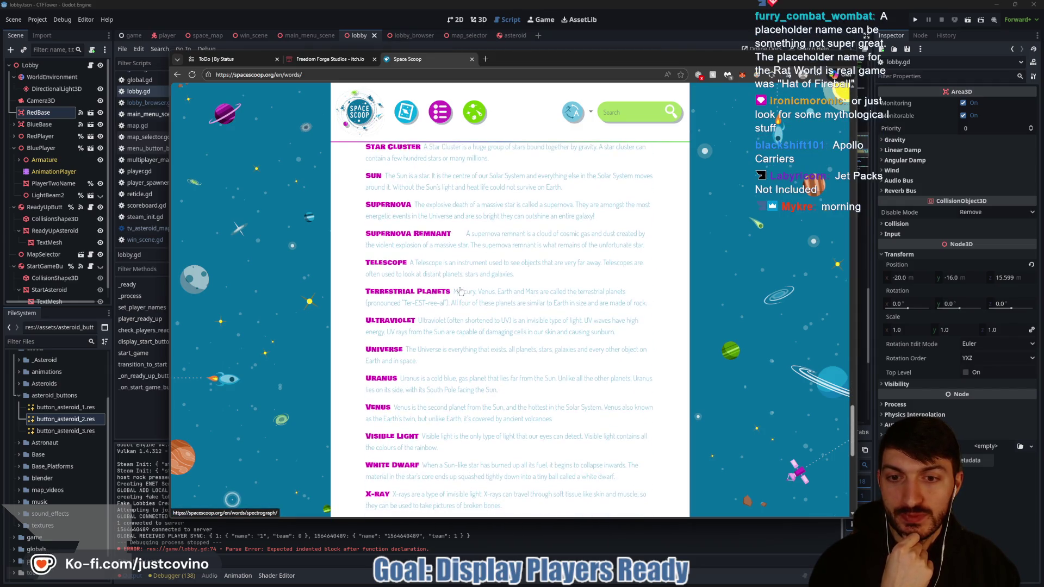
scroll(490, 272, down, 5)
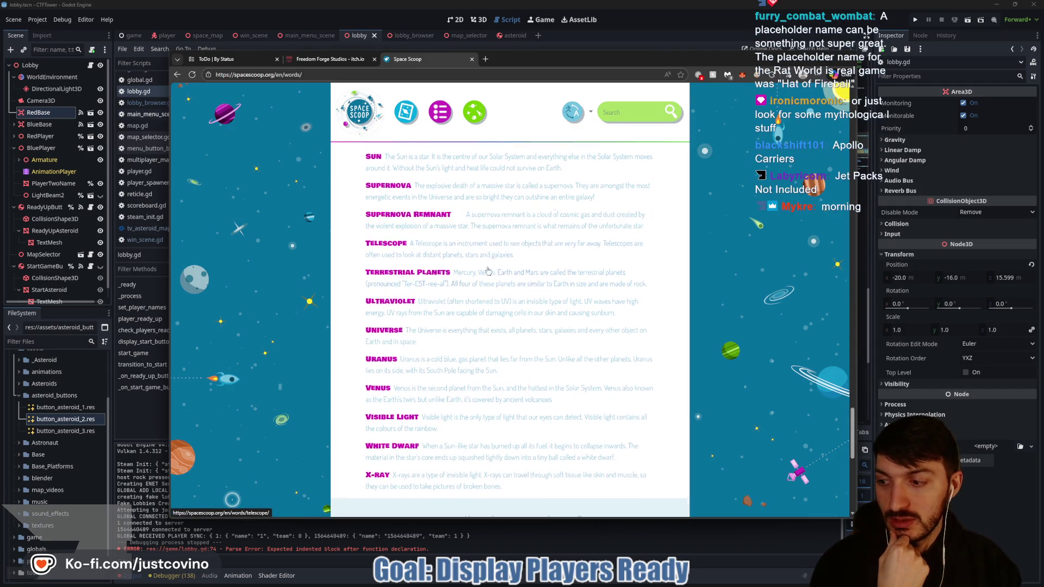
scroll(488, 279, up, 4)
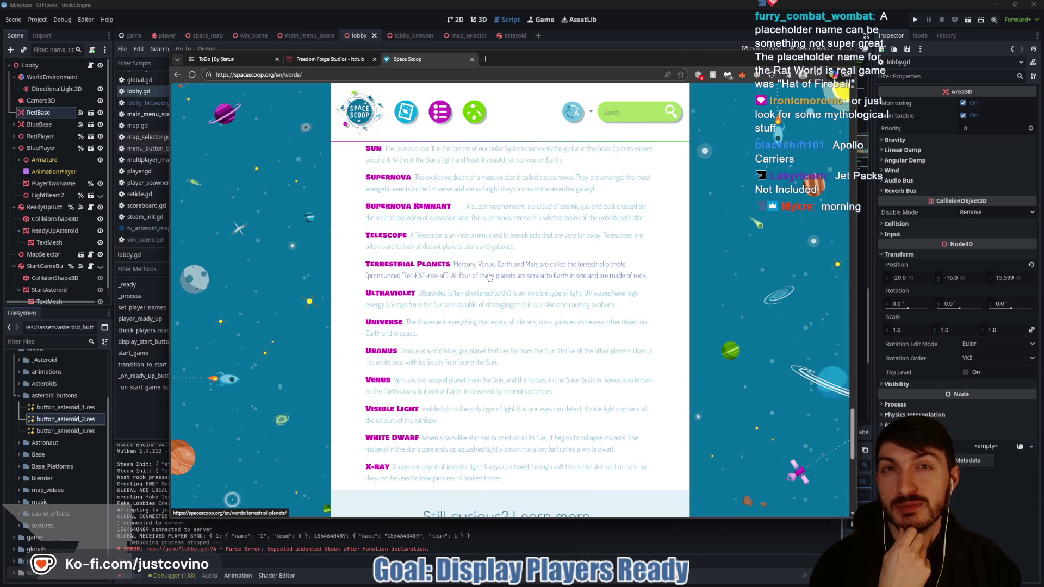
scroll(481, 321, up, 5)
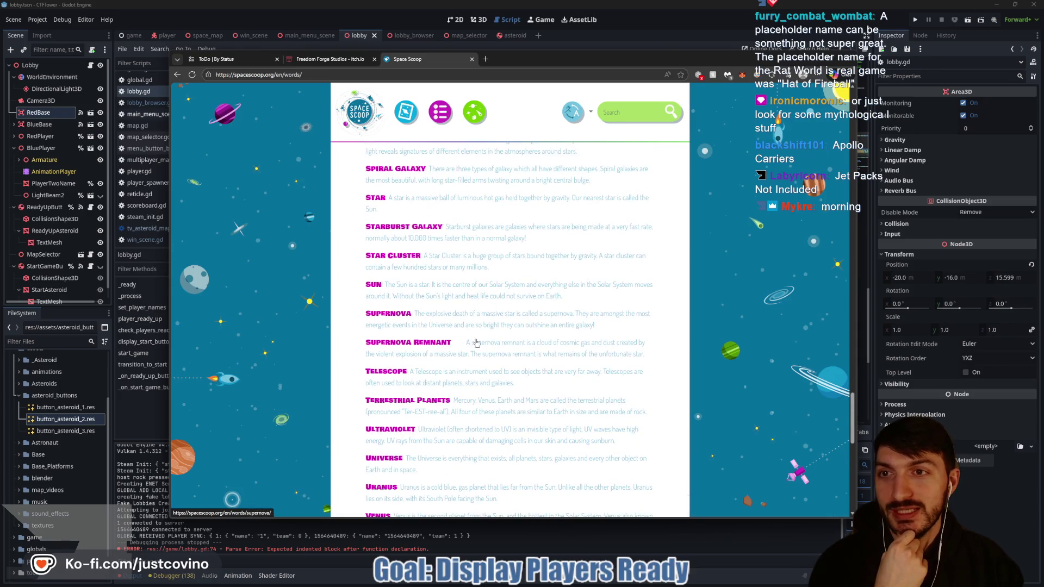
- Review the Think of Game Name card on the ToDo board, then return to lobby.gd
click(239, 60)
click(272, 292)
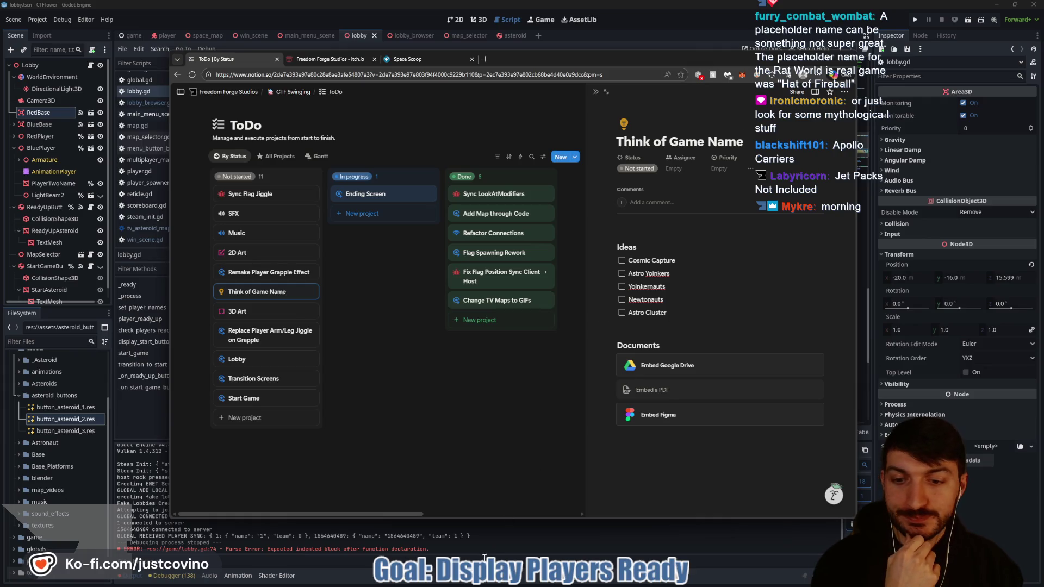
click(501, 544)
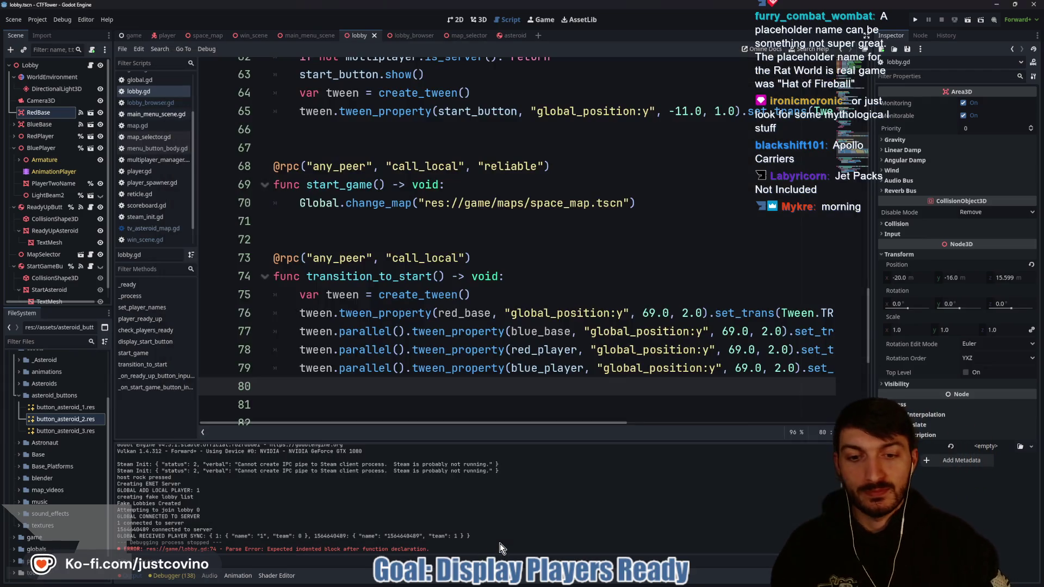
click(394, 398)
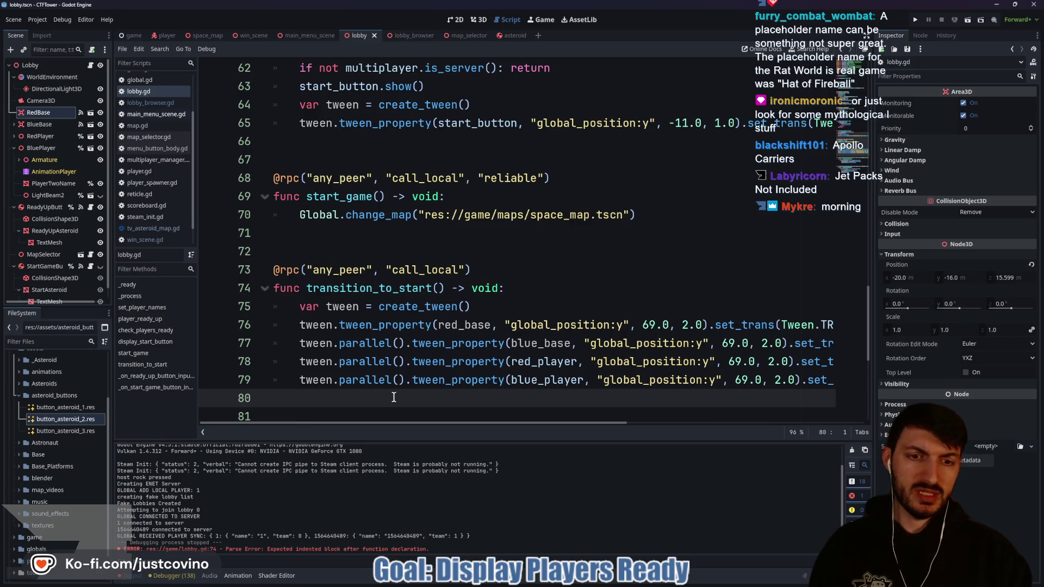
scroll(394, 397, down, 1)
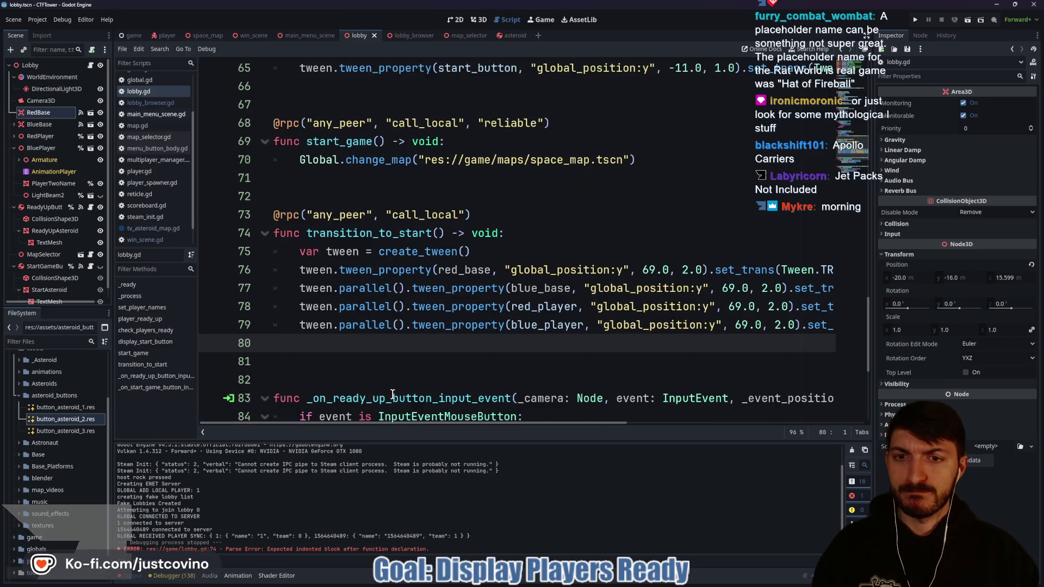
scroll(398, 354, down, 4)
scroll(398, 354, down, 1)
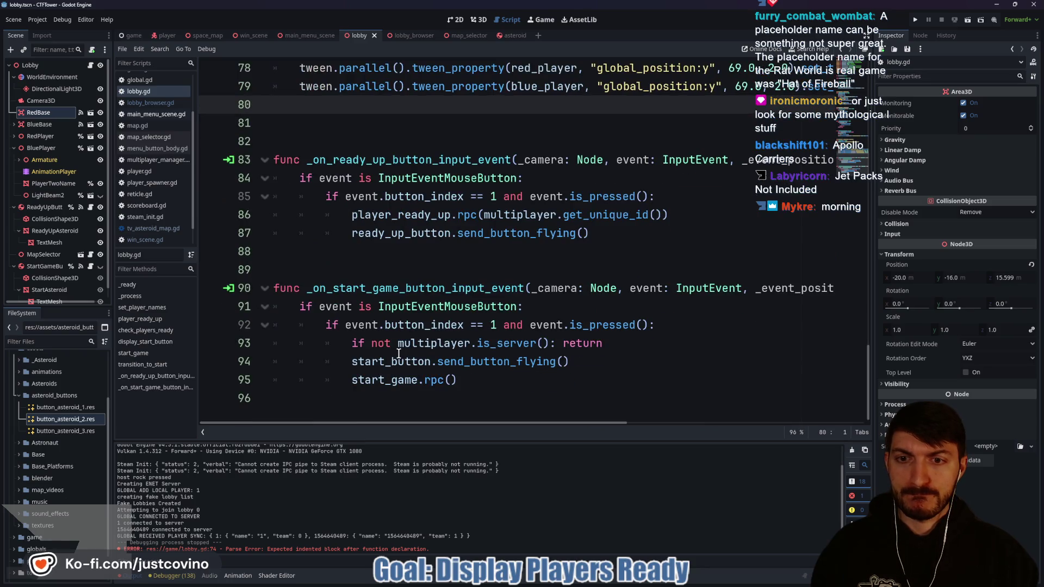
scroll(401, 354, up, 2)
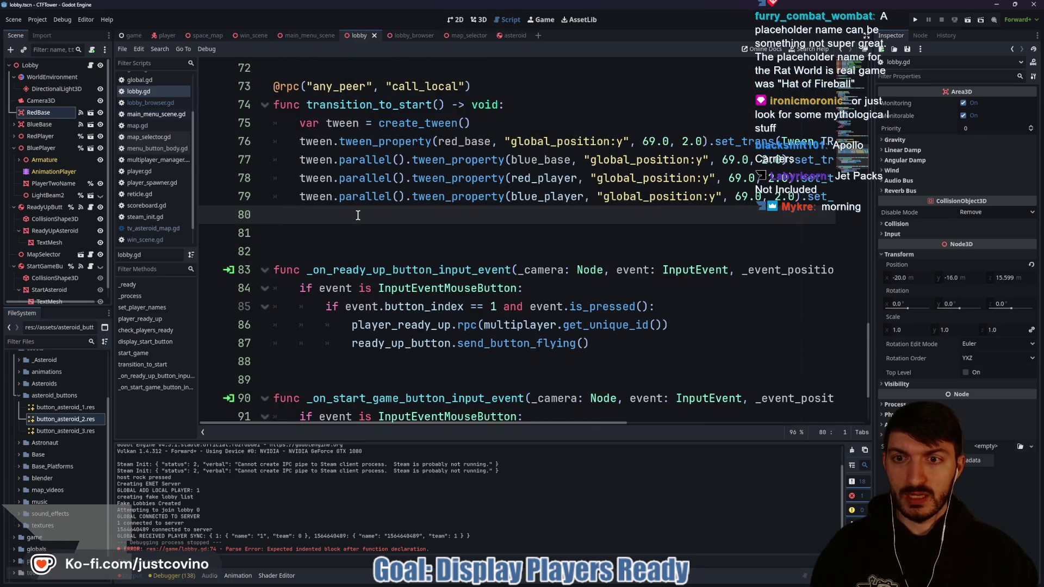
- End transition_to_start with 'await tween.finished' on line 80
text(wait tween.f)
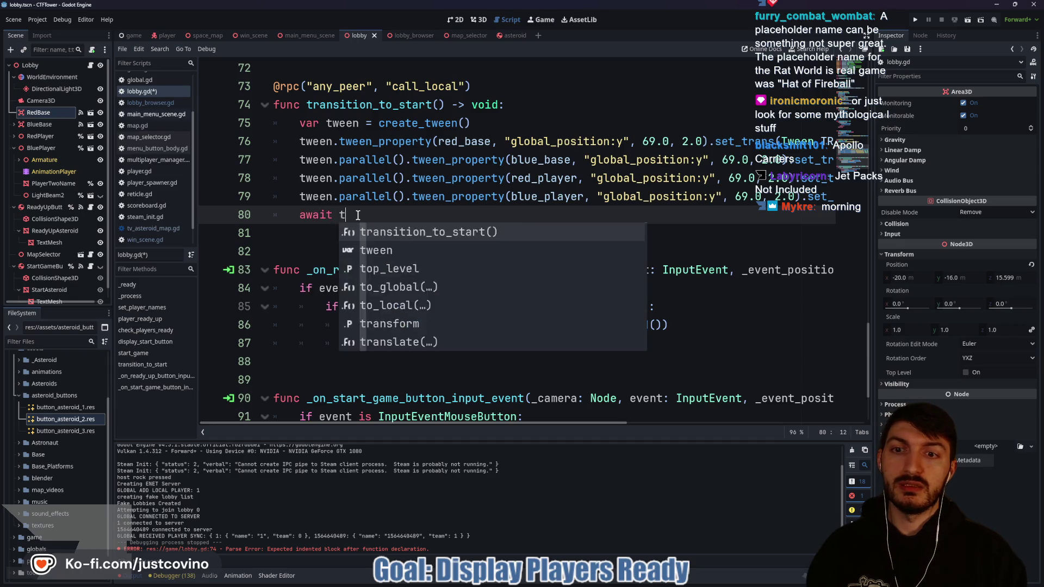
text(ini)
key(Return)
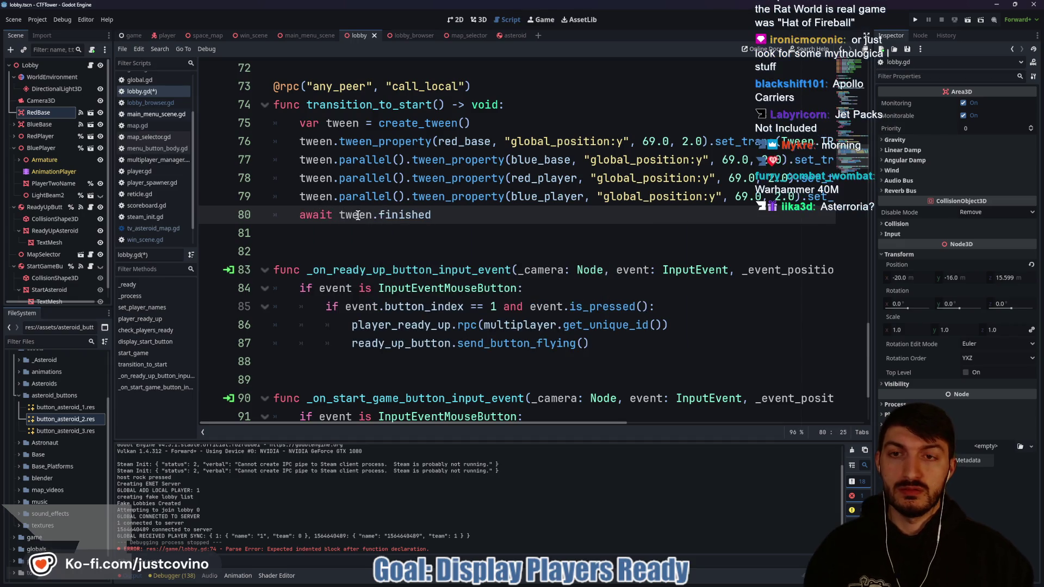
scroll(425, 287, down, 2)
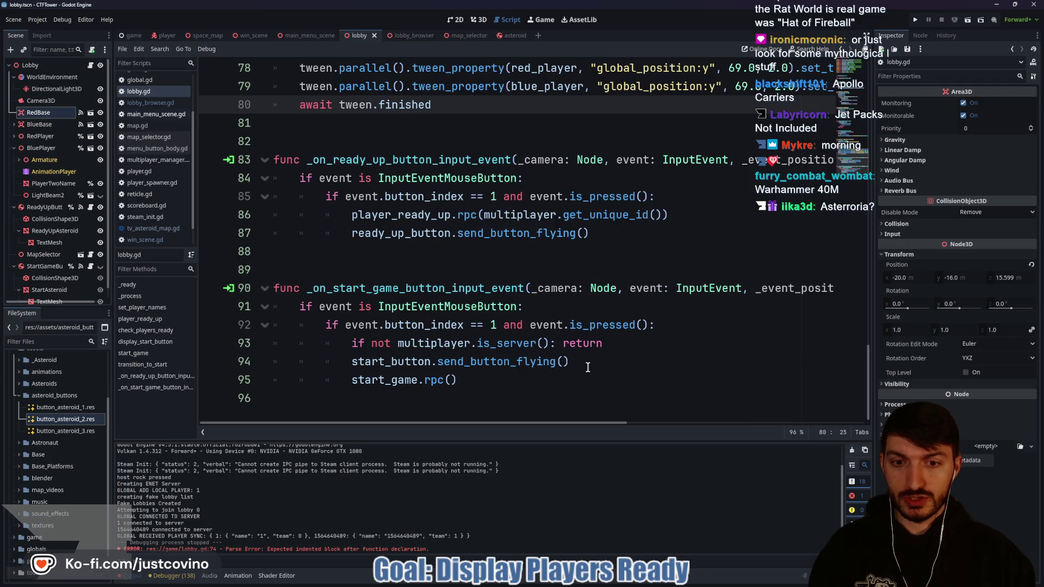
- Add 'await transition_to_start.rpc()' after send_button_flying() and save lobby.gd
click(629, 362)
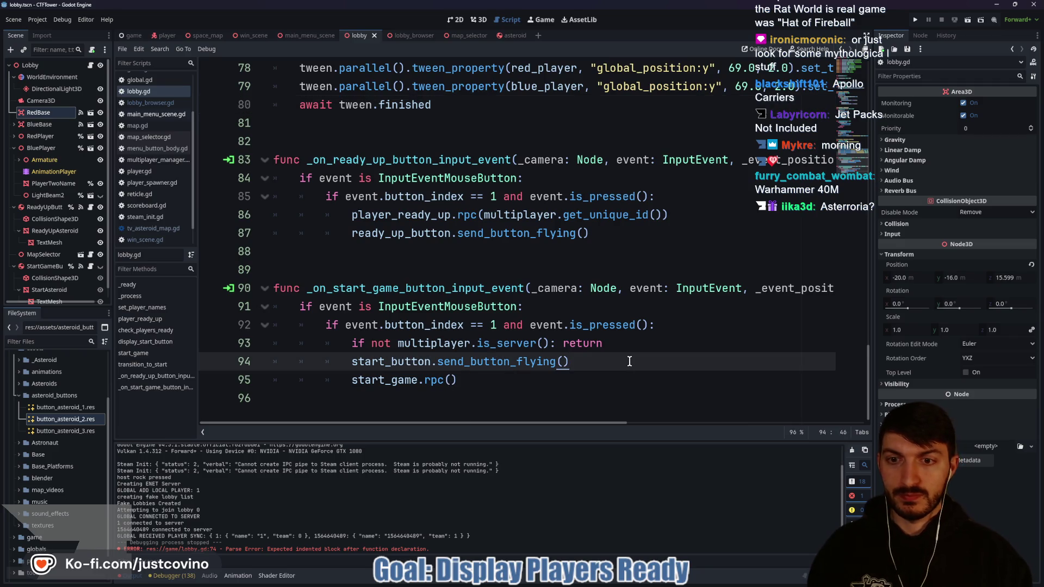
key(Return)
text(await)
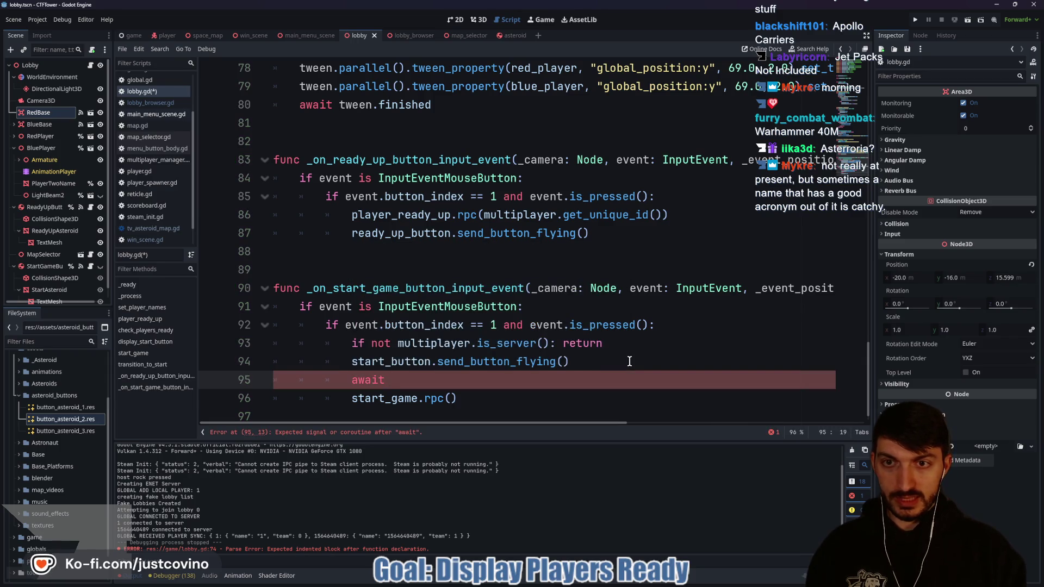
scroll(561, 356, up, 3)
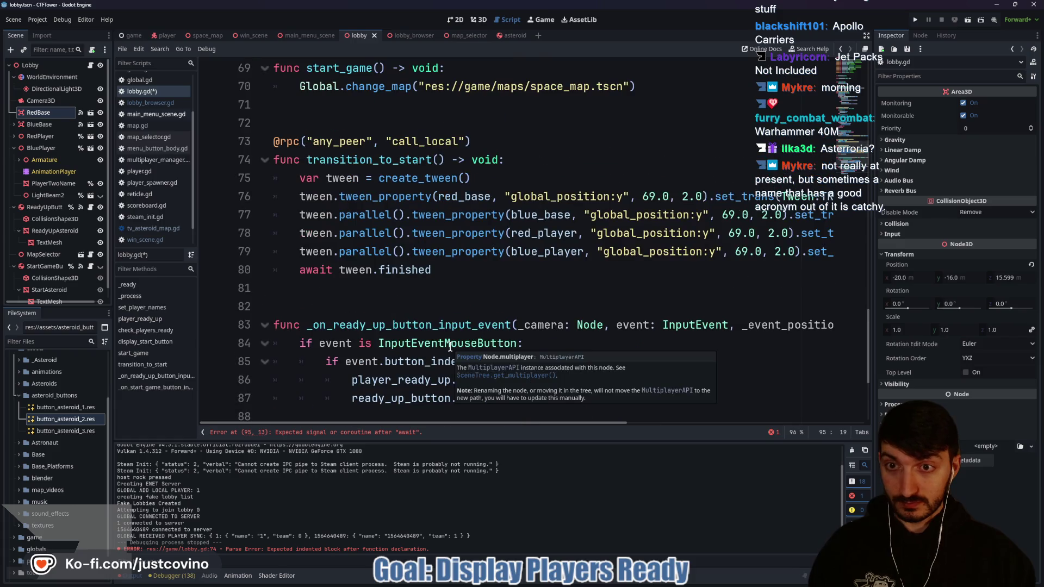
scroll(450, 347, down, 3)
text(ra)
key(Return)
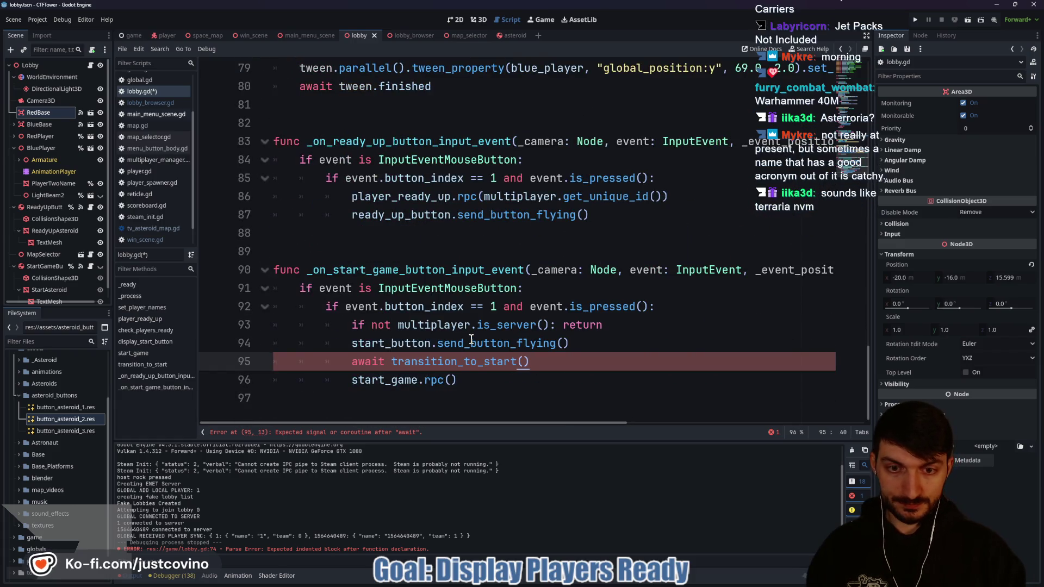
text(.rpc)
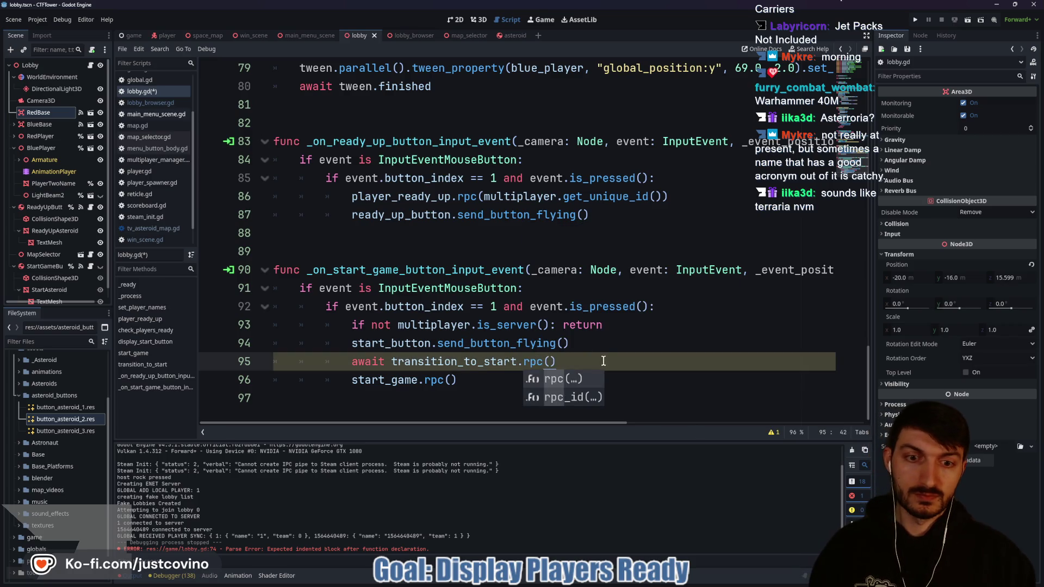
key(End)
key(ctrl+s)
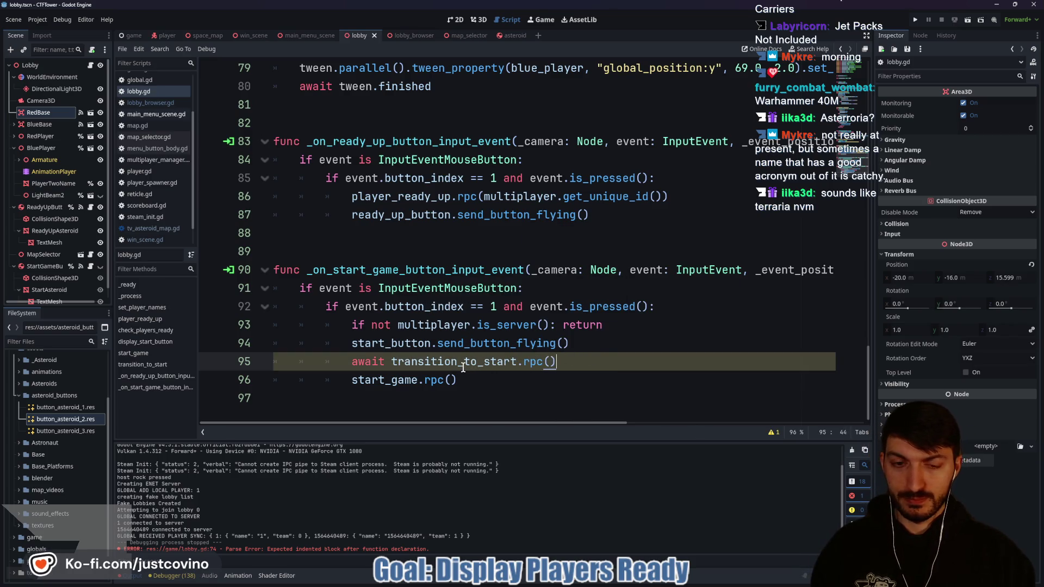
mouse_move(390, 359)
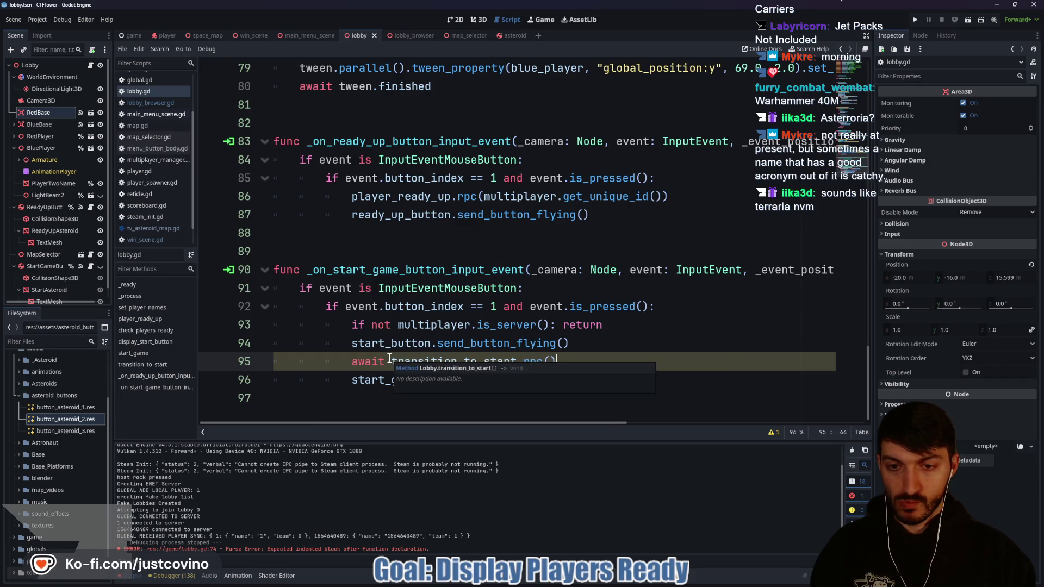
scroll(576, 359, up, 2)
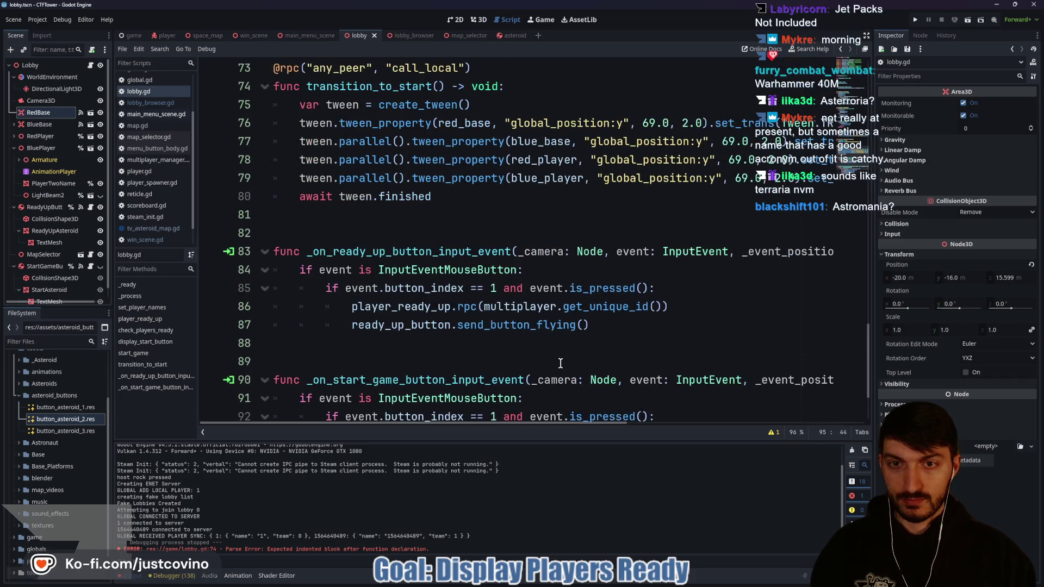
scroll(551, 364, down, 2)
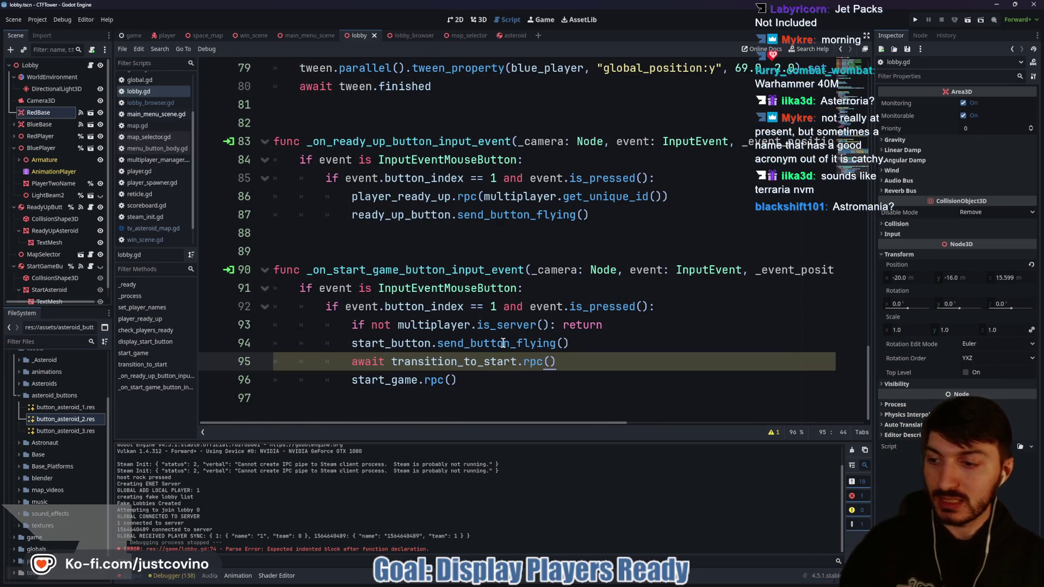
- Launch the project in two instances and arrange the game windows side by side
click(915, 20)
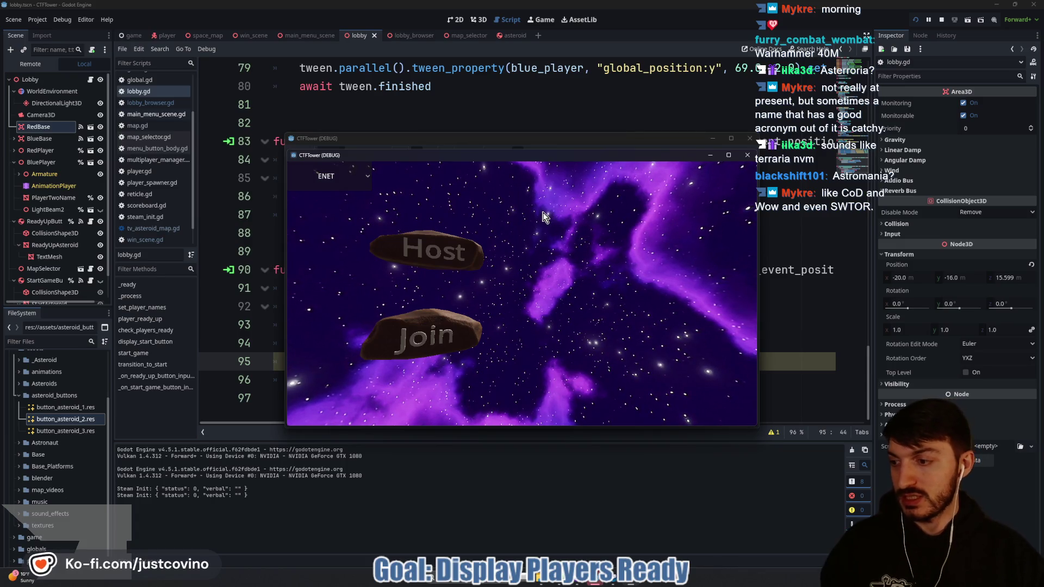
drag(528, 143, 301, 125)
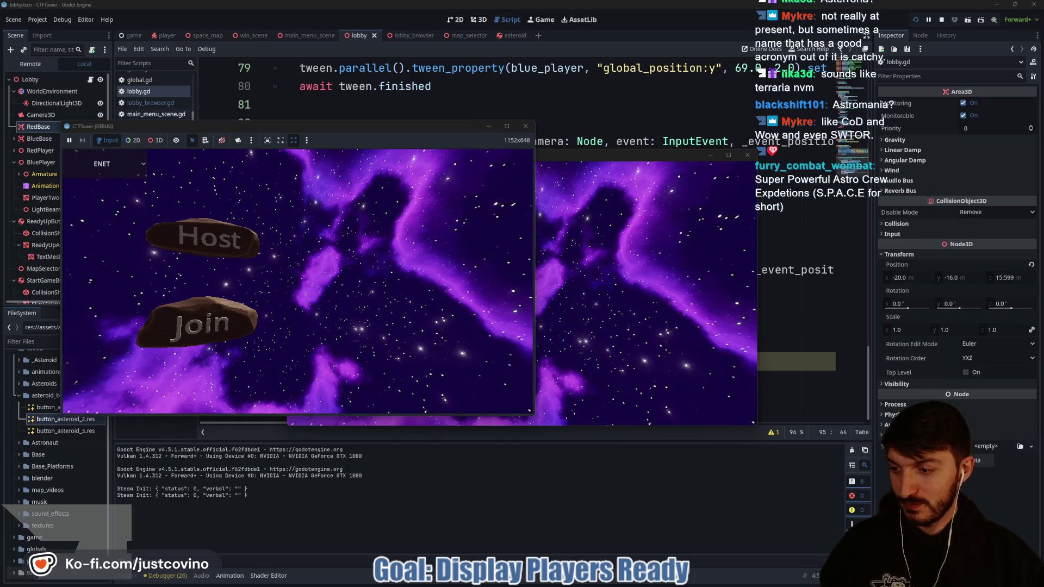
mouse_move(615, 157)
mouse_down()
mouse_move(827, 159)
mouse_move(868, 139)
mouse_up()
drag(452, 126, 429, 124)
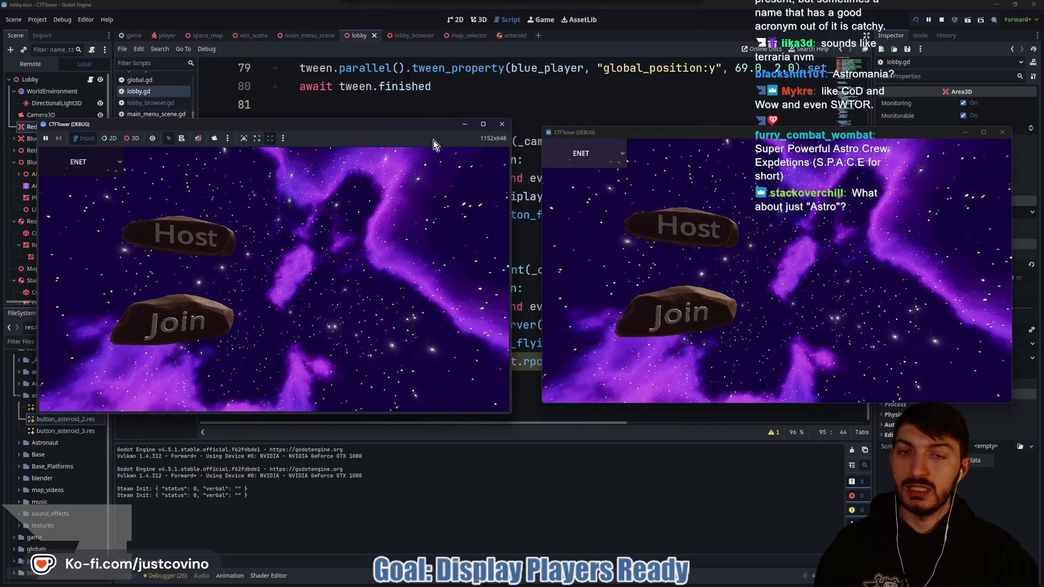
drag(645, 131, 624, 133)
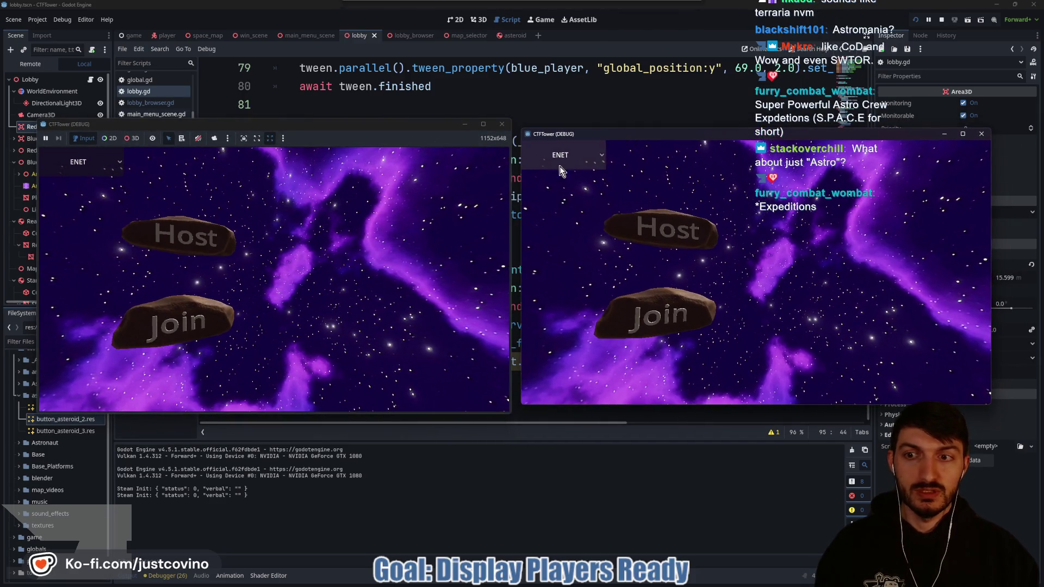
- Host on the left, join lobby 0 on the right, ready both players, and start the match
click(197, 240)
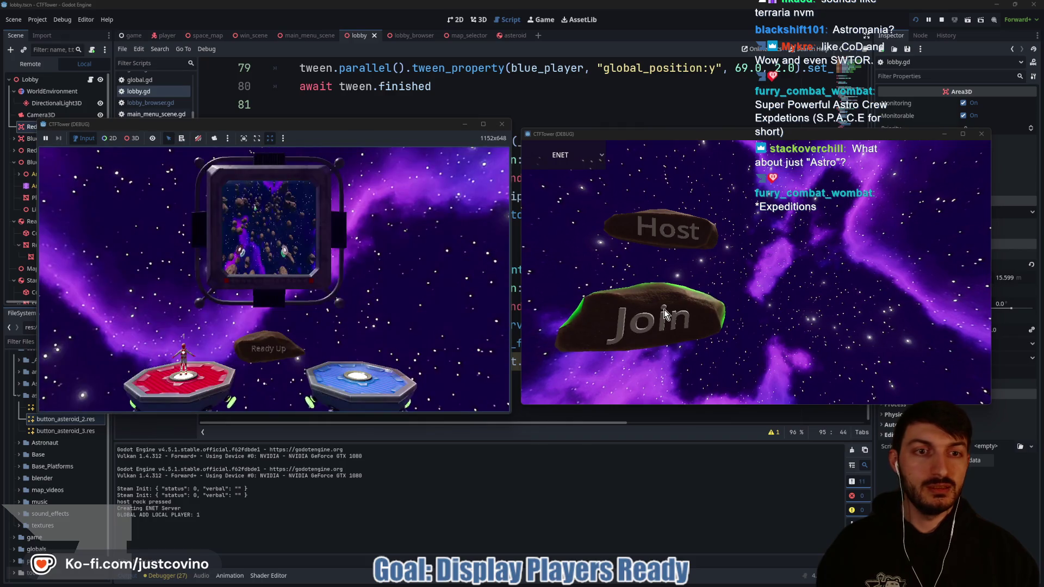
click(664, 309)
click(707, 199)
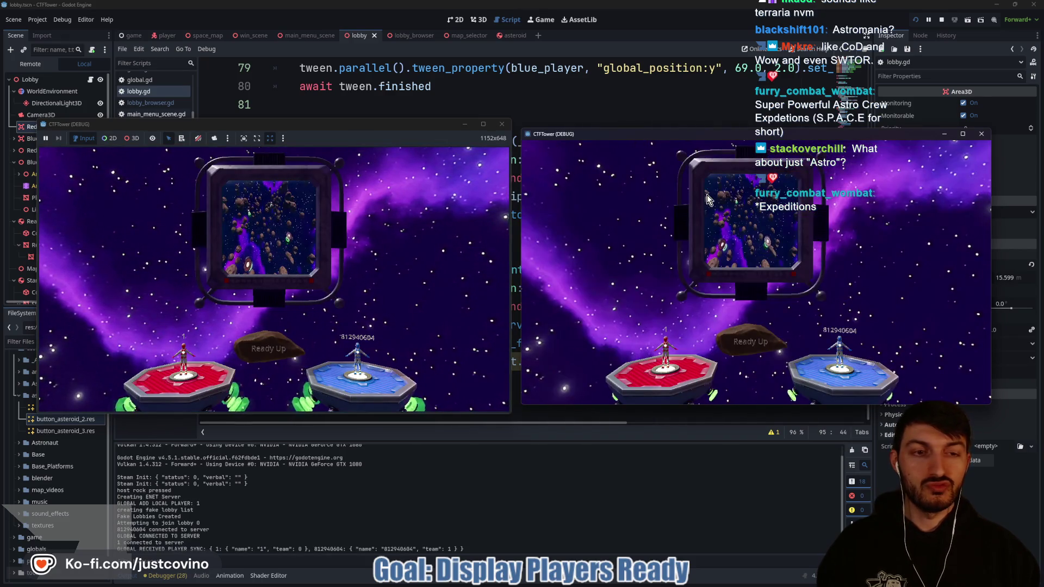
click(753, 342)
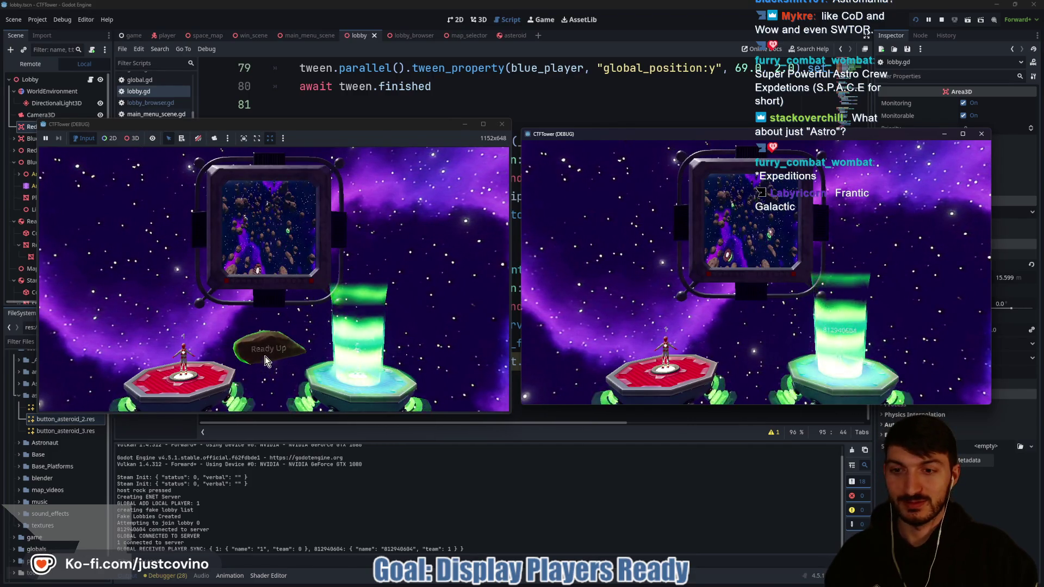
click(267, 351)
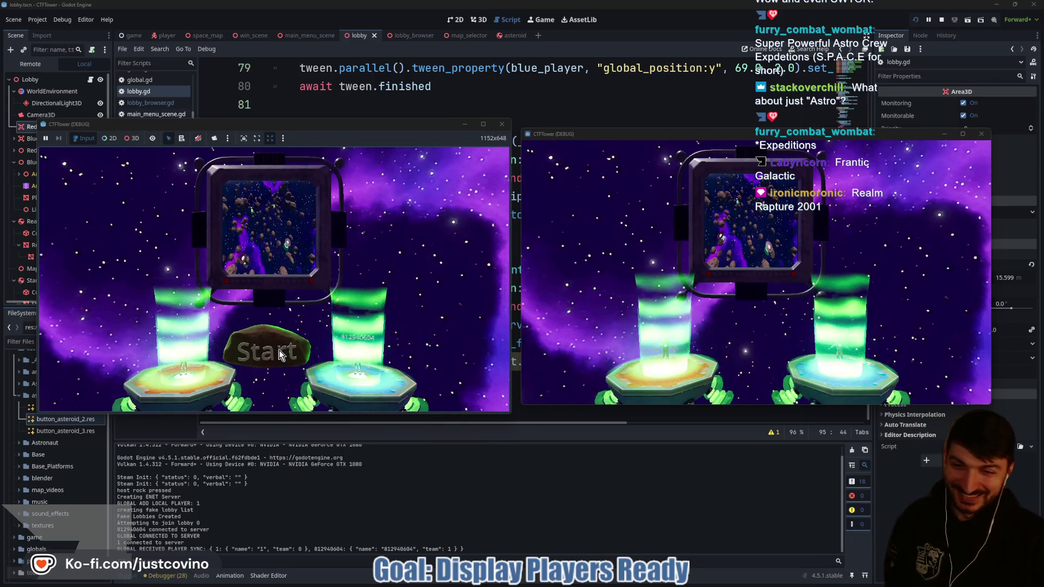
click(280, 354)
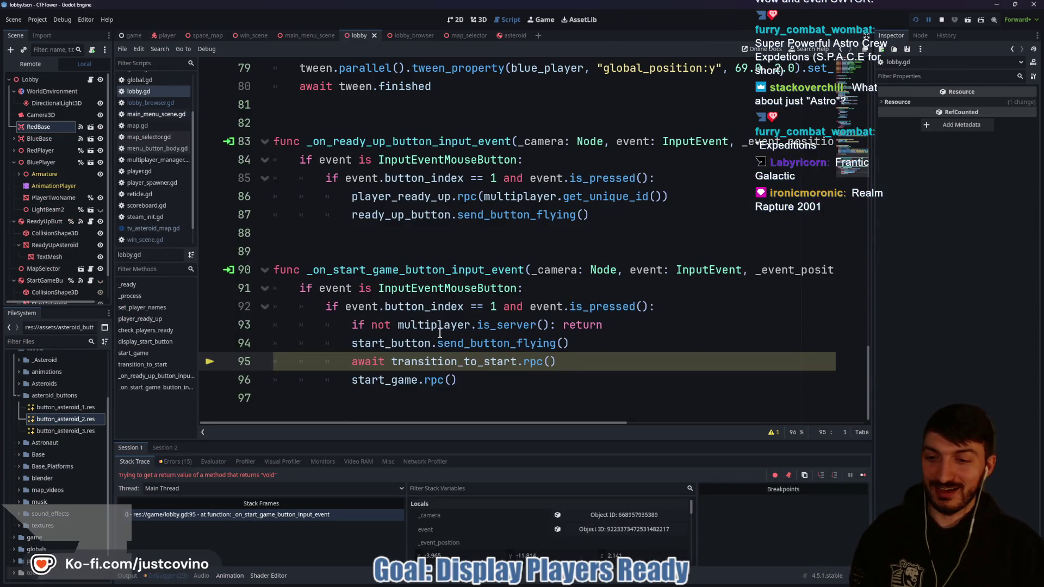
- Remove 'await' from transition_to_start.rpc() on line 95, save lobby.gd, and stop the debug session
scroll(436, 359, up, 3)
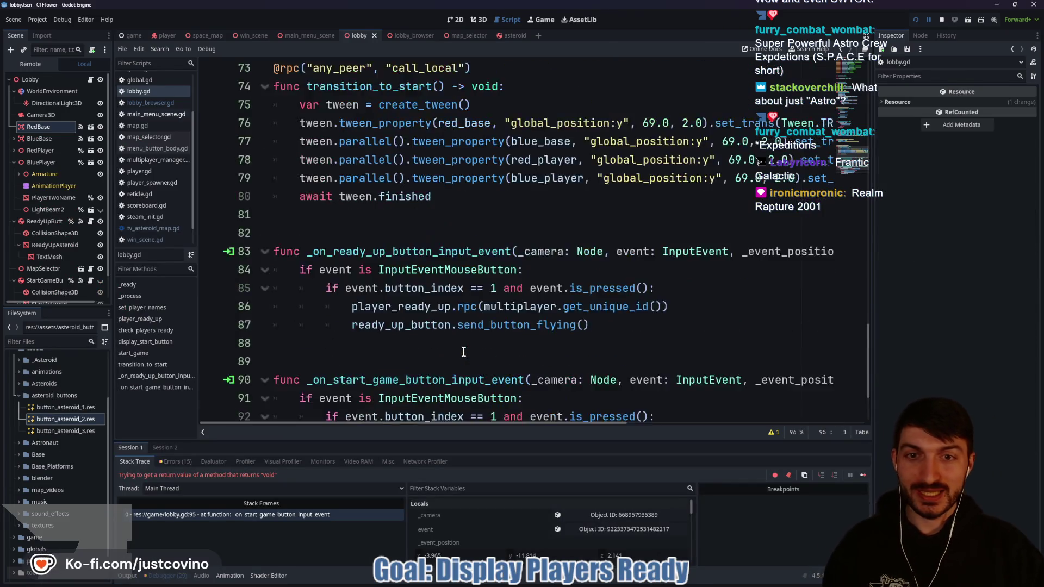
scroll(405, 344, down, 3)
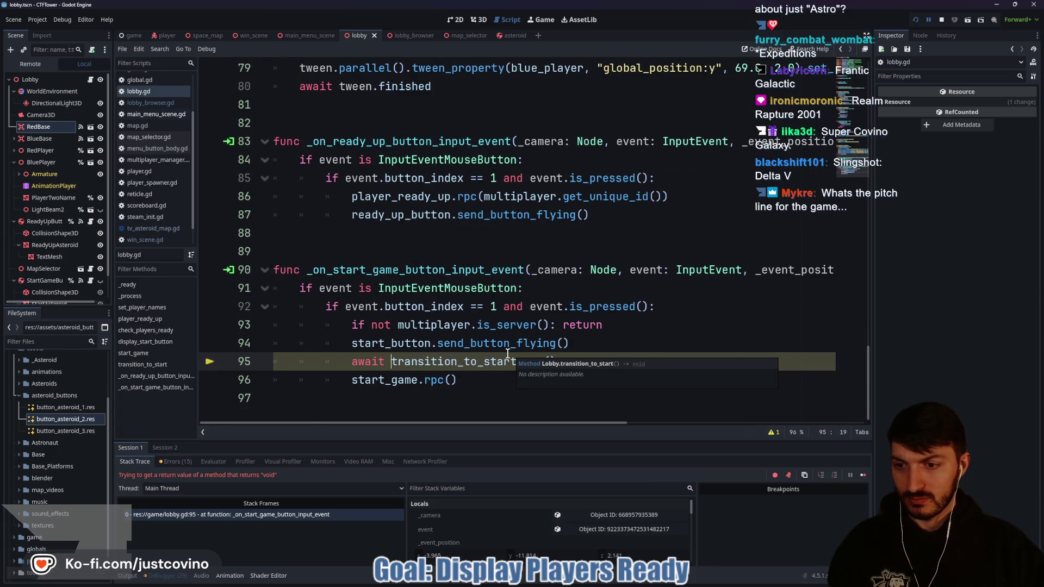
scroll(478, 340, up, 3)
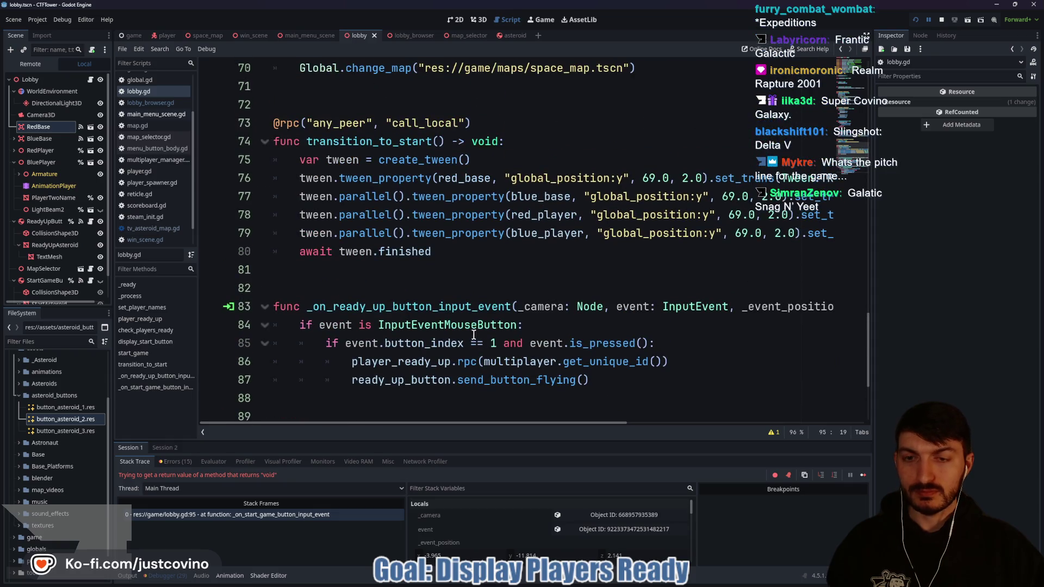
scroll(445, 316, down, 3)
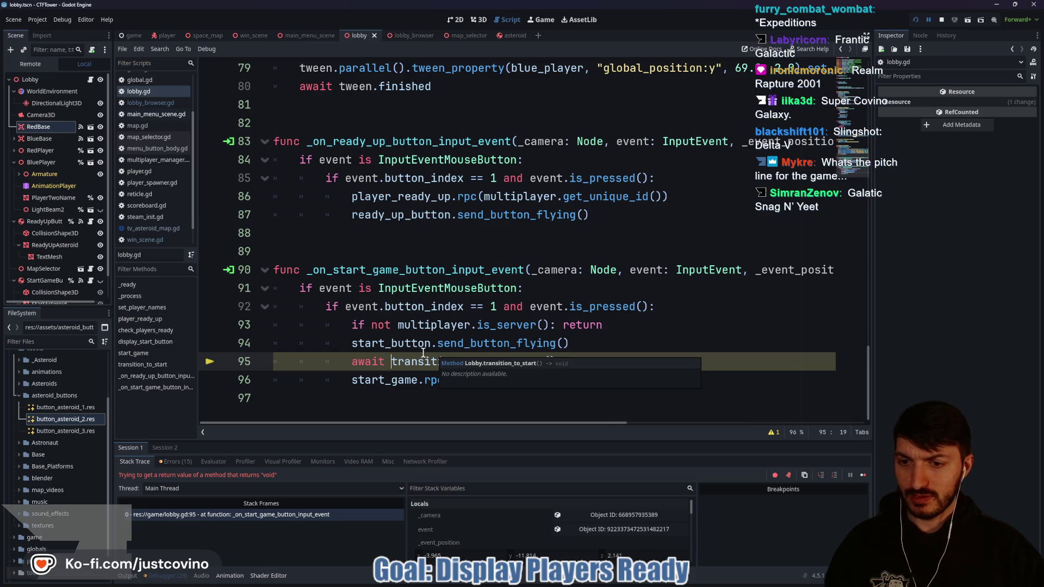
scroll(555, 358, up, 4)
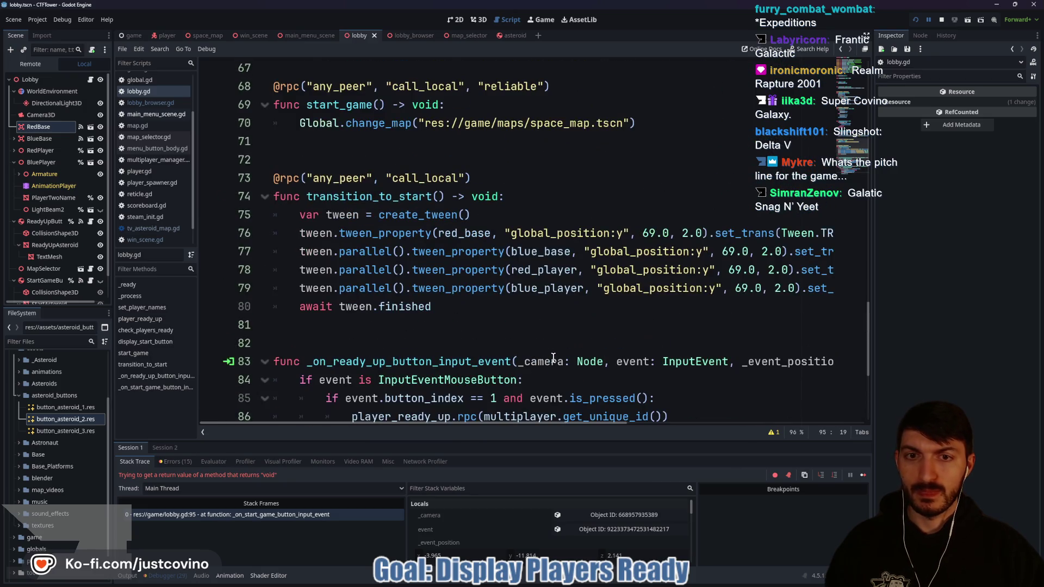
scroll(536, 351, down, 4)
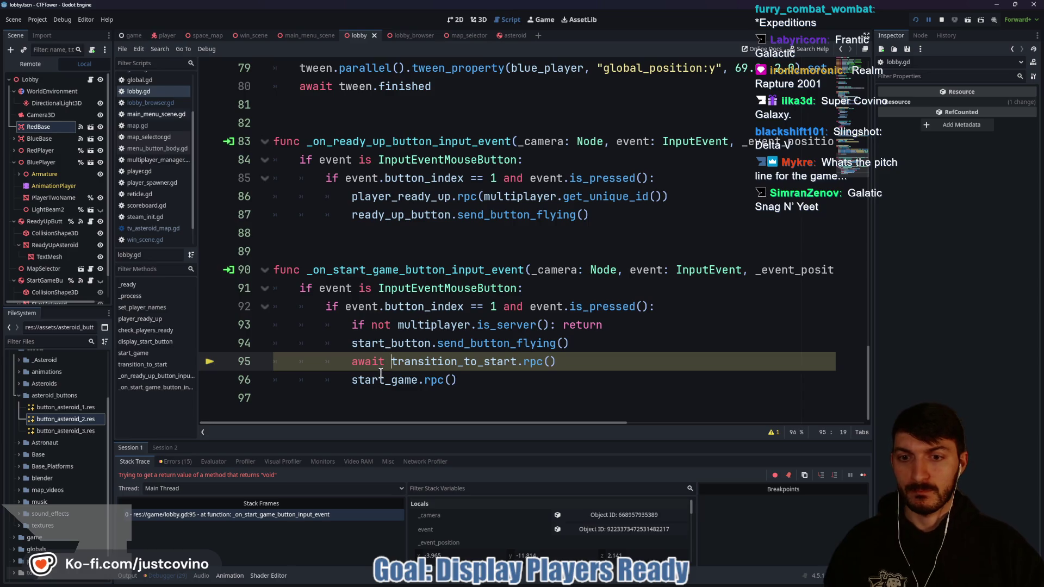
key(BackSpace)
key(BackSpace)
key(BackSpace)
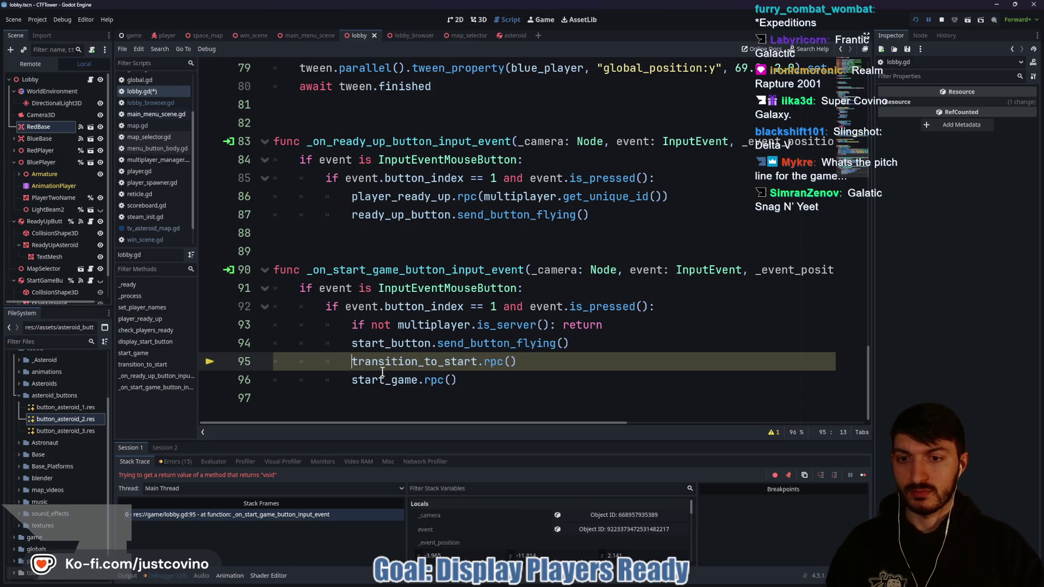
click(538, 367)
key(ctrl+s)
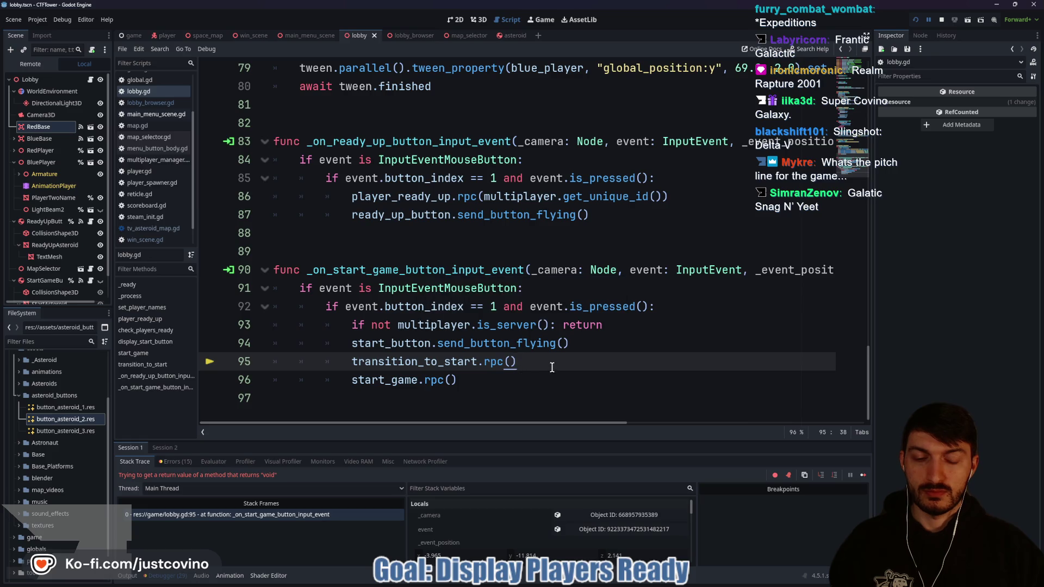
click(941, 20)
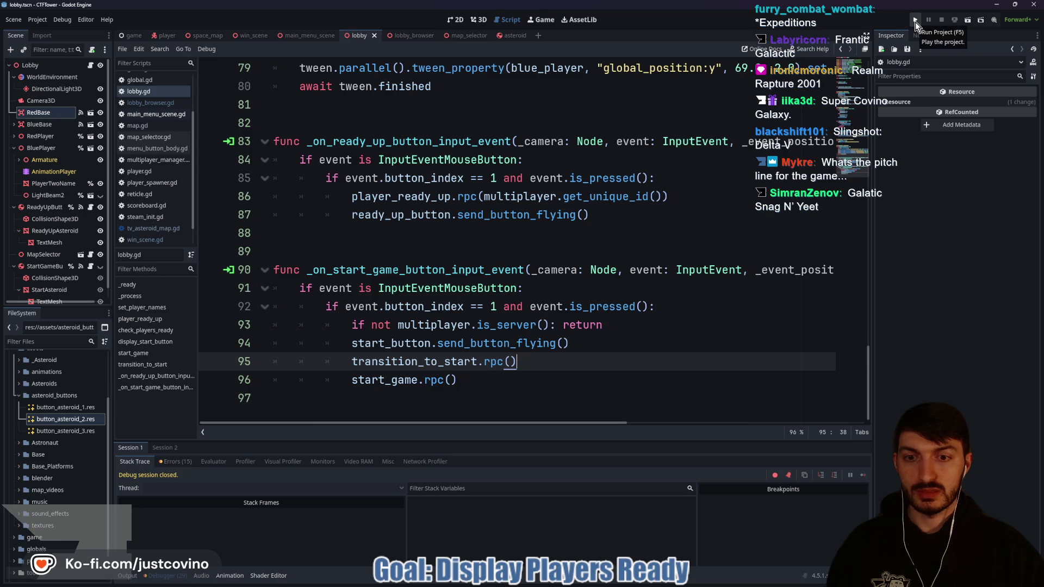
- Add start_game.rpc() on a new line after 'await tween.finished' in transition_to_start
scroll(538, 340, up, 3)
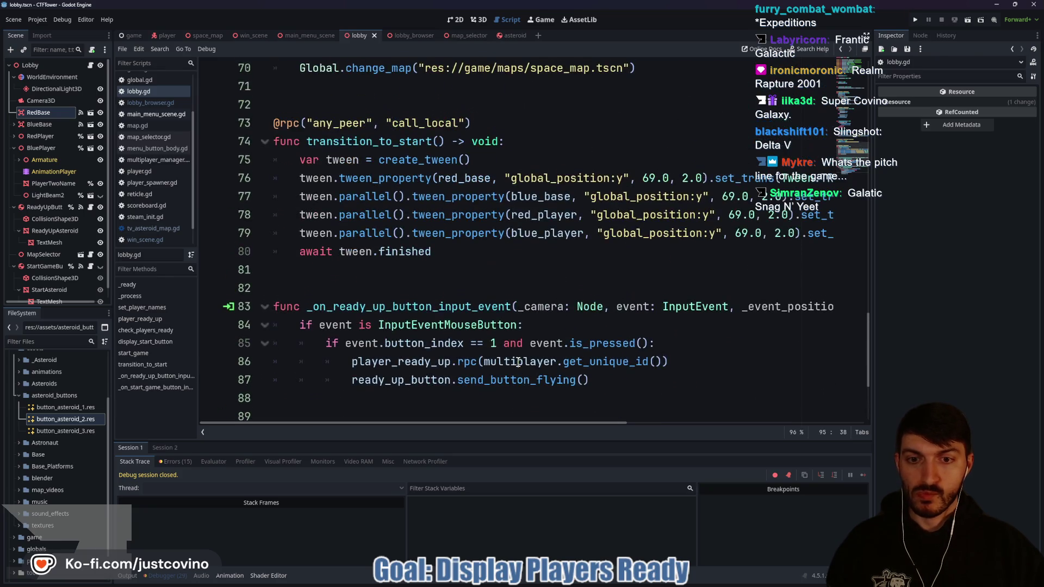
drag(440, 252, 308, 255)
click(468, 256)
key(Return)
text(sta)
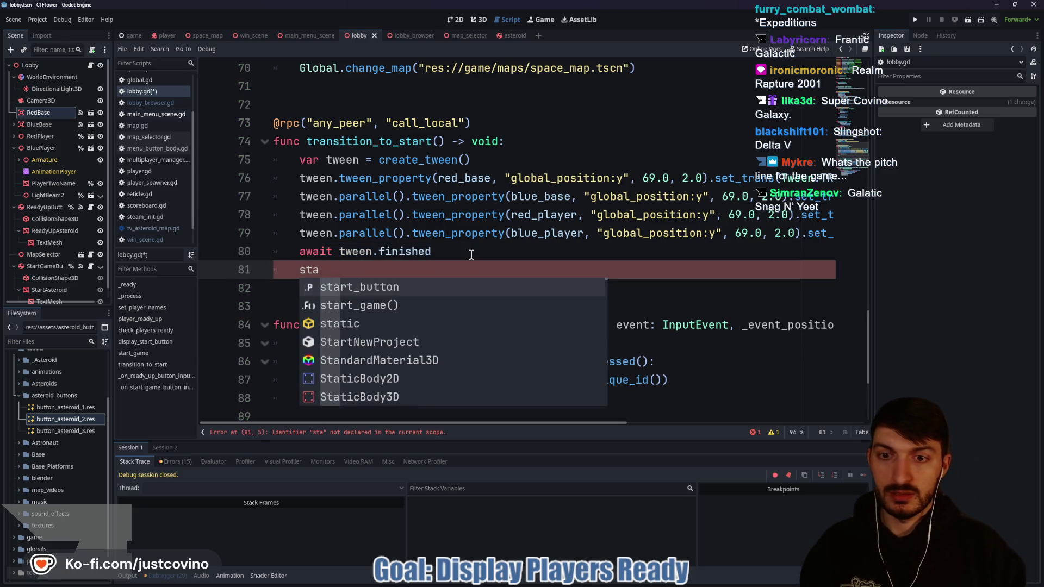
key(Down)
key(Return)
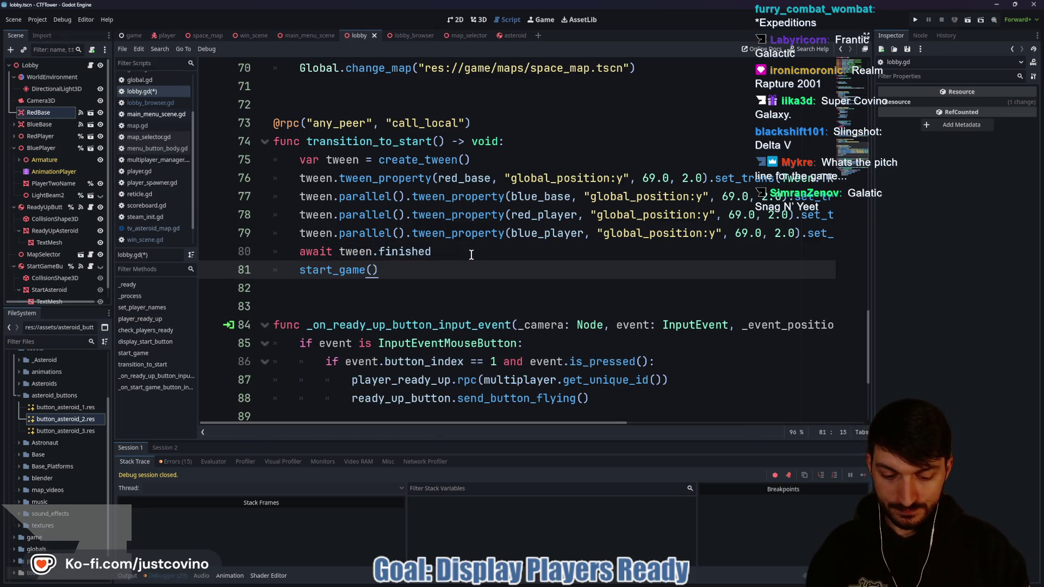
text(.rpc)
key(Return)
- Comment out the handler's direct start_game.rpc() call on line 97 and run the project
scroll(406, 389, down, 3)
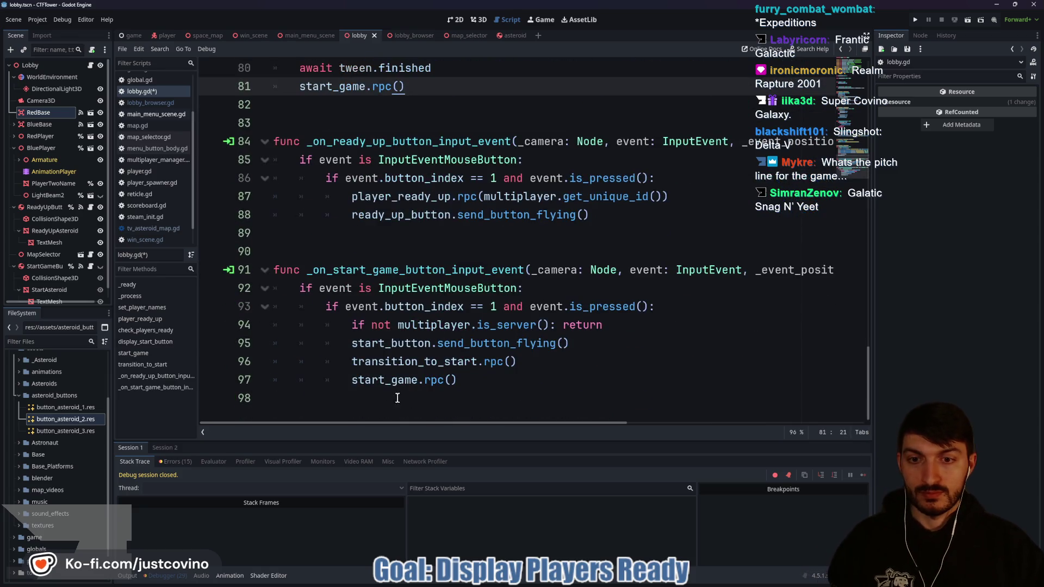
click(353, 381)
key(ctrl+k)
click(915, 22)
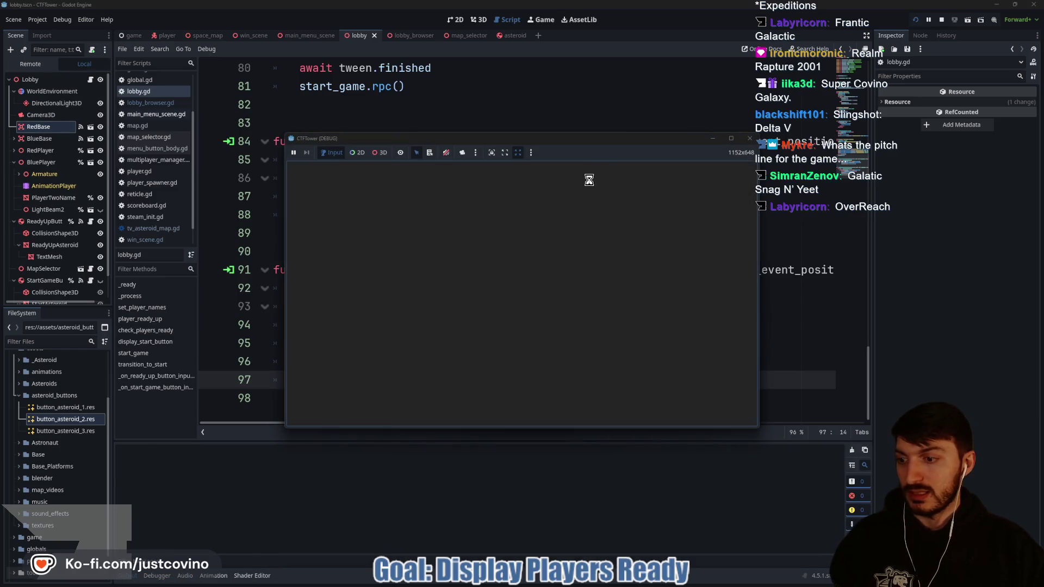
- Host on the left, join the first lobby on the right, ready both players, start the match, then stop
drag(559, 145, 308, 133)
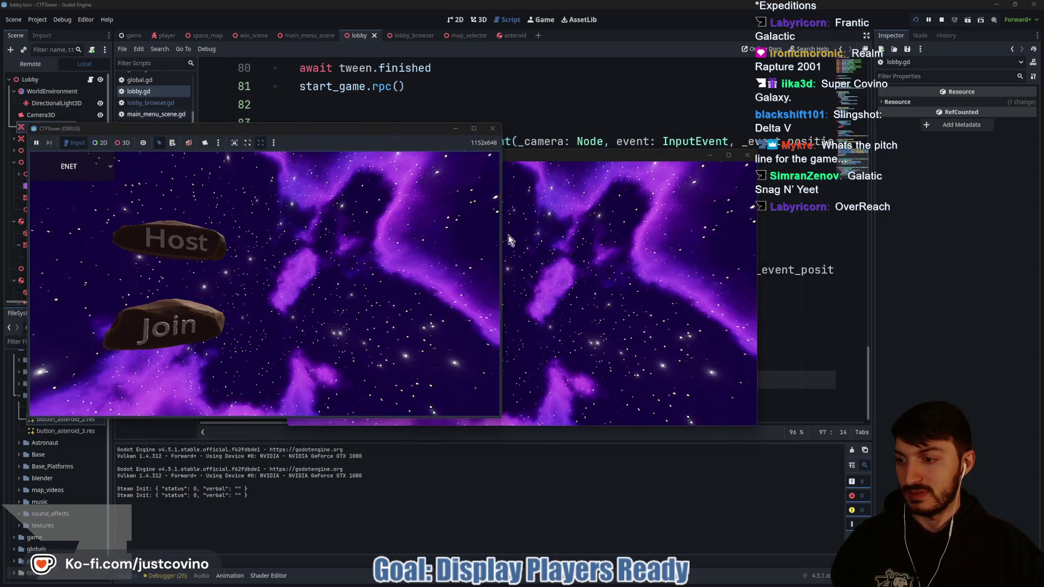
drag(551, 156, 769, 141)
click(182, 242)
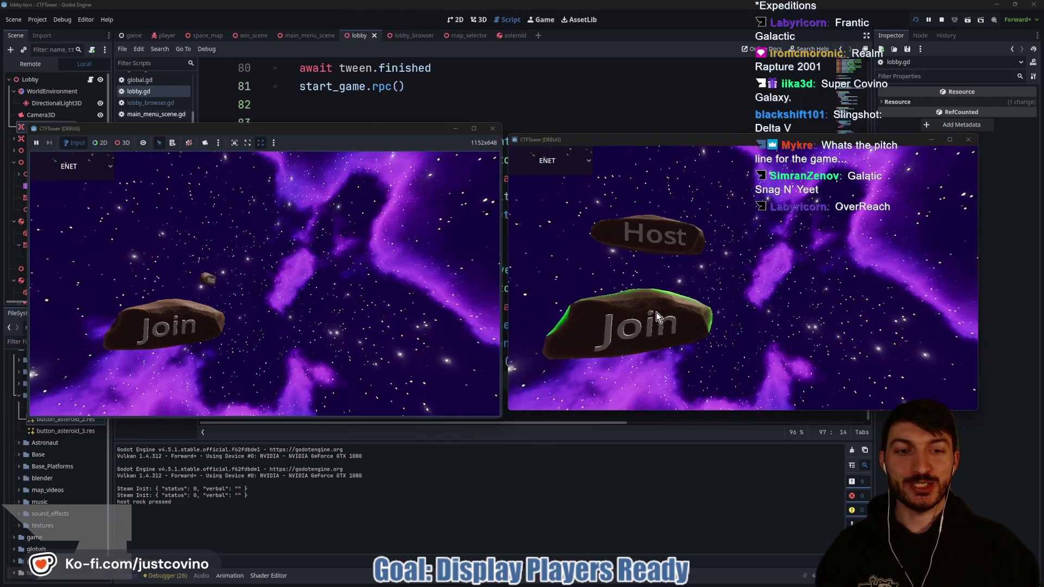
click(657, 313)
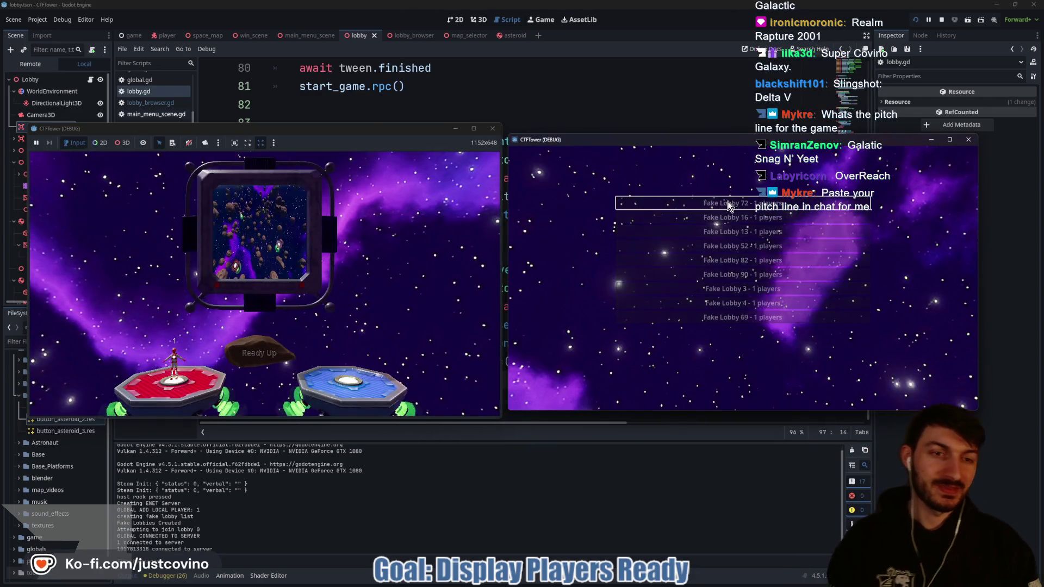
click(729, 202)
click(738, 347)
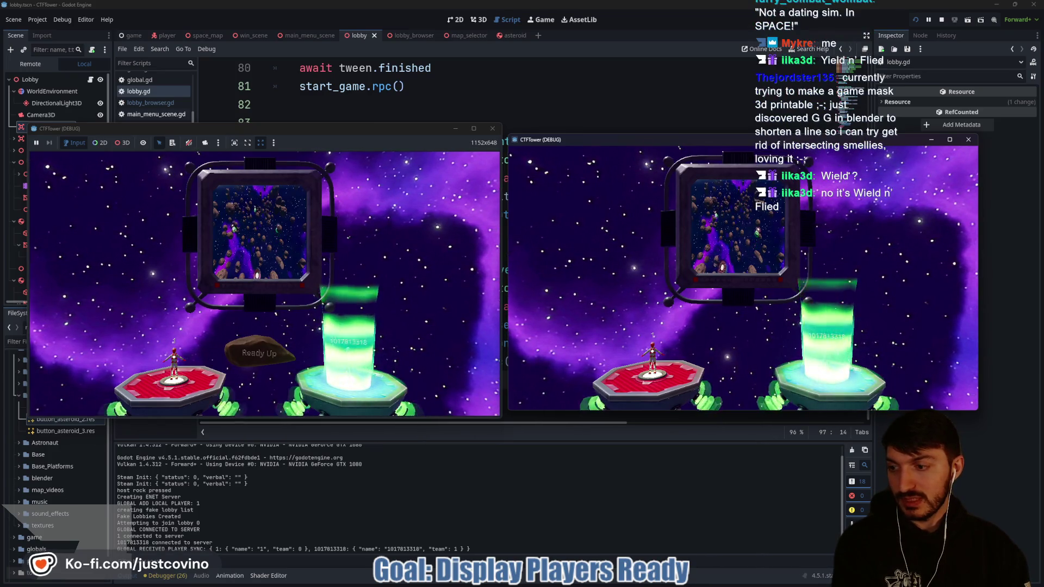
click(257, 352)
click(261, 357)
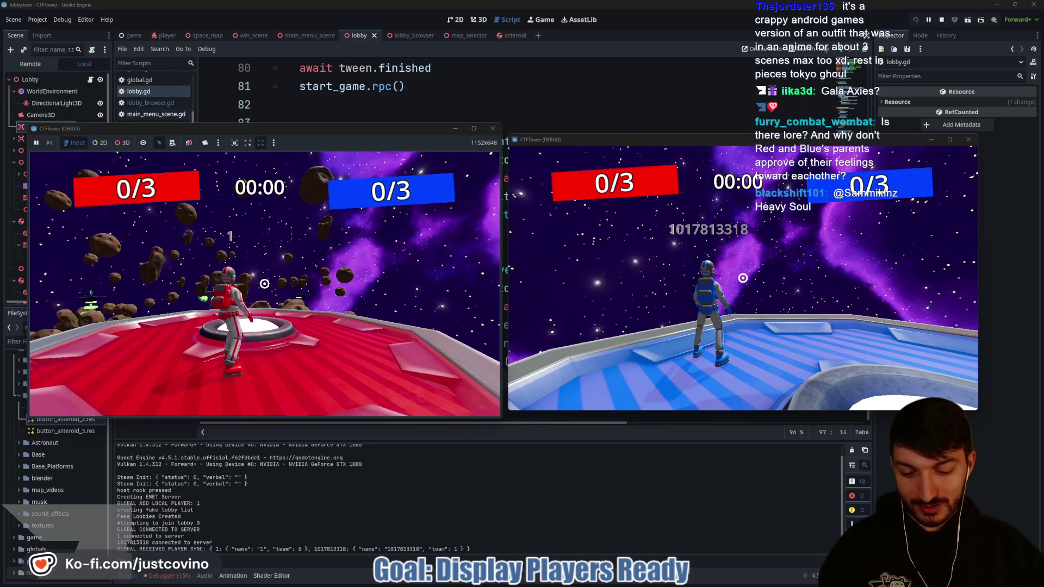
key(F8)
- Delete the commented-out '#start_game.rpc()' line and its leftover empty line
click(468, 255)
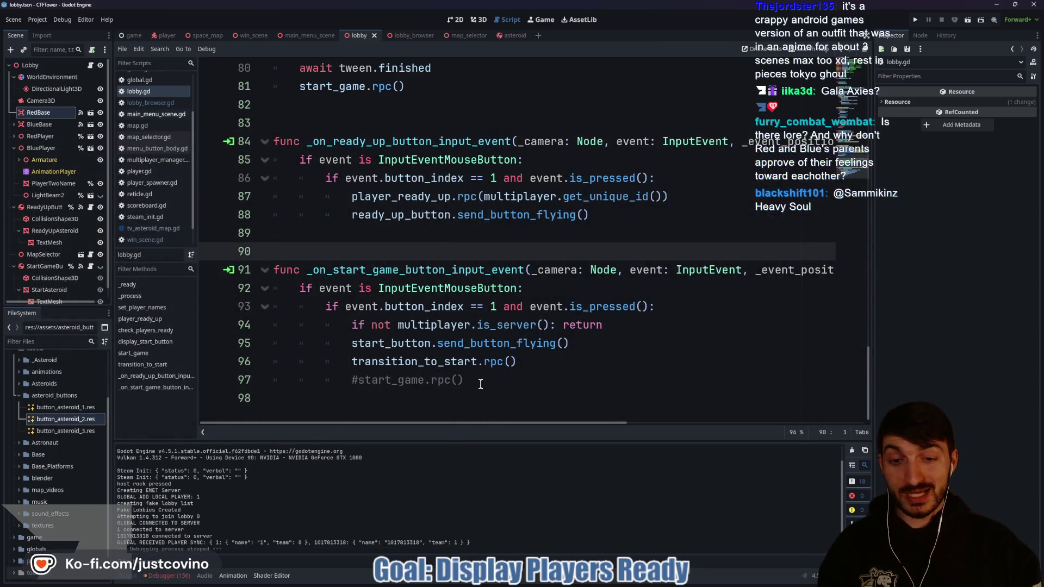
drag(481, 384, 348, 382)
key(BackSpace)
key(BackSpace)
key(BackSpace)
key(Delete)
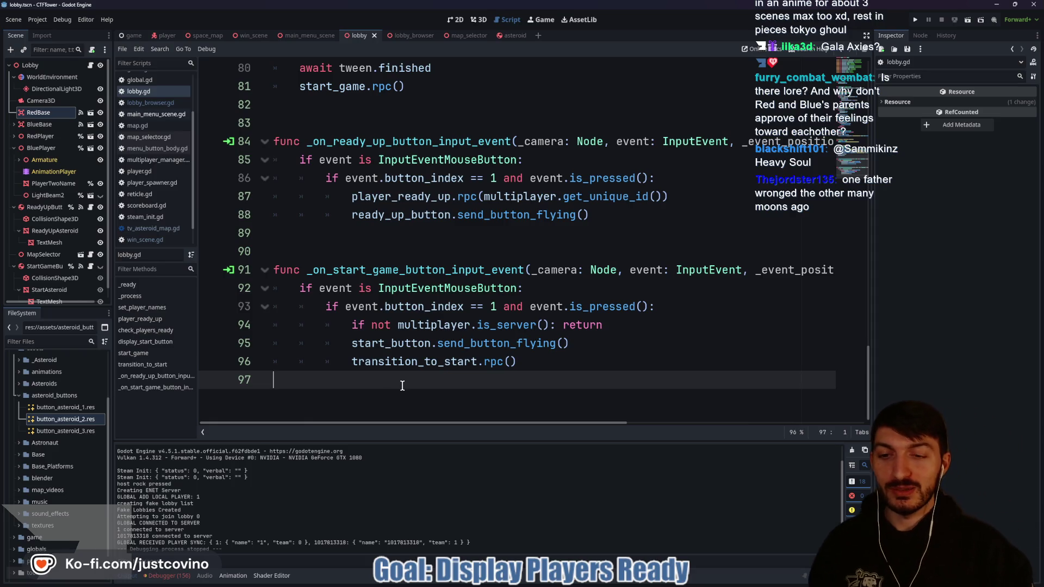
- Look over the lobby script, then bring the Notion ToDo board in front of Godot
click(376, 240)
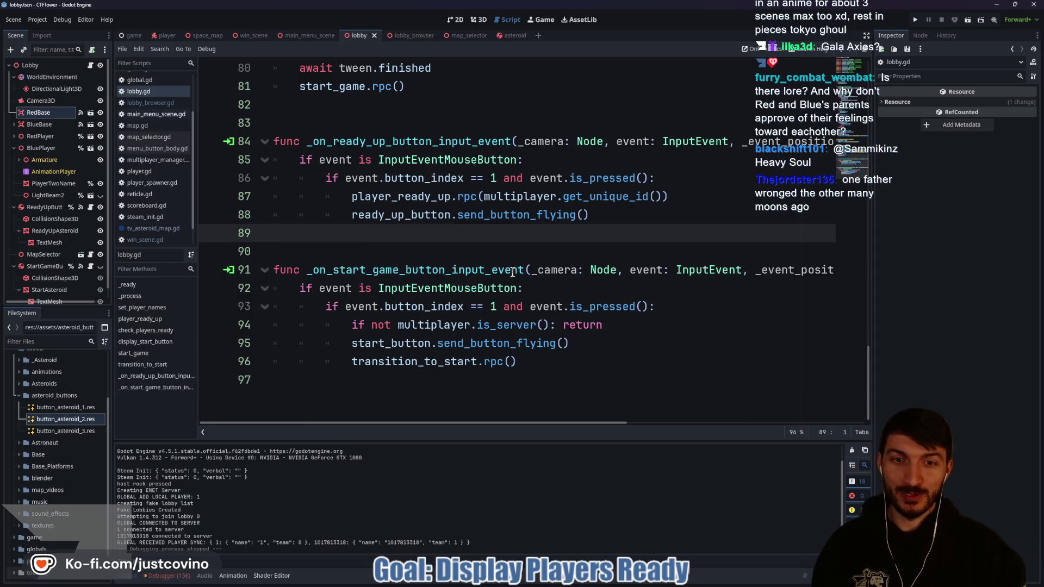
click(497, 246)
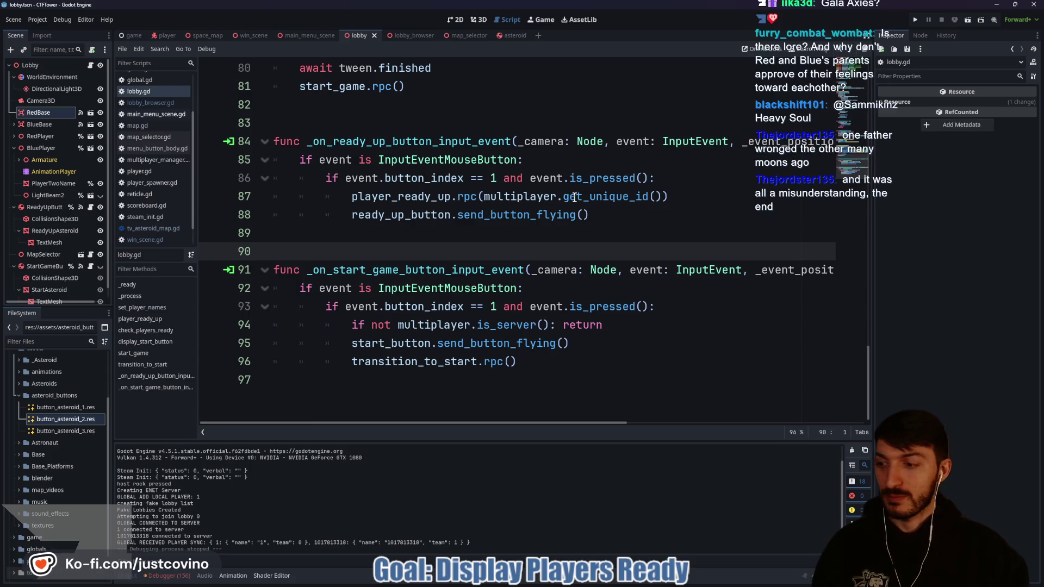
scroll(468, 274, up, 2)
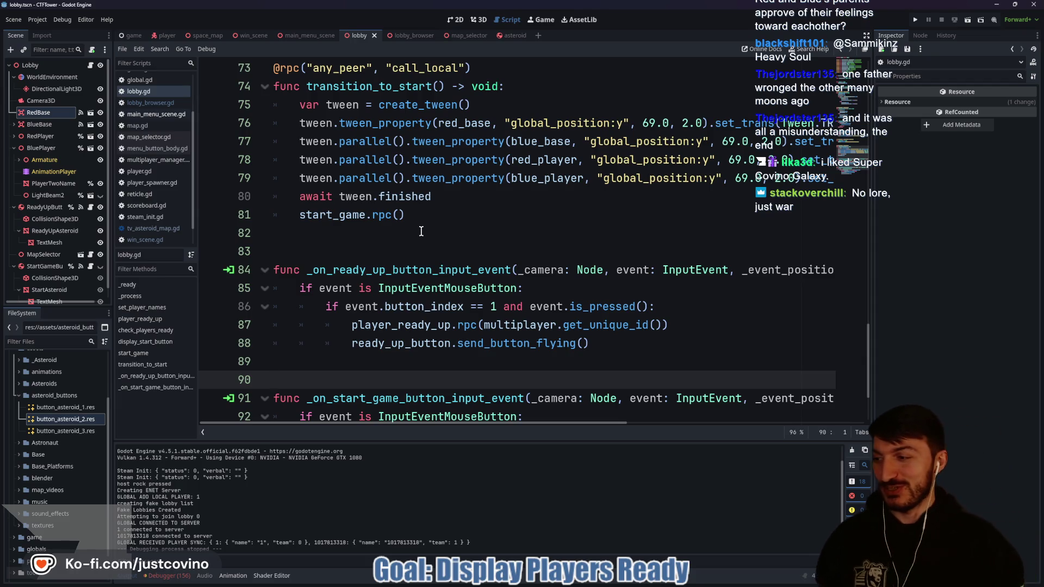
click(386, 235)
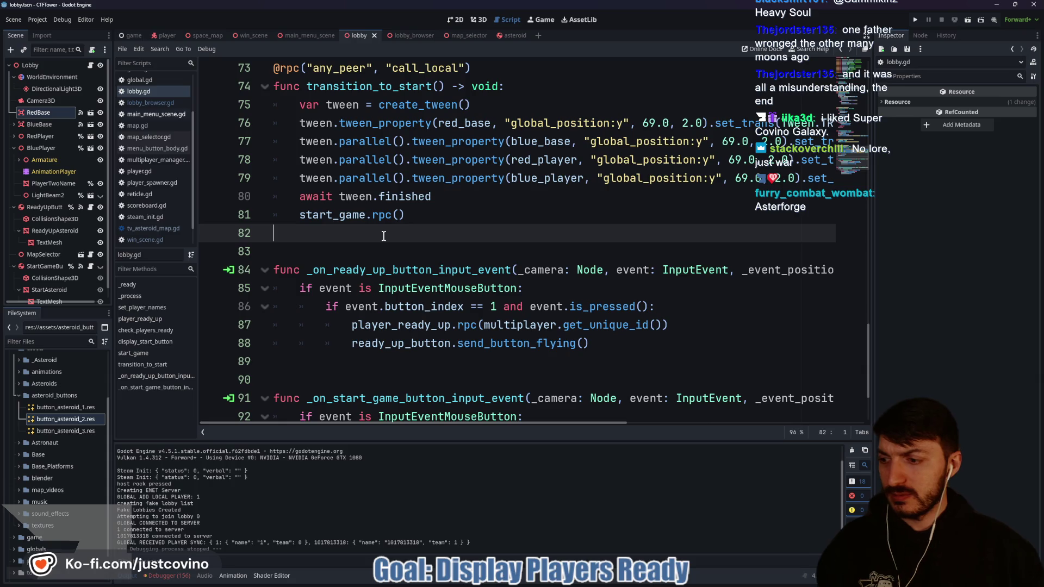
click(374, 245)
click(359, 234)
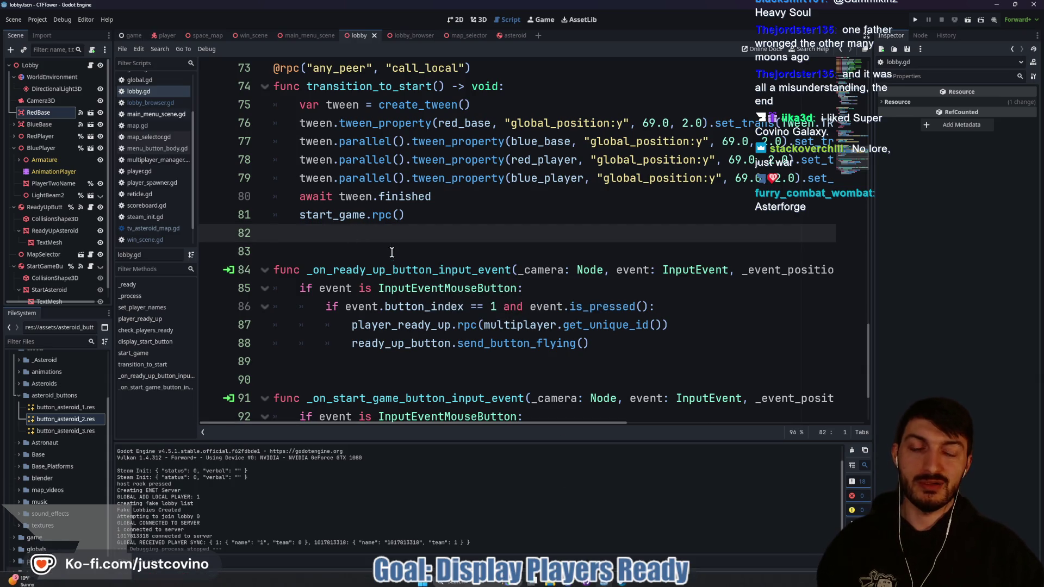
scroll(379, 246, down, 2)
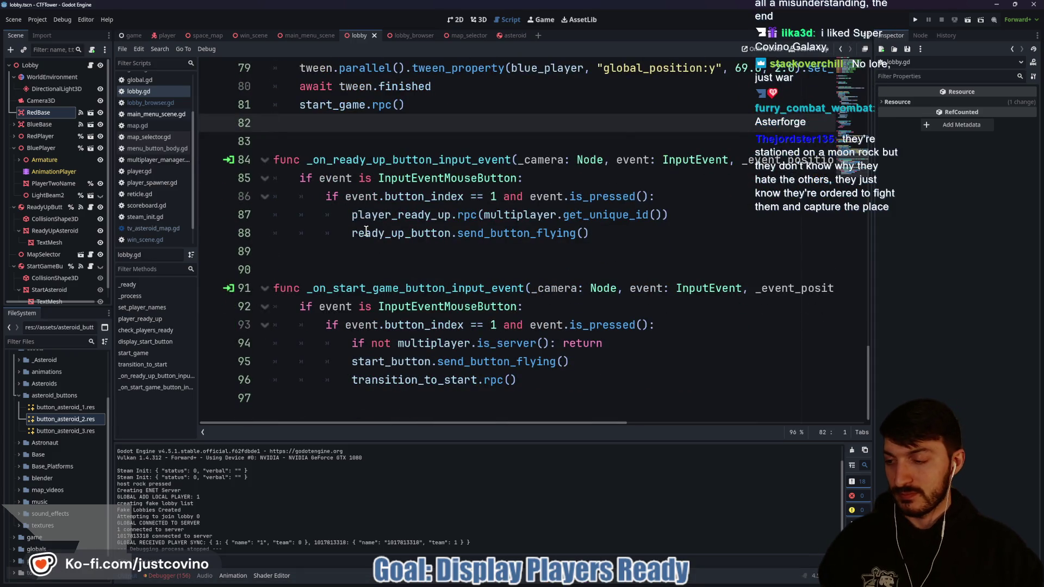
mouse_move(367, 233)
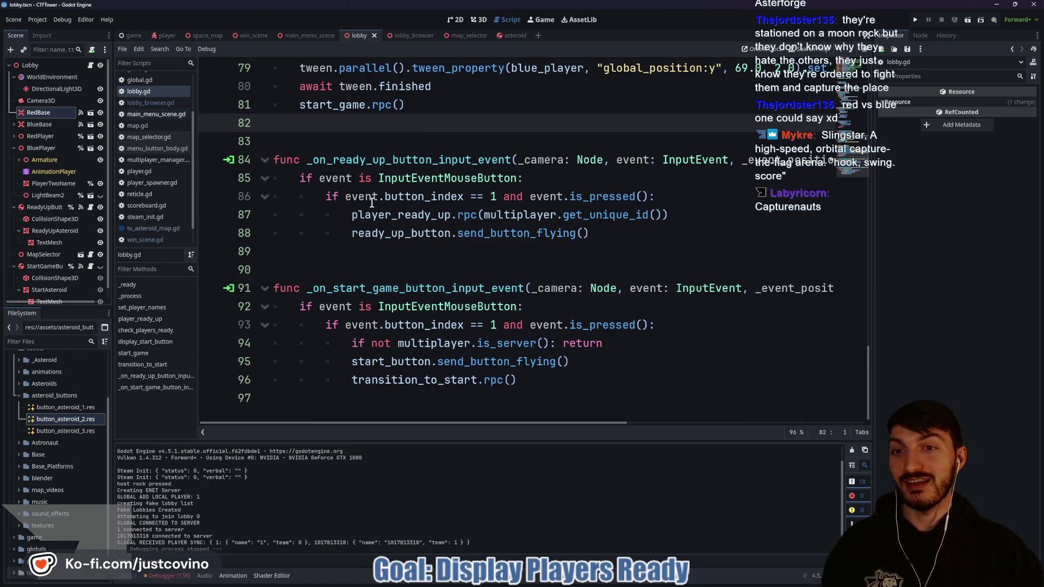
click(337, 142)
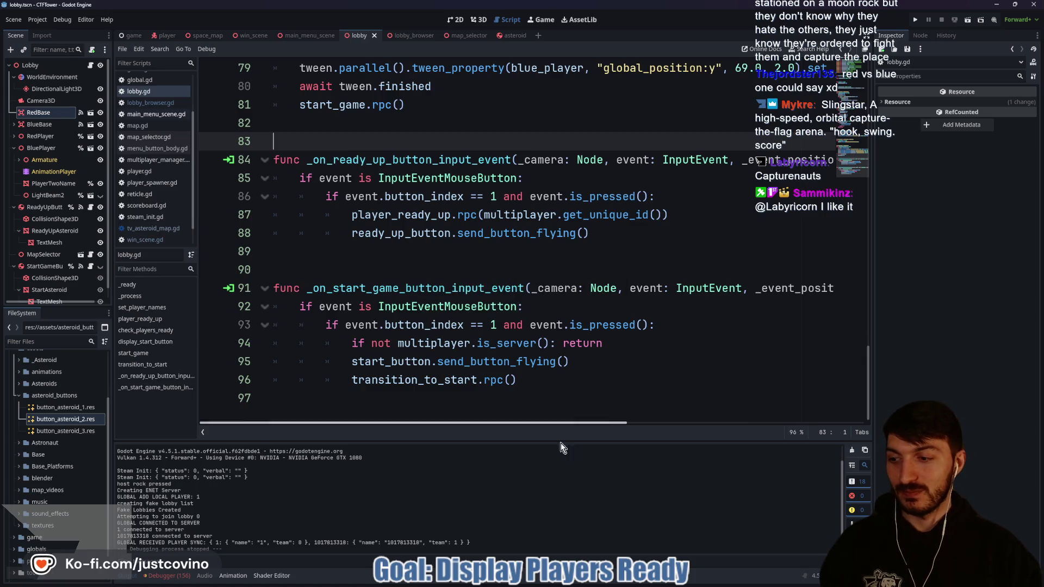
click(573, 583)
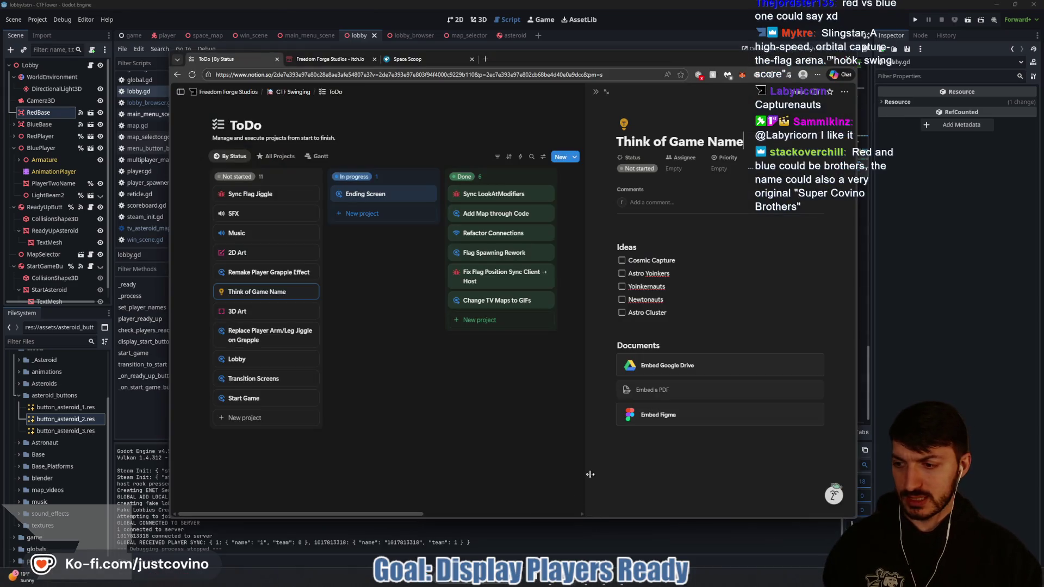
- Correct the game-name idea 'Capturnauts' to 'Capturenauts'
click(692, 314)
key(Return)
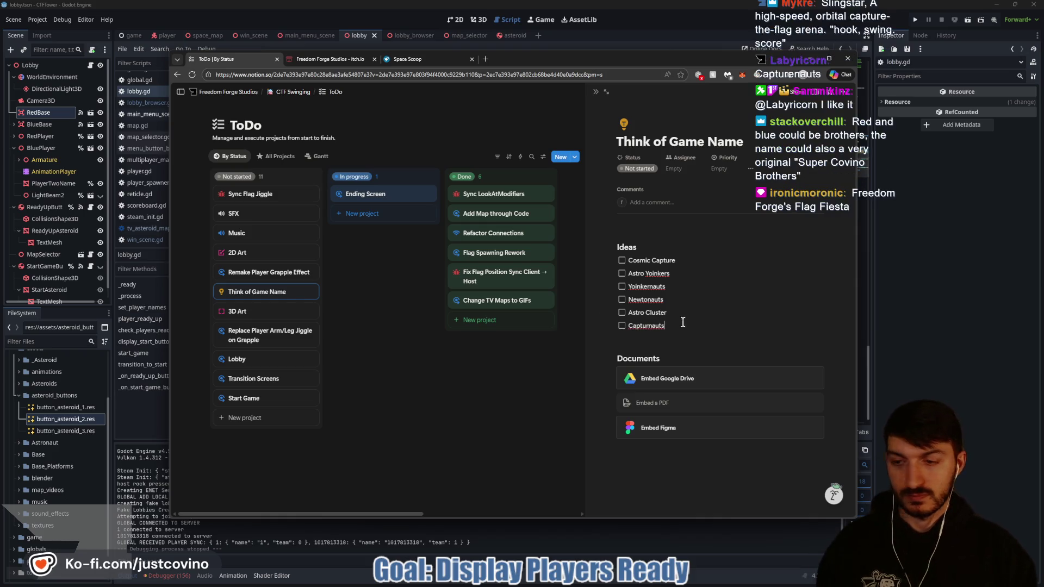
click(647, 325)
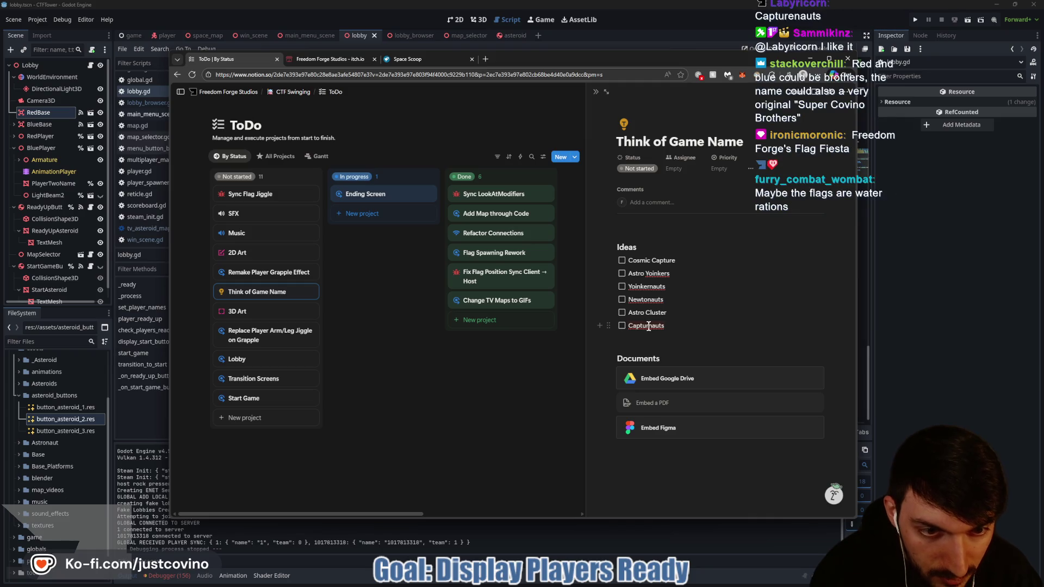
text(e)
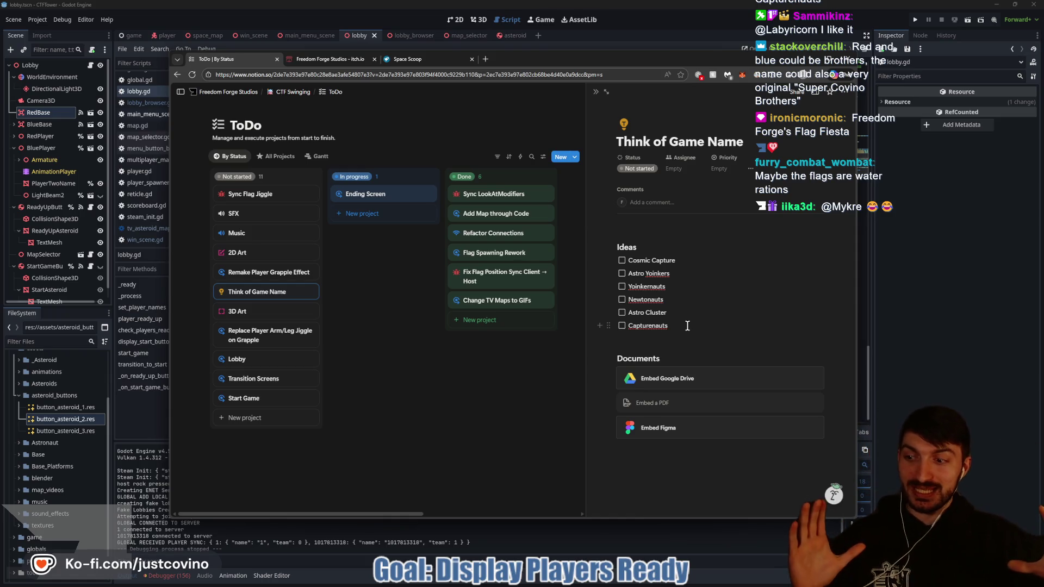
- Add a new idea 'Swingstar' below Capturenauts
key(Return)
text(sling)
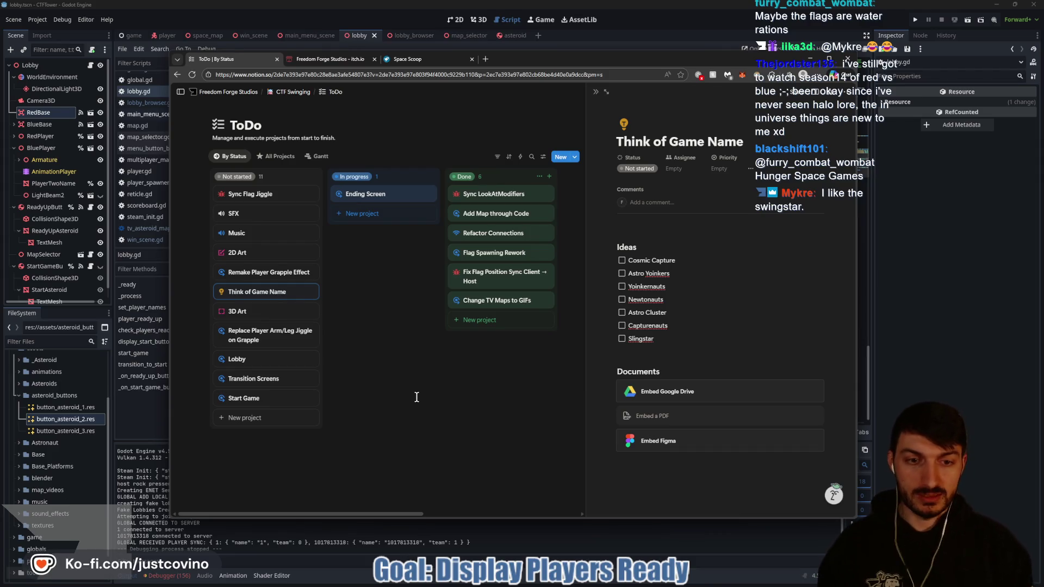
key(BackSpace)
key(BackSpace)
key(BackSpace)
text(swingstar)
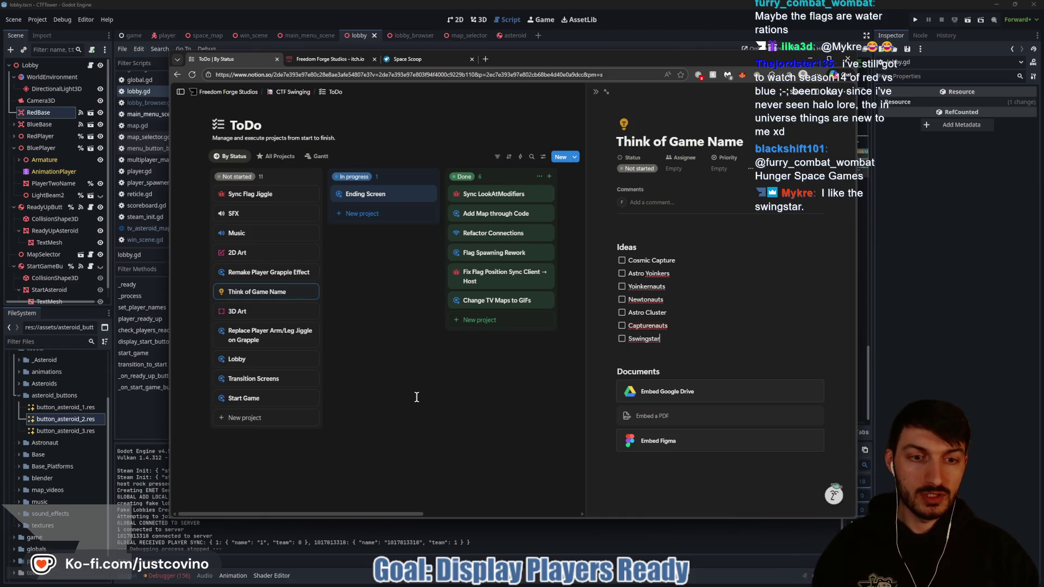
right_click(642, 341)
click(664, 354)
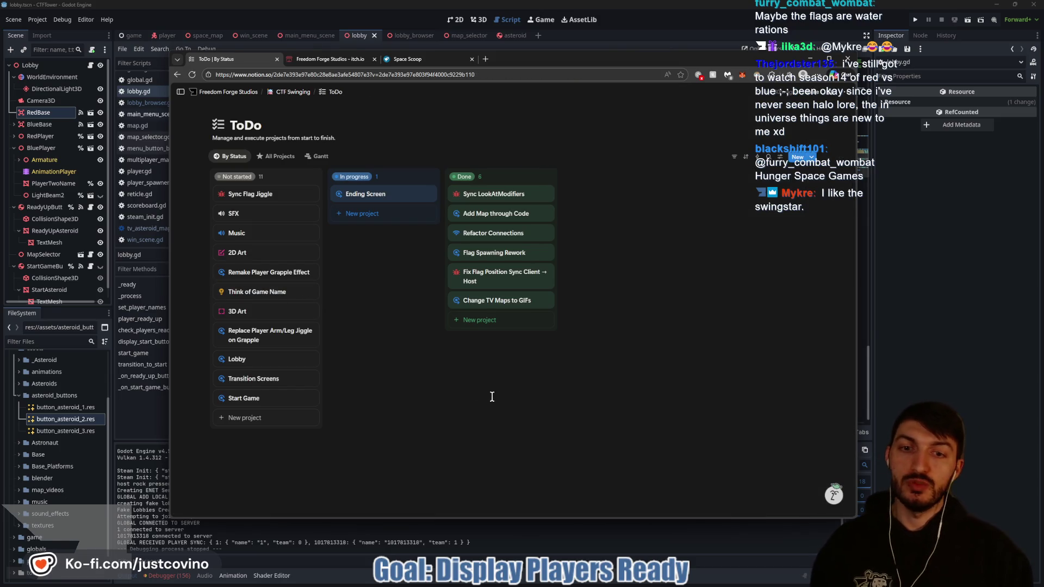
- Save the lobby script back in Godot
key(alt+Tab)
click(491, 257)
key(ctrl+s)
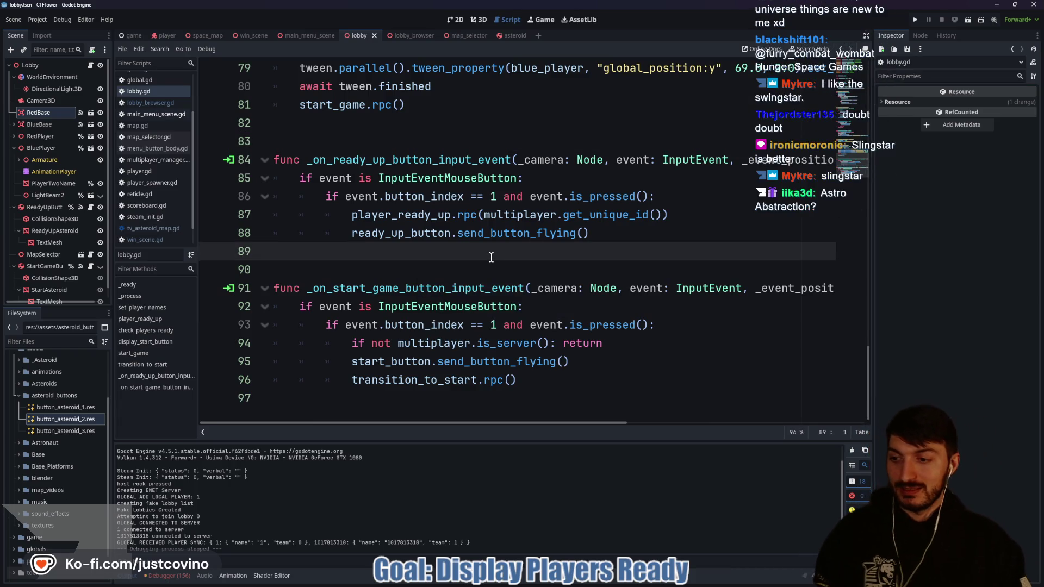
- Change the new idea to 'Slingstar', delete 'Swingstar', and close the Think of Game Name page
click(571, 583)
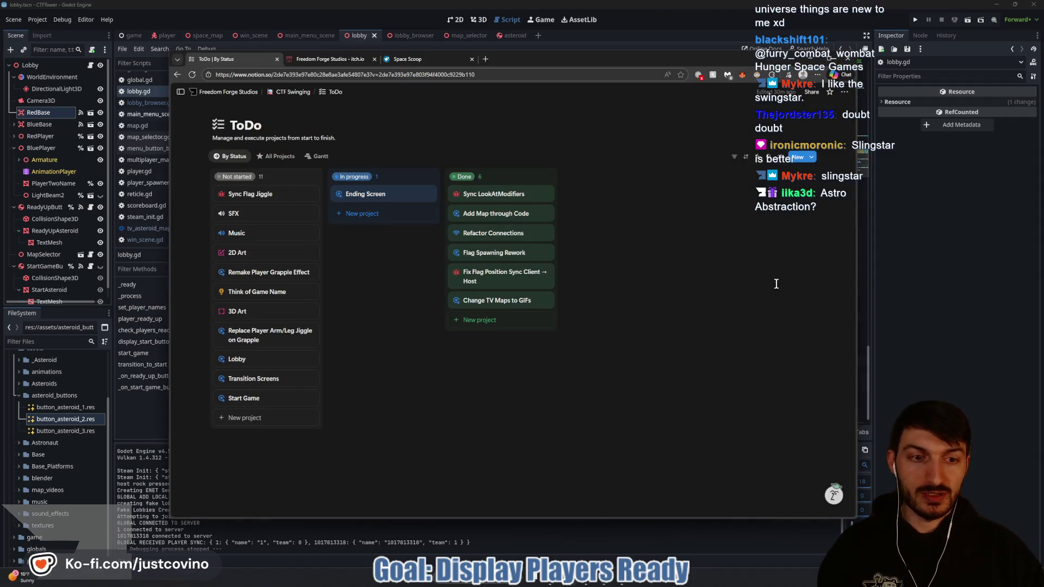
click(236, 296)
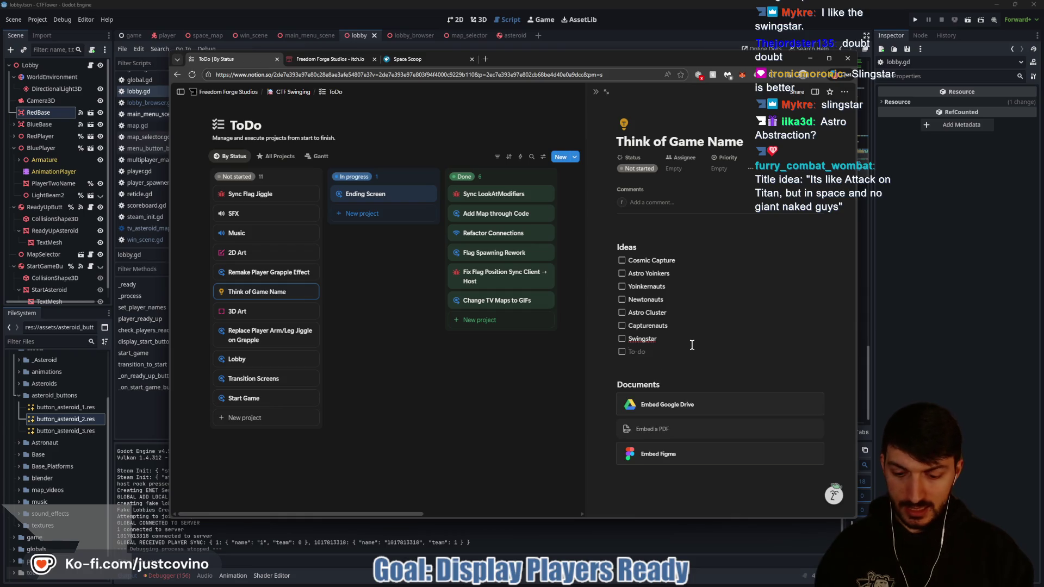
text(ngstar)
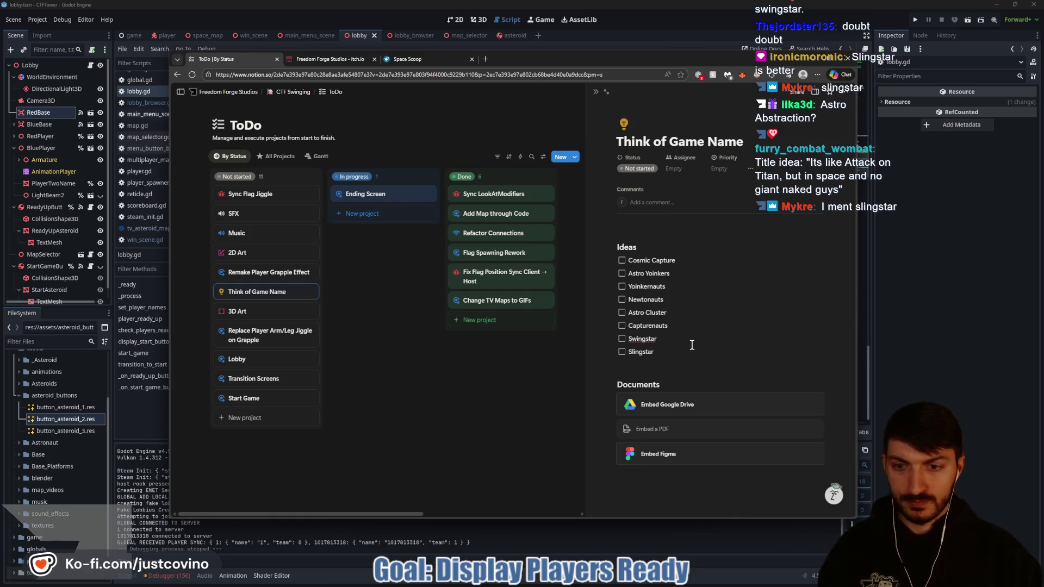
drag(674, 339, 594, 339)
key(BackSpace)
key(BackSpace)
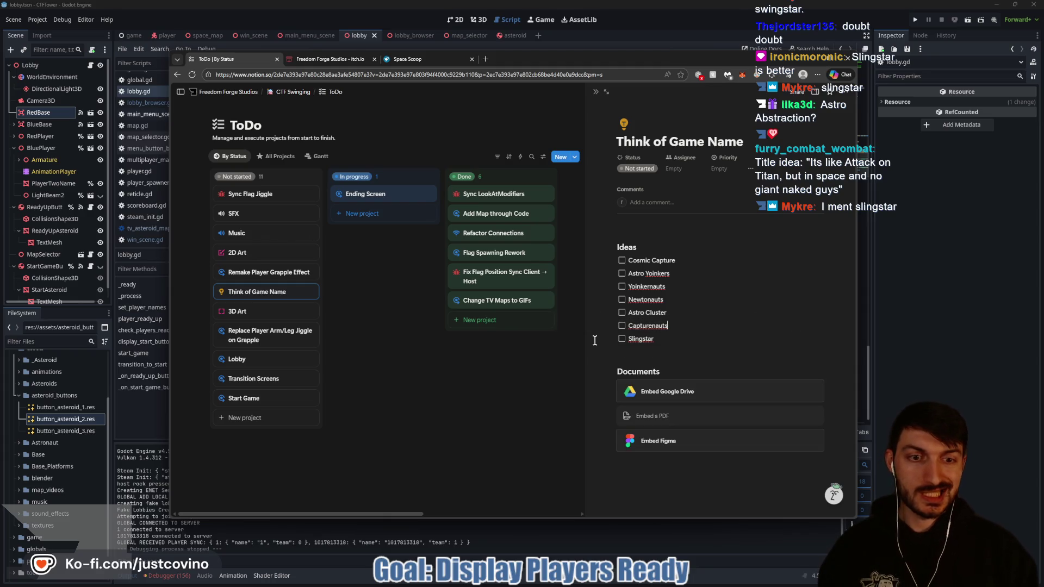
click(512, 397)
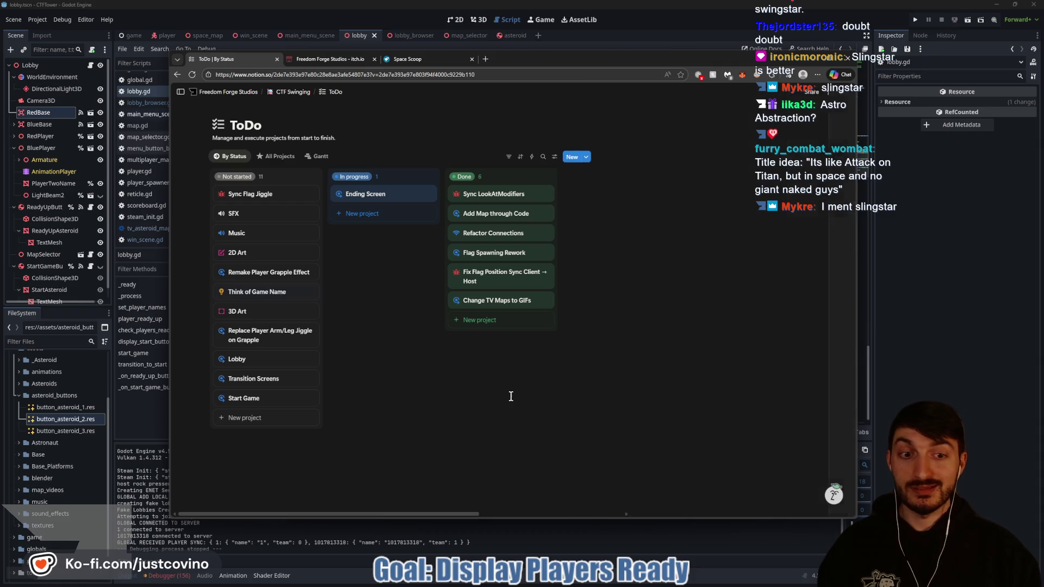
click(946, 361)
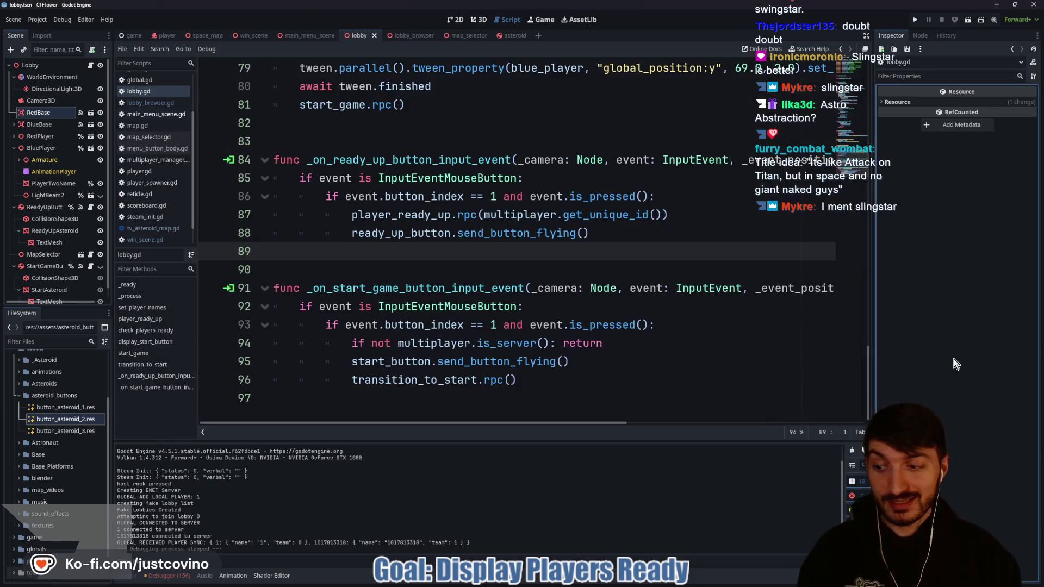
- Place the caret on lines 90 and 89 of lobby.gd, then bring the Notion board forward
click(441, 270)
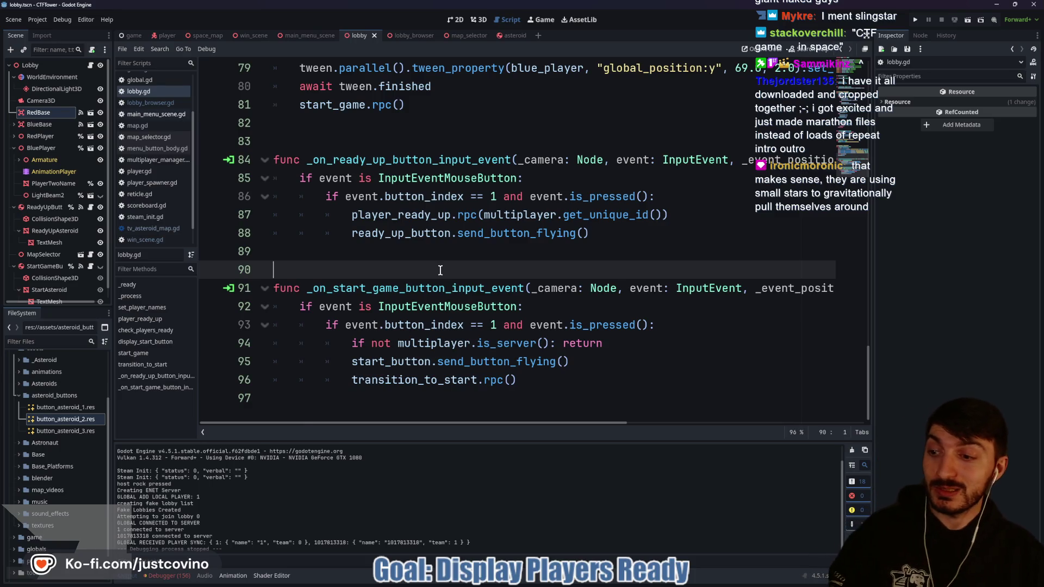
click(430, 260)
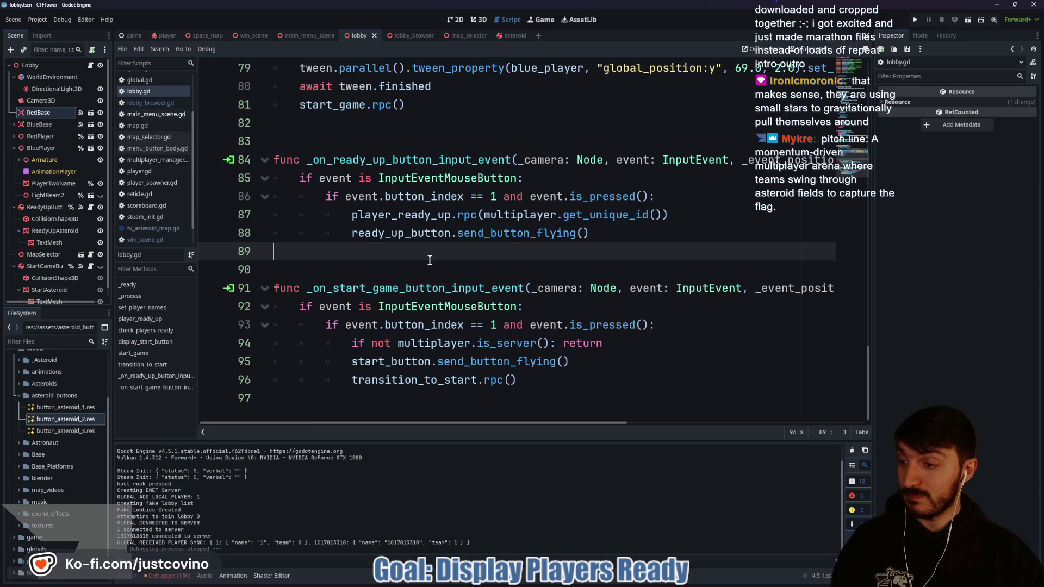
mouse_move(613, 578)
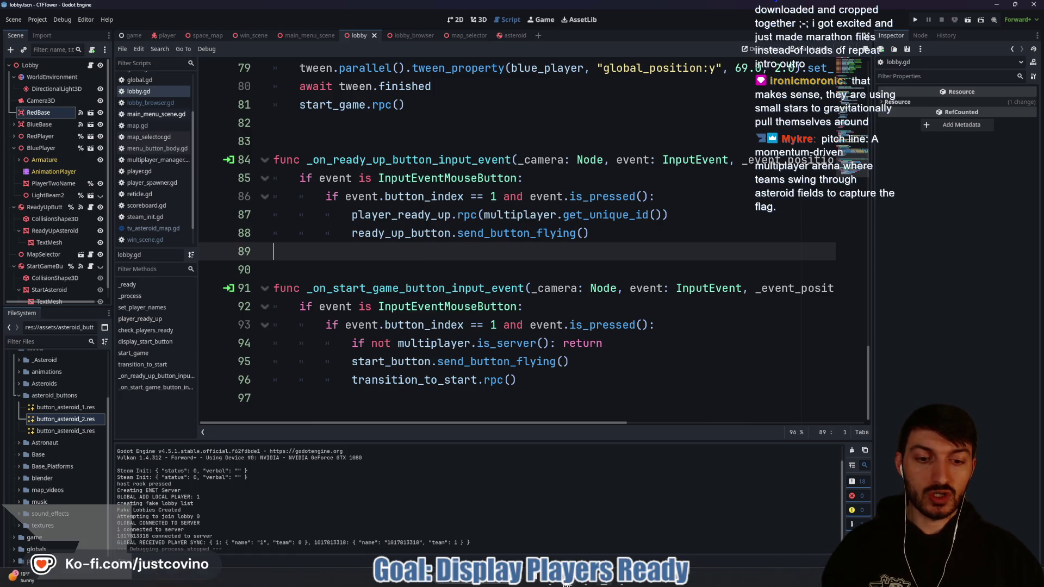
click(563, 583)
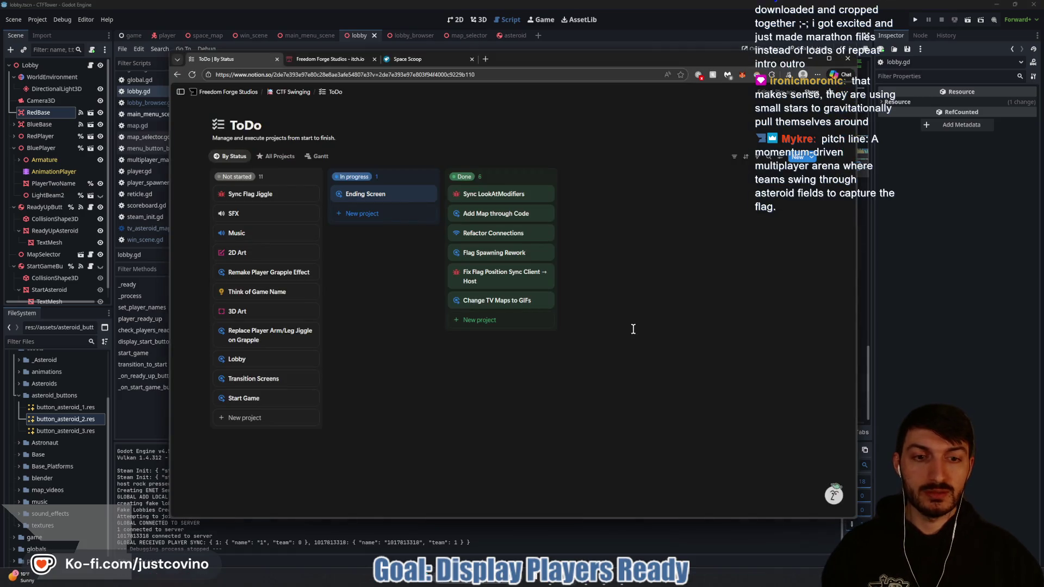
- Reopen the Think of Game Name card, check the Slingstar entry, then return to Godot
click(253, 296)
triple_click(710, 338)
click(697, 348)
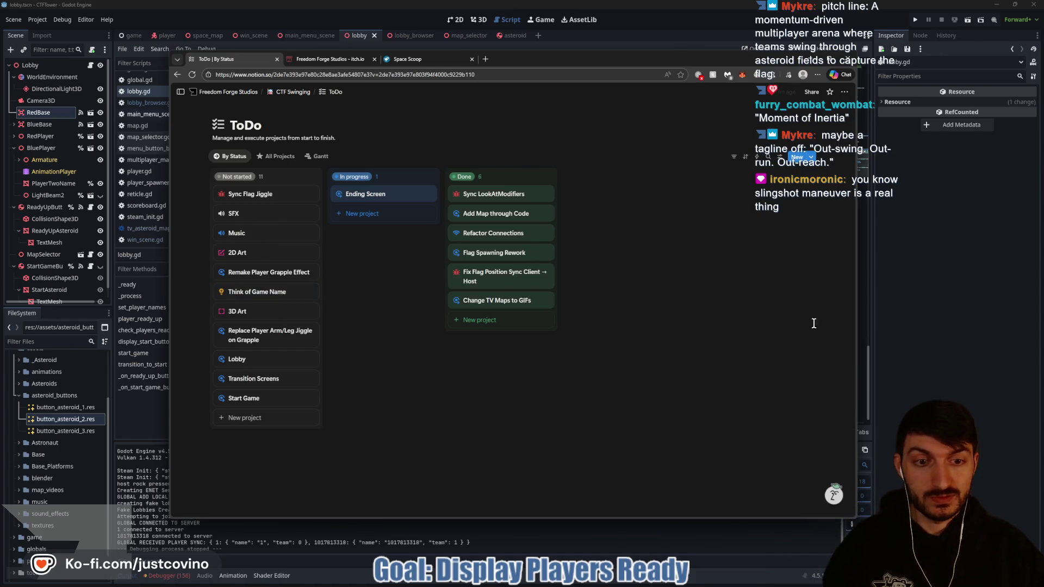
key(alt+Tab)
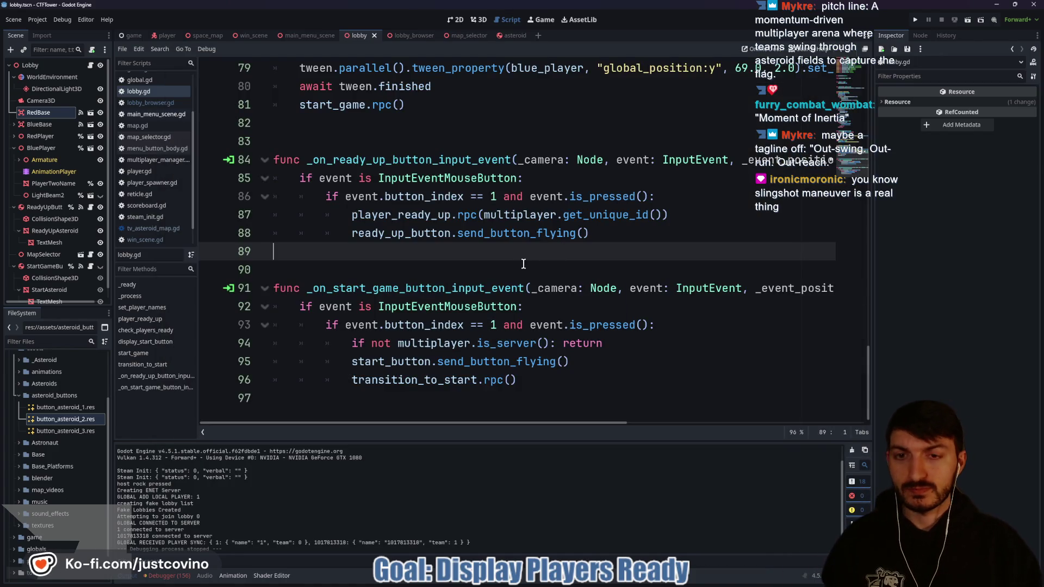
- Open the game scene in 2D view with the Game root node selected, and begin adding a node
scroll(475, 290, up, 2)
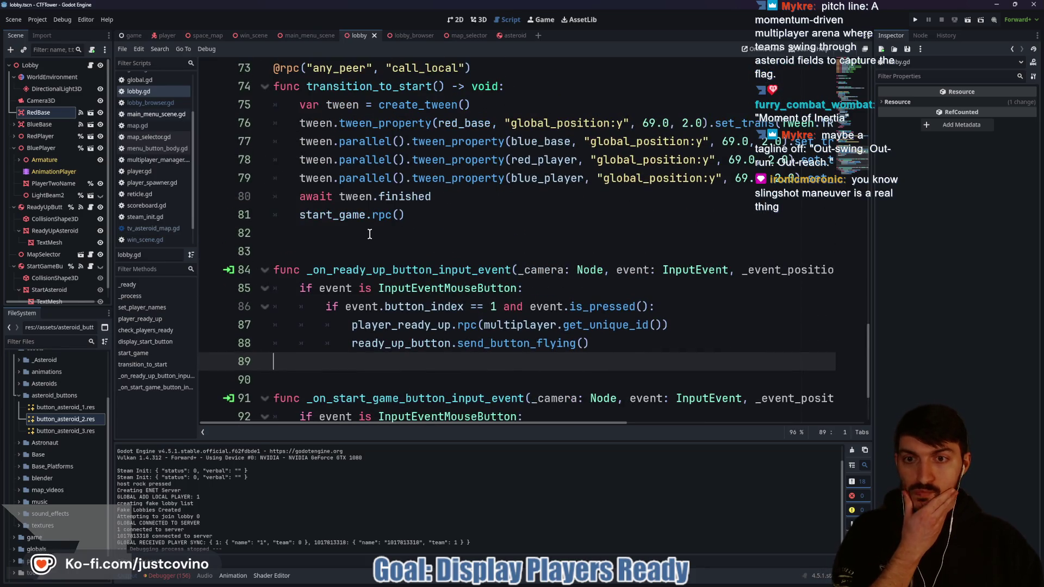
scroll(401, 256, down, 2)
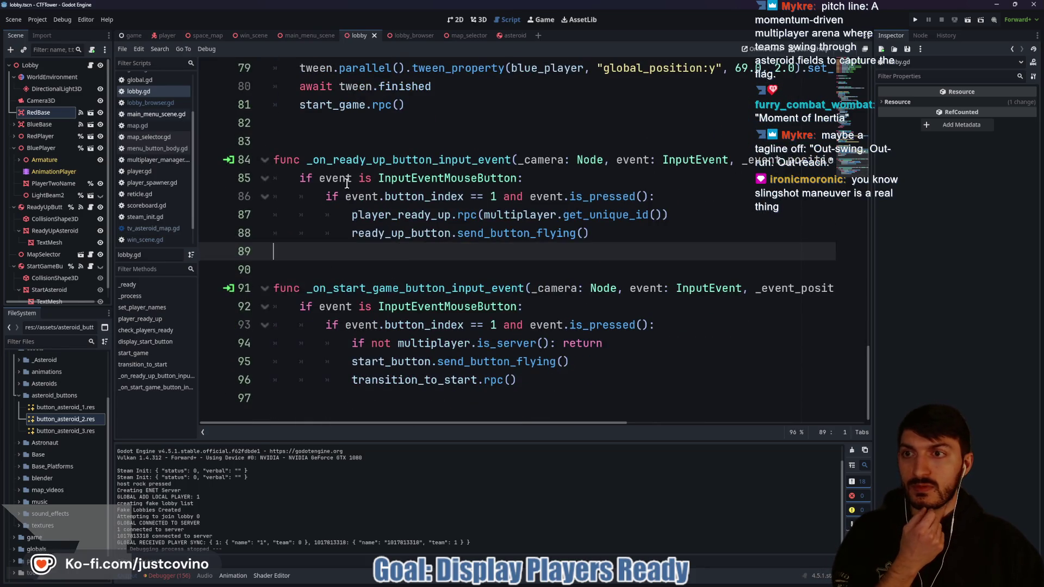
click(132, 36)
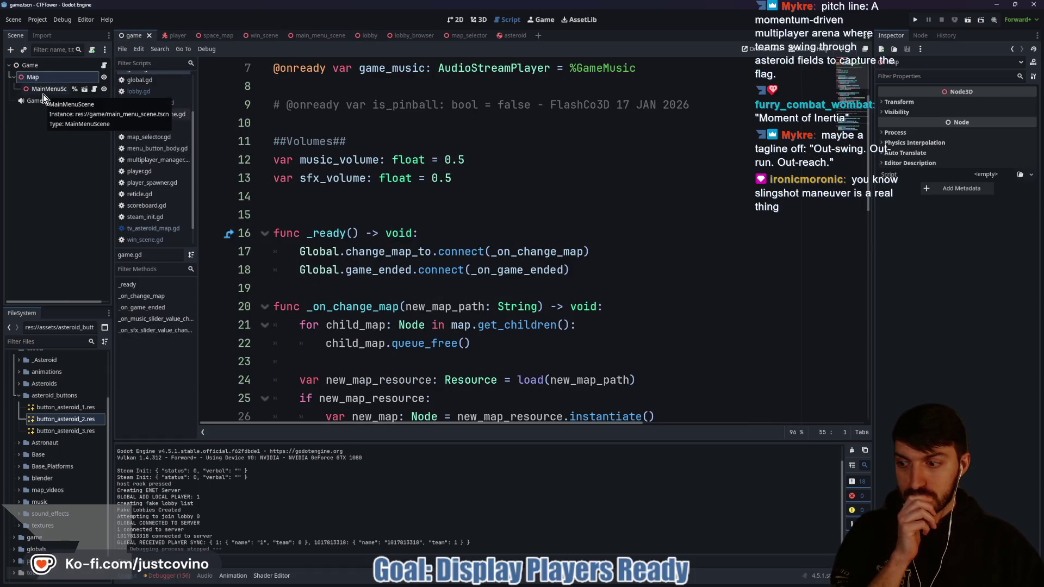
click(54, 66)
click(462, 22)
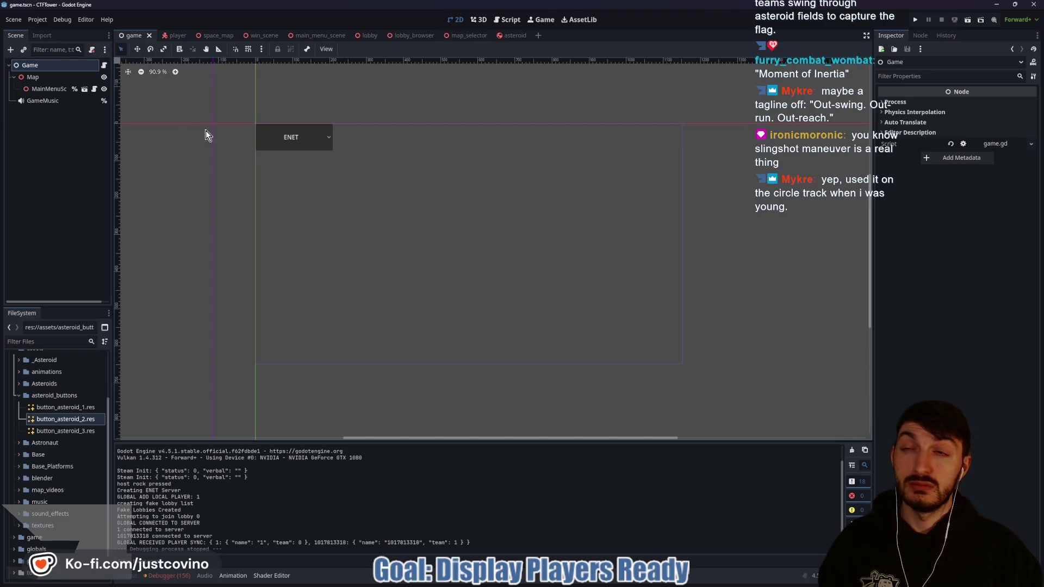
key(ctrl+a)
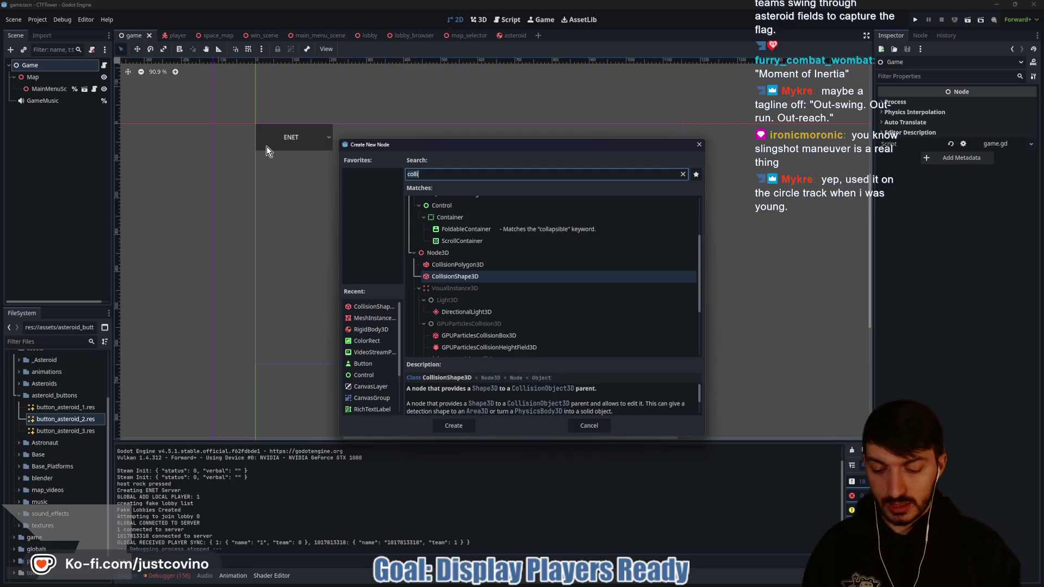
- Add a full-rect TextureRect node with its mouse filter set to Ignore
text(texturerect)
key(Return)
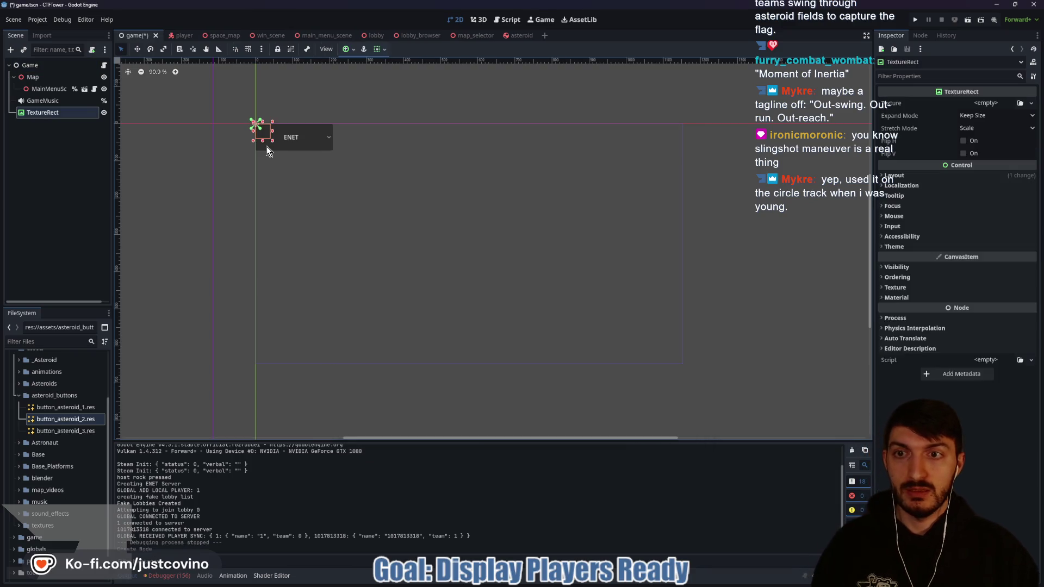
click(347, 49)
click(394, 129)
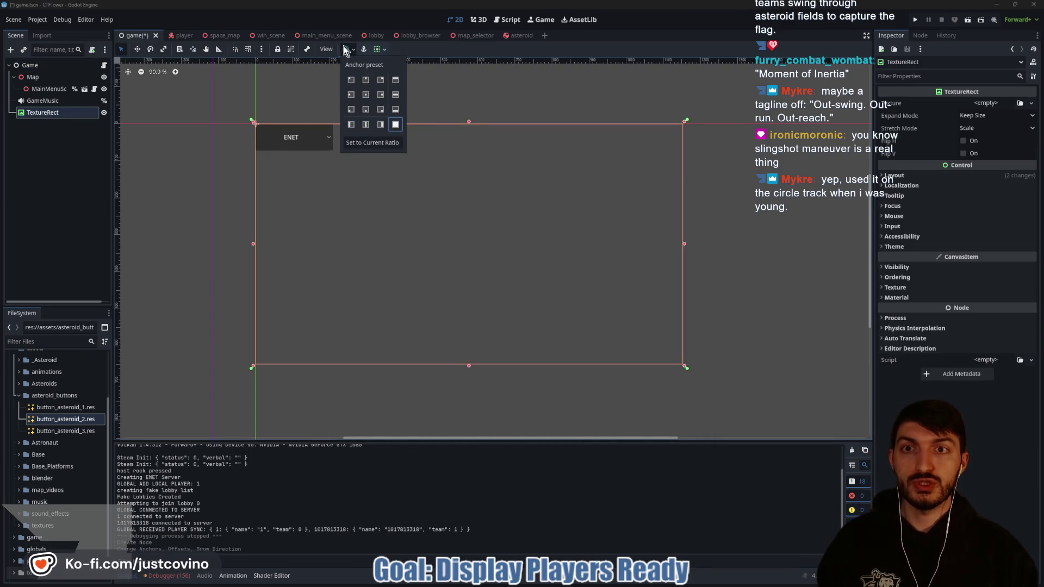
click(349, 50)
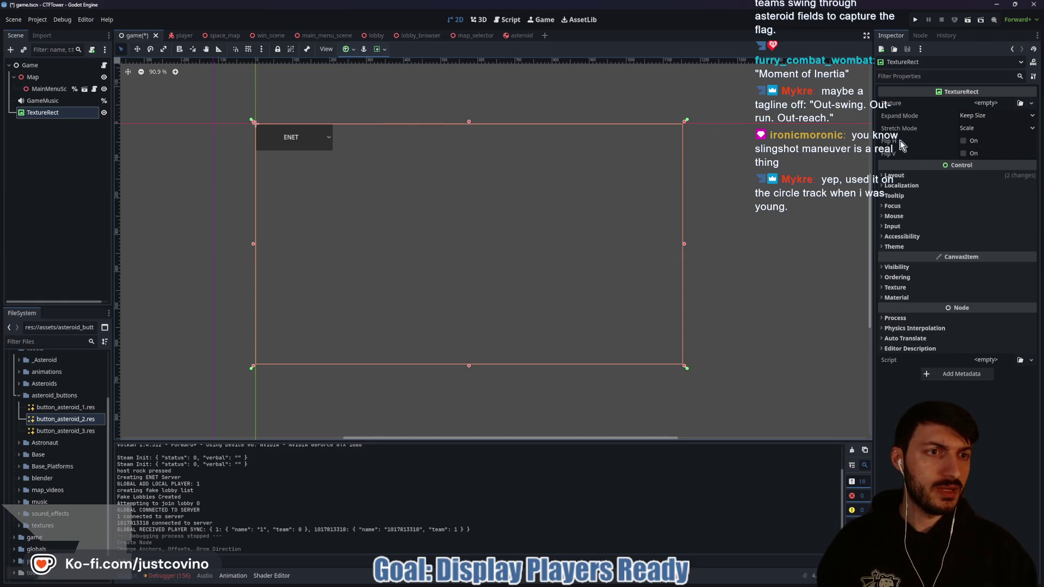
click(909, 216)
click(977, 227)
click(985, 260)
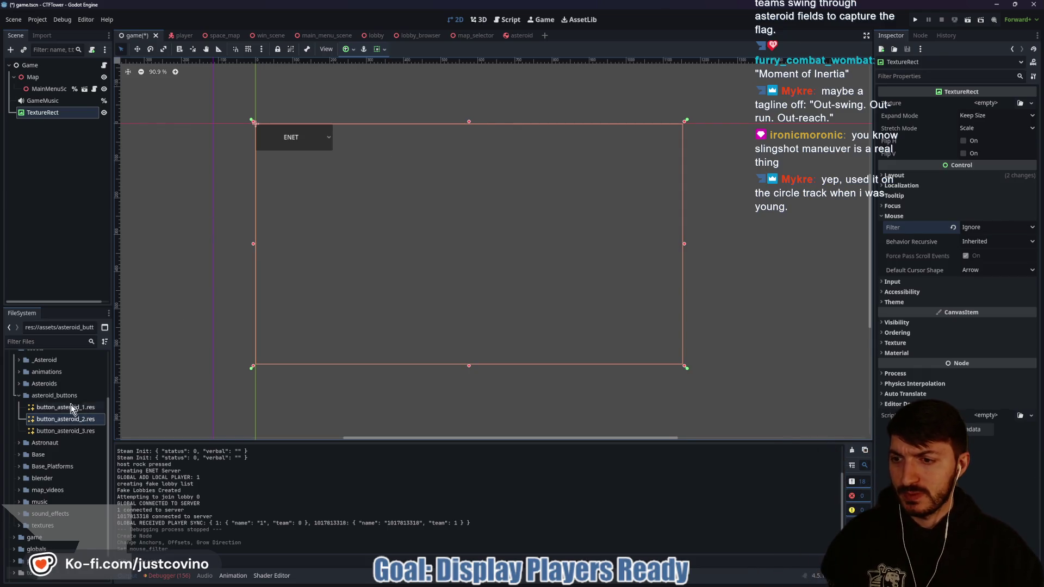
- Quick Load sky_background.png as the TextureRect's texture
click(979, 105)
click(974, 329)
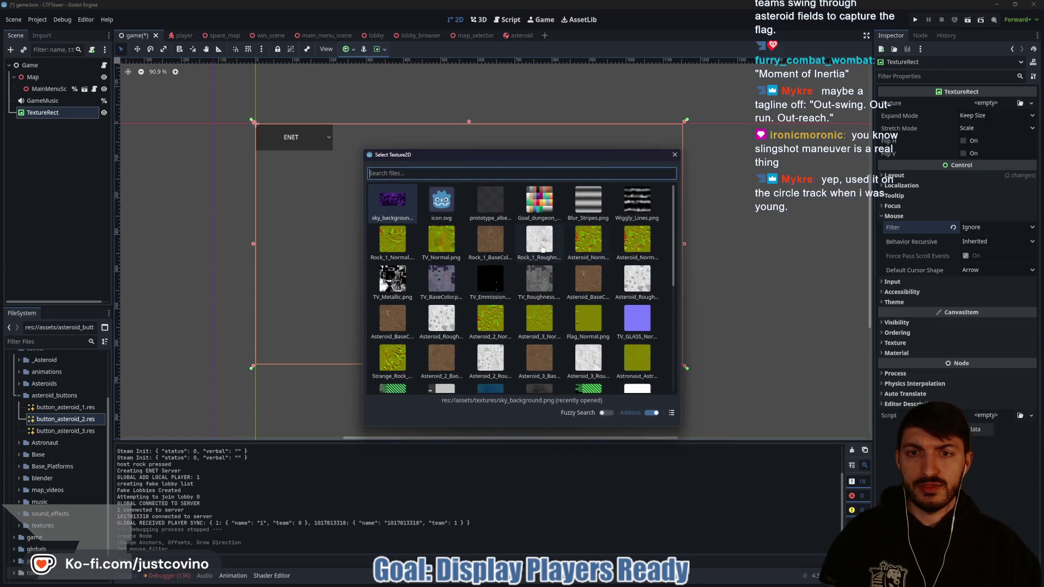
click(396, 205)
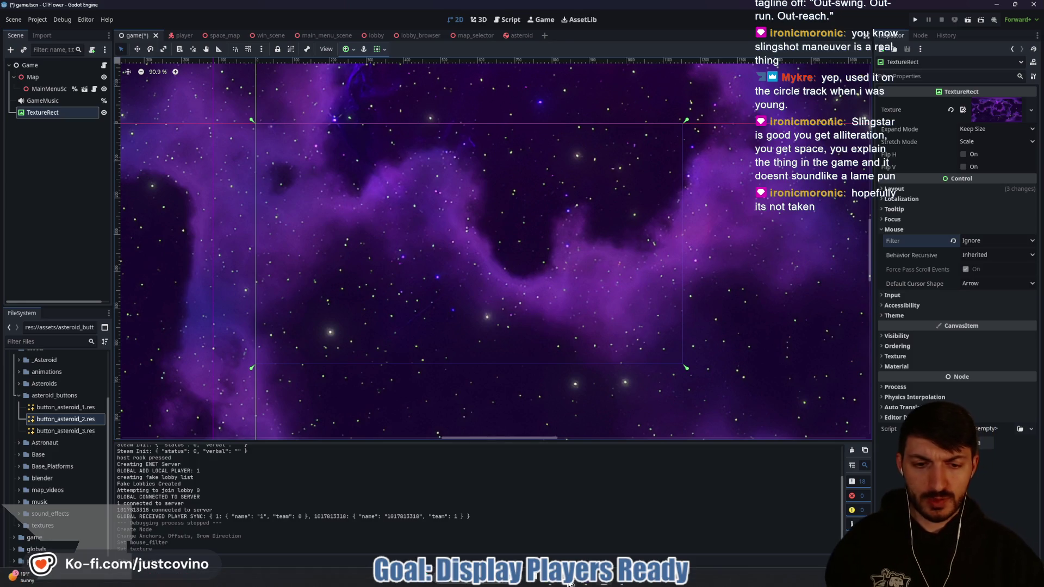
key(alt+Tab)
- Search the web for 'slingstar' and open the SlingStar Steam store page
click(485, 59)
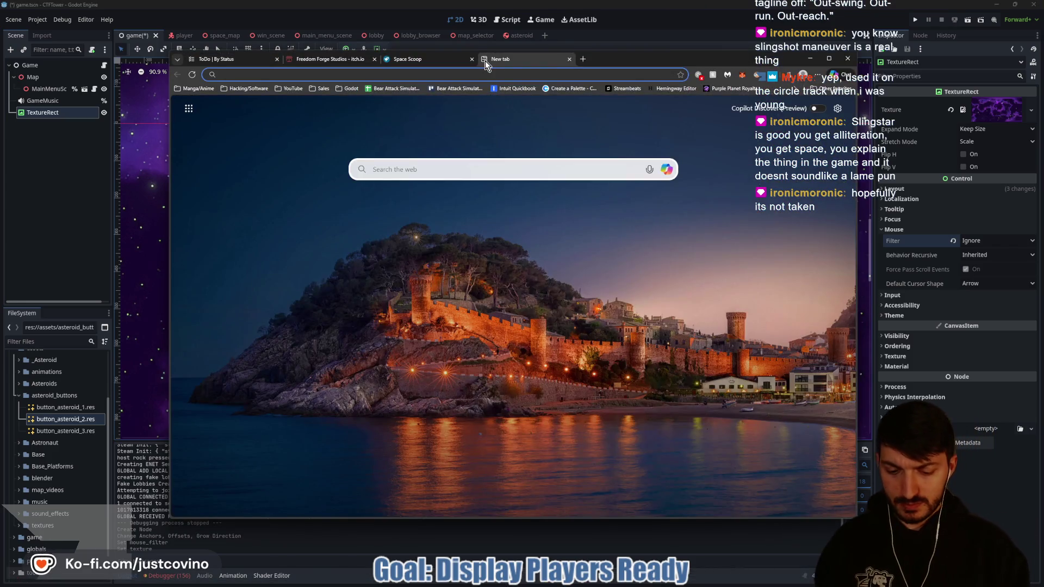
text(Slingt)
key(BackSpace)
text(star)
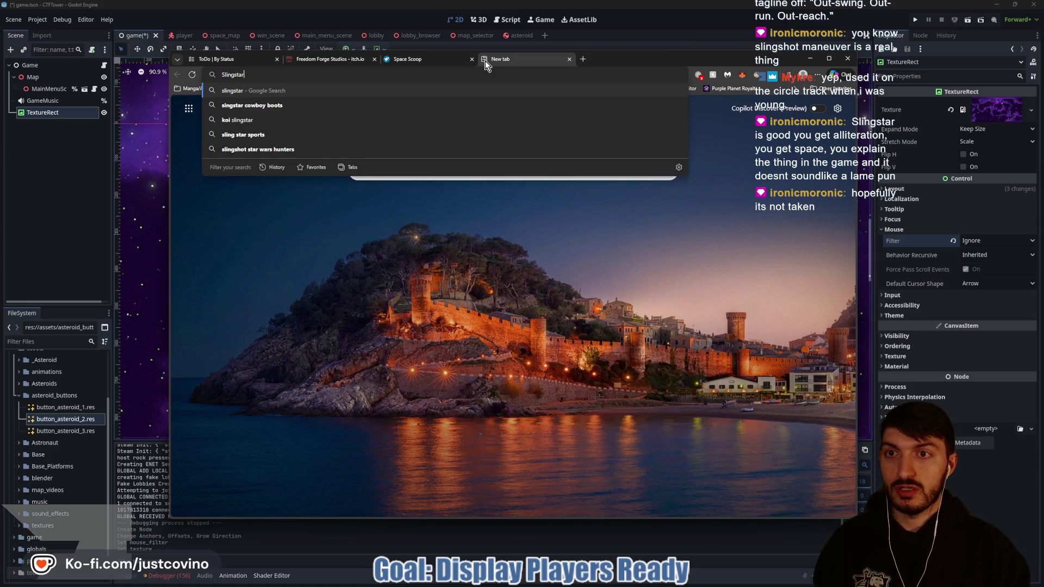
key(Return)
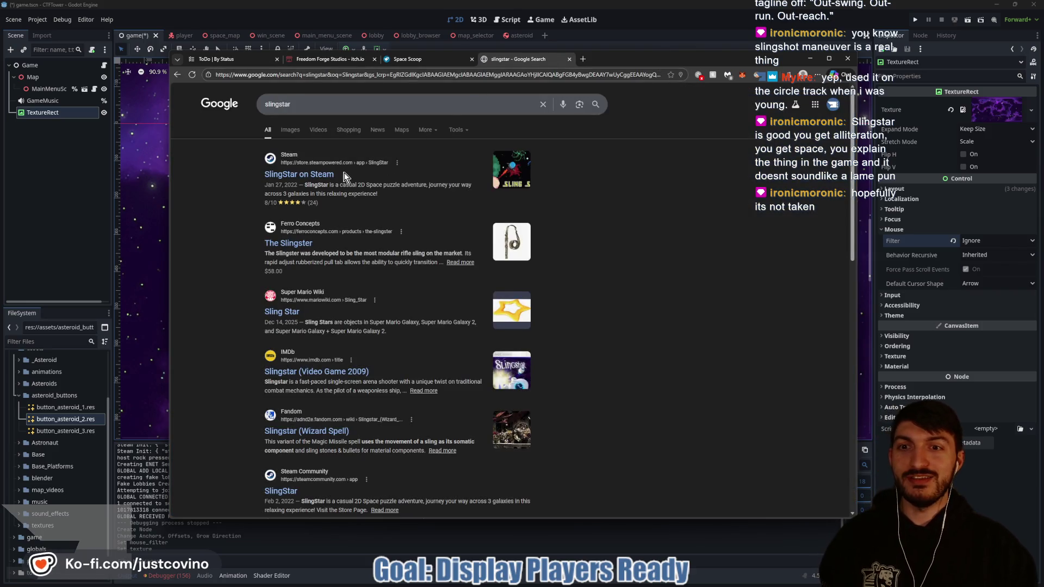
click(327, 174)
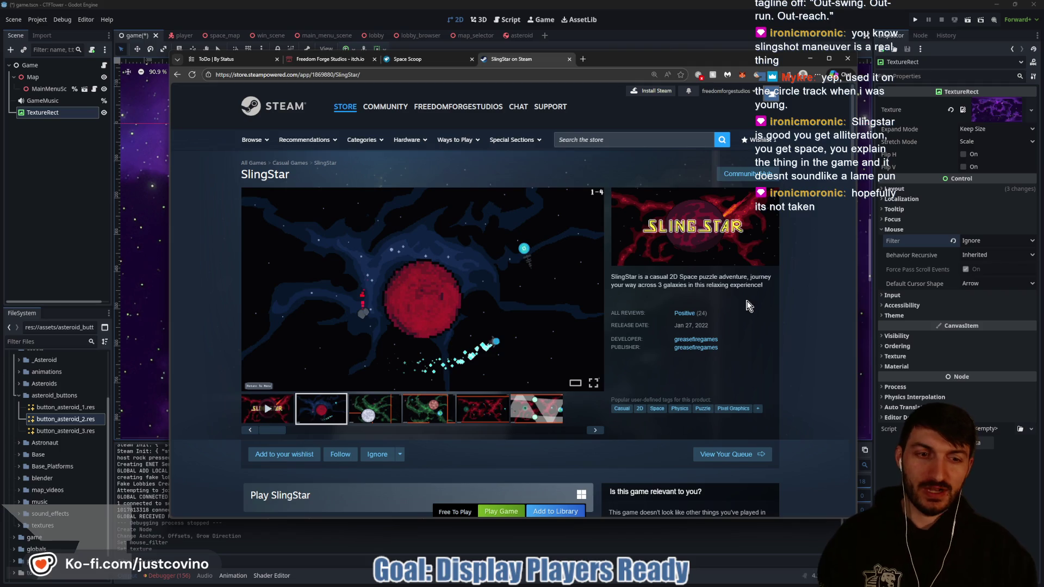
- Scroll through the SlingStar store page and select the game's title text
scroll(746, 298, down, 3)
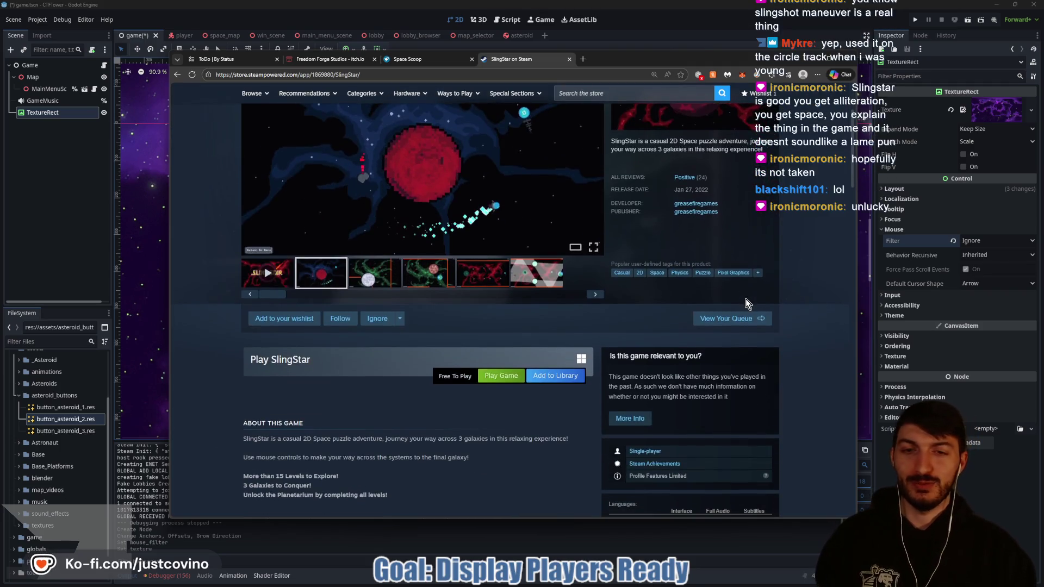
scroll(735, 266, up, 1)
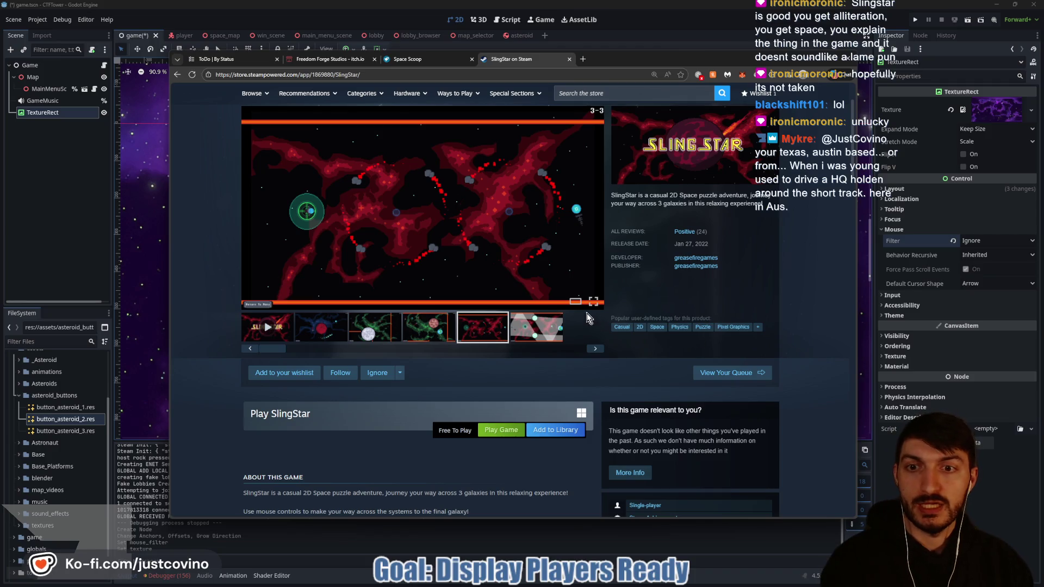
scroll(435, 367, down, 2)
scroll(372, 367, up, 1)
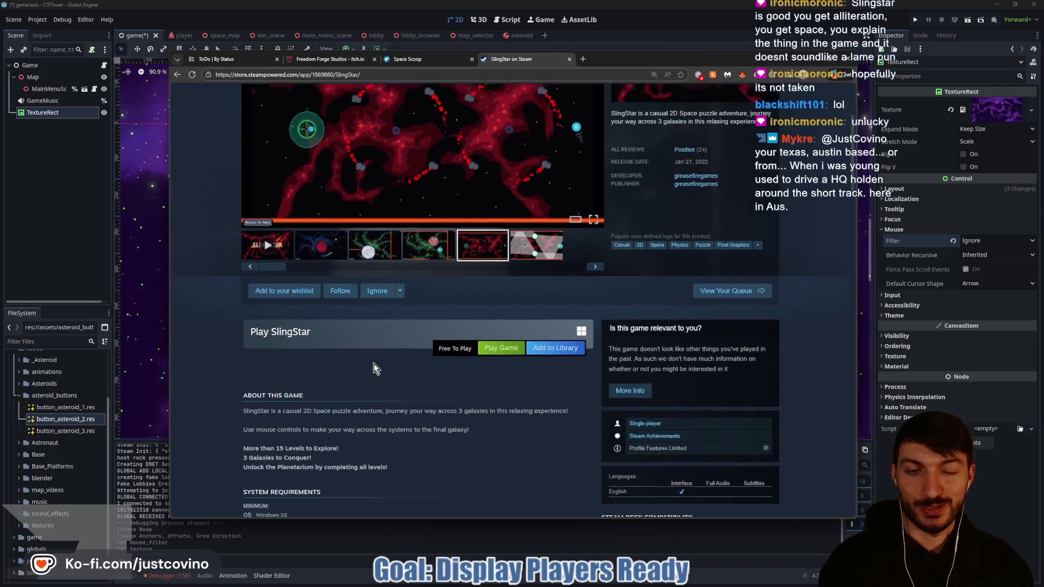
scroll(375, 371, up, 1)
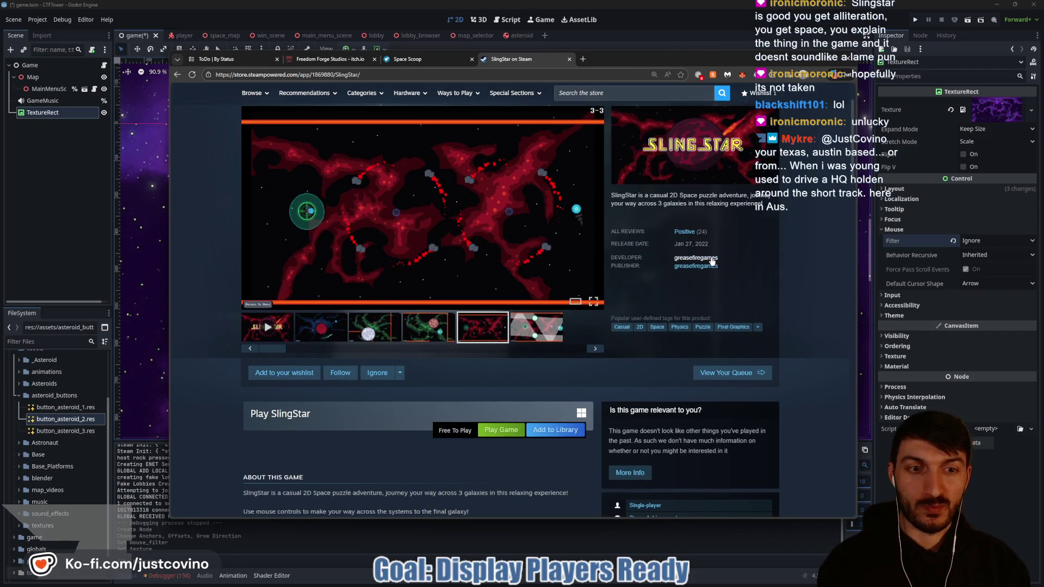
scroll(506, 302, up, 2)
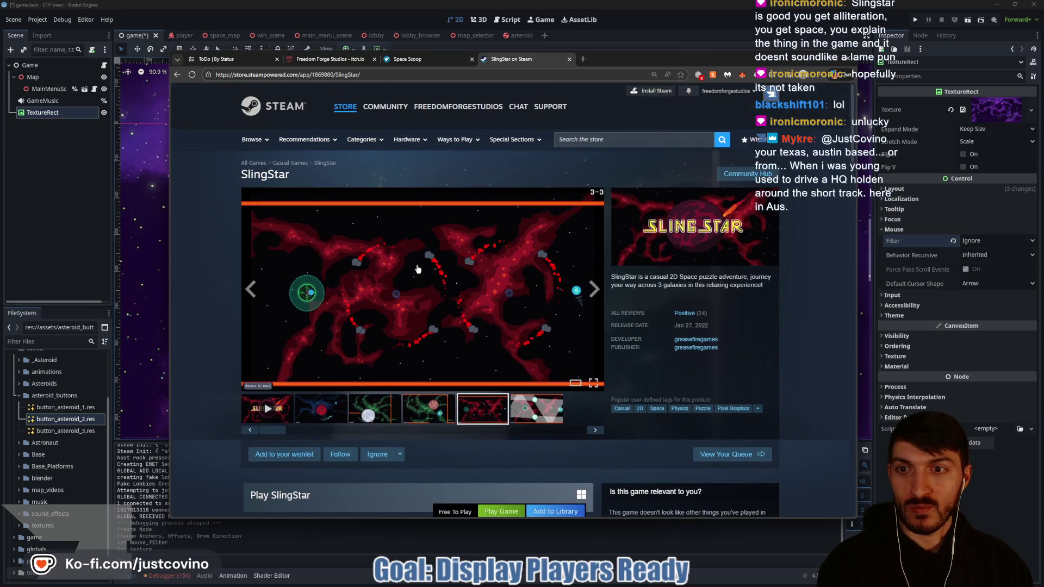
drag(292, 182, 240, 175)
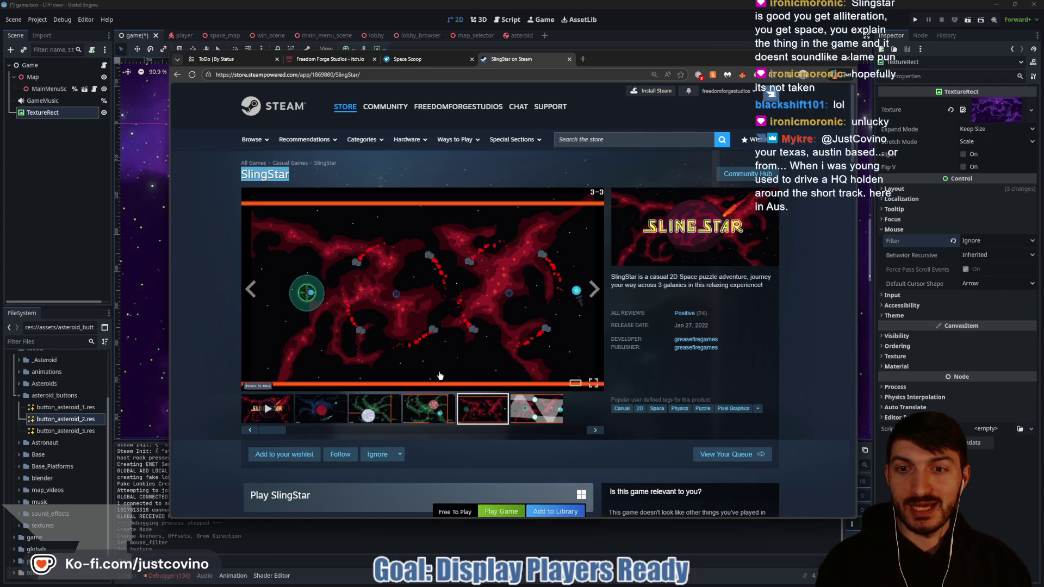
- Close the SlingStar tab and open the Think of Game Name task on the ToDo board
click(570, 60)
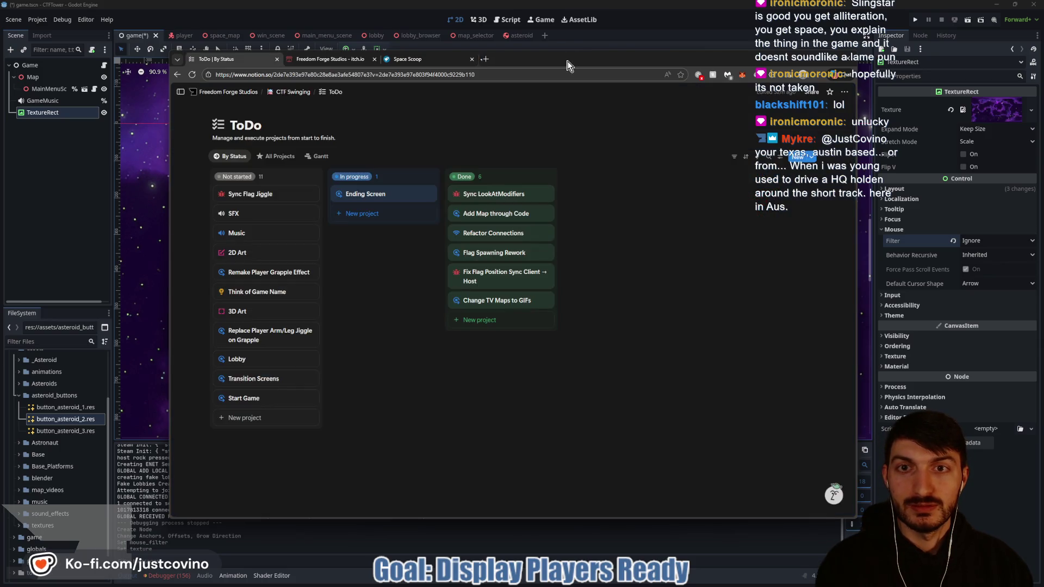
click(401, 61)
click(243, 60)
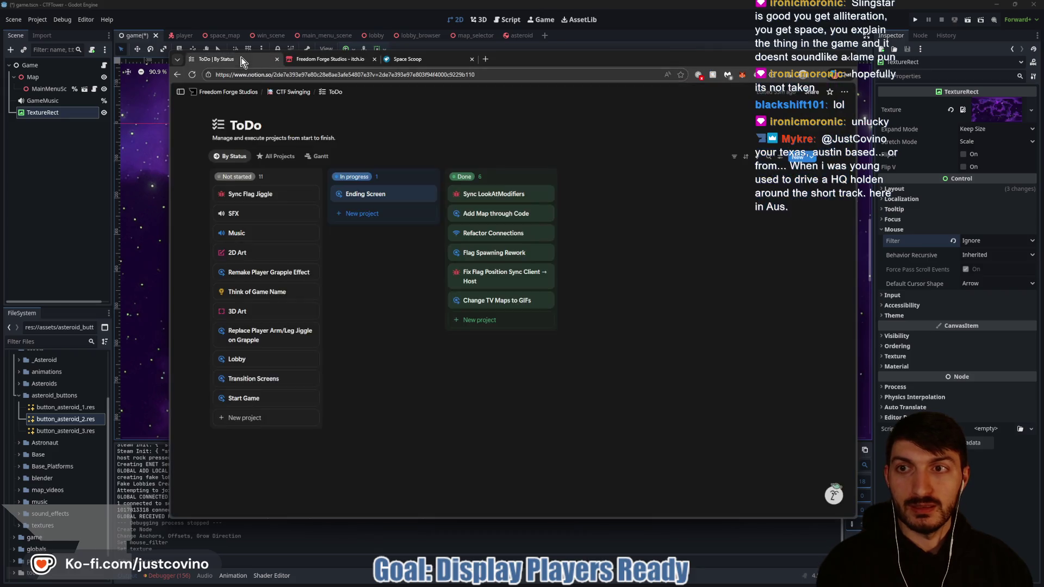
click(240, 294)
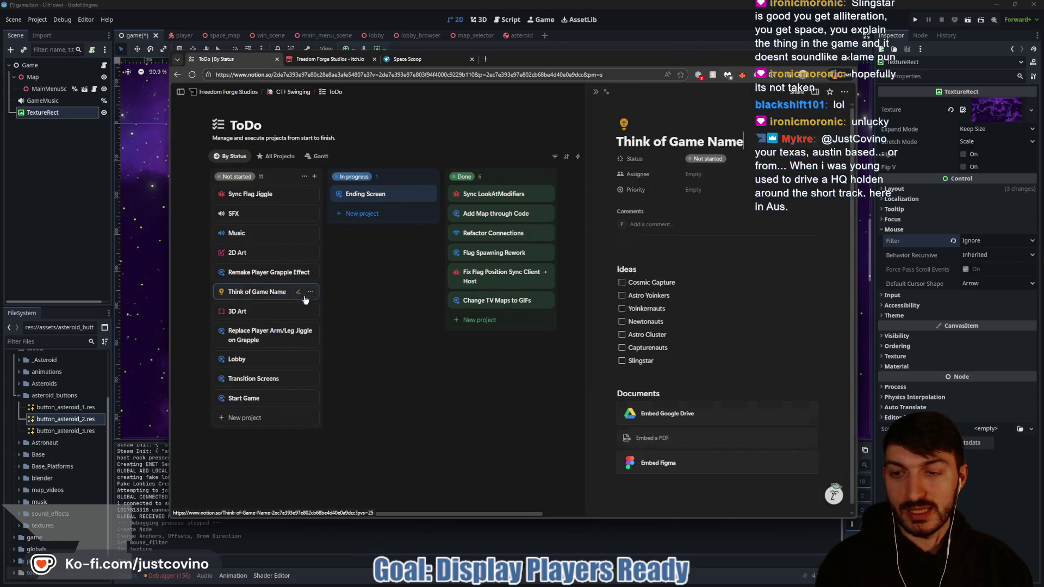
- Add '- Taken though' after the Slingstar idea, close the card, and return to Godot
click(696, 345)
text(- Taken though)
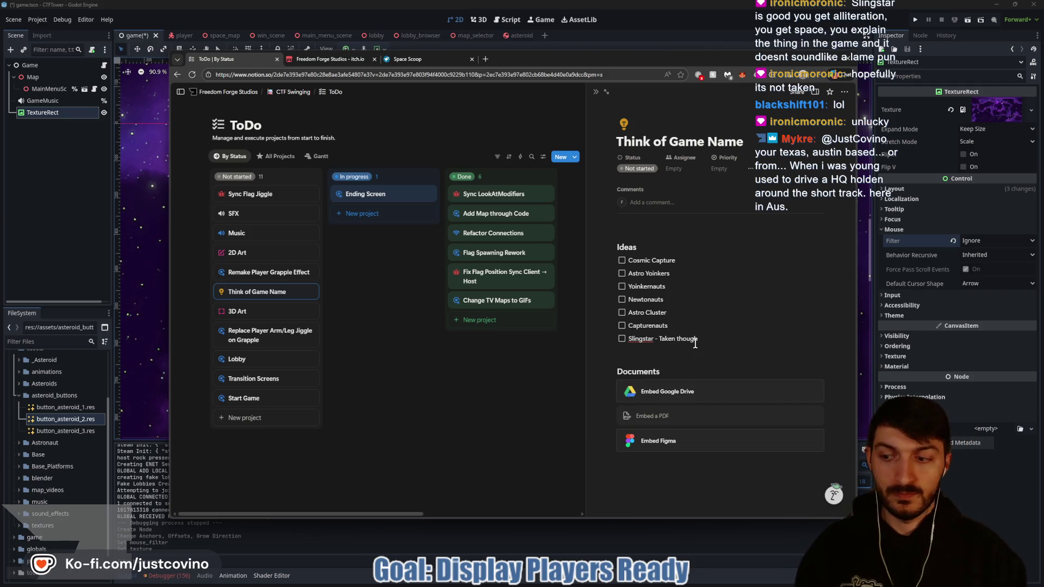
click(444, 384)
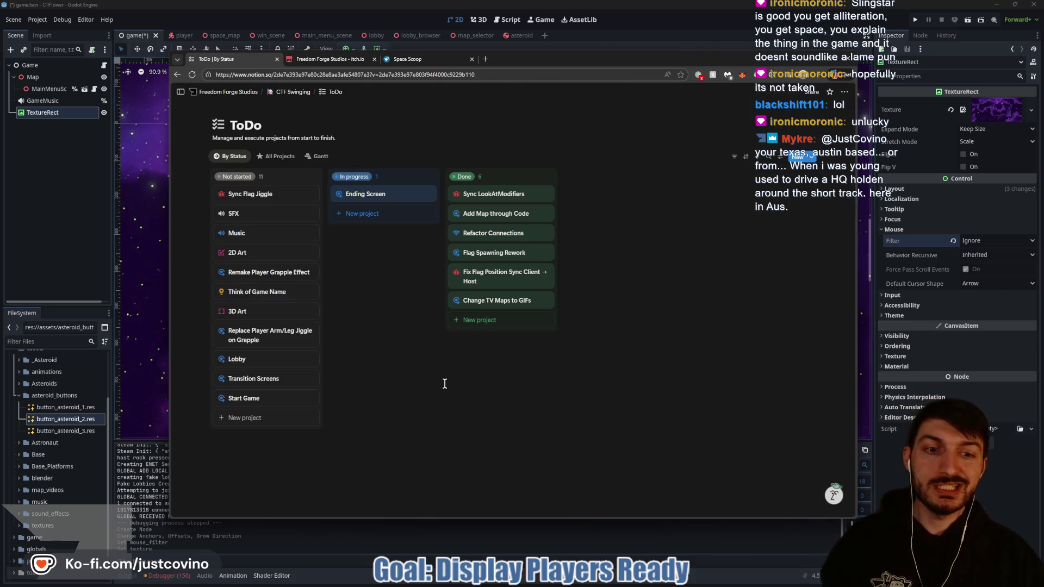
click(273, 293)
click(405, 381)
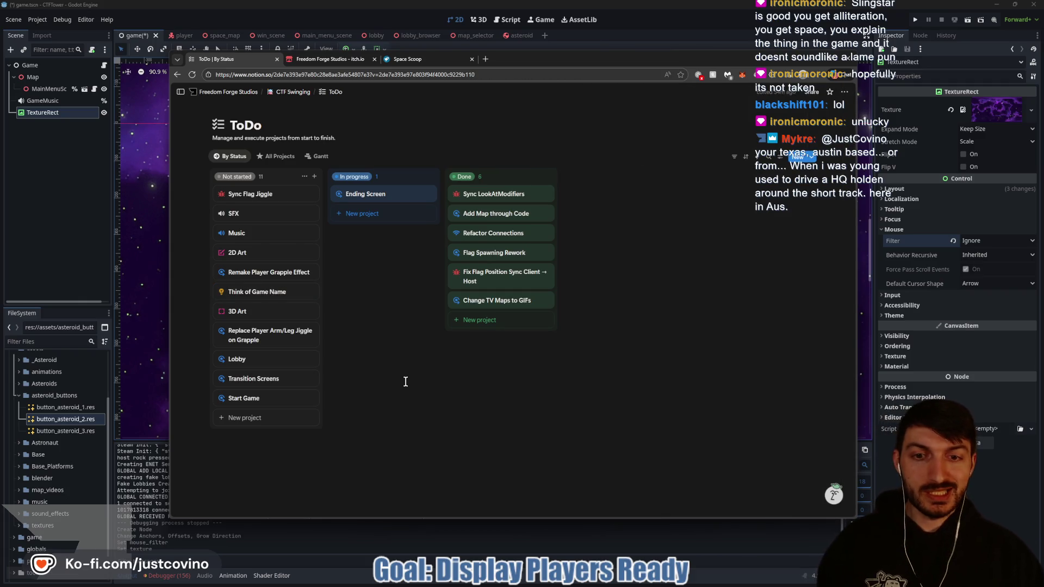
click(449, 522)
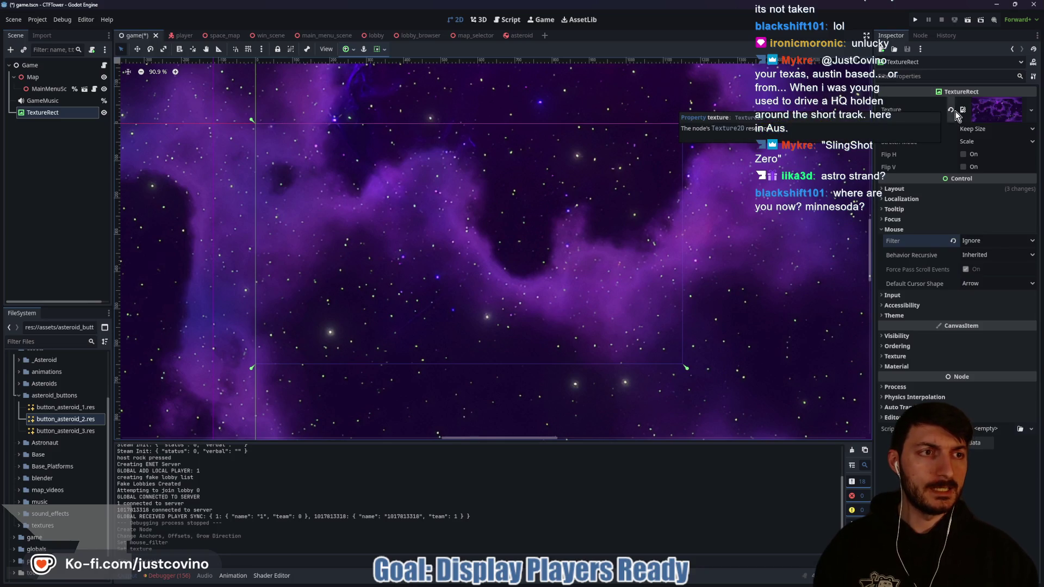
- Set the TextureRect's Modulate to dark 242323, then make it fully transparent
click(907, 337)
click(989, 361)
click(923, 192)
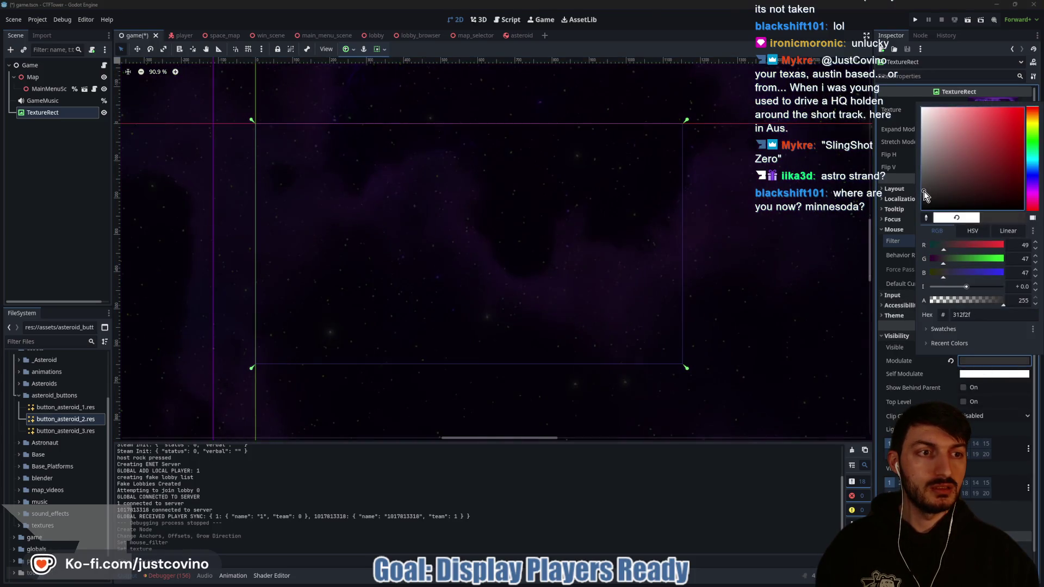
drag(925, 193, 924, 200)
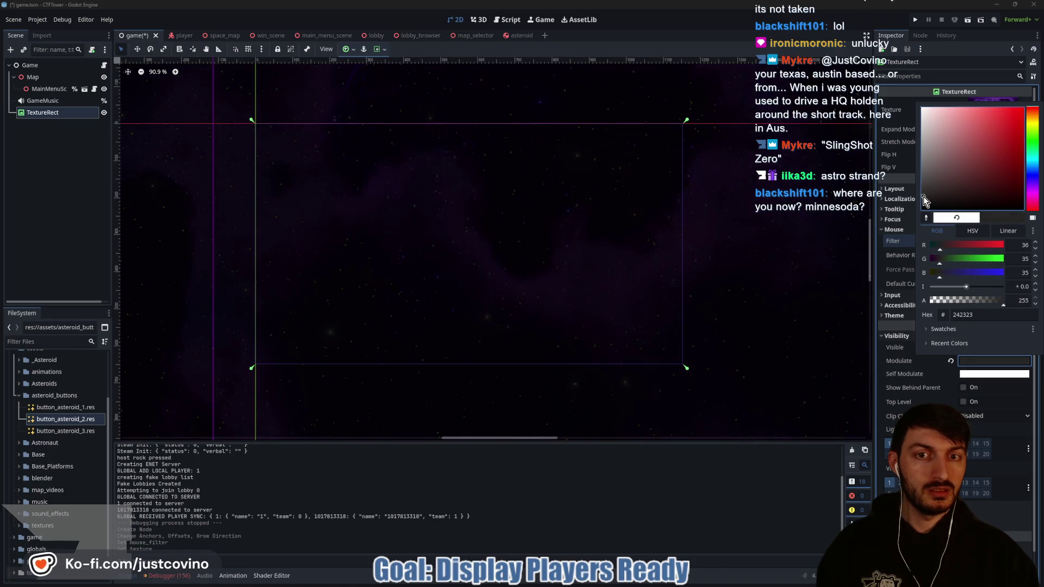
click(960, 370)
click(973, 361)
mouse_move(987, 299)
mouse_down()
mouse_move(911, 302)
mouse_move(1014, 305)
mouse_move(936, 304)
mouse_move(1006, 305)
mouse_move(943, 318)
mouse_move(991, 318)
mouse_move(909, 322)
mouse_move(1006, 321)
mouse_move(903, 324)
mouse_move(1023, 321)
mouse_move(909, 329)
mouse_move(1006, 313)
mouse_move(900, 311)
mouse_move(1042, 298)
mouse_up()
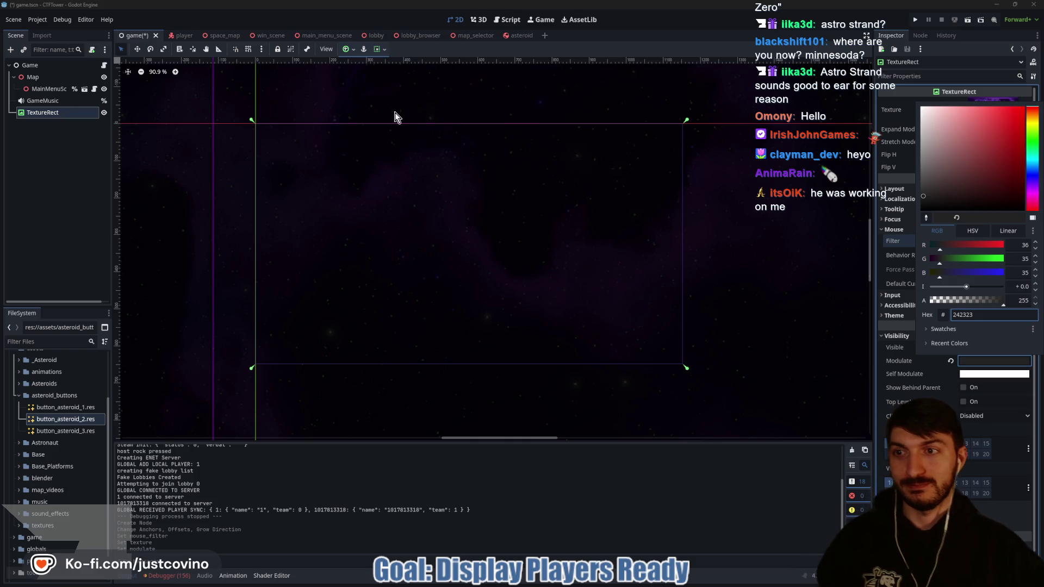
click(103, 112)
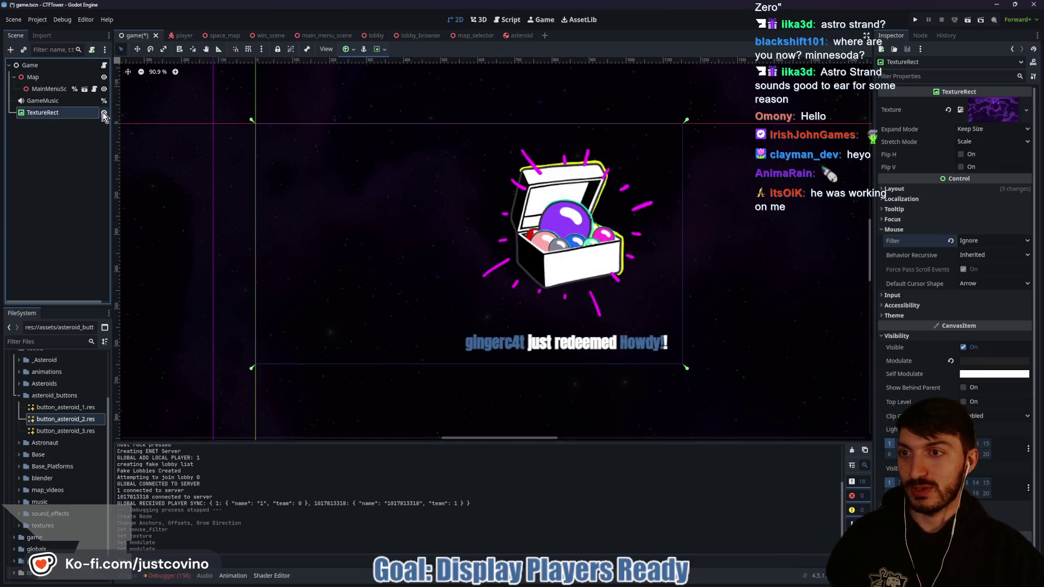
- Hide the TextureRect, save the game scene, and run the project
click(104, 113)
key(ctrl+s)
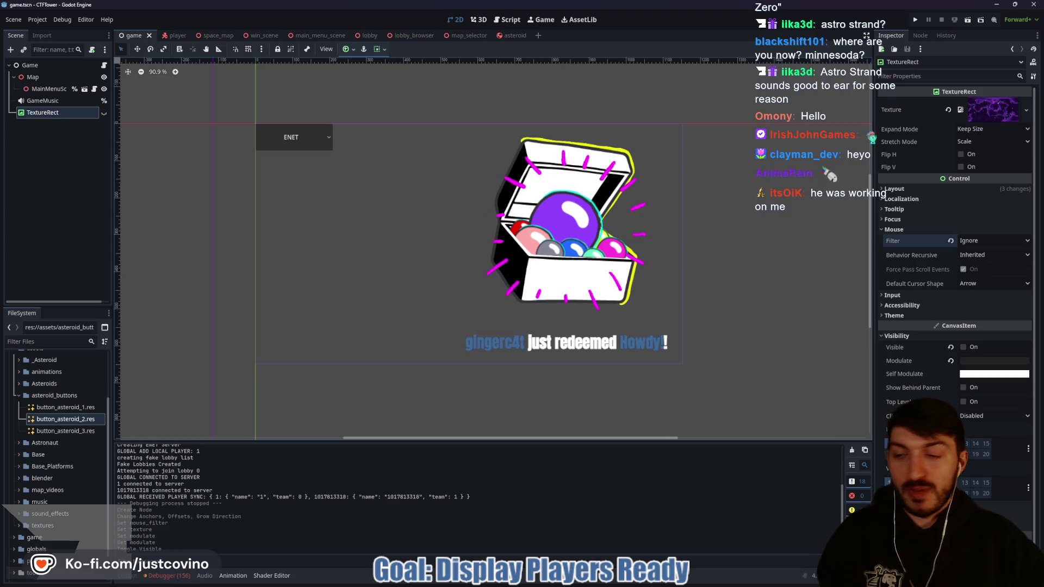
click(916, 19)
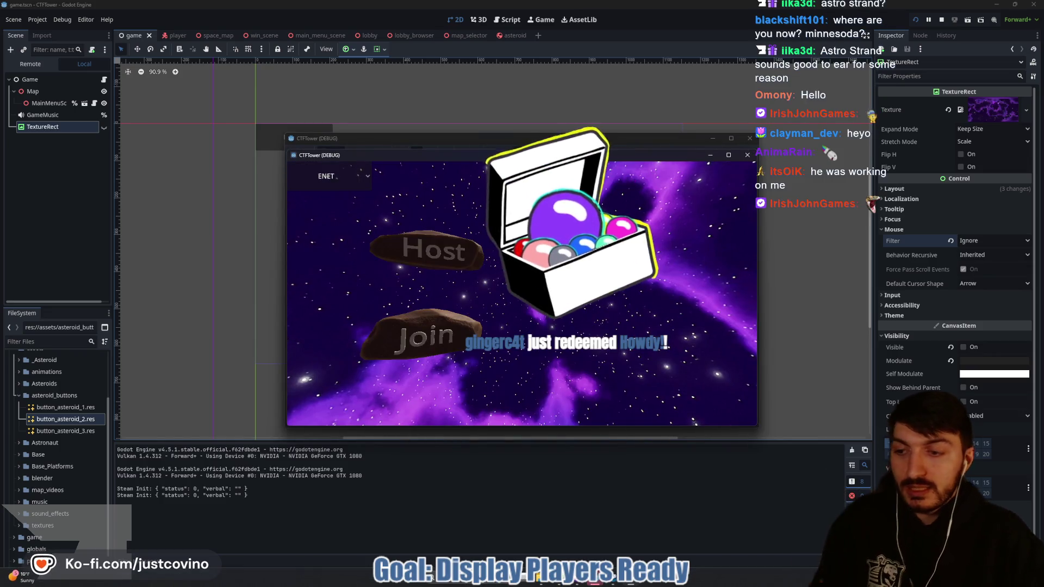
- Place the two game windows side by side, host in the left, join lobby 0 from the right
drag(571, 142, 301, 137)
mouse_move(541, 159)
mouse_down()
mouse_move(721, 131)
mouse_move(724, 120)
mouse_move(709, 122)
mouse_up()
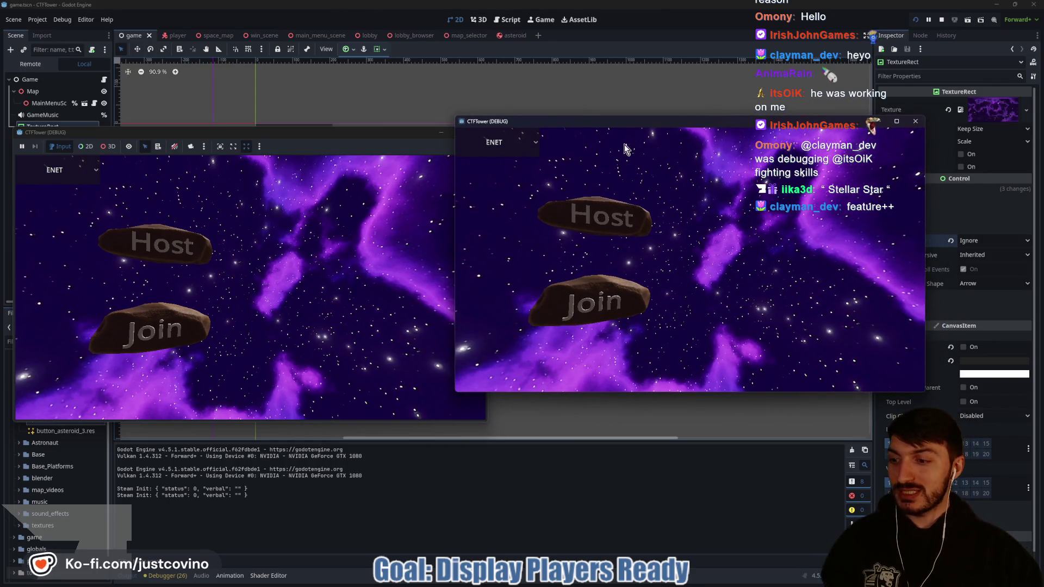
click(185, 253)
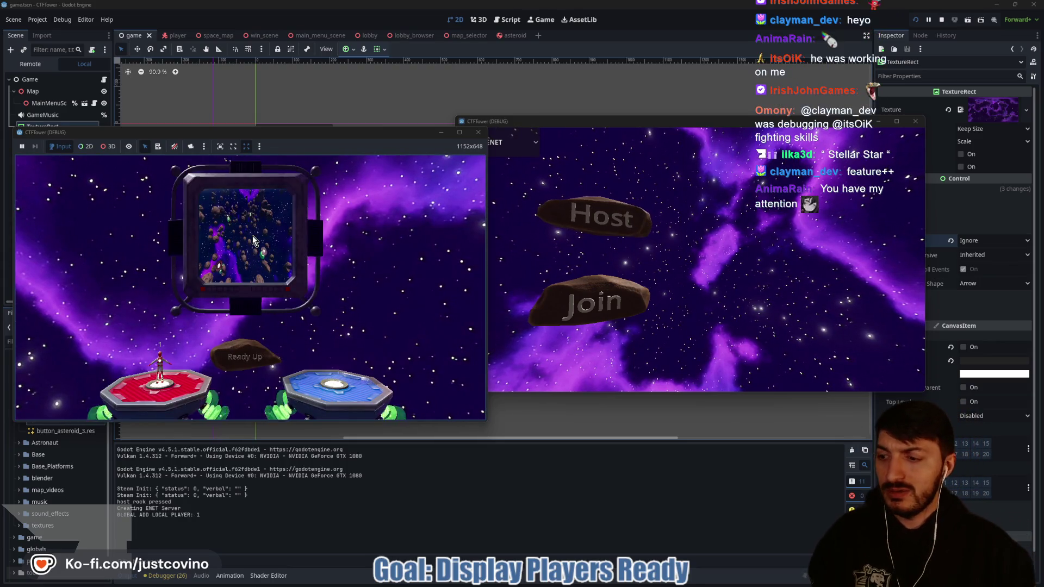
drag(611, 123, 659, 126)
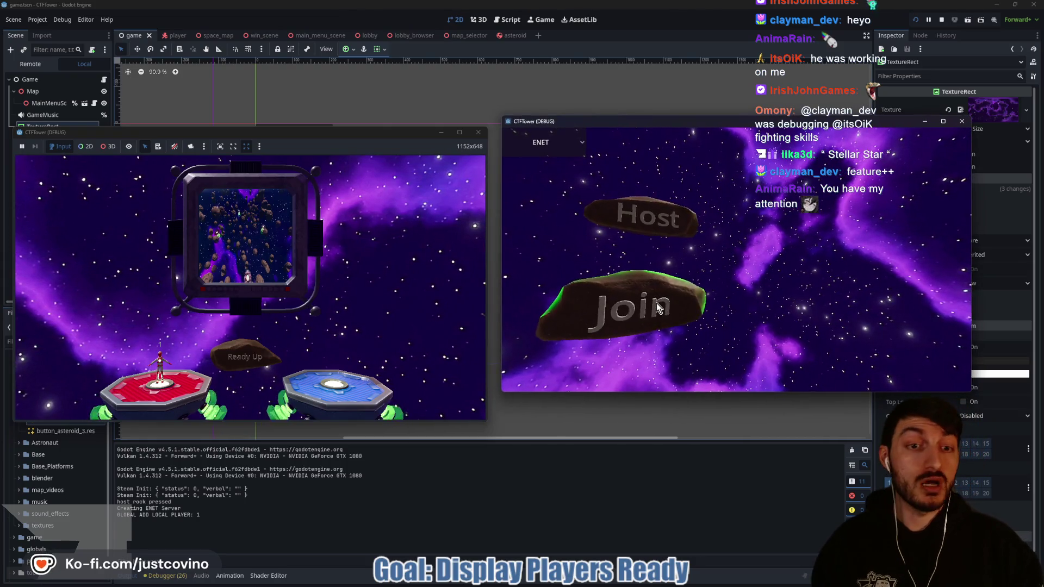
click(657, 303)
click(717, 186)
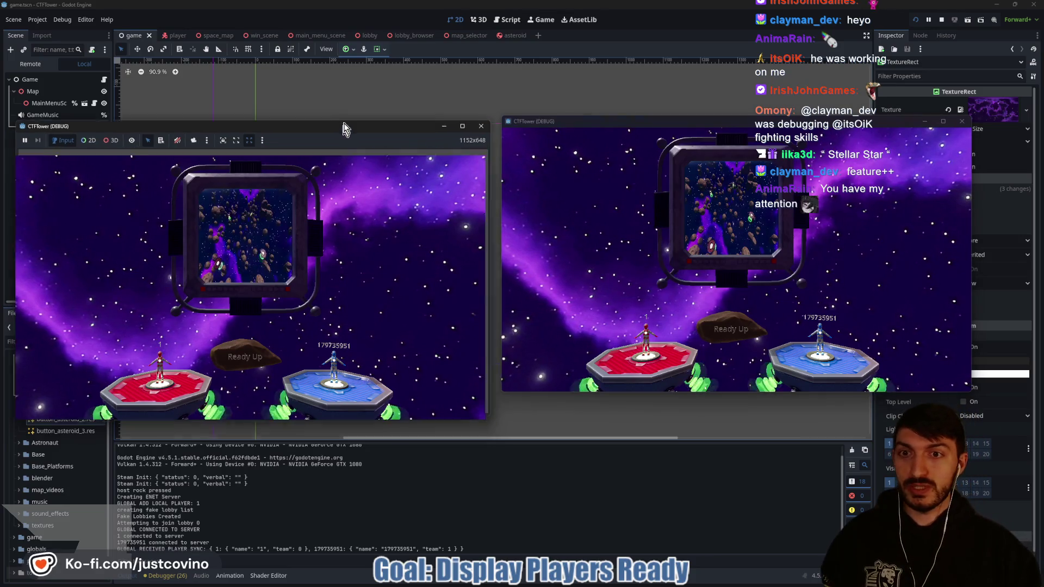
- Ready up the blue and red players, then start the match from the host lobby
drag(341, 136, 348, 108)
click(732, 329)
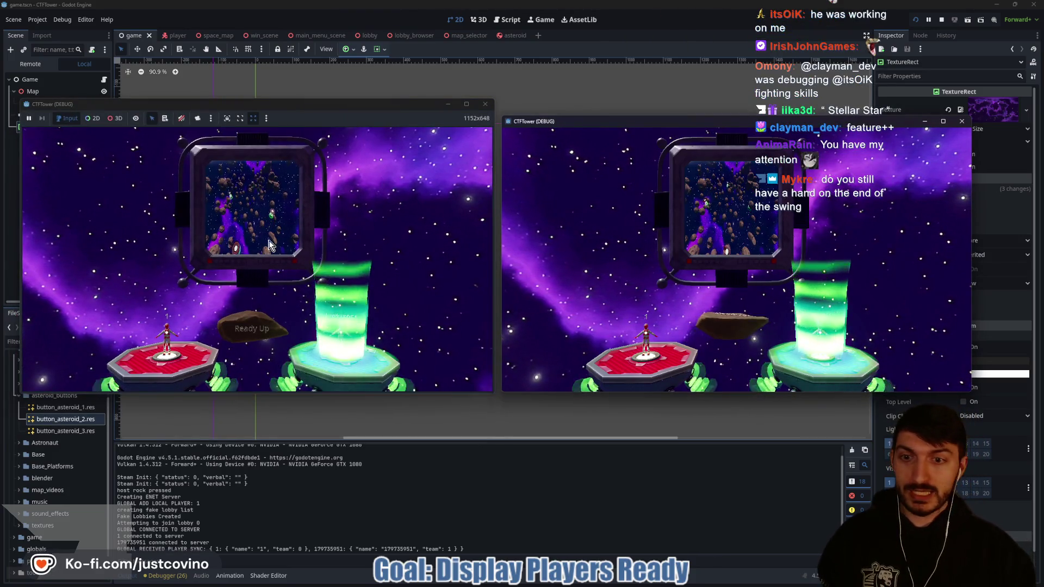
click(257, 329)
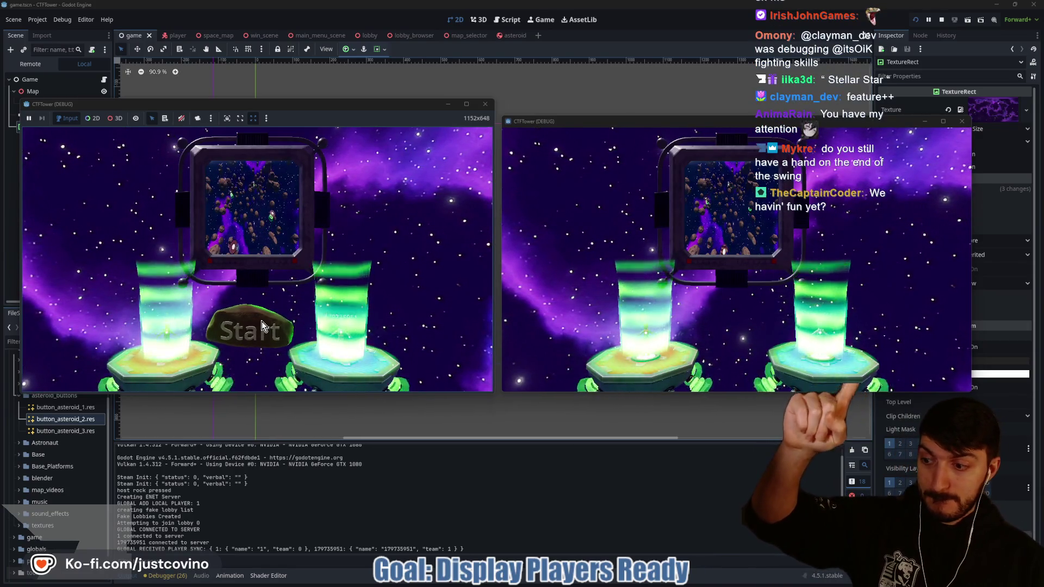
click(262, 321)
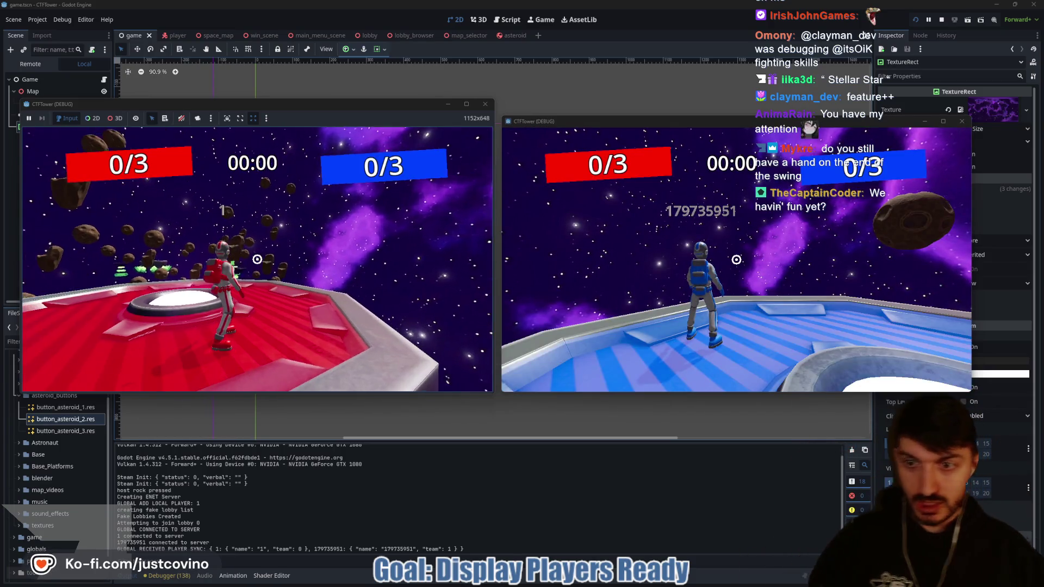
- Run the red player off the platform and grapple-swing across the asteroids
key(super)
key(super)
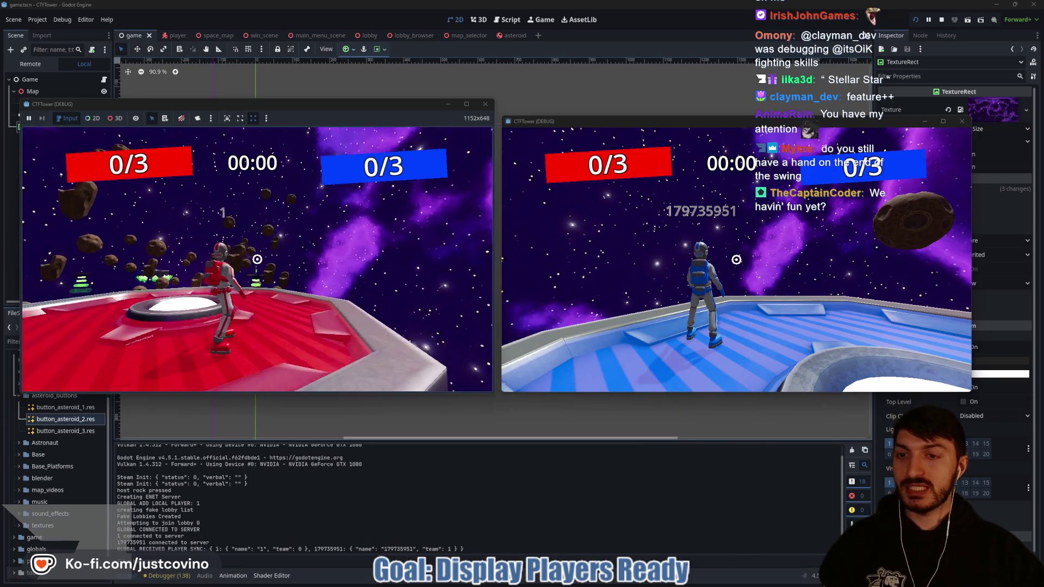
key(w)
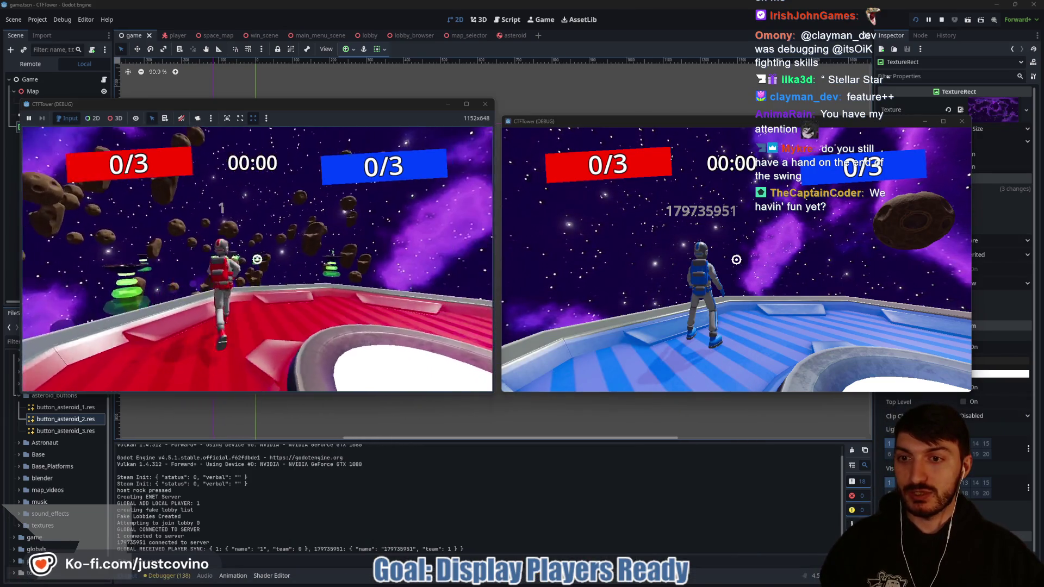
key(space)
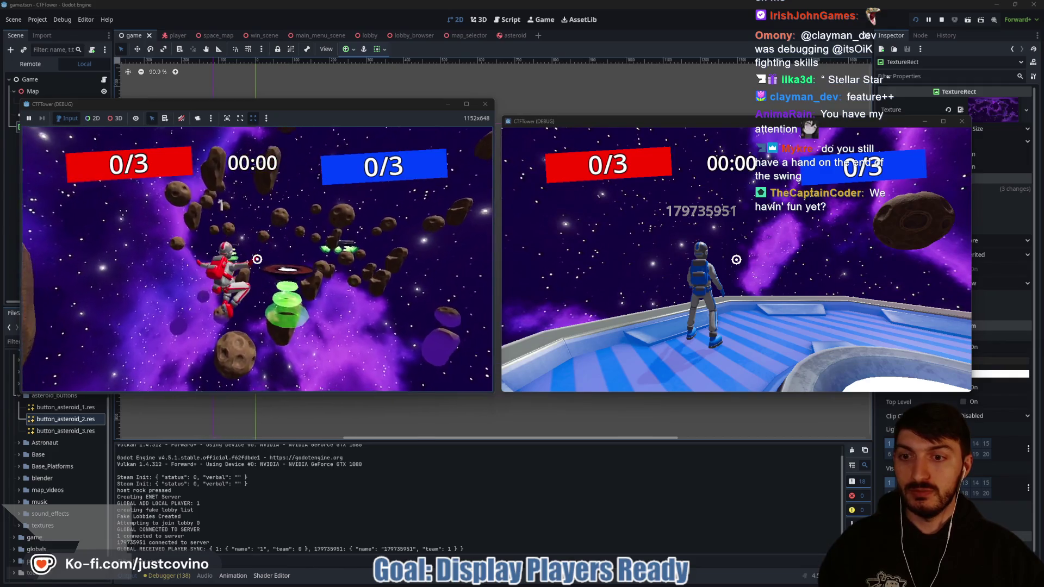
key(w)
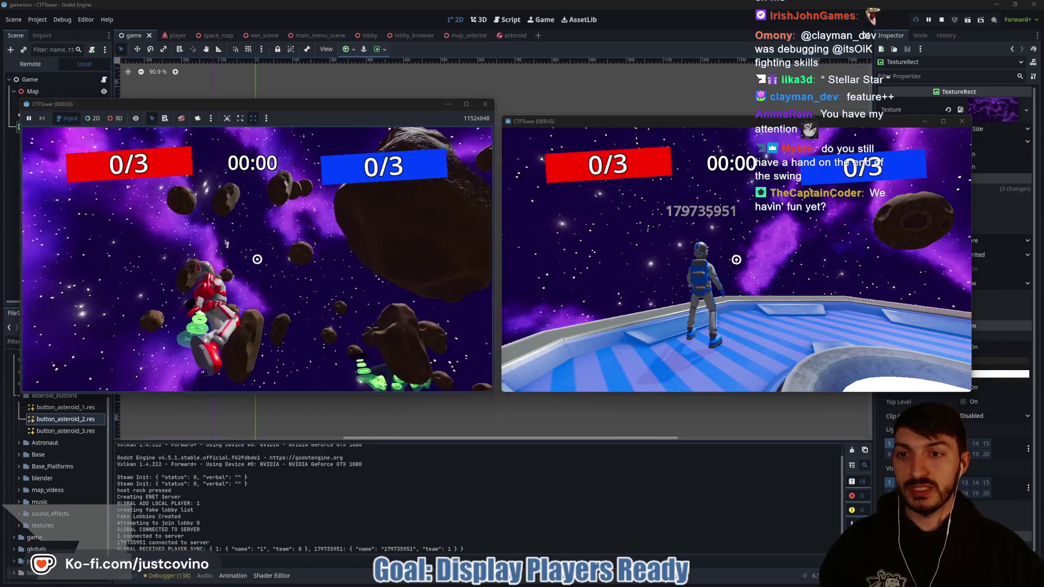
click(258, 259)
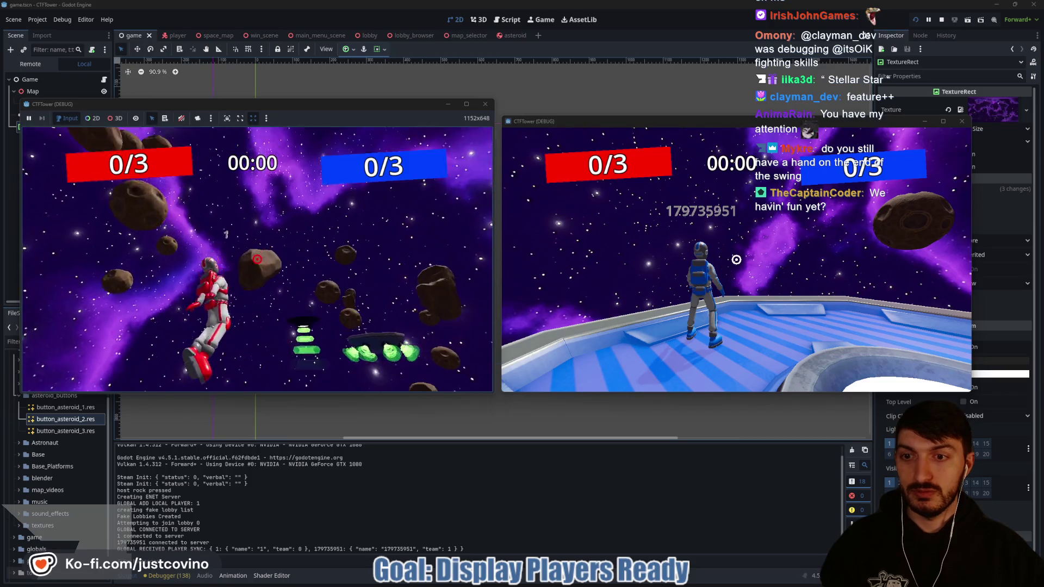
click(257, 259)
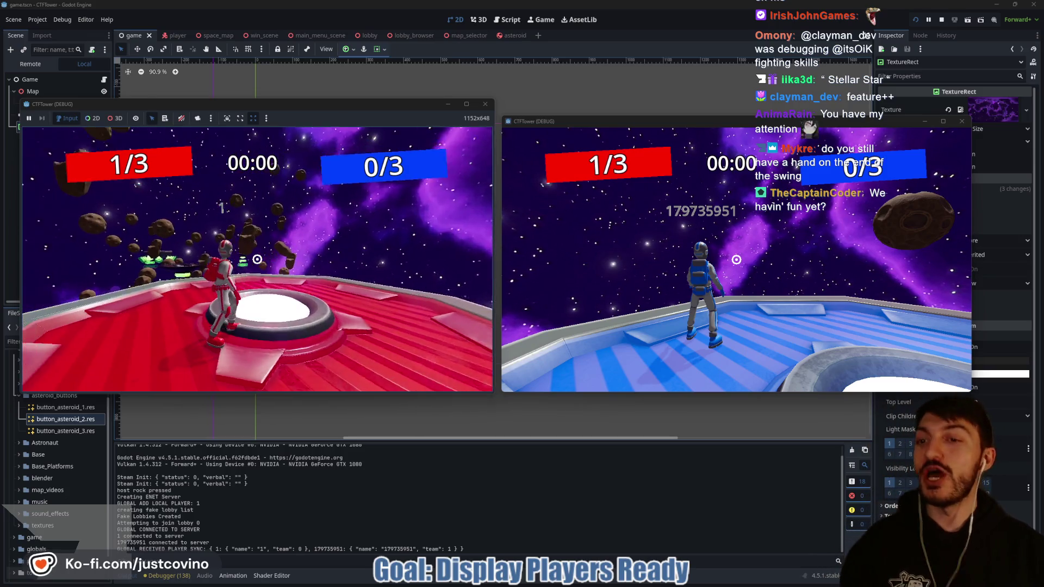
- Walk the red player across the platform firing green beam attacks toward the railing
key(w)
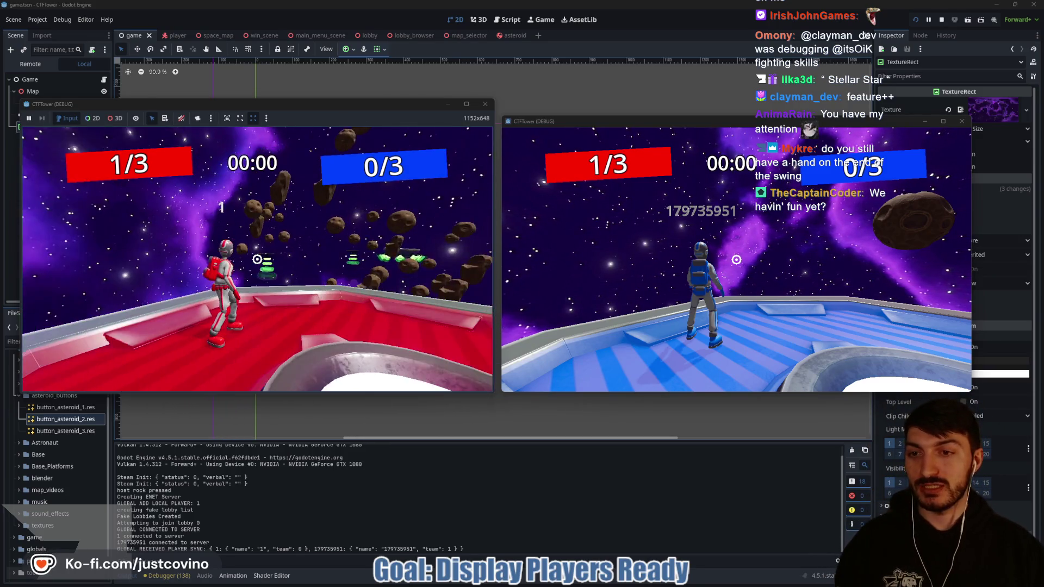
click(257, 259)
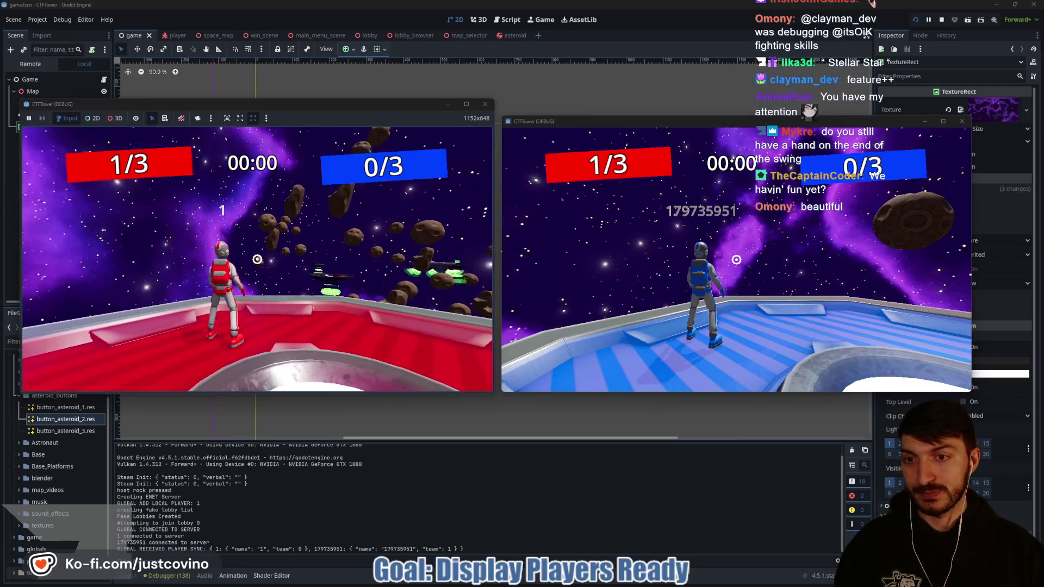
click(257, 260)
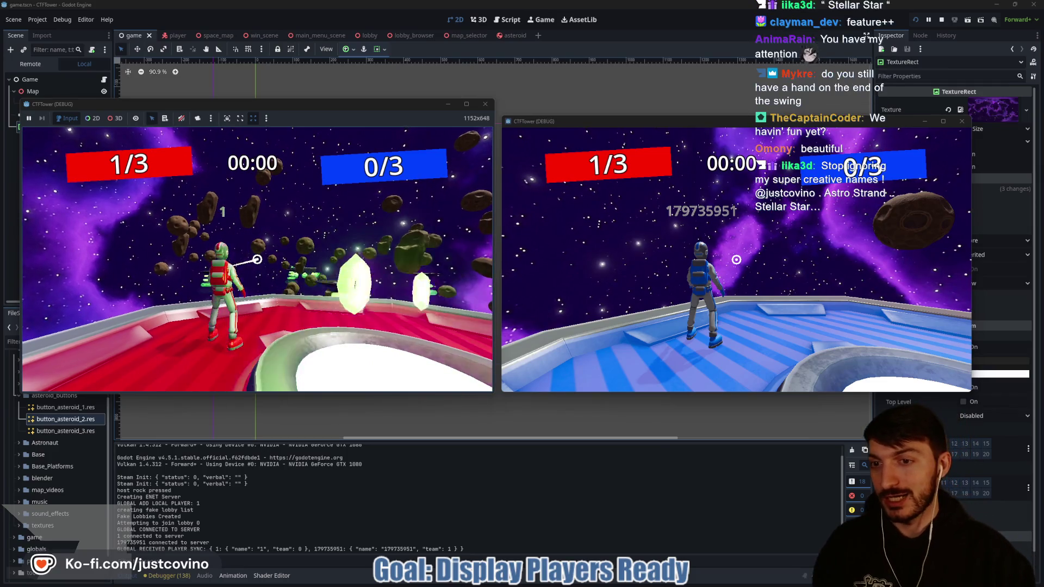
click(257, 260)
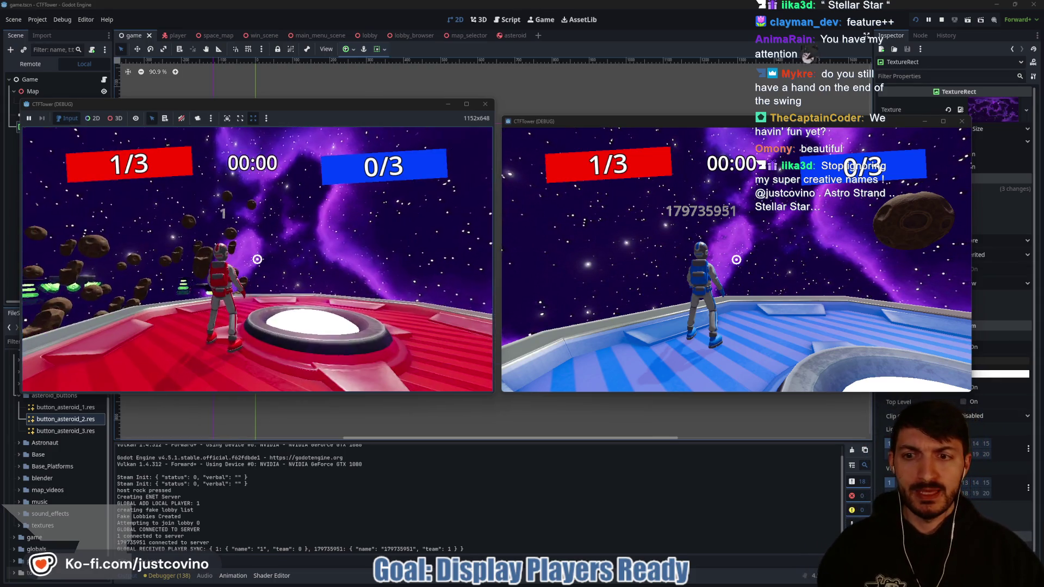
key(w)
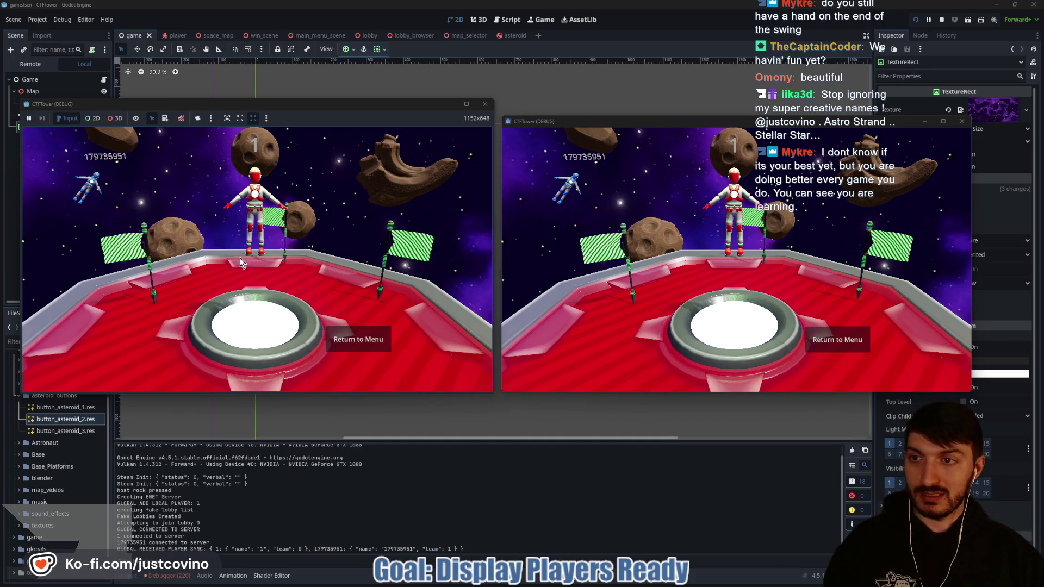
mouse_move(119, 157)
mouse_down()
mouse_move(51, 247)
mouse_move(131, 149)
mouse_up()
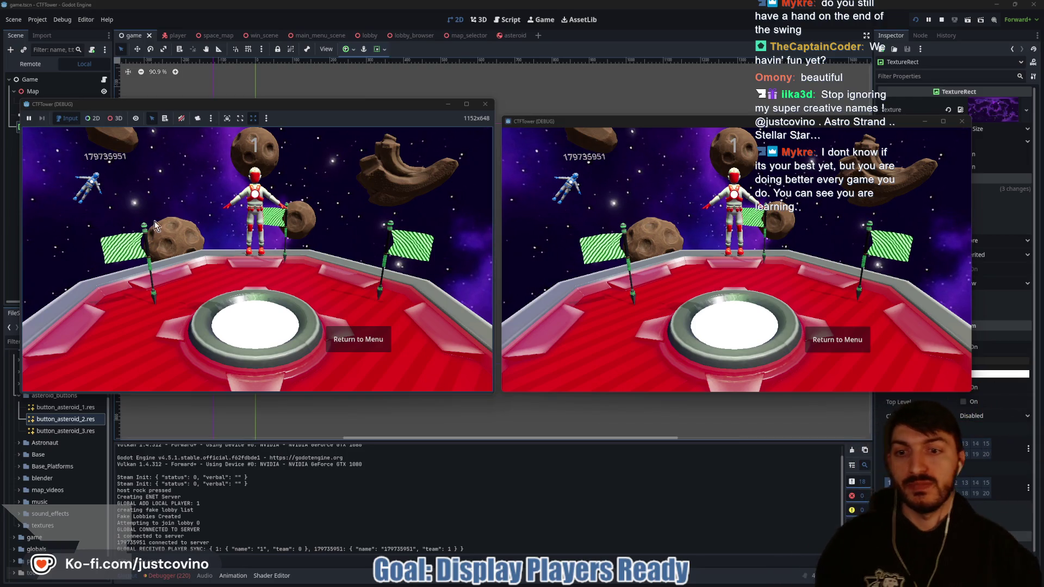
- Send both instances back to the main menu and stop the running game
click(857, 339)
click(367, 329)
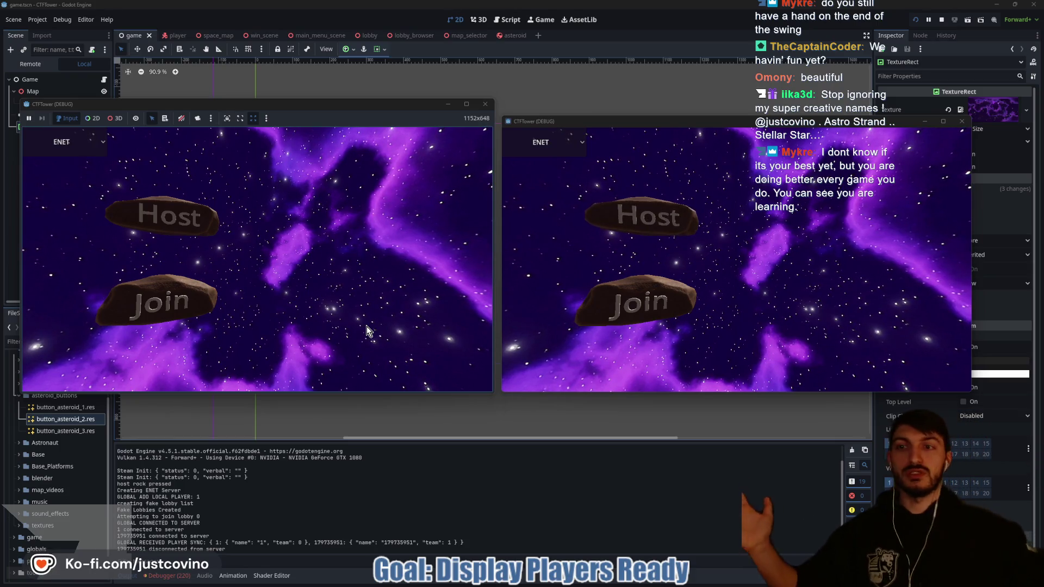
click(942, 20)
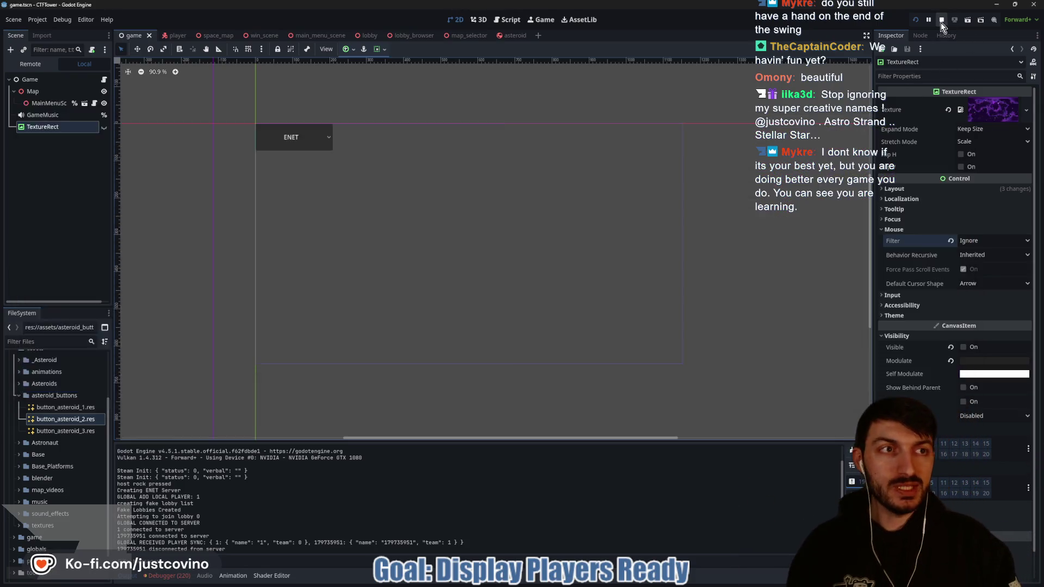
- Commit game.tscn and lobby.gd as 'start game transition' and push to MultiplayerRework
key(alt+Tab)
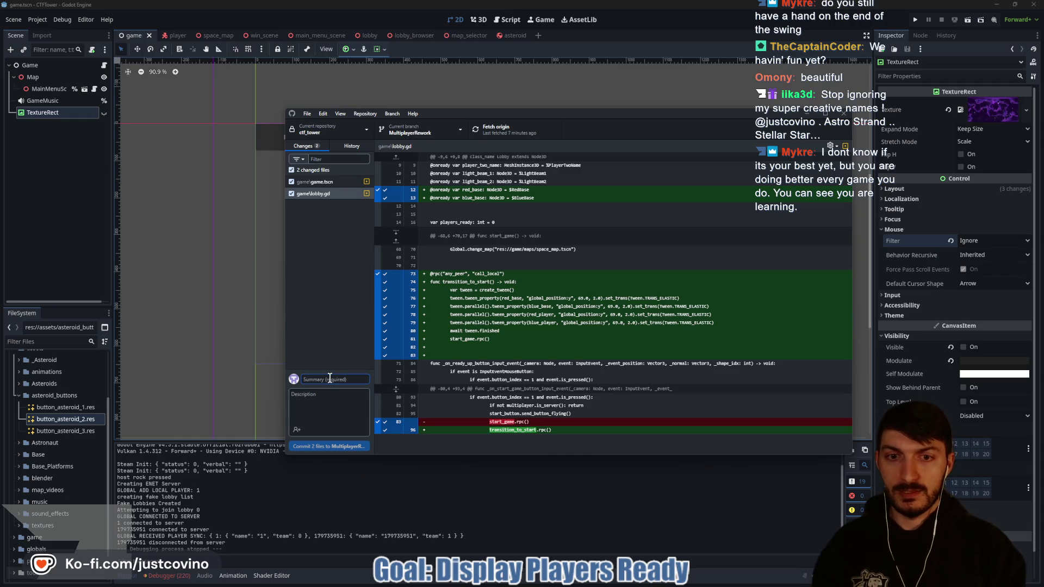
text(art game)
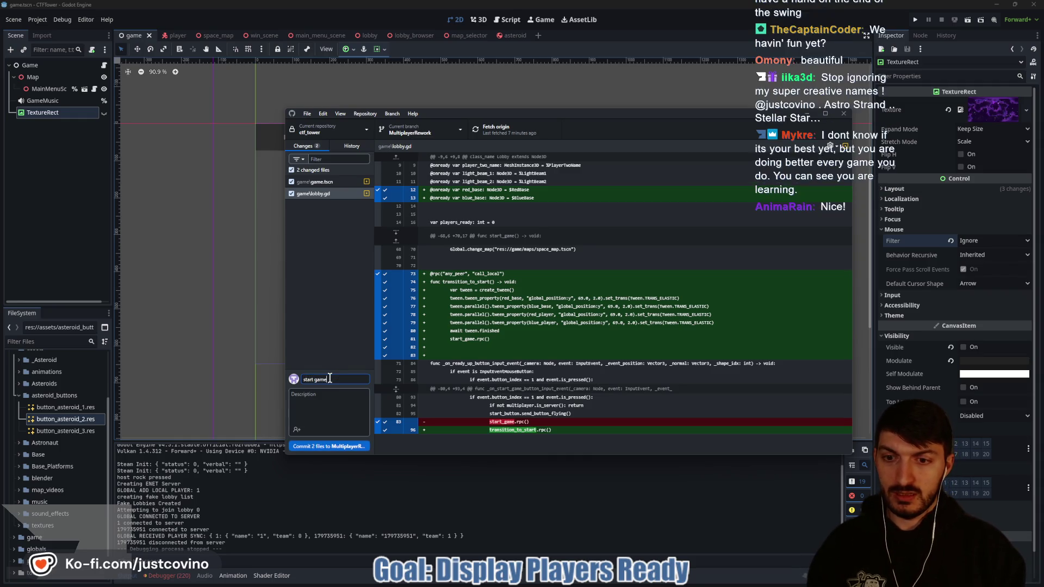
text( transition)
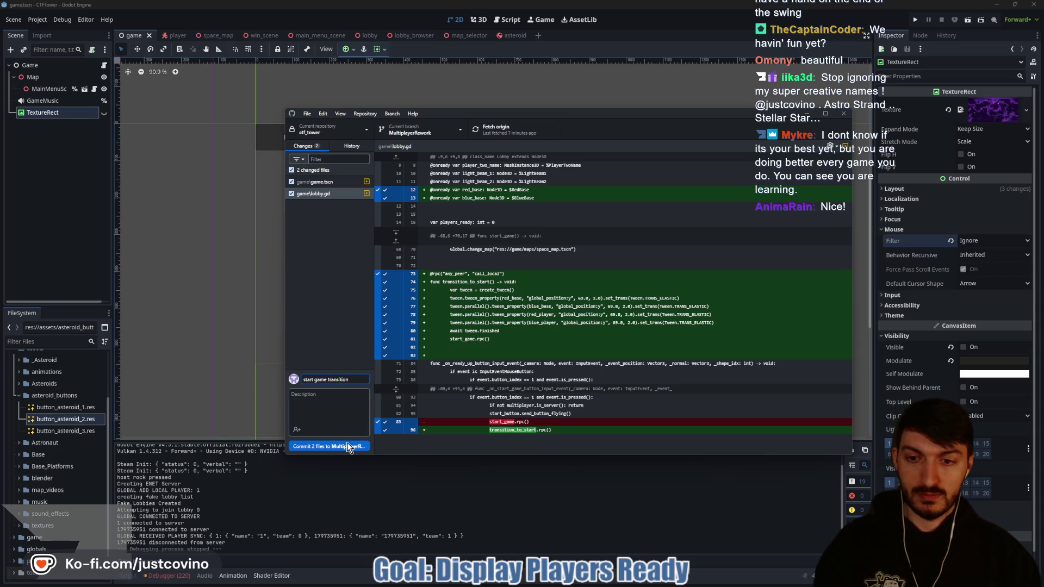
click(345, 442)
click(709, 223)
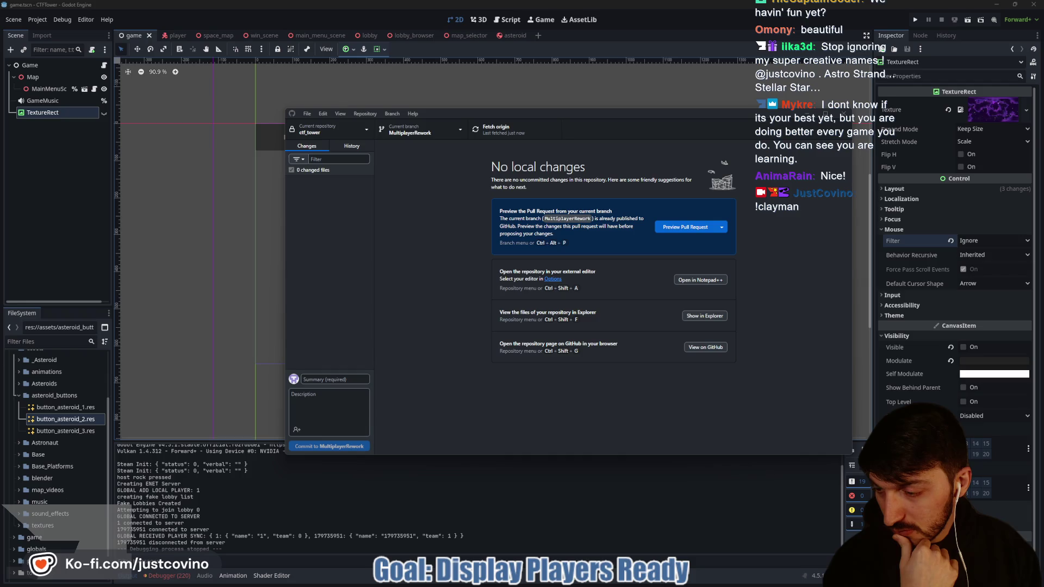
click(605, 584)
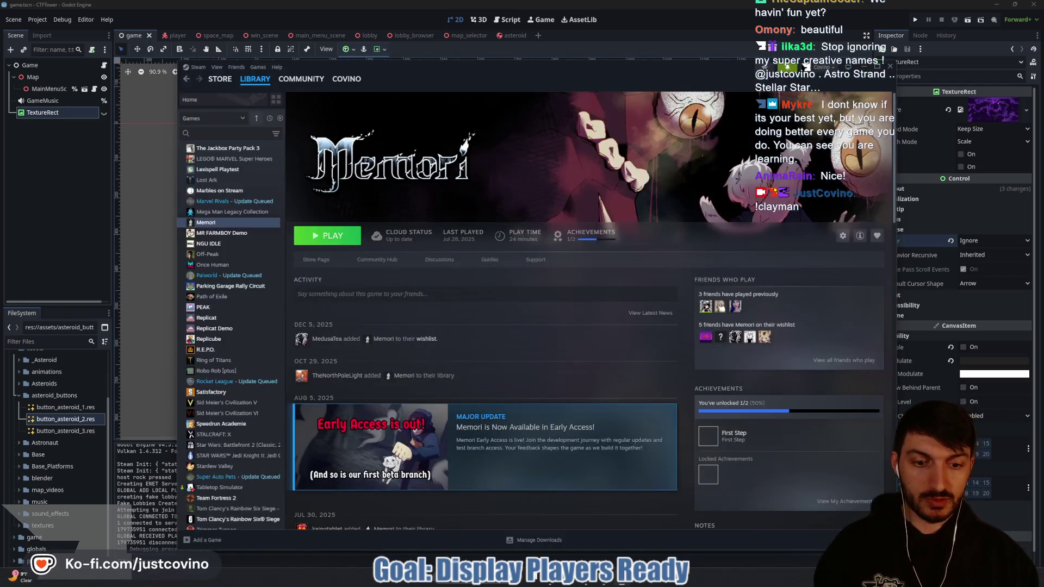
- Open Epic Hero Game from the Steam wishlist and copy its store page link
click(232, 80)
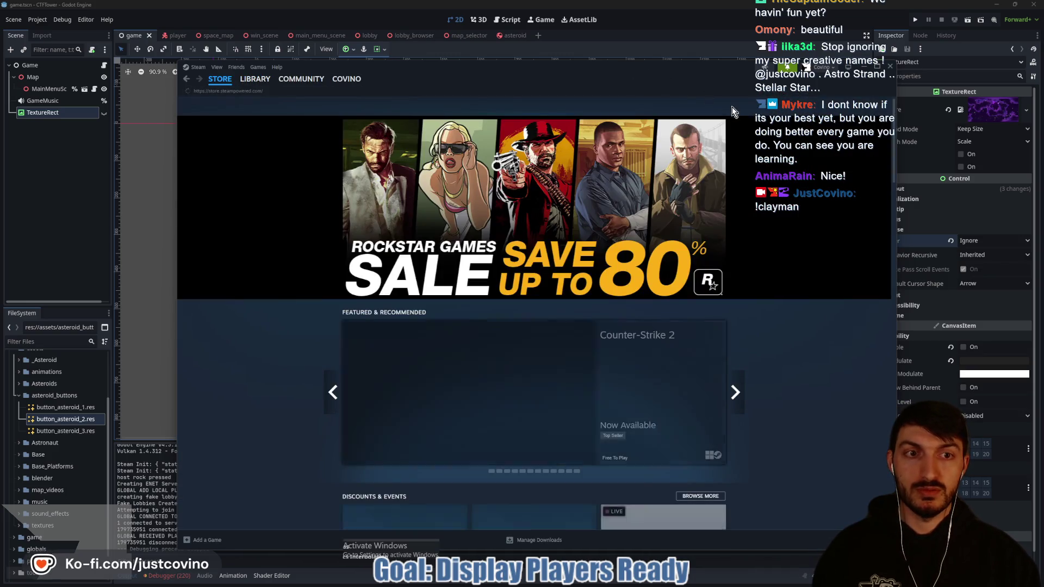
click(735, 107)
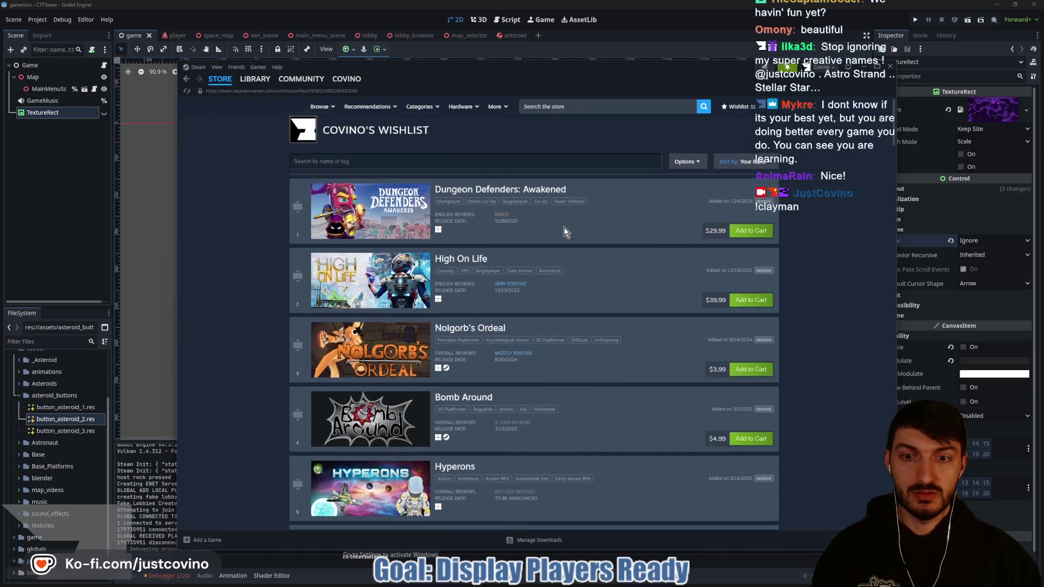
scroll(564, 228, down, 10)
scroll(565, 224, down, 10)
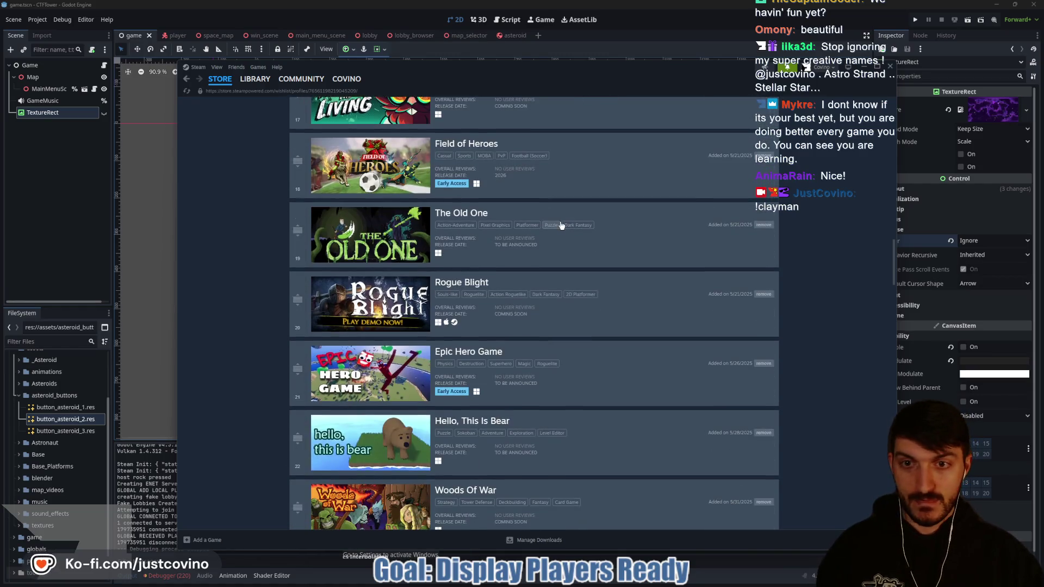
scroll(562, 225, down, 2)
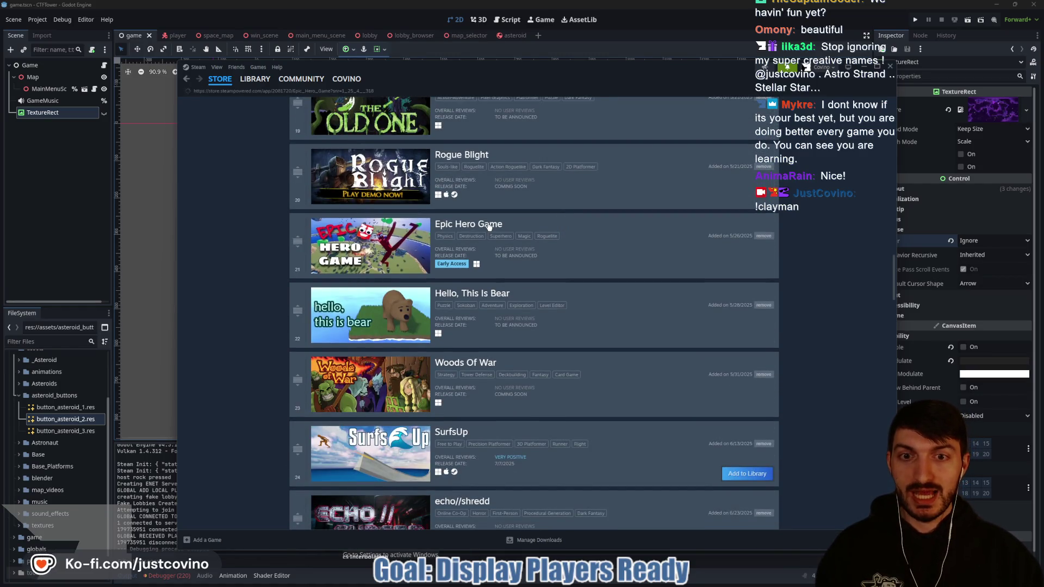
click(490, 227)
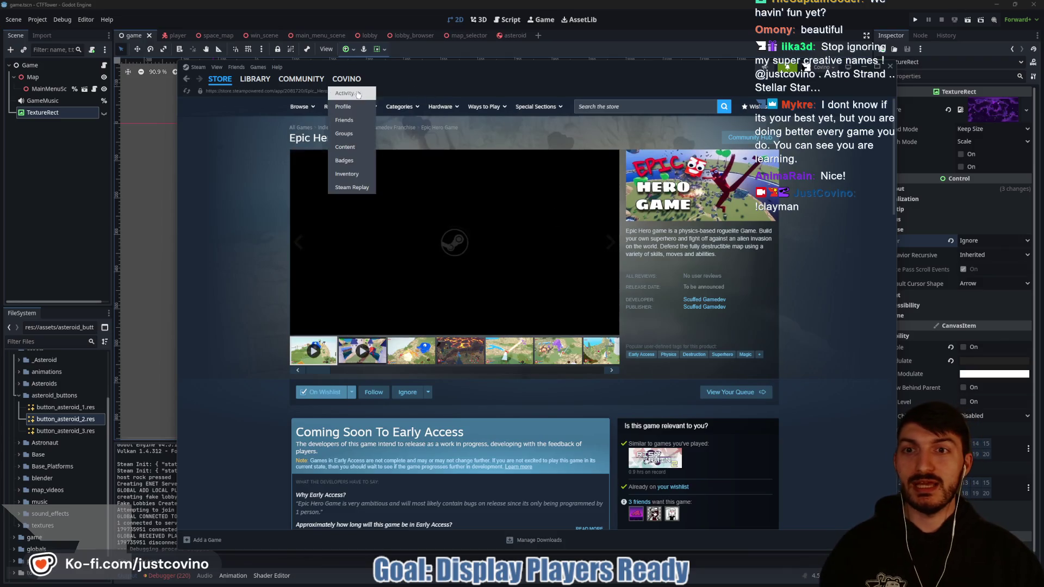
click(344, 91)
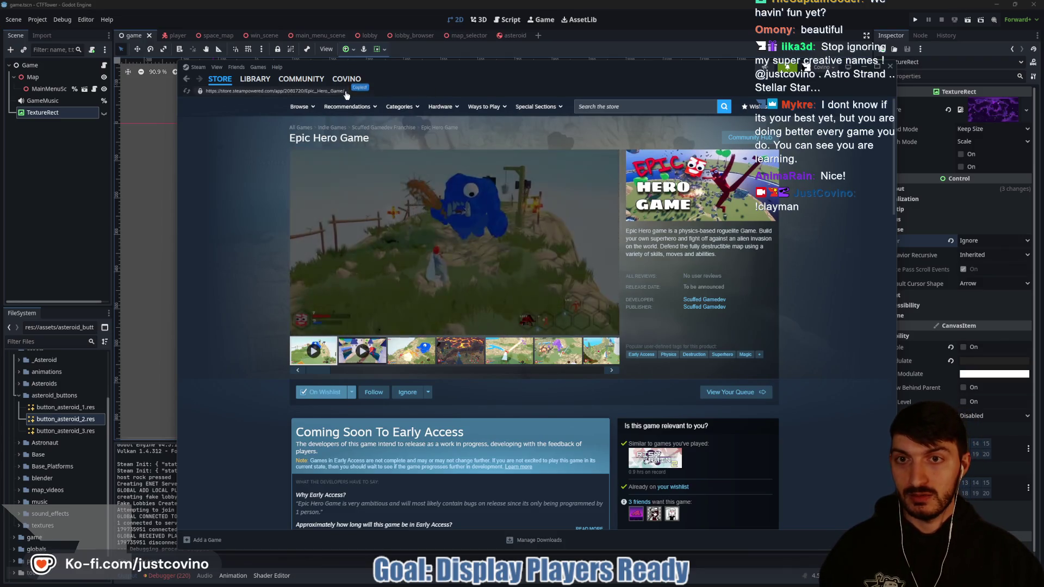
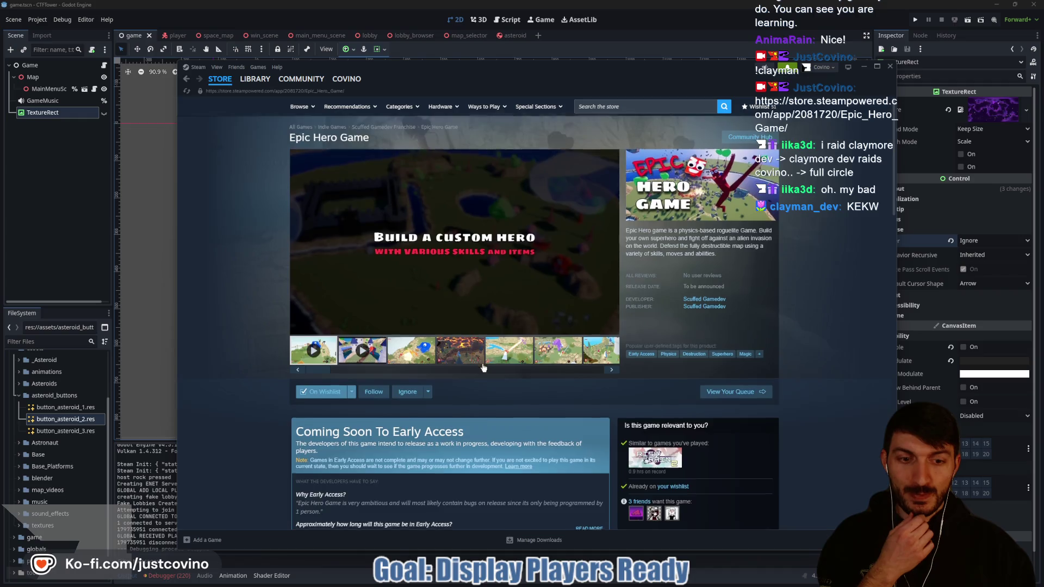
- Scroll the Epic Hero Game store page and bring the Godot editor back in front
scroll(483, 368, down, 3)
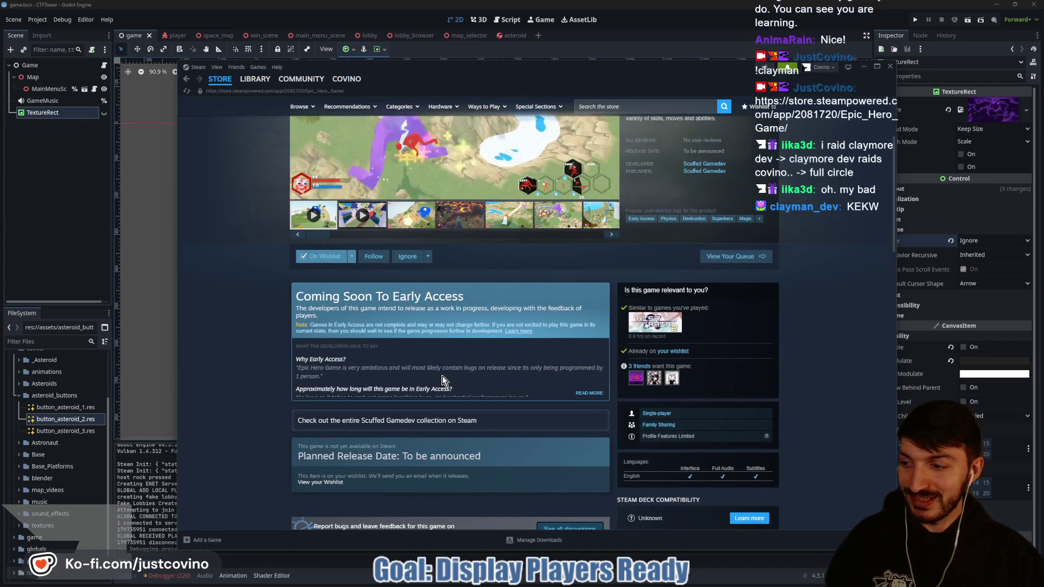
click(665, 22)
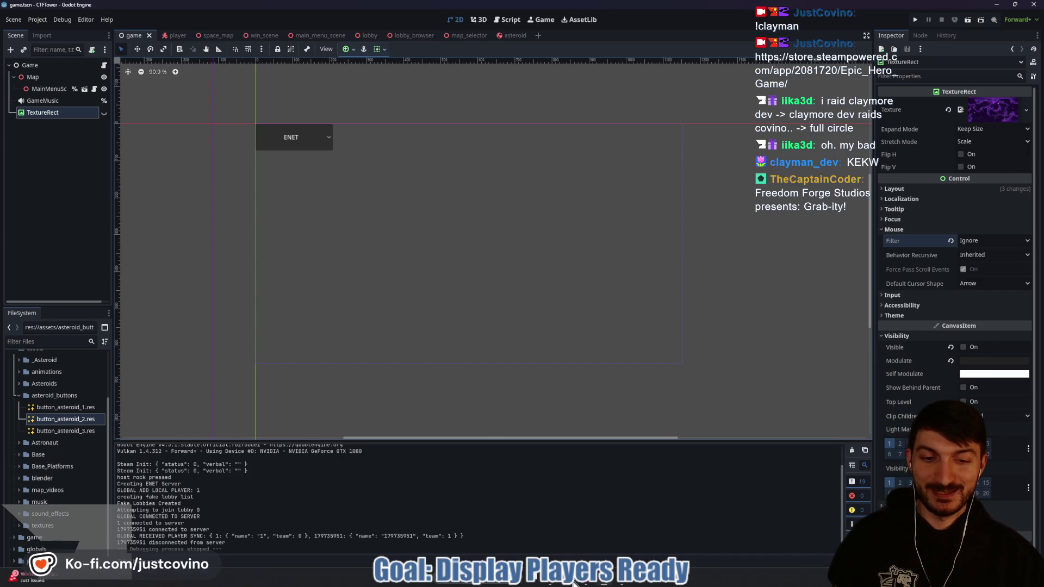
click(552, 586)
- Add 'Grabity' below Slingstar in the Think of Game Name ideas, then return to Godot
click(246, 293)
key(Return)
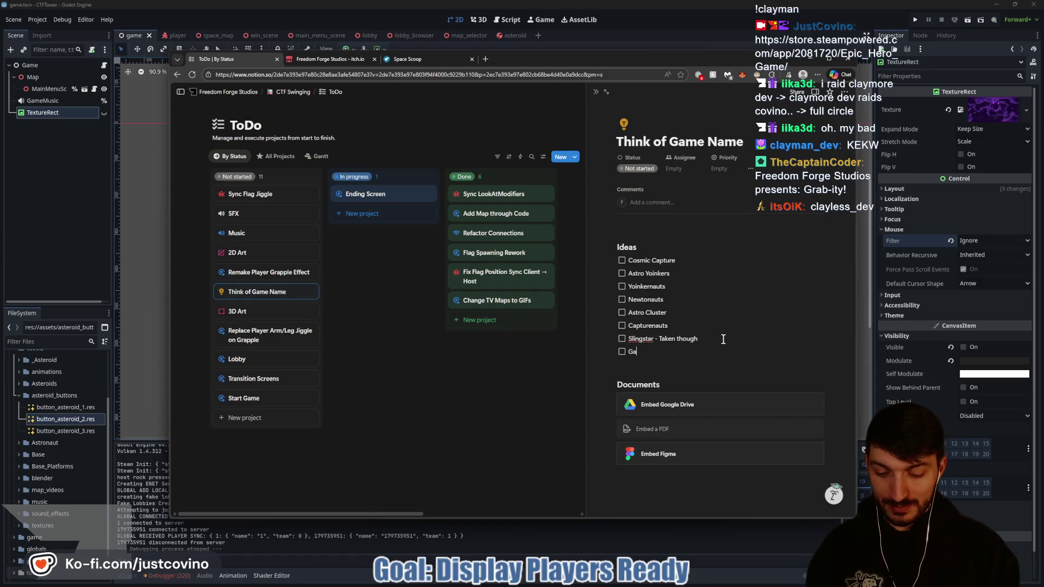
text(ity)
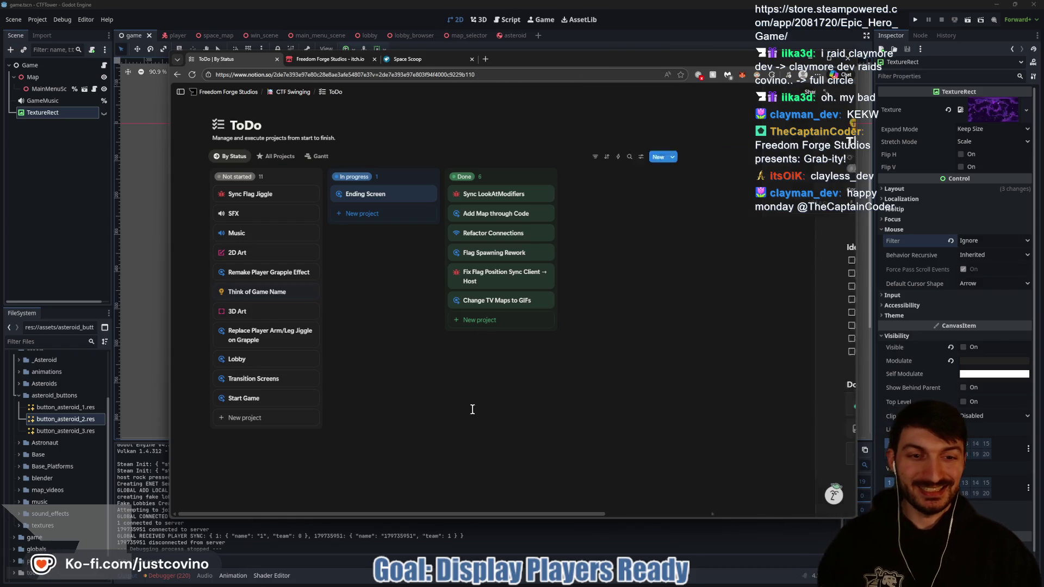
click(595, 534)
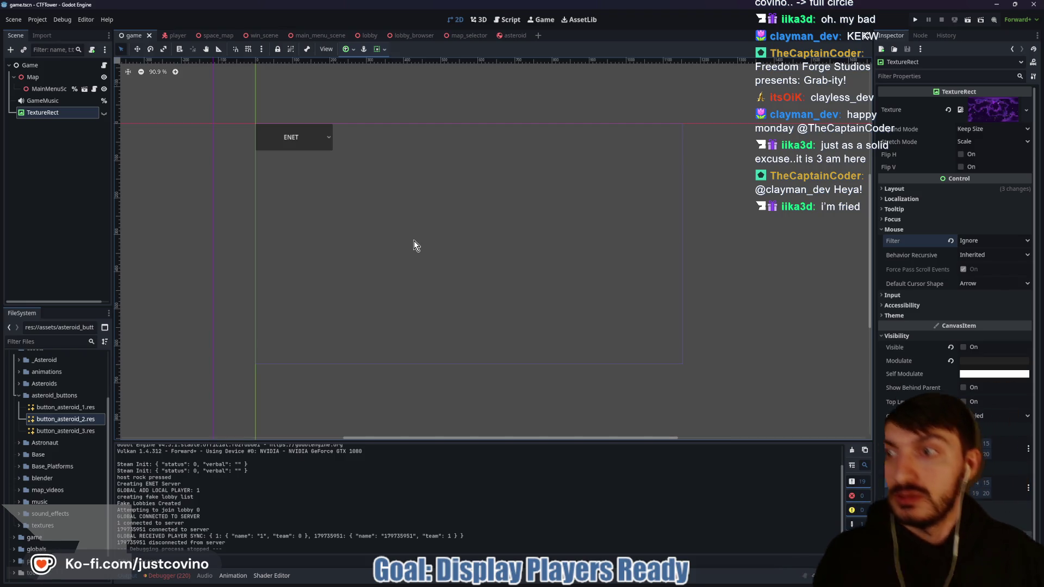
- Make the starry TextureRect visible and rename it TransitionScreen
click(104, 113)
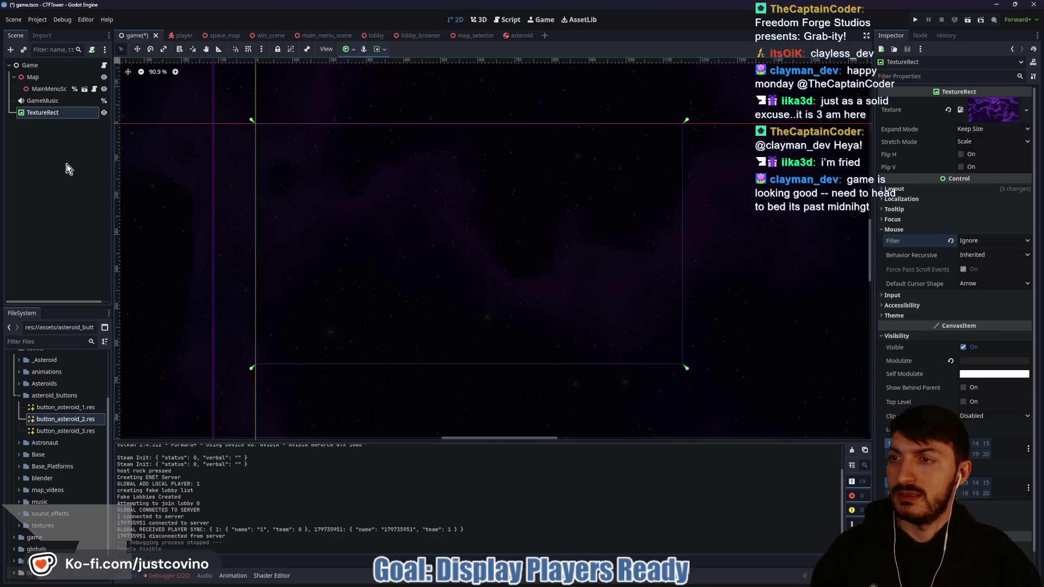
double_click(43, 116)
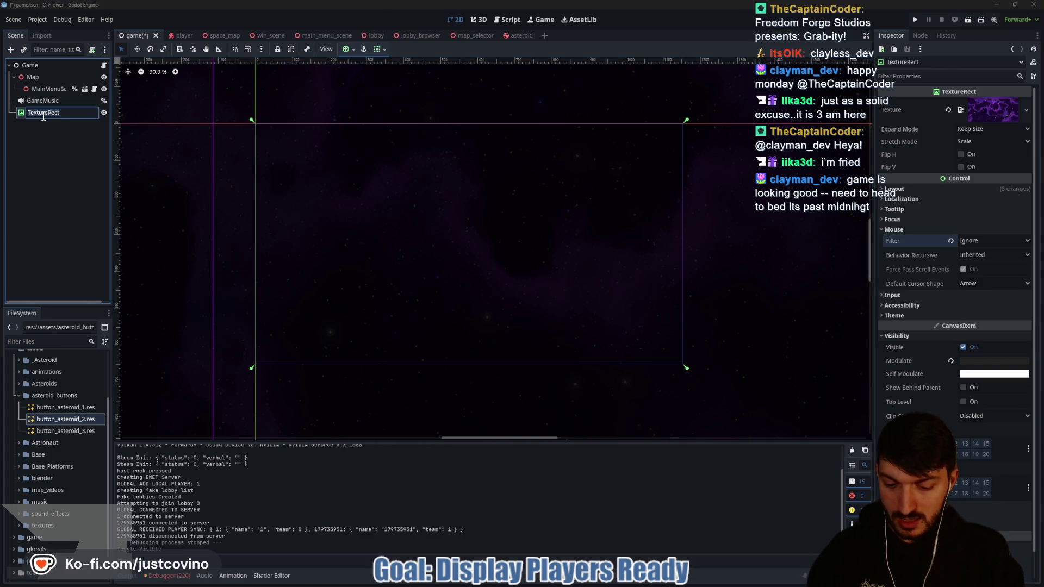
text(TransitionScreen)
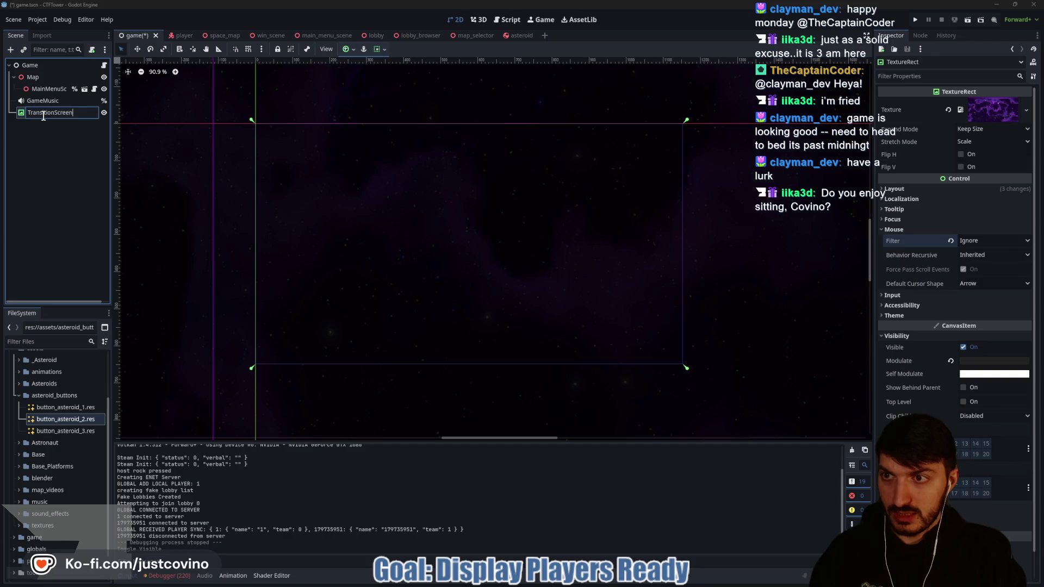
key(Return)
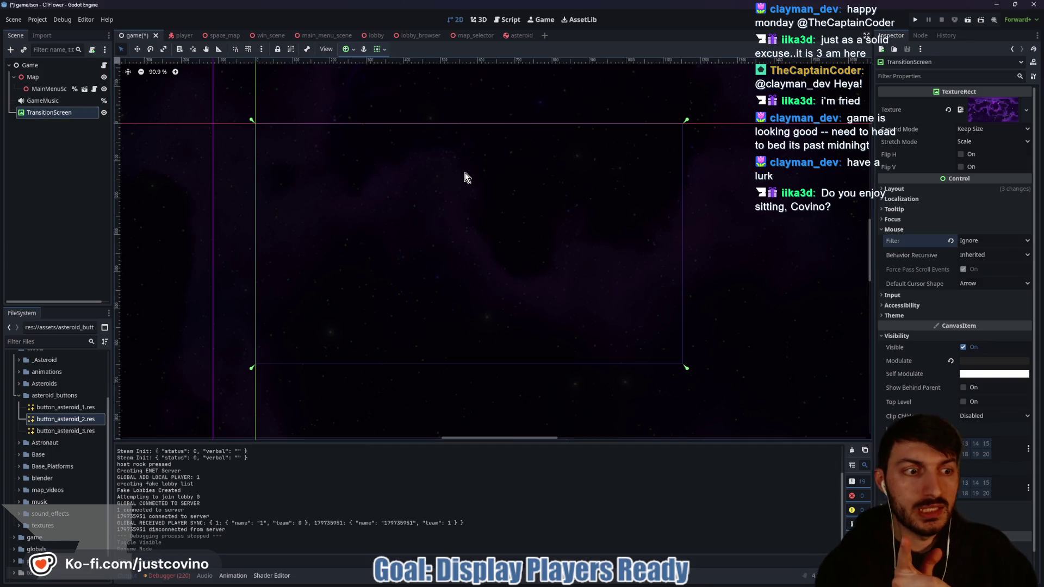
- Make TransitionScreen top level and set its Expand Mode to Ignore Size
click(963, 403)
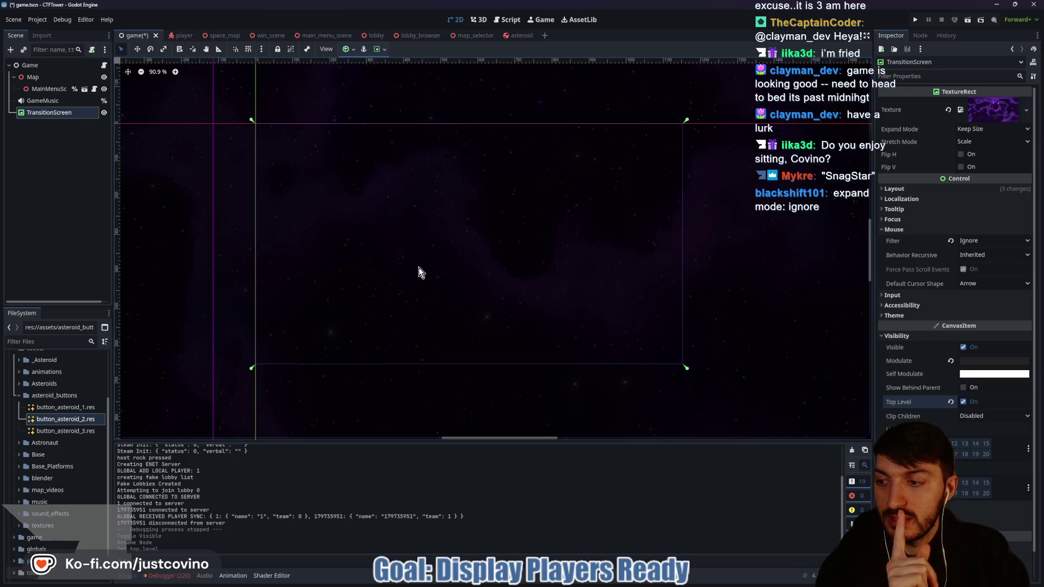
click(981, 129)
click(980, 154)
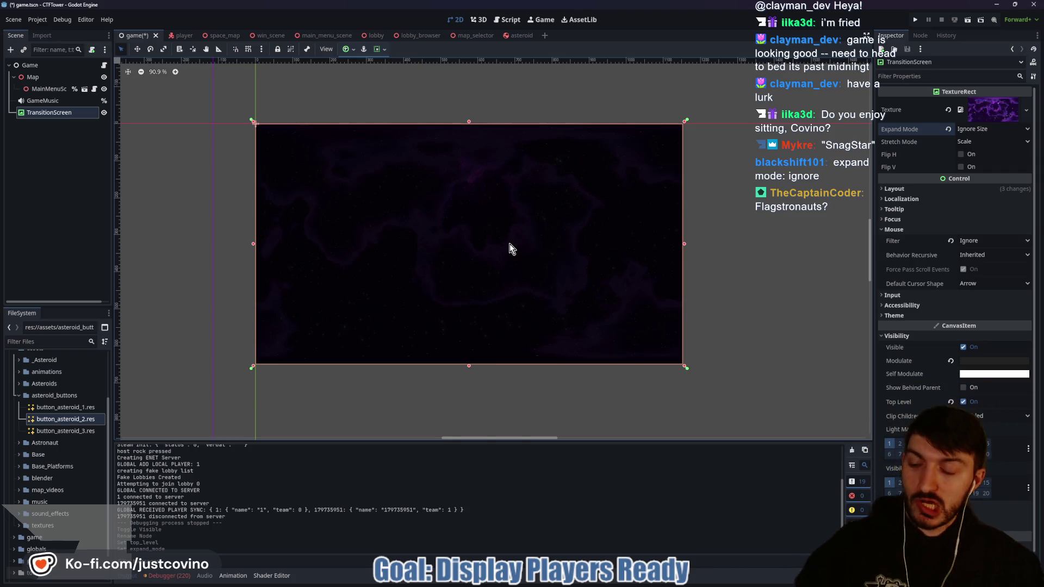
click(566, 585)
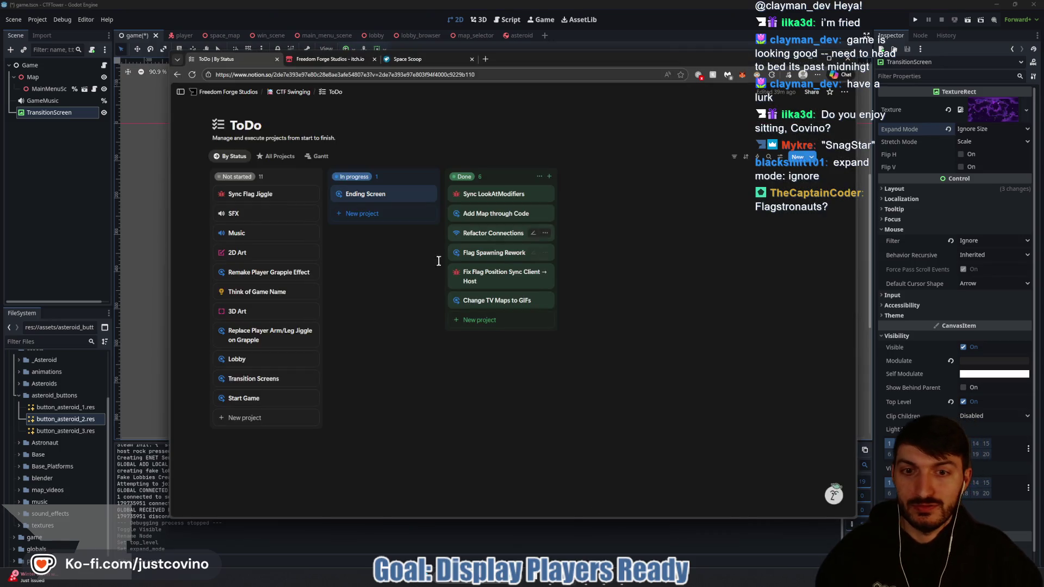
- Add Flagstronauts and SnagStar below Grabity in the Think of Game Name ideas
click(268, 292)
click(698, 353)
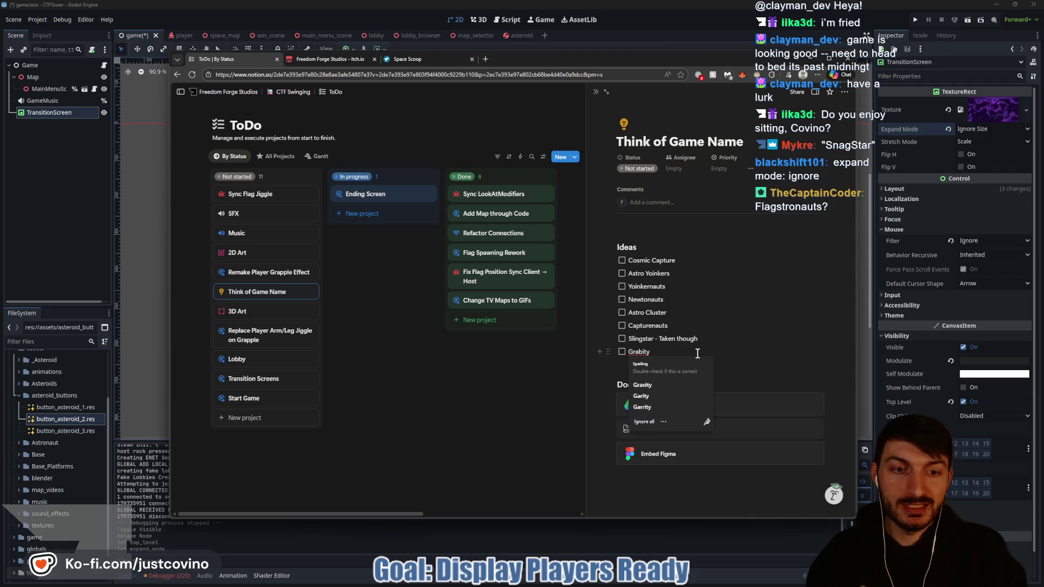
key(Return)
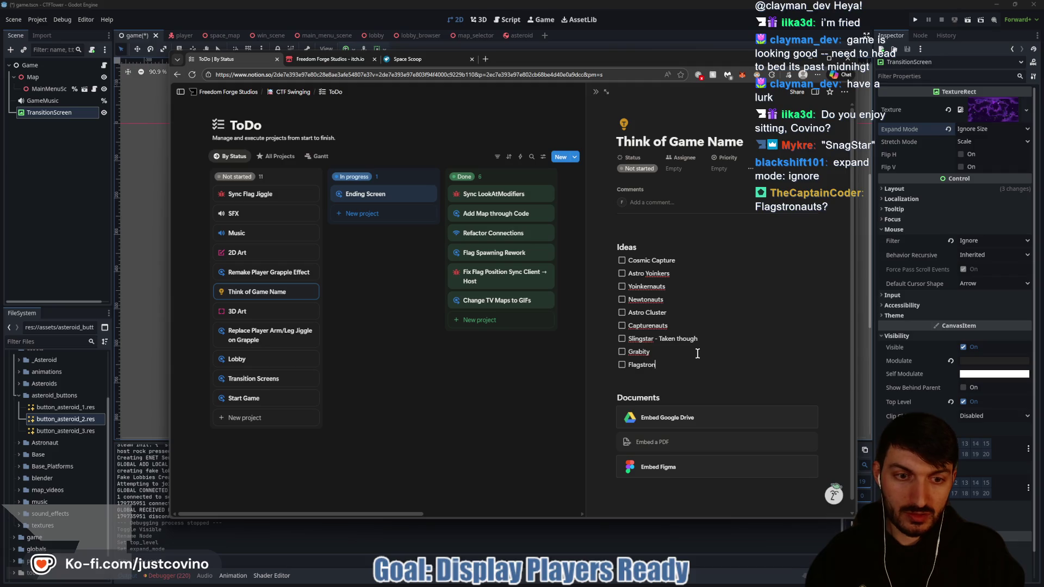
key(Return)
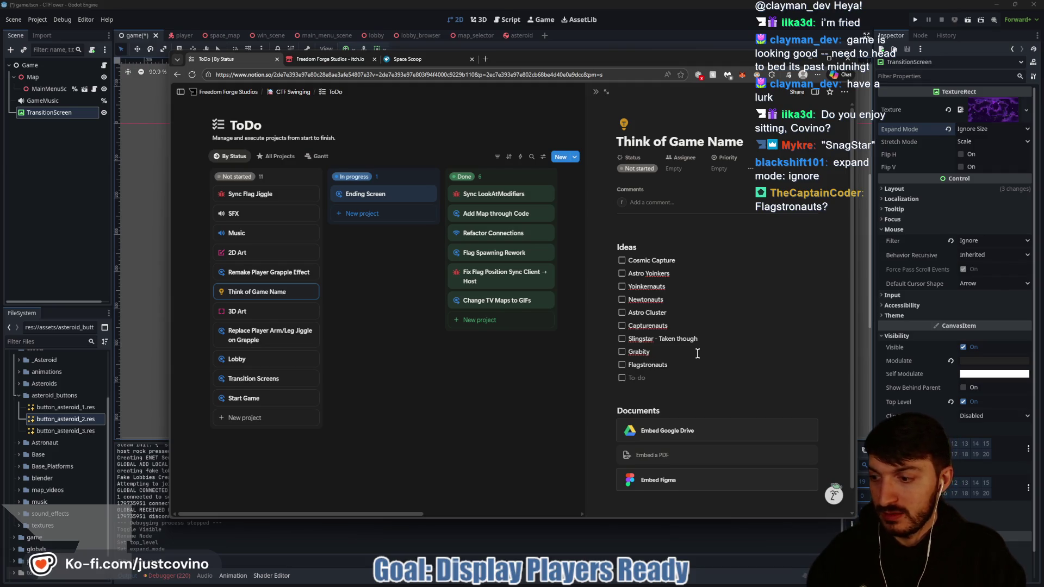
text(SnagStar)
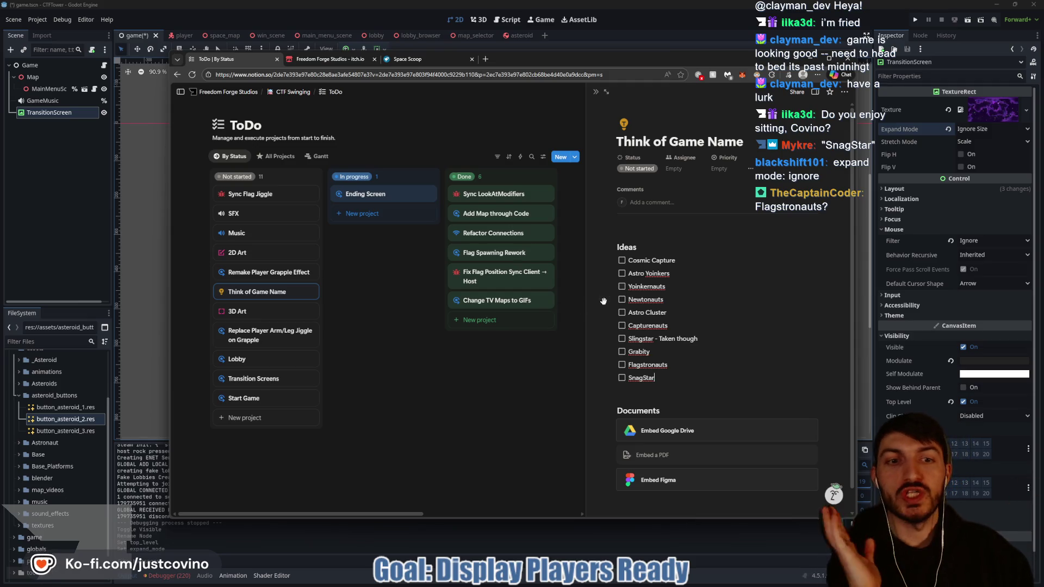
click(61, 250)
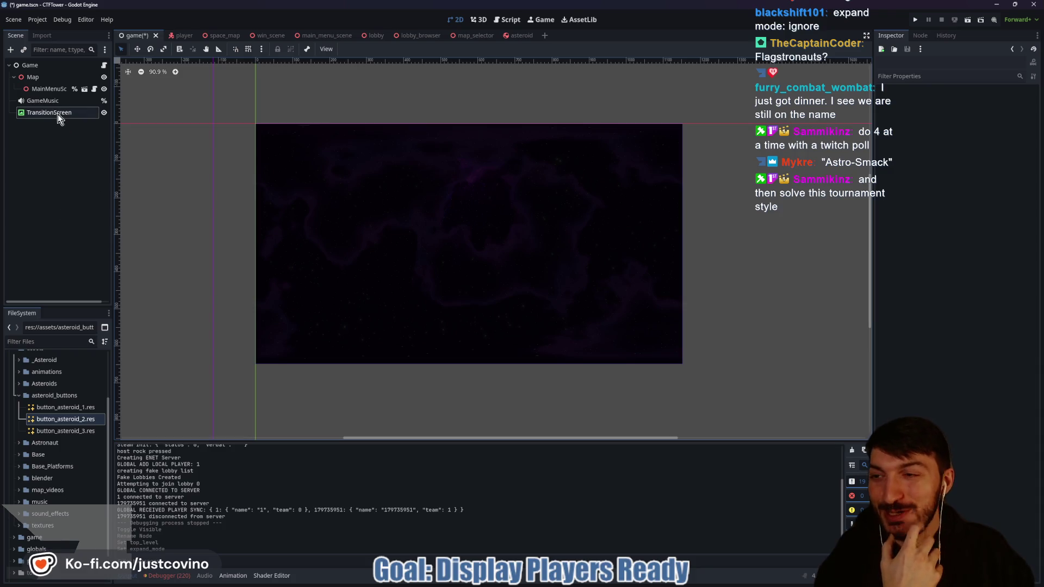
- Give TransitionScreen a unique name, then paste the tween_transition function into game.gd and save
right_click(72, 114)
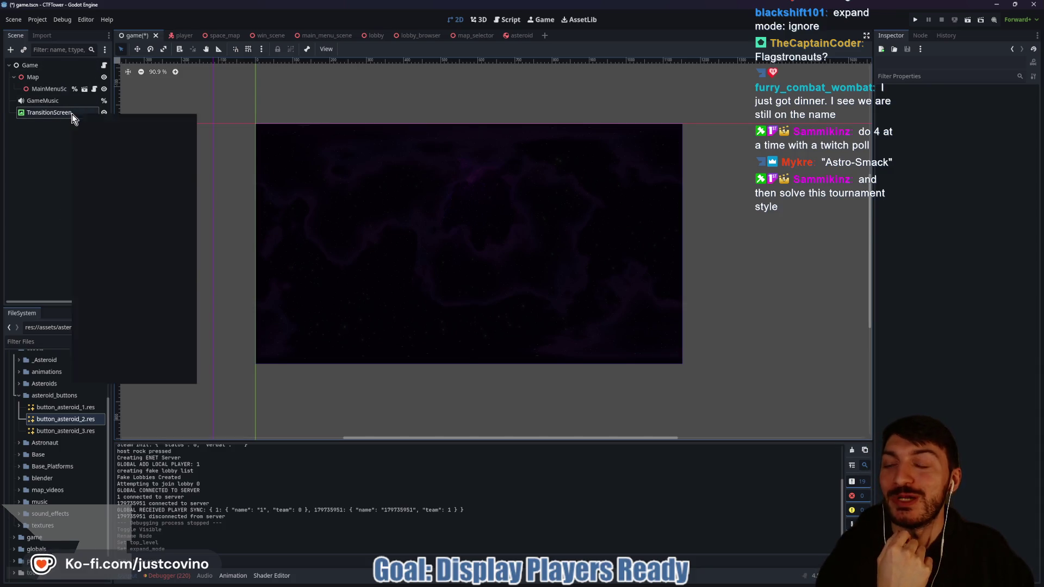
click(125, 345)
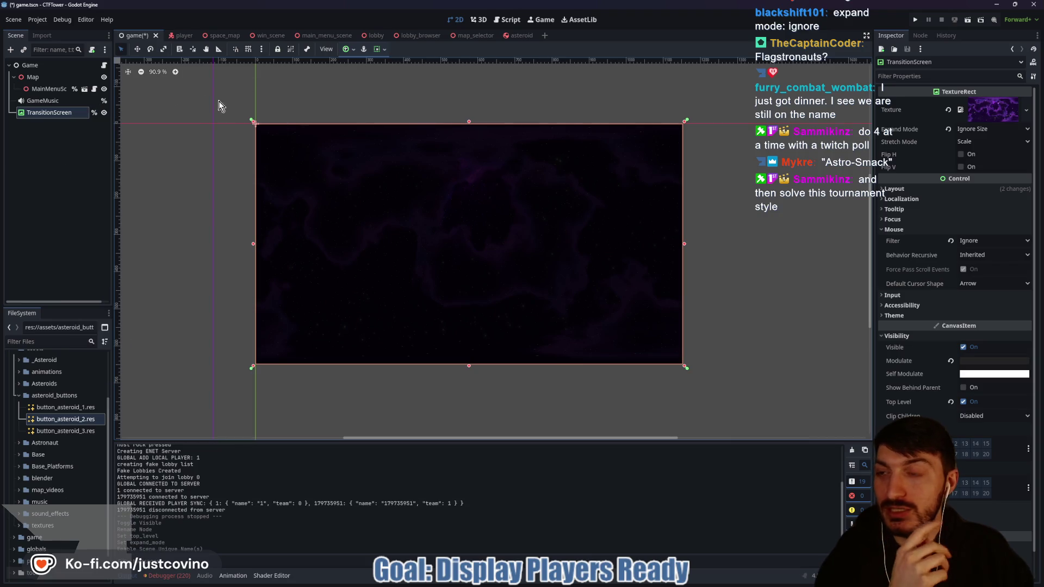
click(104, 65)
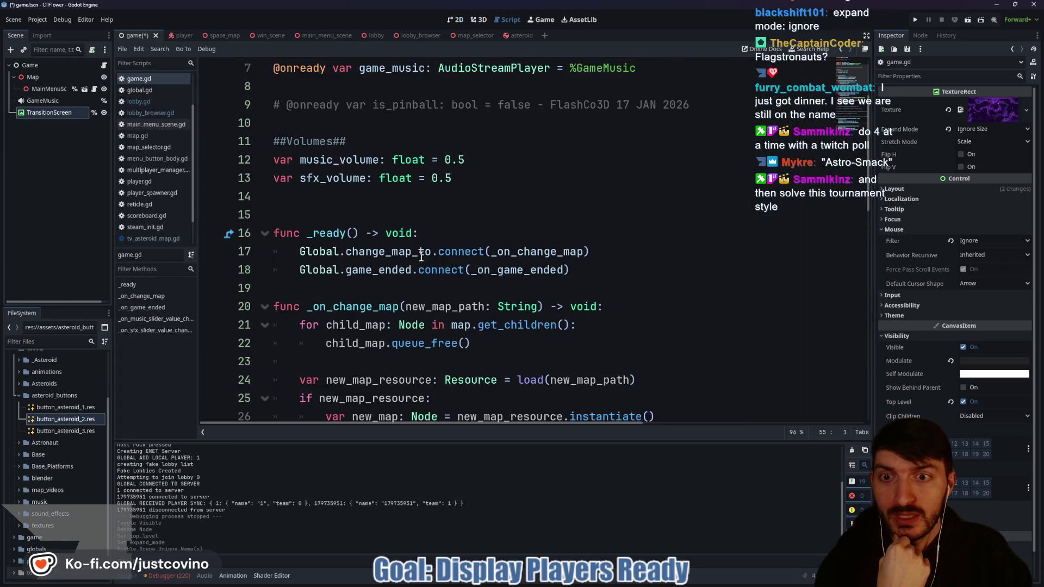
scroll(382, 218, down, 1)
double_click(367, 86)
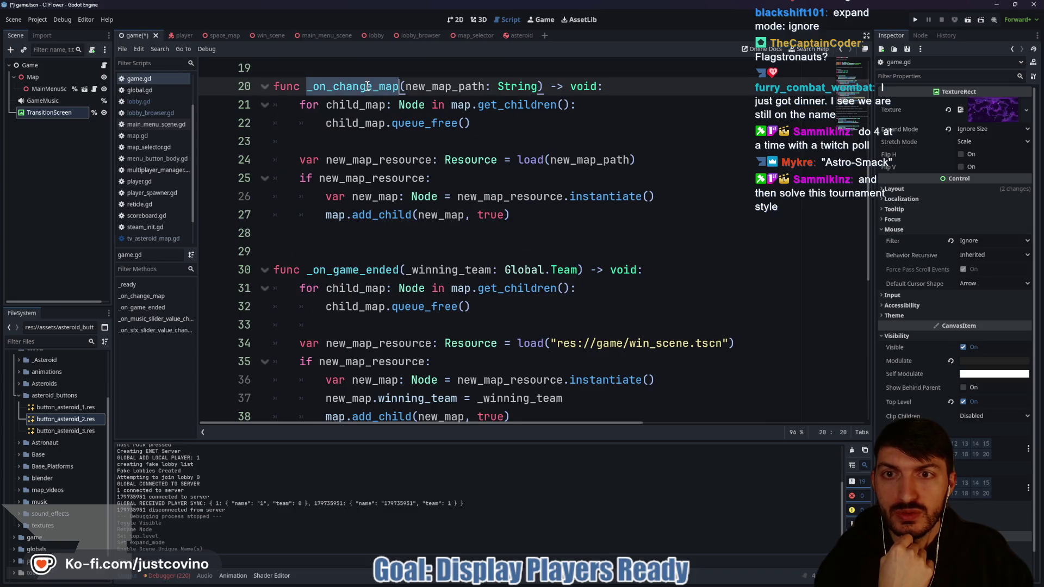
click(482, 243)
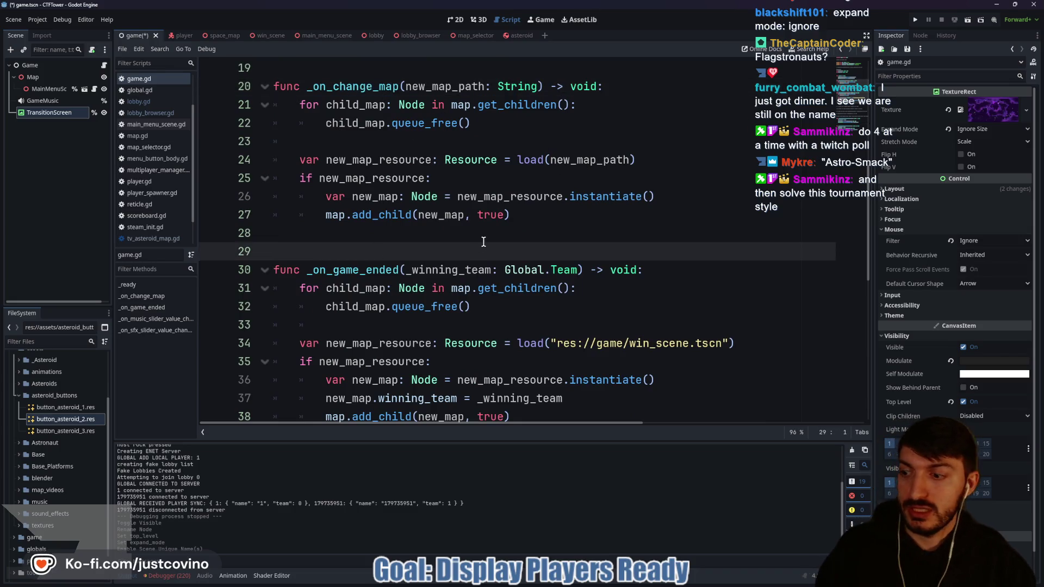
text(func tween_transition() -> void: 	var tween = create_tween() 	tween.tween_property(transition_screen, "modulate:a", 1.0, 1.0) 	tween.tween_property(transition_screen, "modulate:a", 0.0, 1.0))
key(ctrl+s)
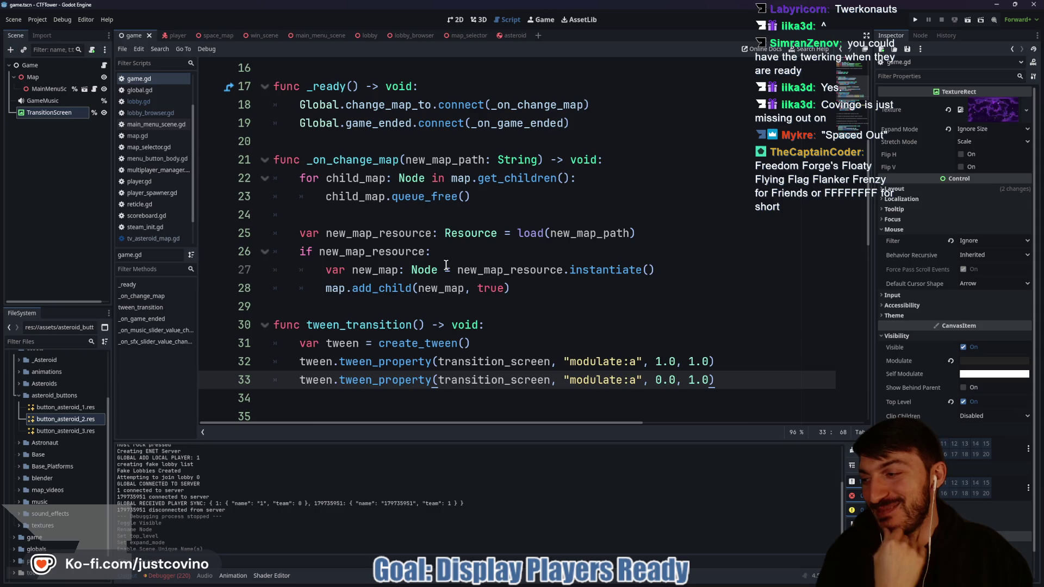
- Add a blank line above tween_transition and go to the end of line 21
click(530, 337)
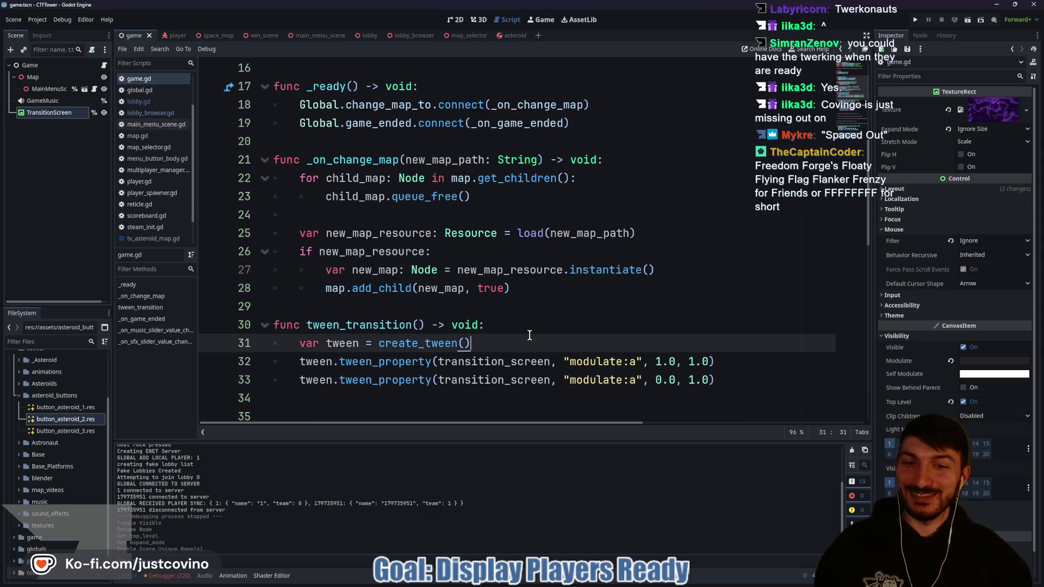
click(447, 306)
key(Return)
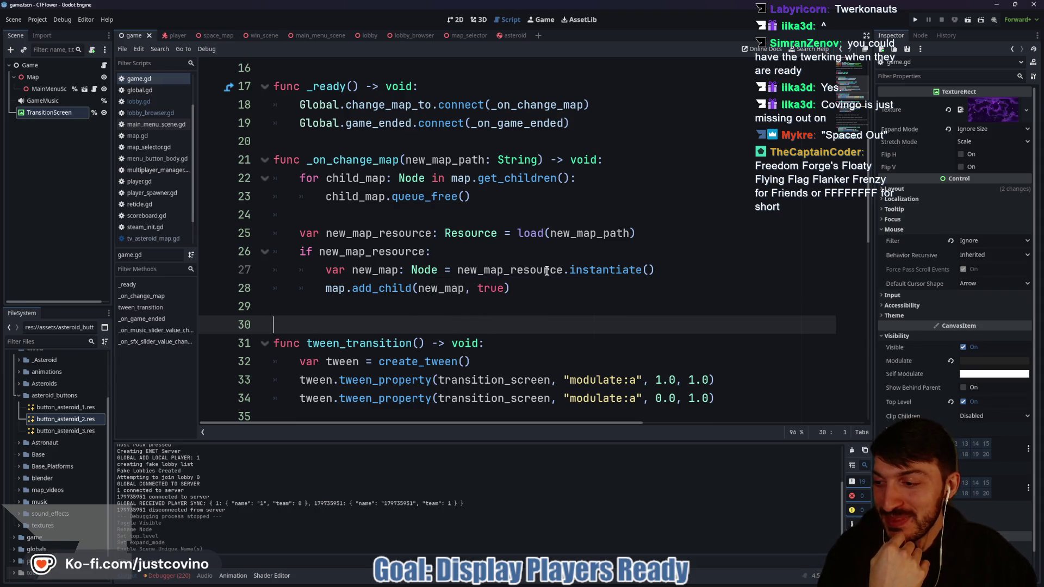
scroll(426, 306, up, 4)
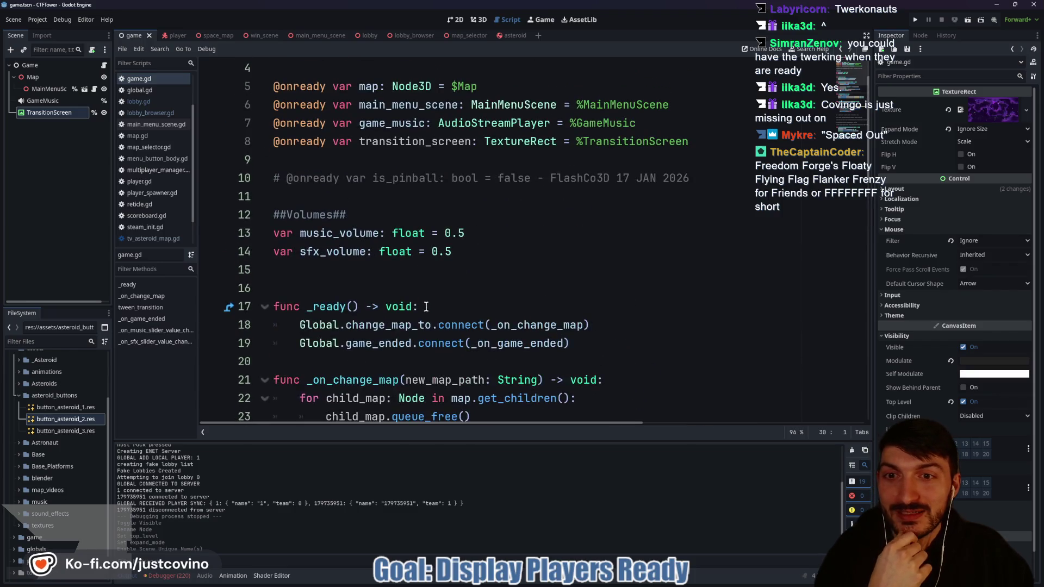
scroll(389, 268, down, 6)
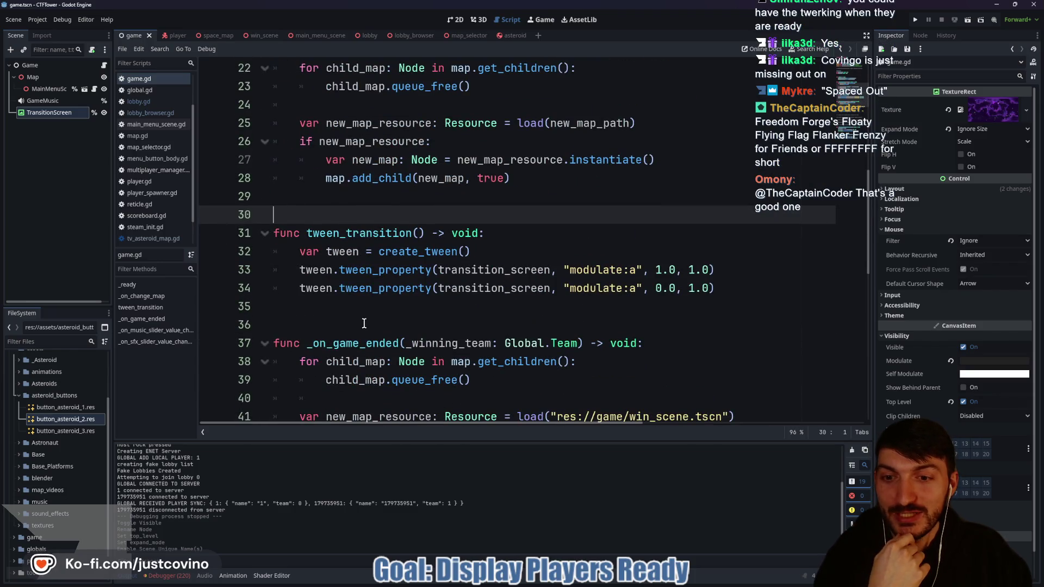
scroll(364, 324, up, 1)
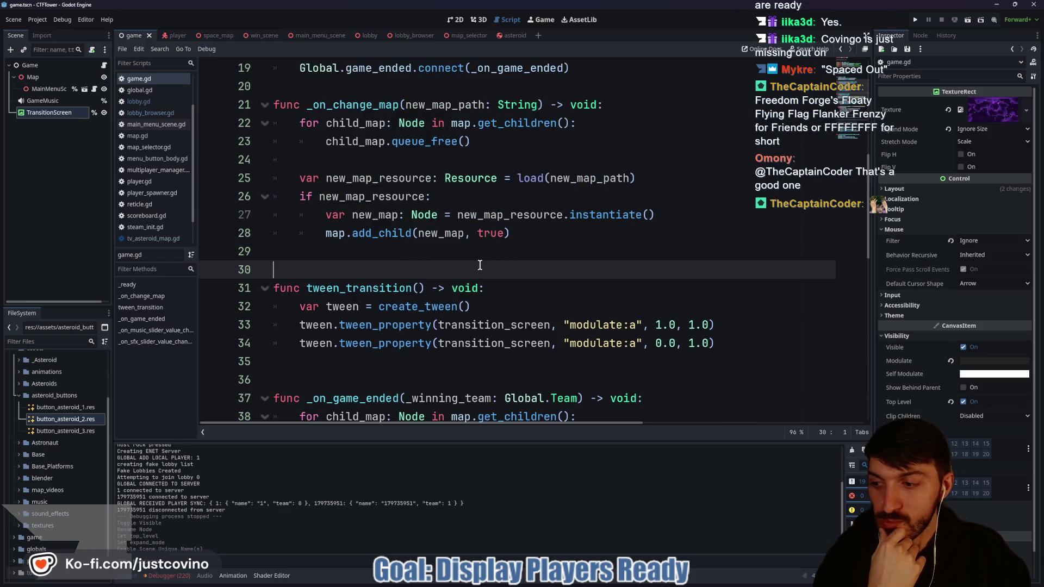
scroll(471, 262, up, 1)
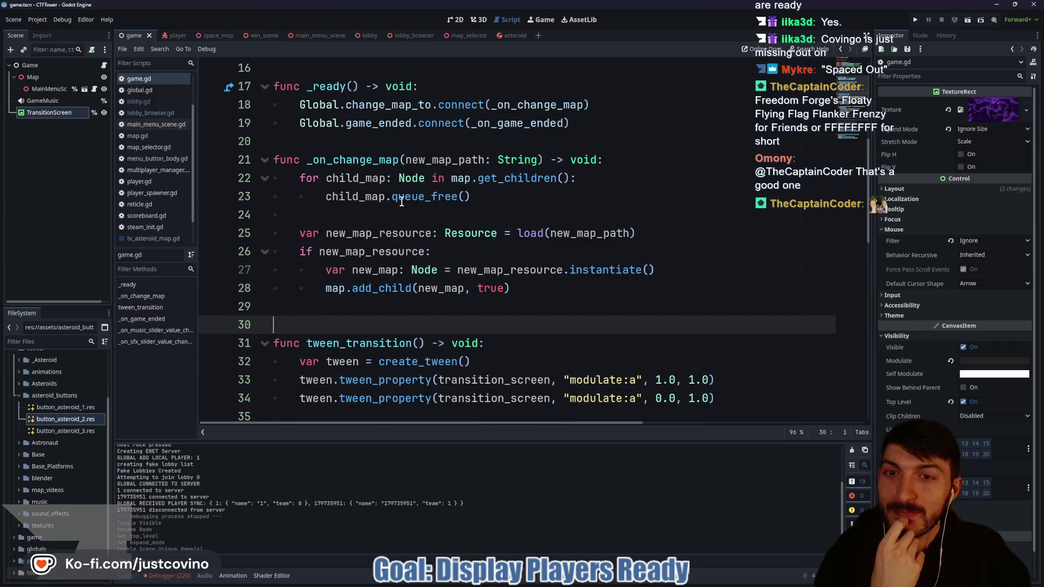
click(627, 162)
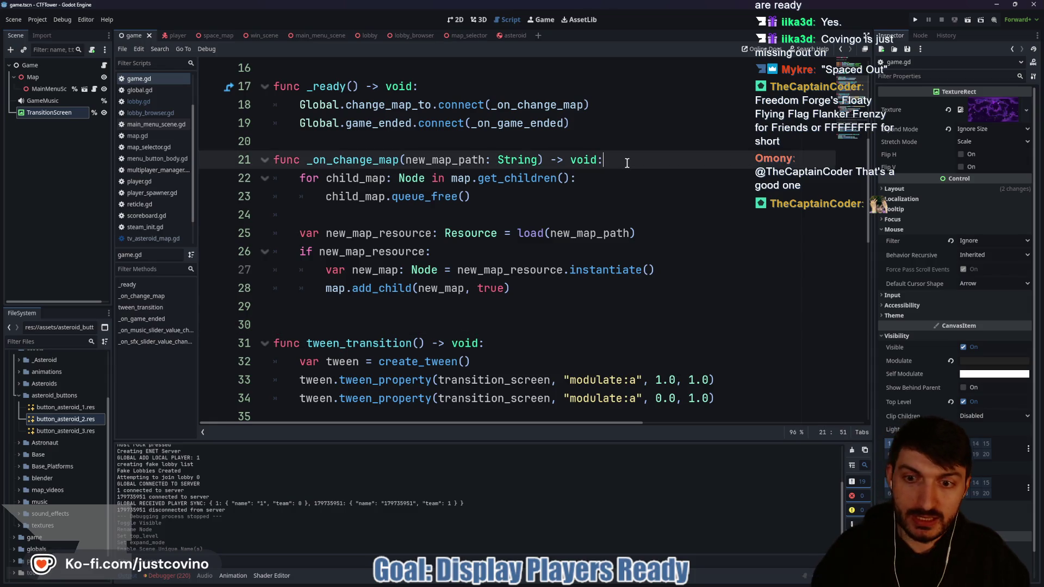
- Insert a tween_transition() call at the start of _on_change_map and save game.gd
key(Return)
text(tween)
key(Return)
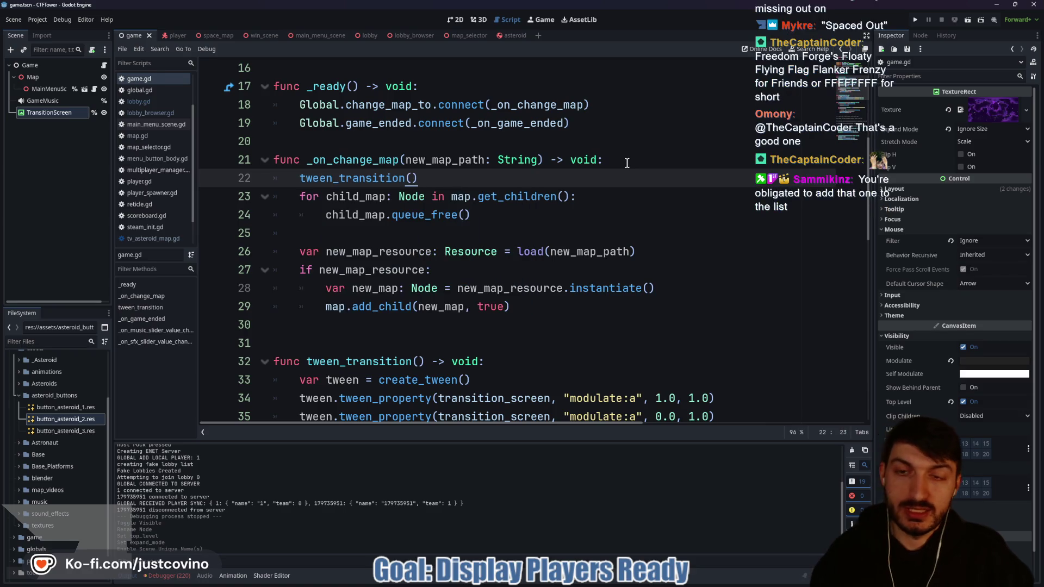
key(ctrl+s)
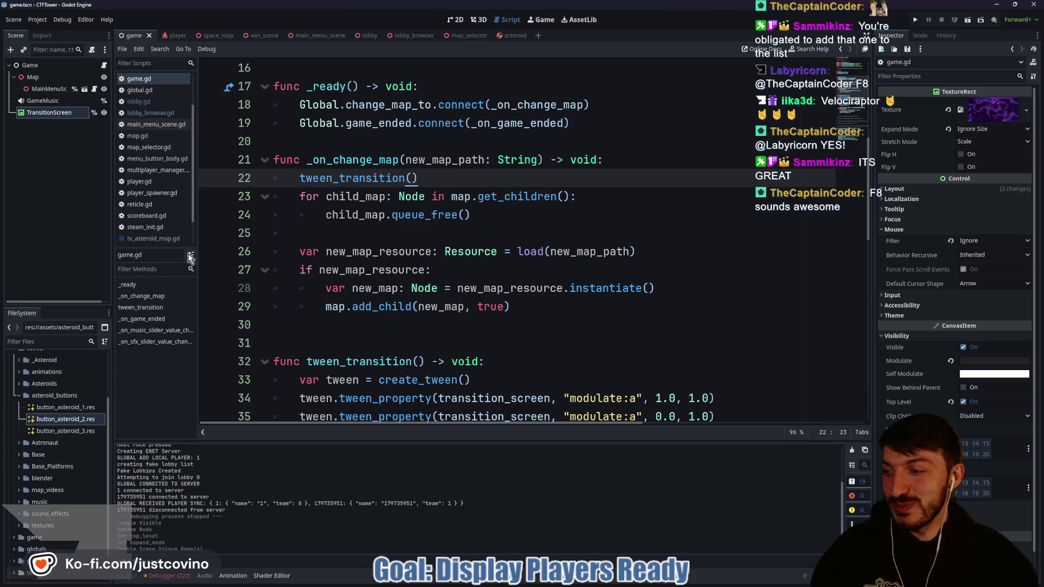
mouse_move(476, 243)
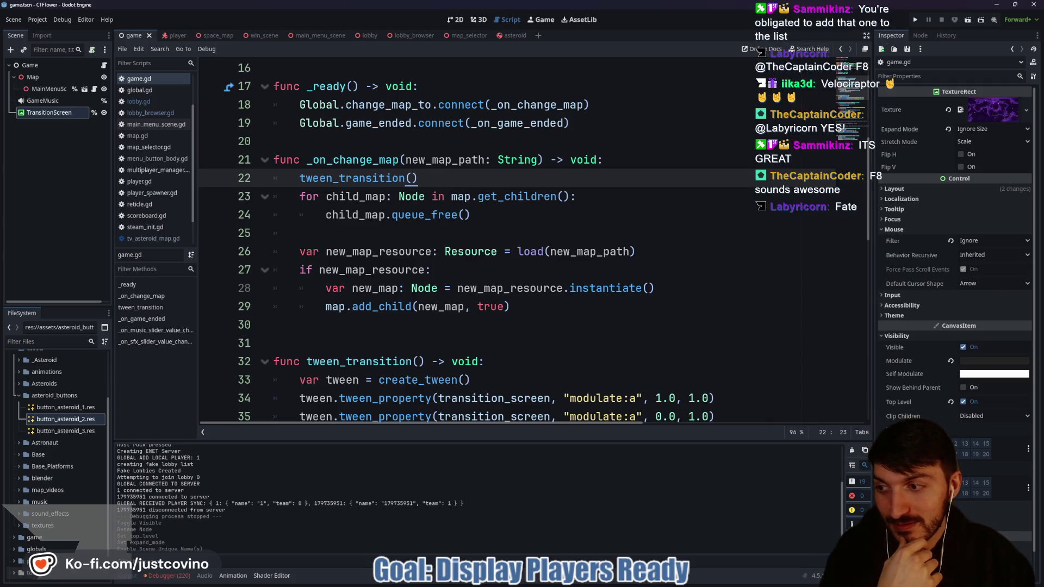
drag(424, 133, 315, 97)
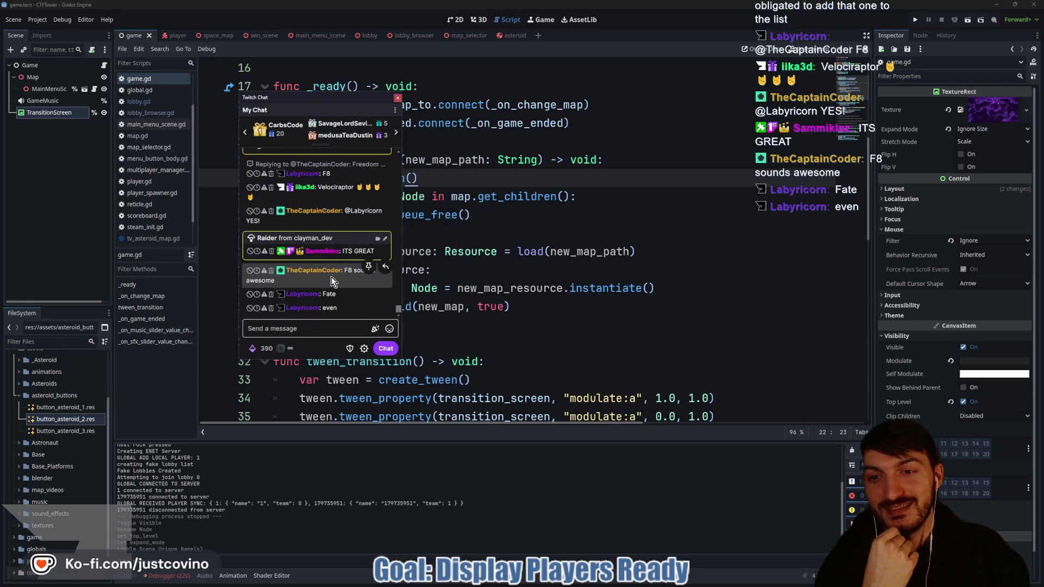
scroll(348, 288, up, 4)
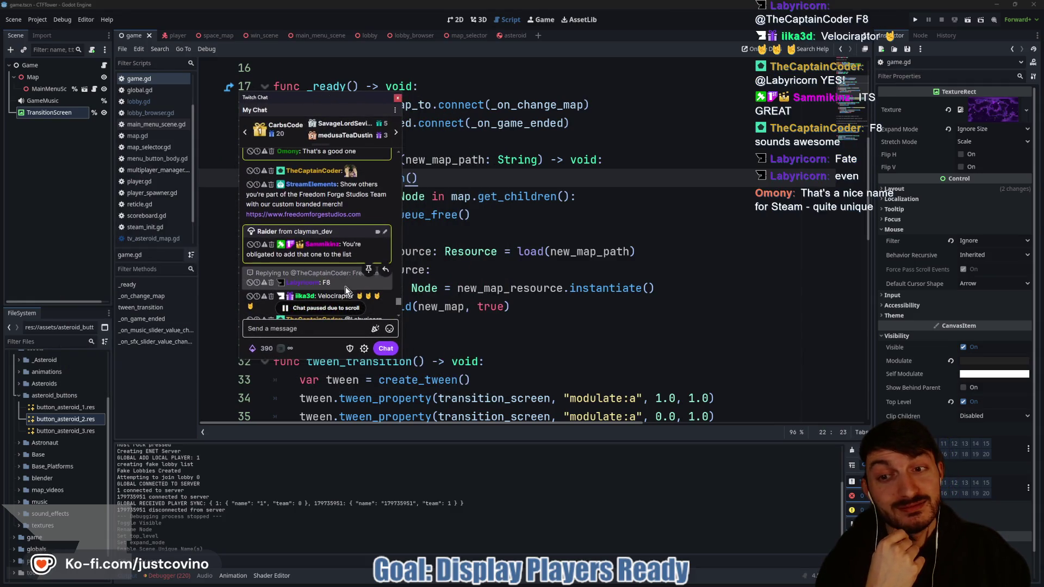
scroll(344, 250, up, 3)
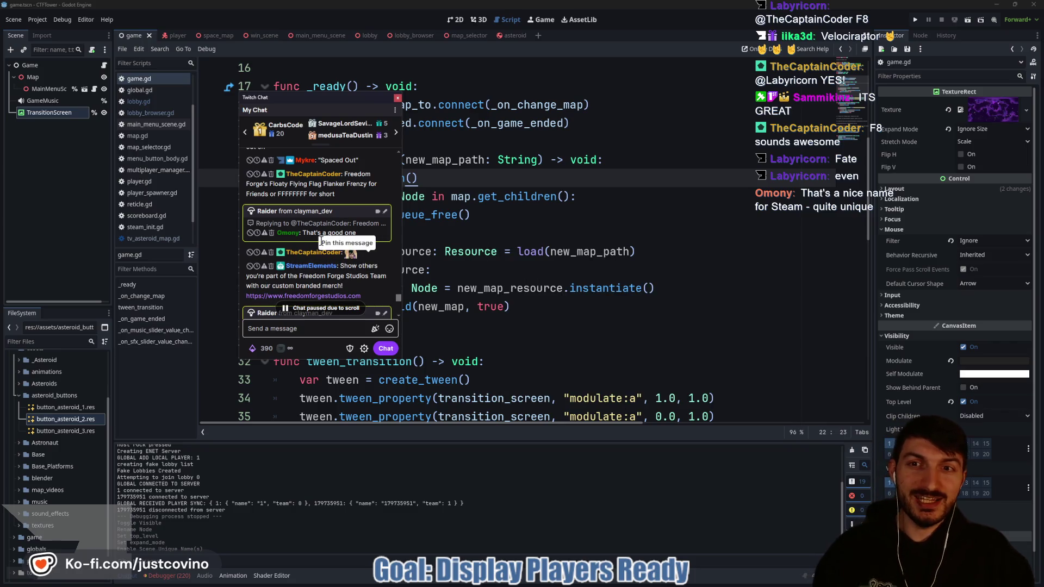
scroll(326, 242, down, 5)
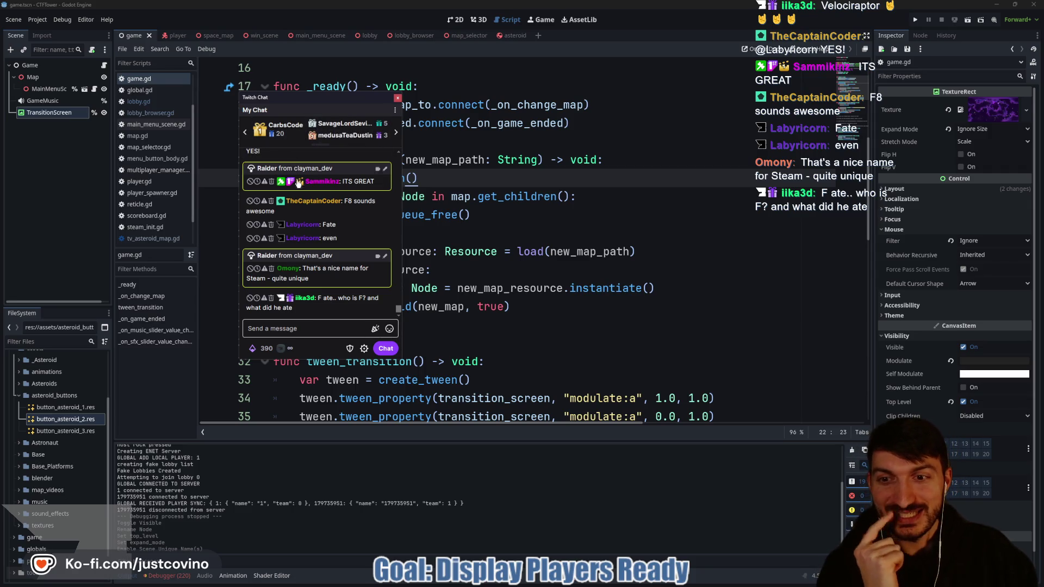
drag(304, 96, 0, 96)
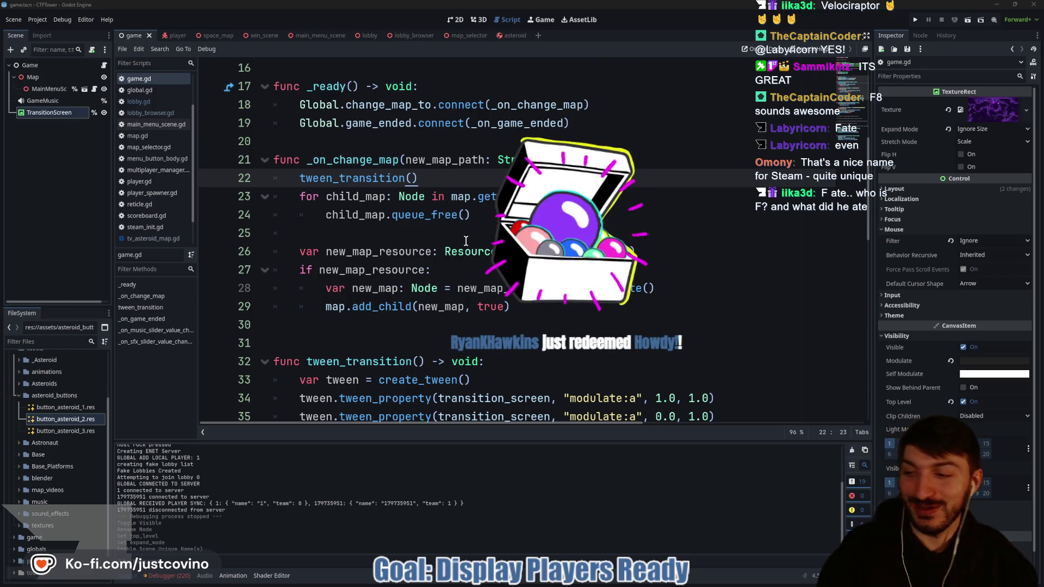
click(437, 234)
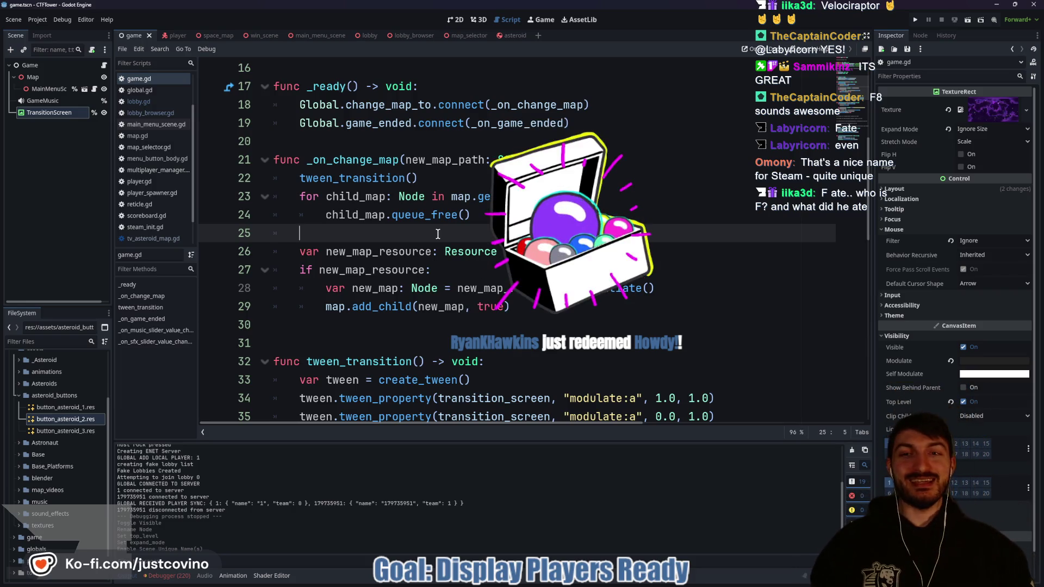
click(447, 178)
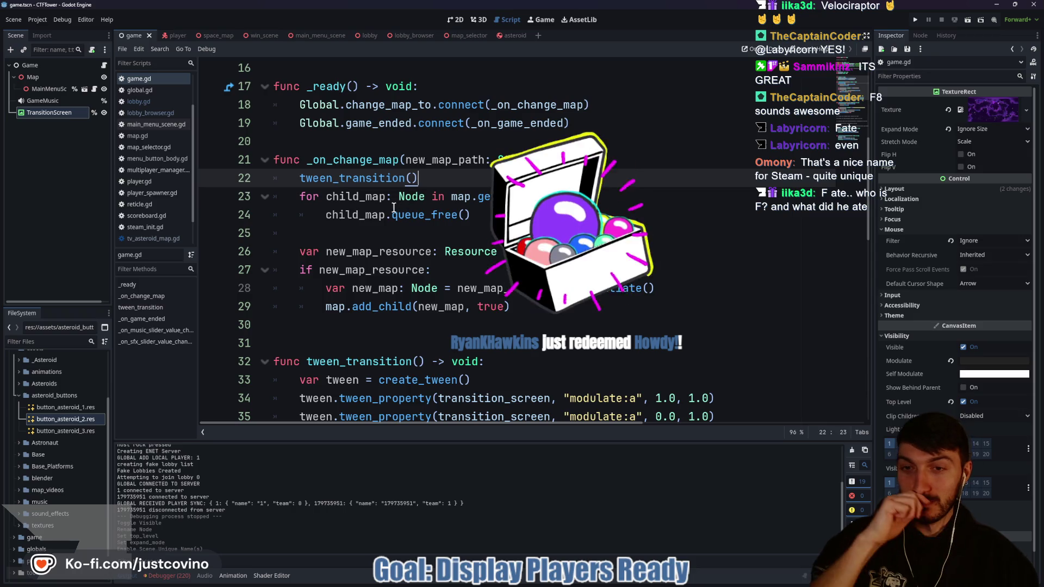
- Set TransitionScreen's modulate alpha to 0 in the 2D view, then run the project
click(456, 20)
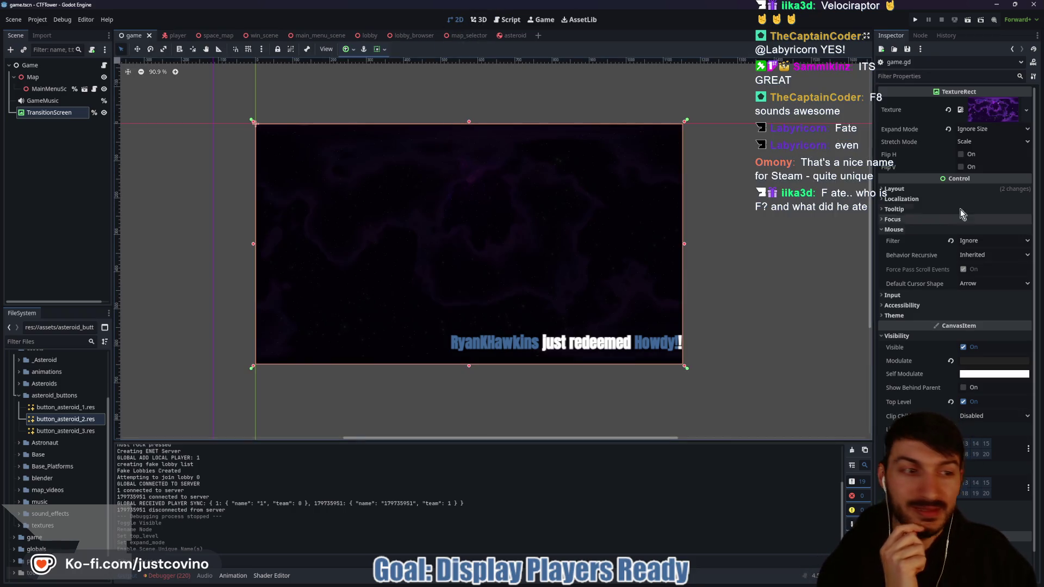
click(995, 361)
click(983, 300)
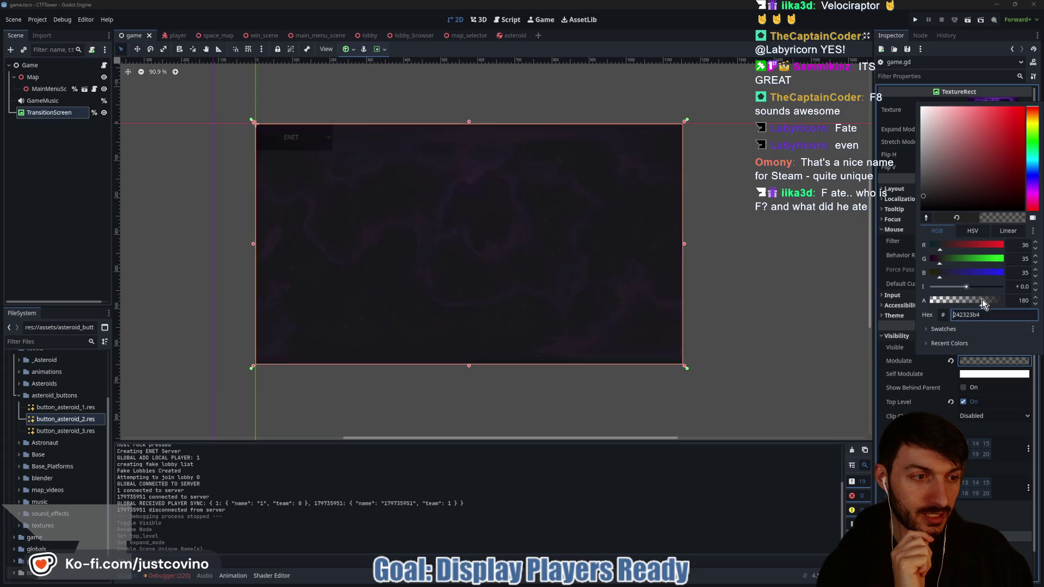
drag(984, 303, 927, 300)
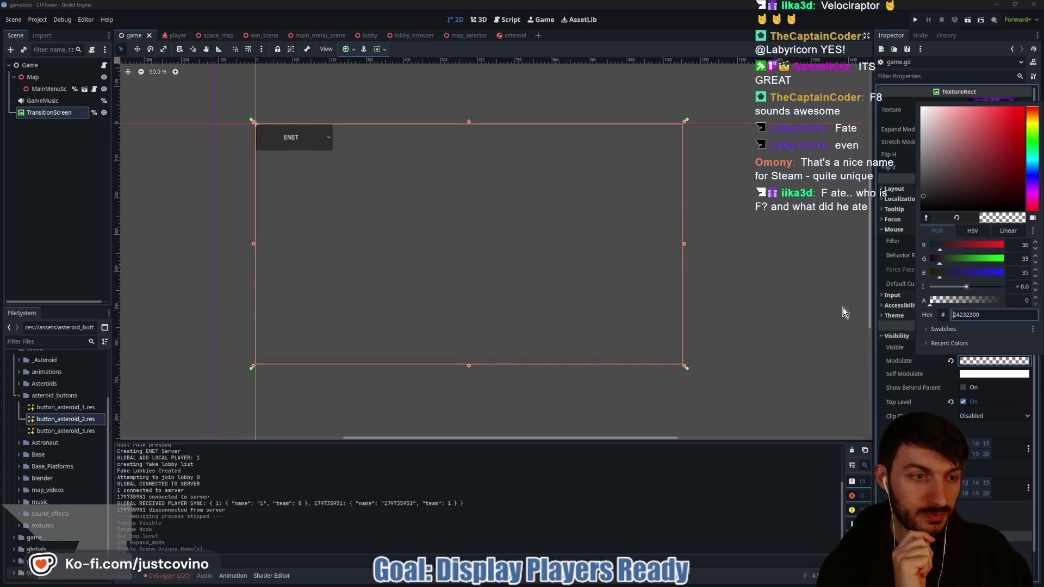
click(746, 267)
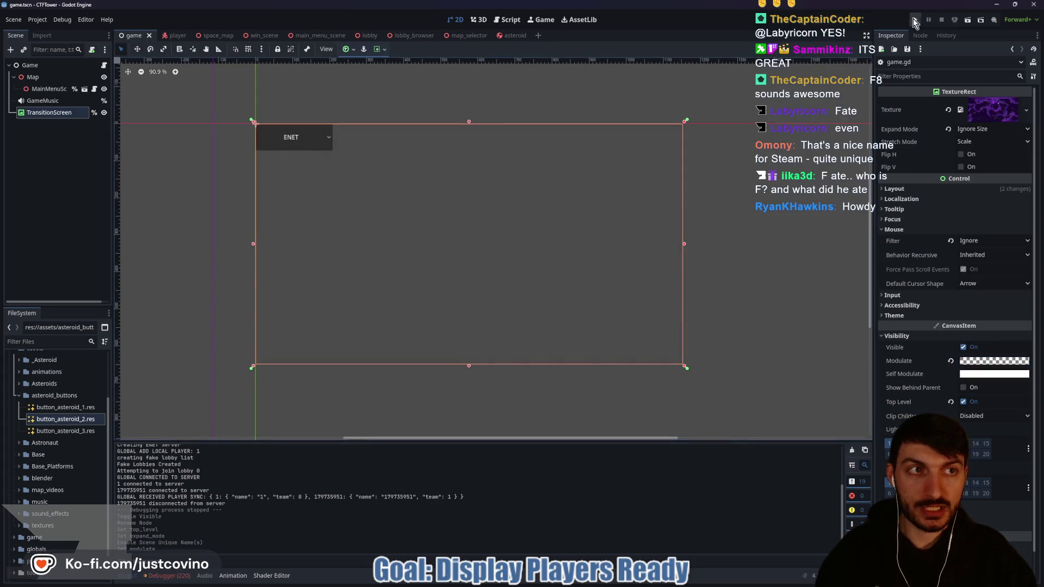
click(913, 20)
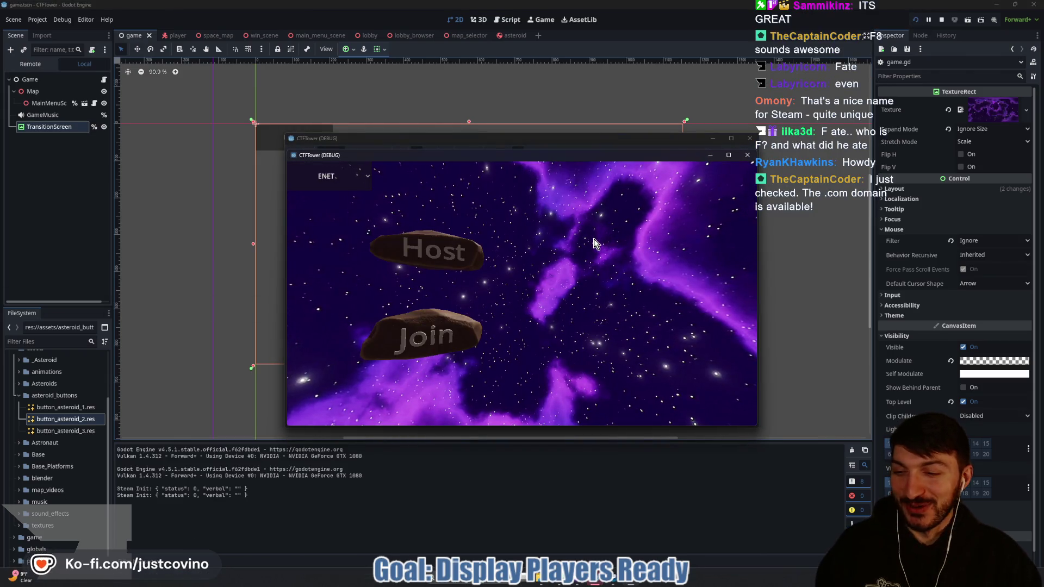
- Place both game windows side by side, host in the left, browse lobbies in the right, then stop
mouse_move(550, 138)
mouse_down()
mouse_move(373, 145)
mouse_move(299, 121)
mouse_up()
mouse_move(554, 154)
mouse_down()
mouse_move(793, 128)
mouse_move(776, 128)
mouse_up()
click(205, 241)
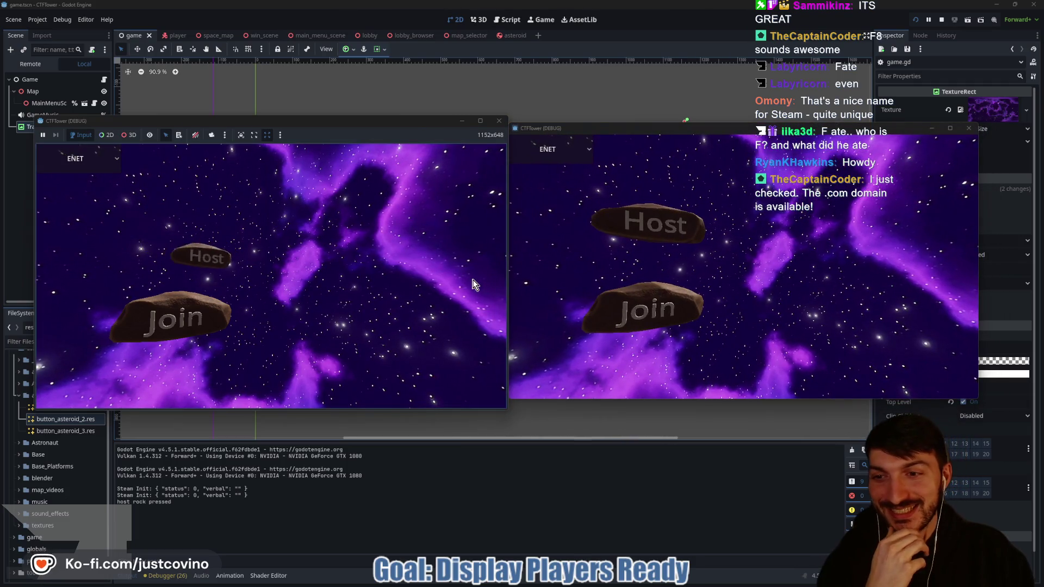
click(632, 308)
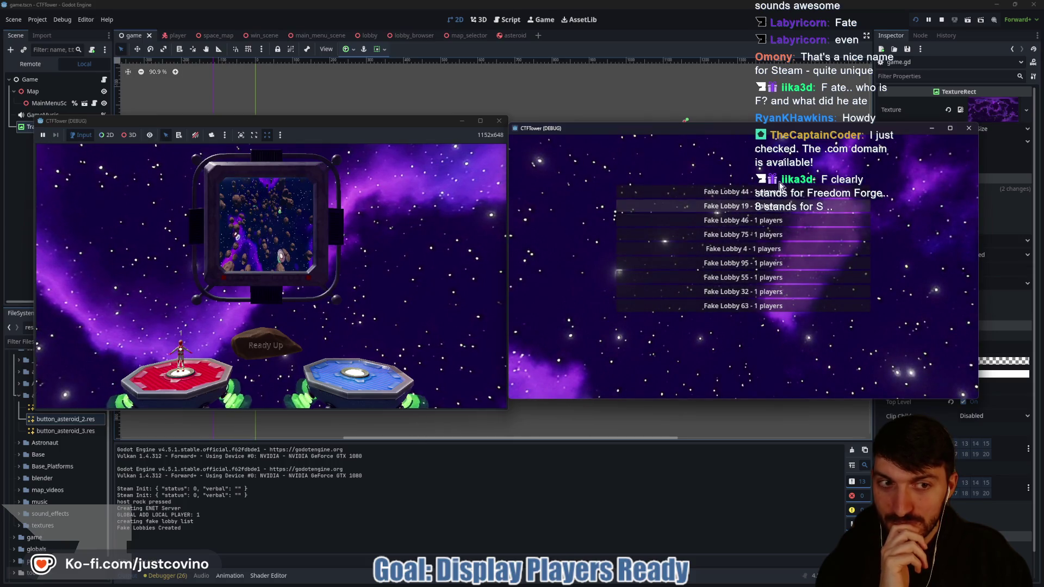
key(F8)
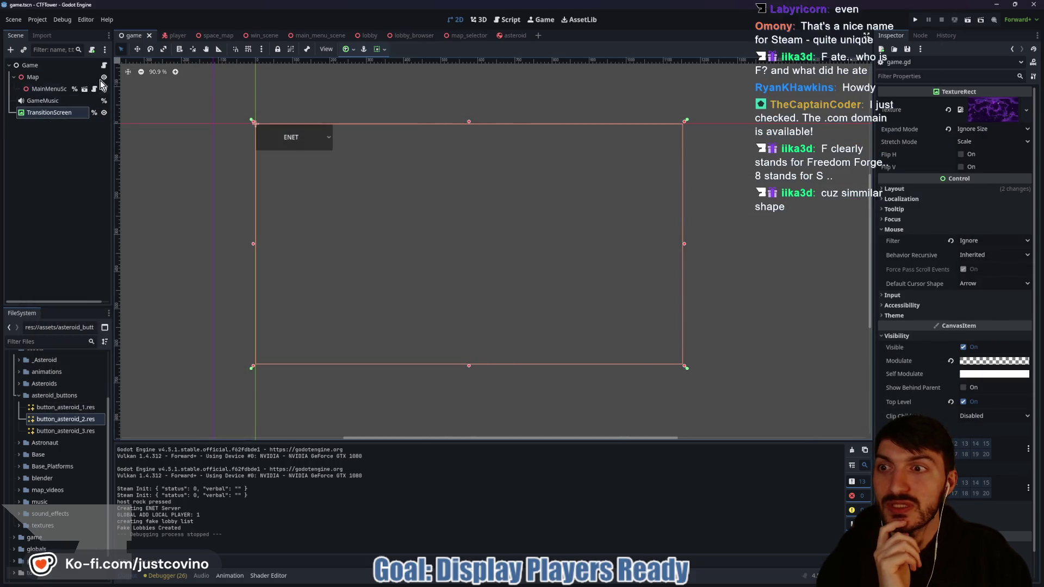
- Change both 1.0 tween durations on lines 34–35 to 0.5 and rerun the game
key(ctrl+F3)
scroll(603, 248, down, 3)
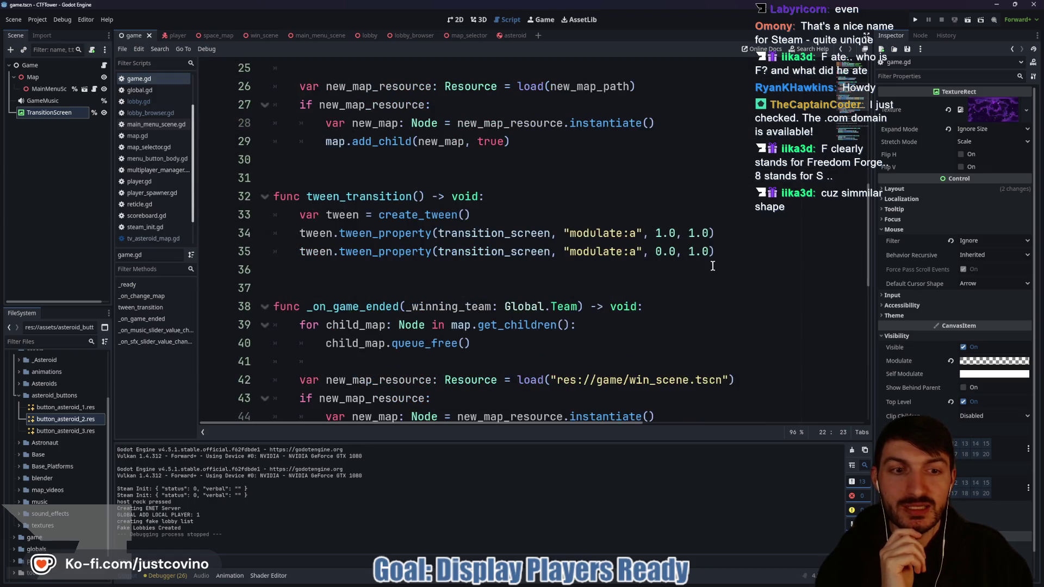
double_click(688, 232)
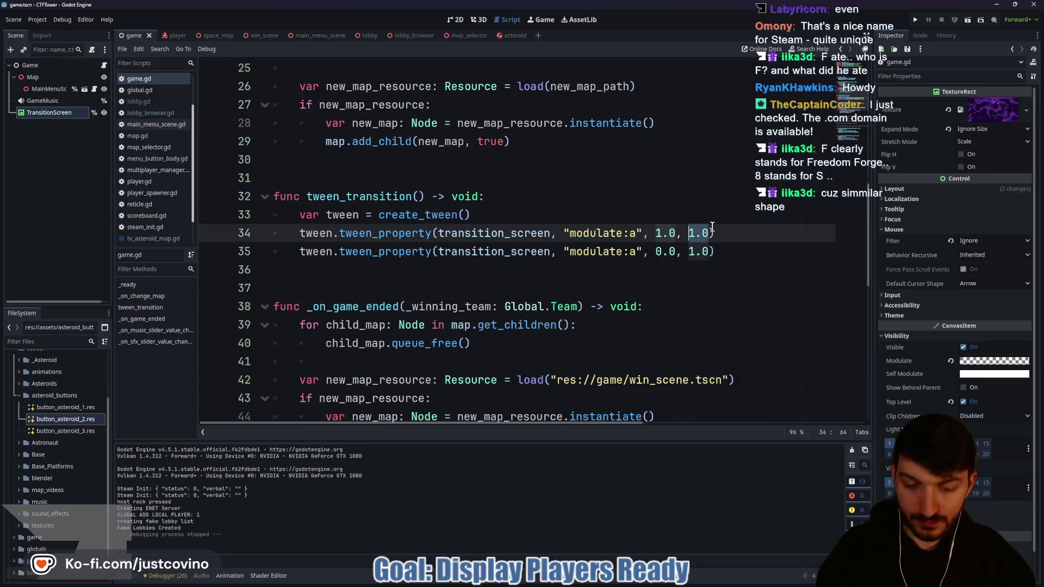
key(ctrl+d)
text(0.5)
click(748, 233)
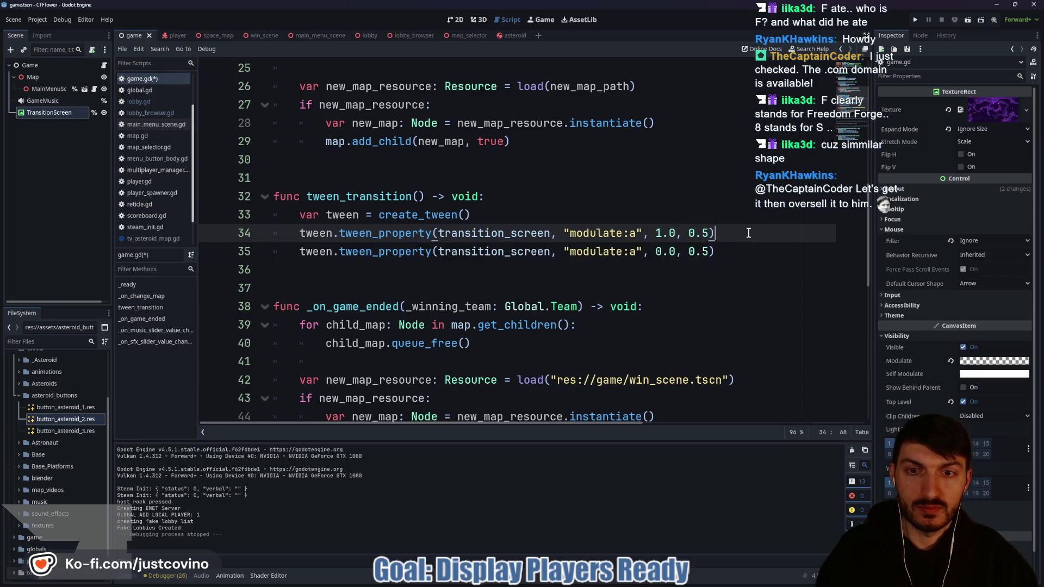
scroll(613, 224, up, 3)
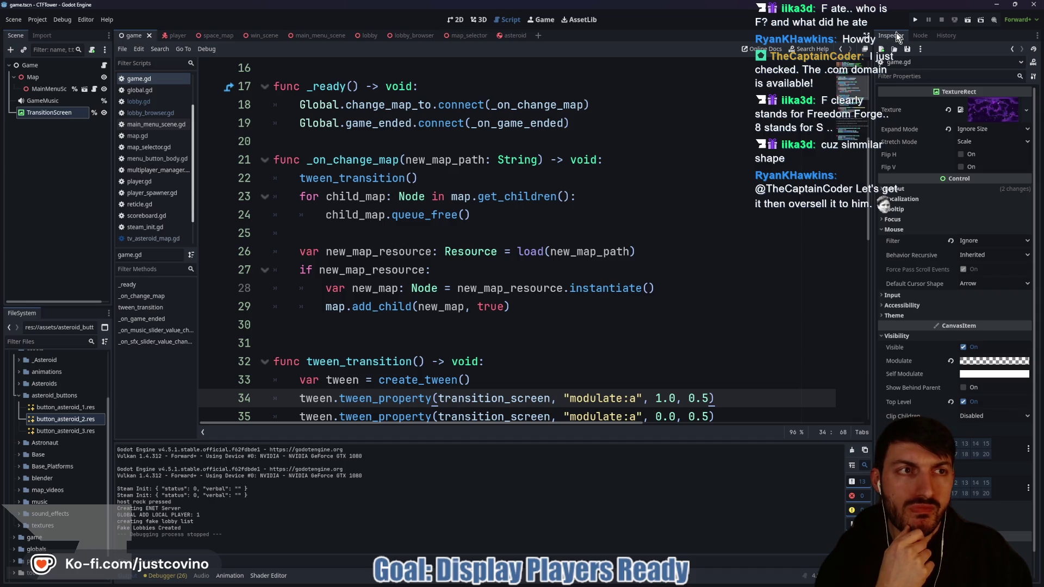
click(916, 20)
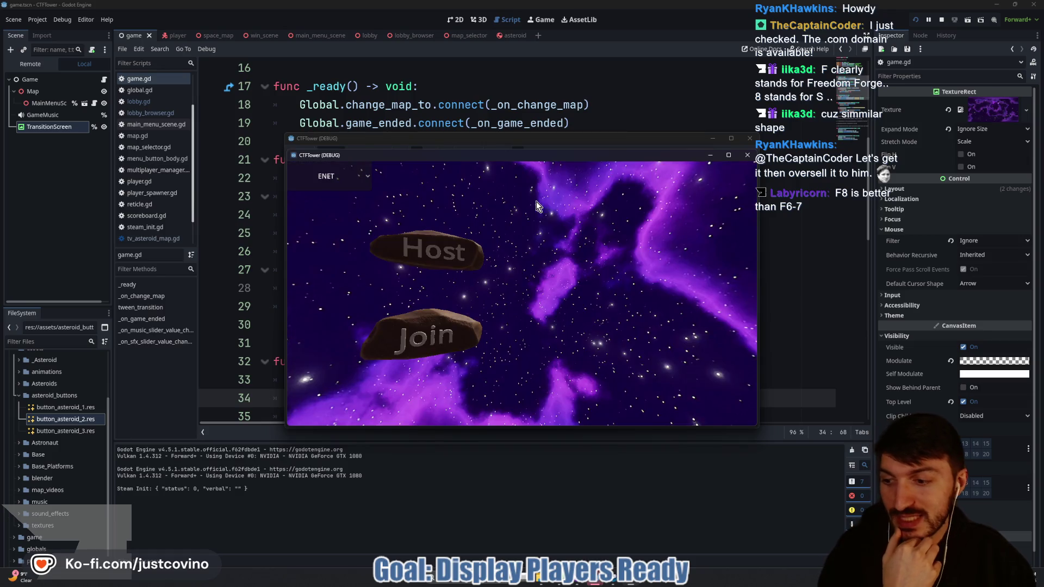
- Host in one window, join the lobby in the other, ready up into the match, then stop
drag(506, 140, 246, 129)
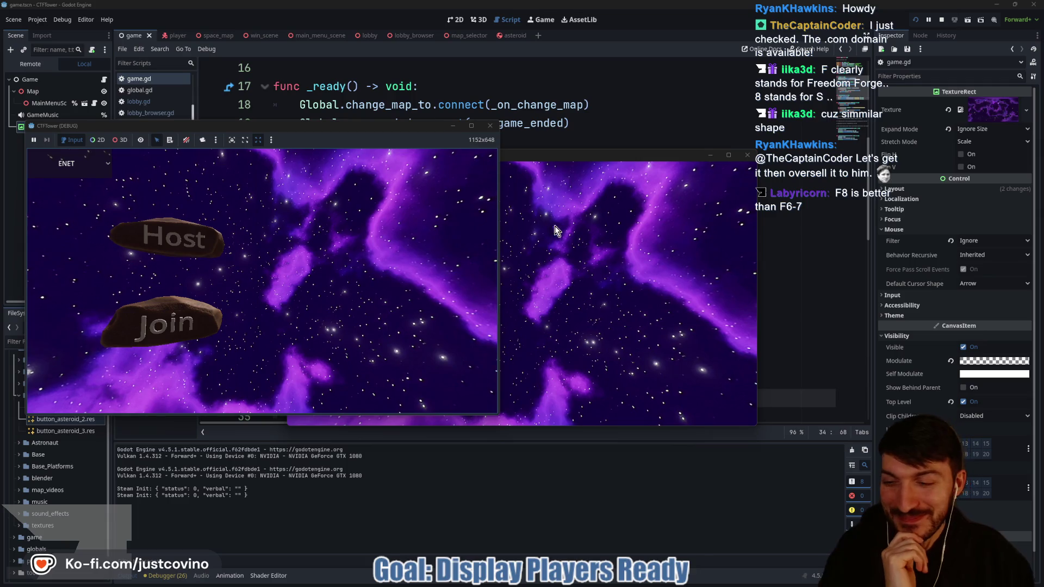
drag(542, 149, 785, 128)
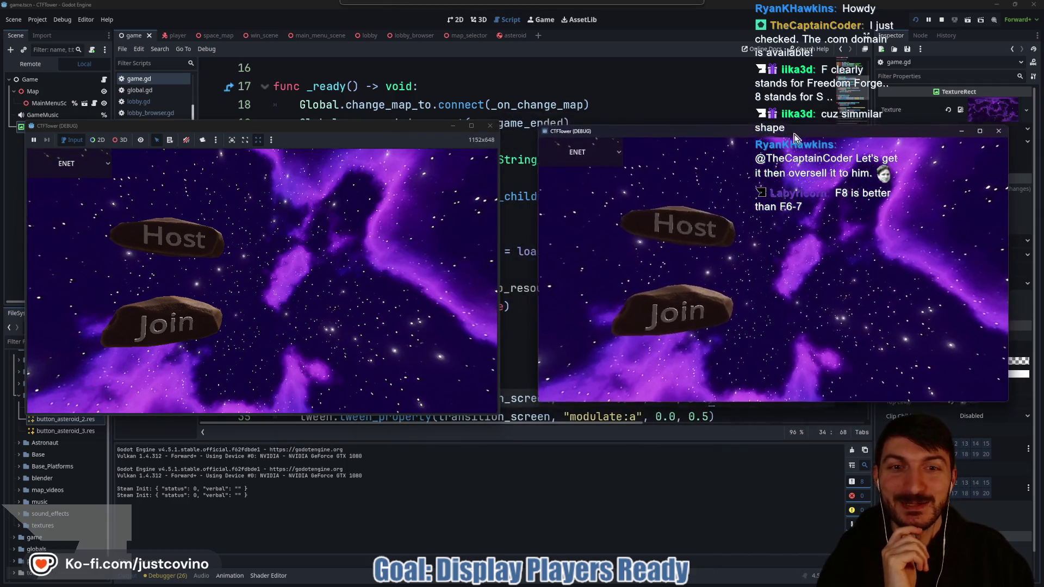
click(188, 248)
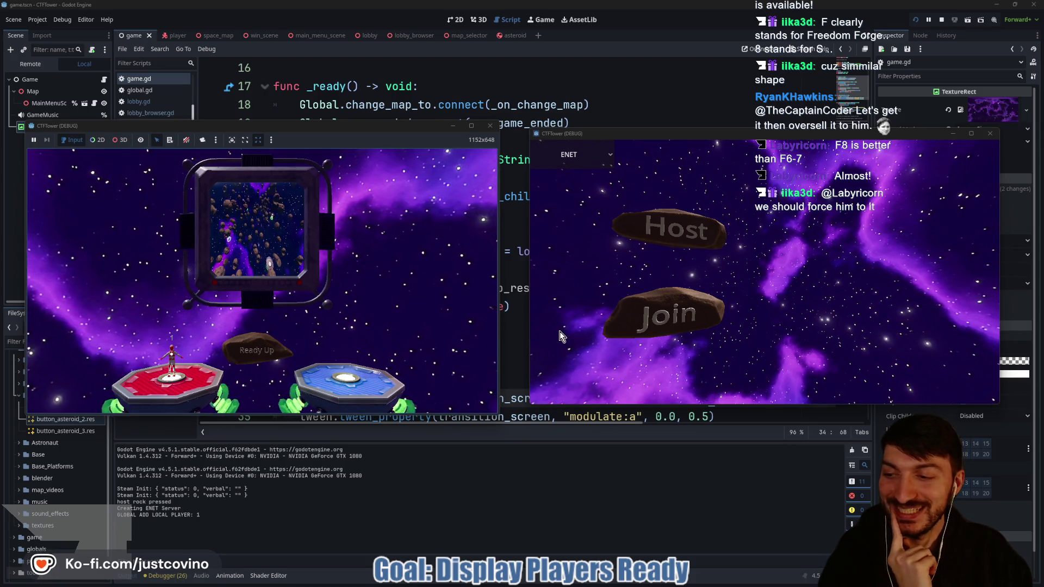
click(663, 328)
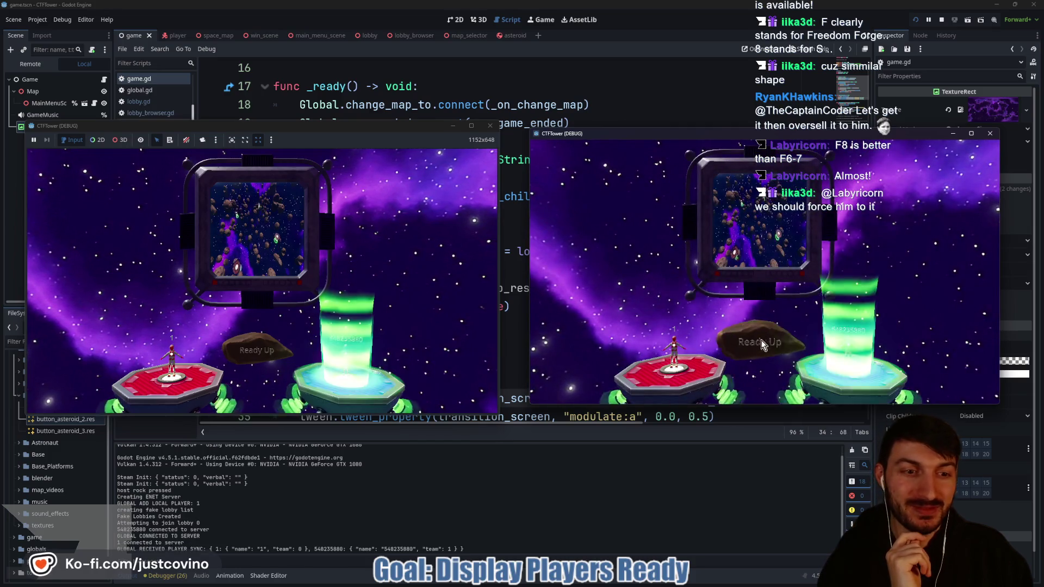
click(274, 335)
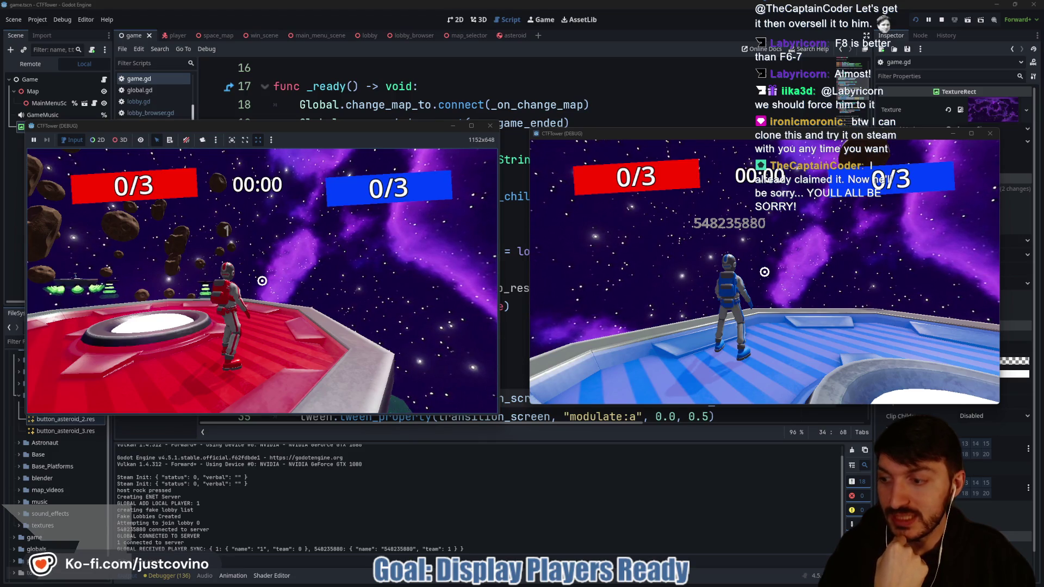
key(F8)
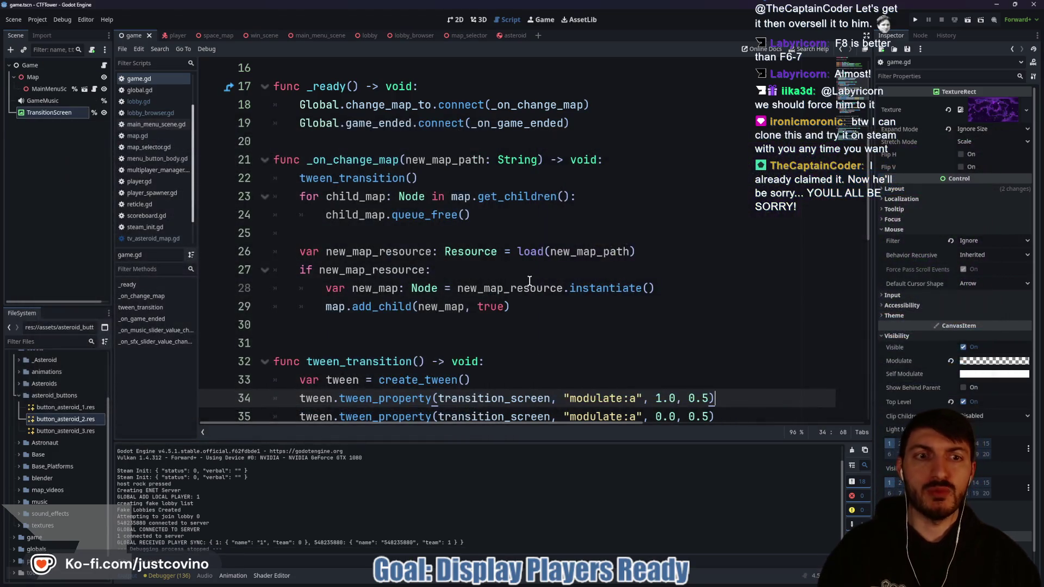
click(456, 346)
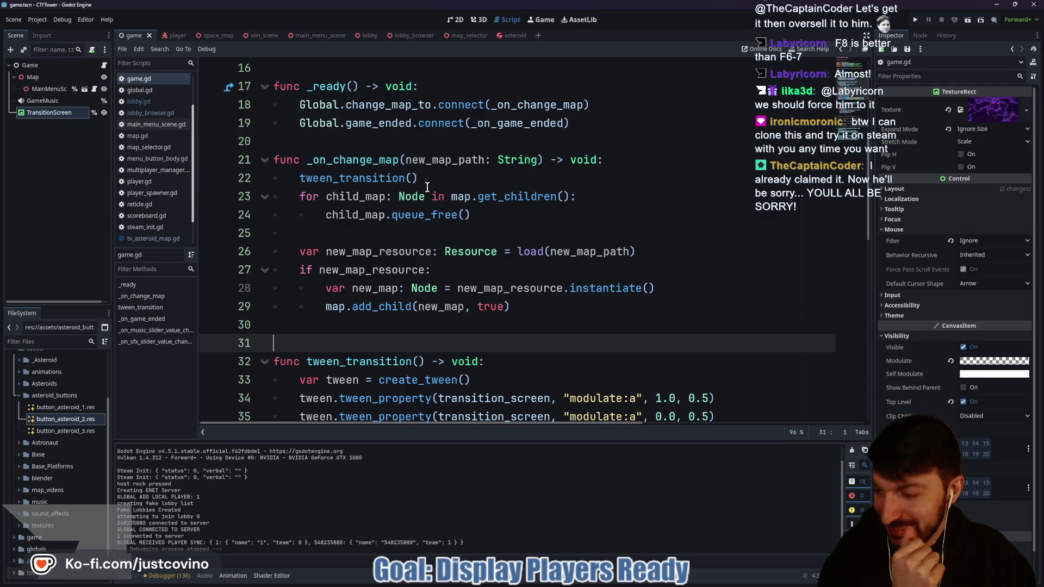
click(355, 233)
click(447, 183)
key(shift+Home)
key(shift+Home)
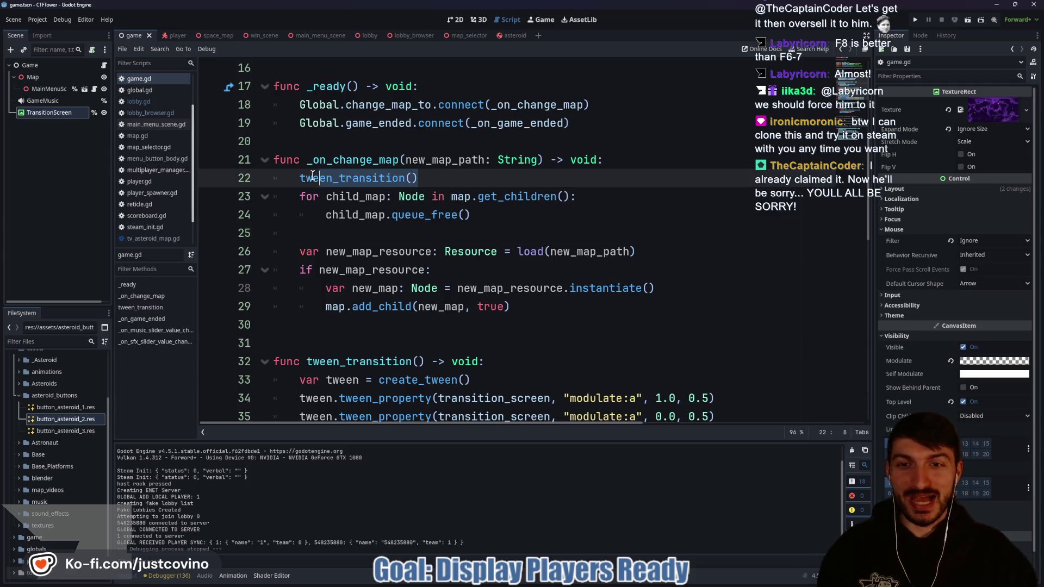
key(End)
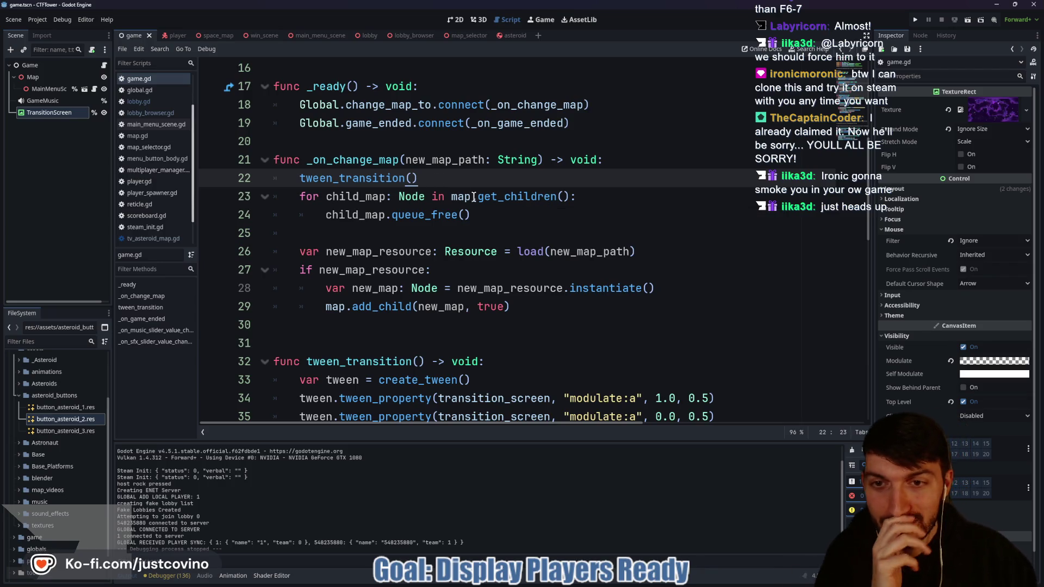
double_click(374, 175)
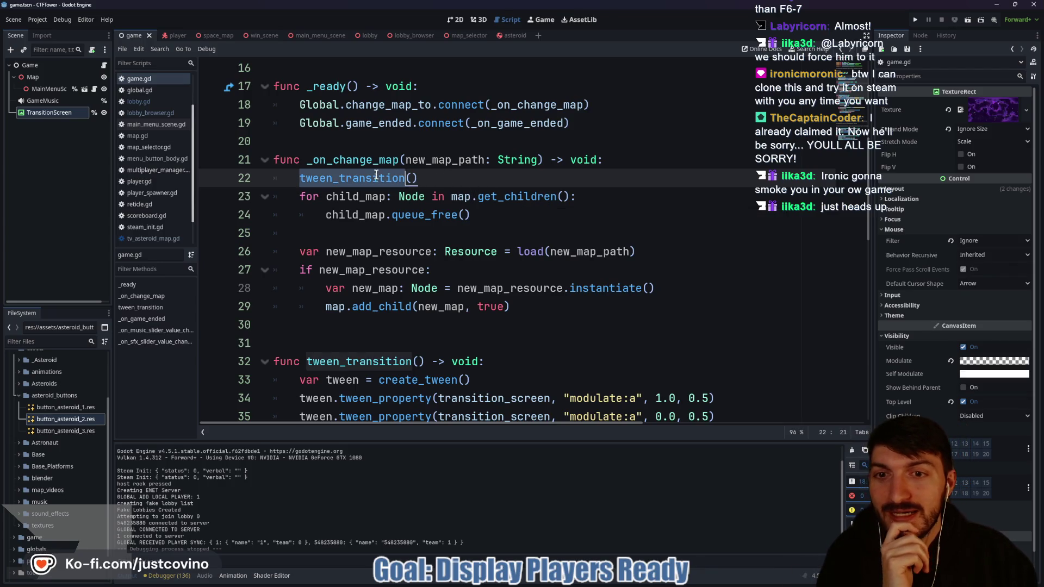
scroll(491, 226, down, 3)
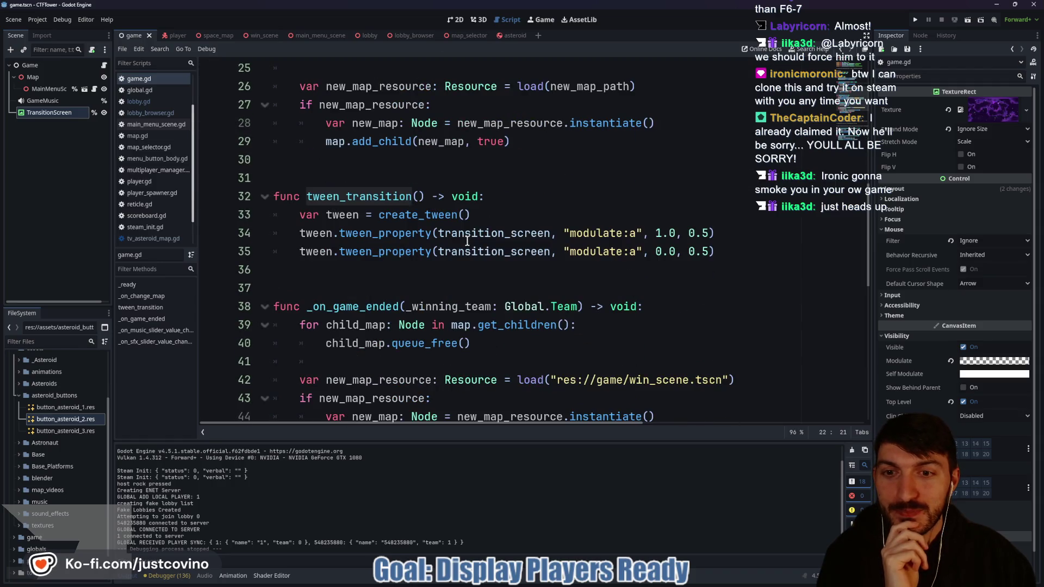
scroll(473, 228, up, 3)
scroll(462, 231, down, 1)
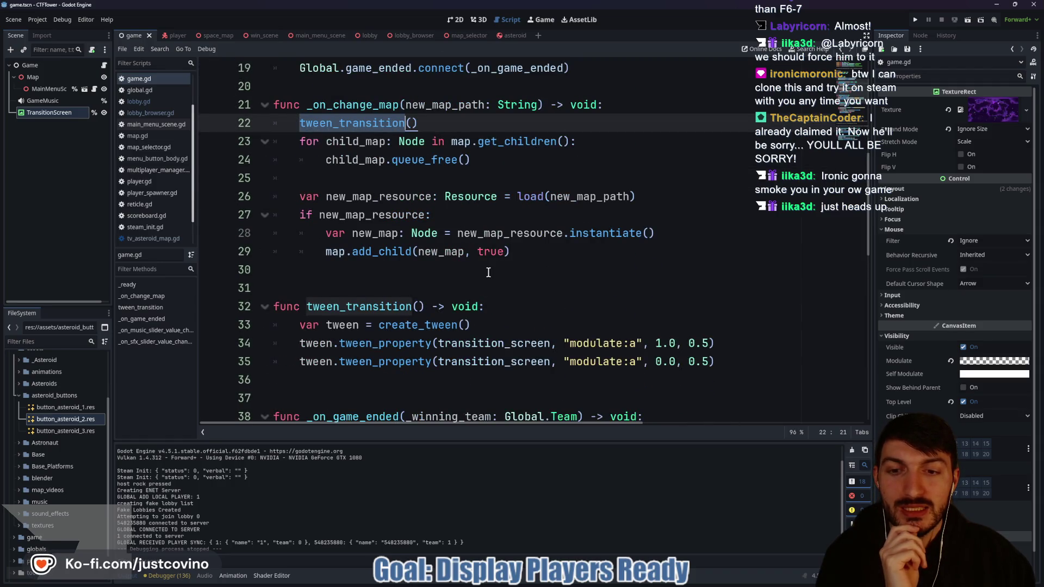
scroll(489, 267, up, 2)
click(433, 233)
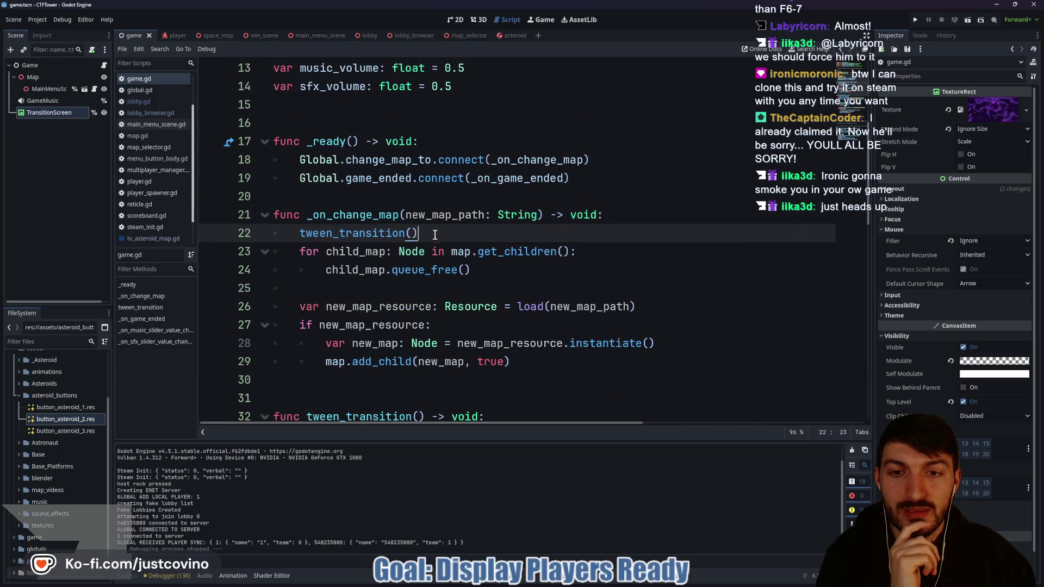
drag(551, 369, 295, 260)
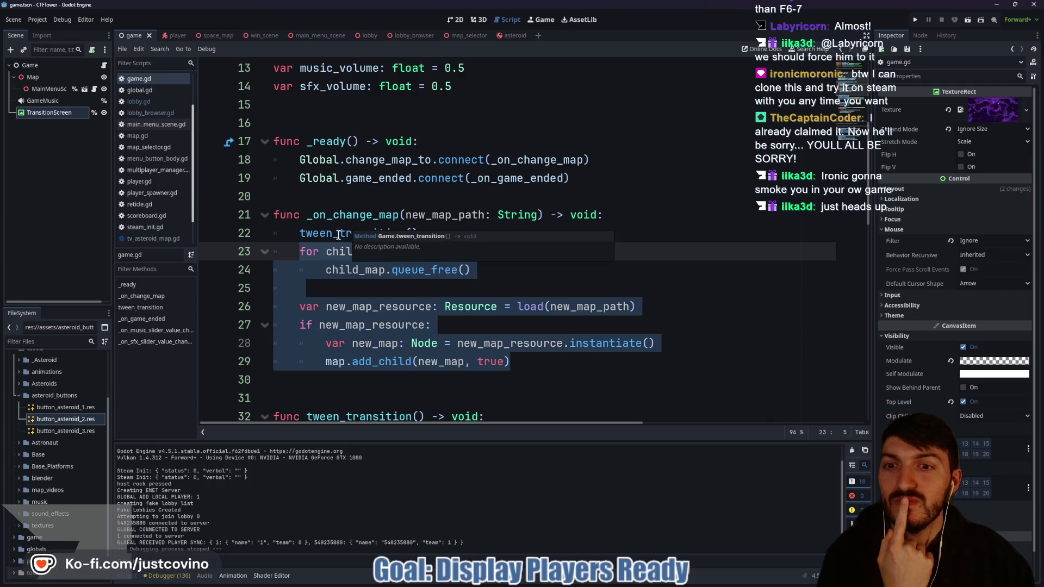
double_click(315, 233)
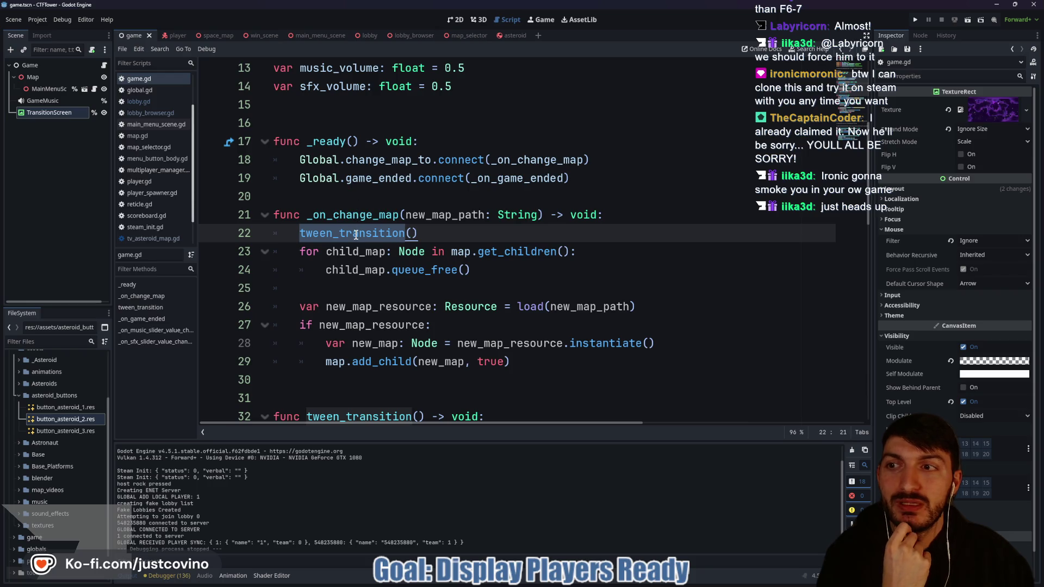
mouse_move(356, 235)
scroll(371, 199, up, 4)
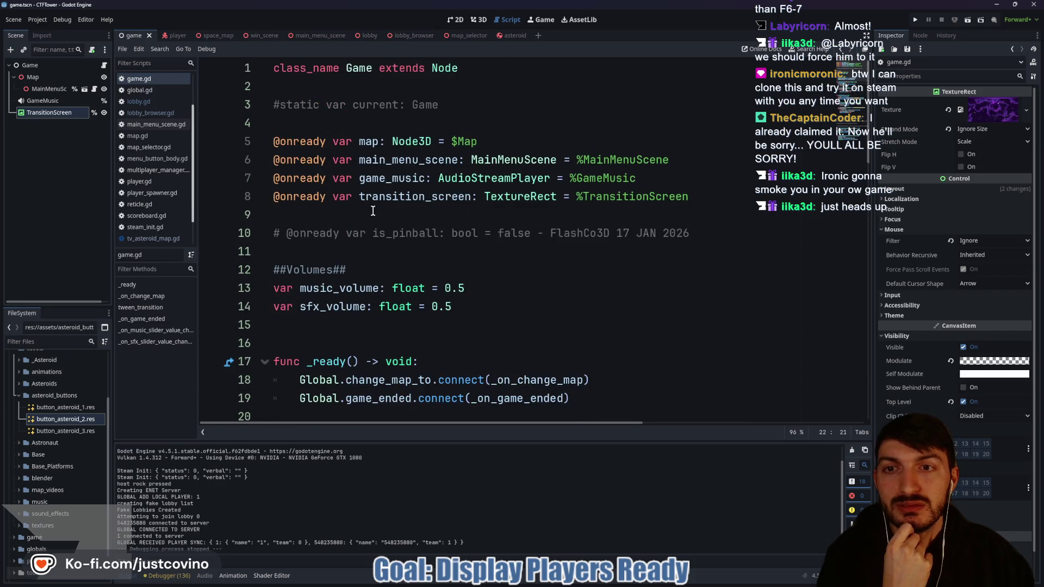
scroll(373, 212, down, 3)
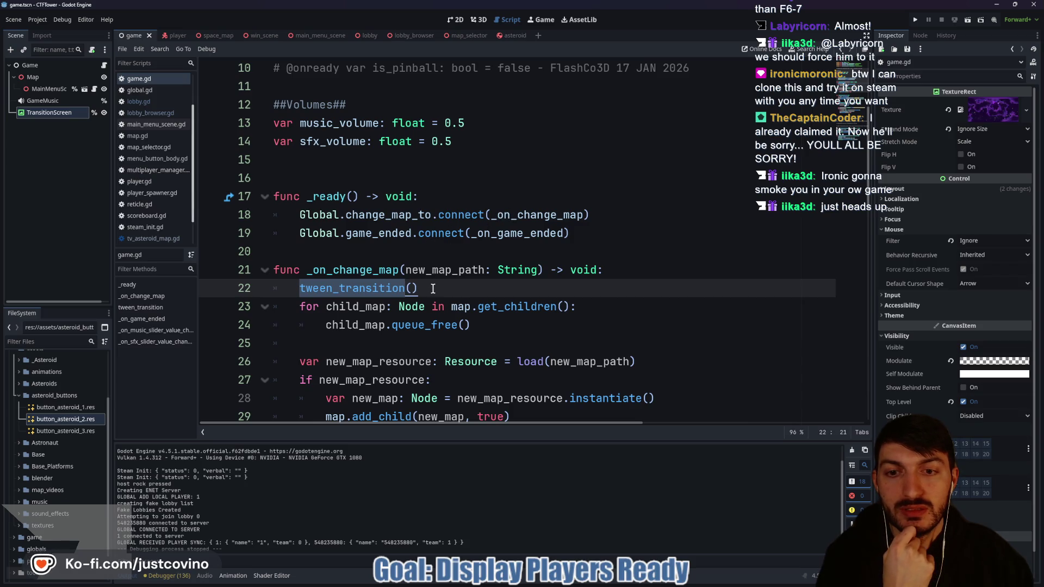
click(466, 292)
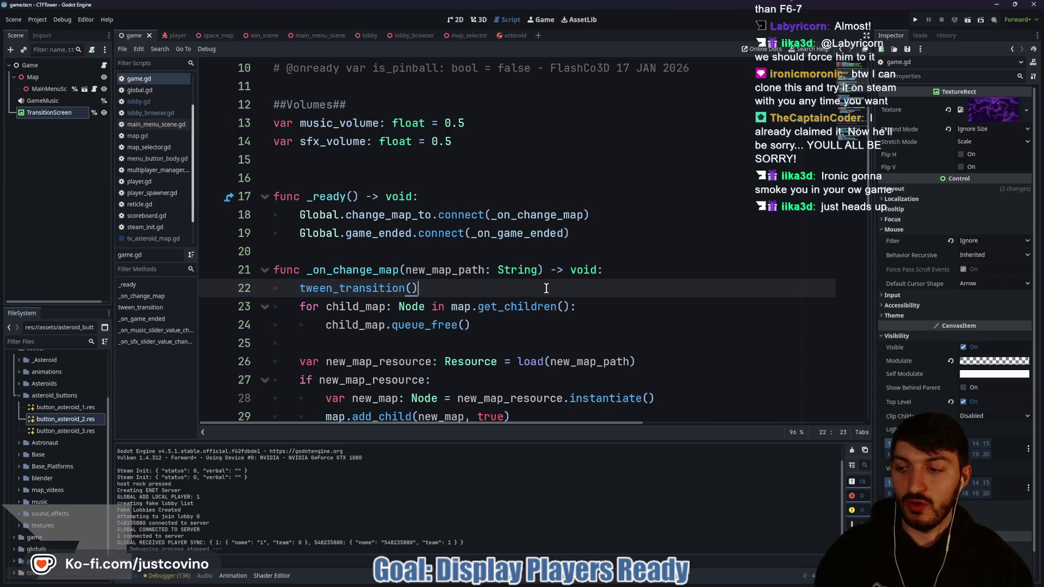
- Add 'await get_tree().create_timer(1.0).timeout' after tween_transition() using autocomplete
key(Return)
text(await get_t)
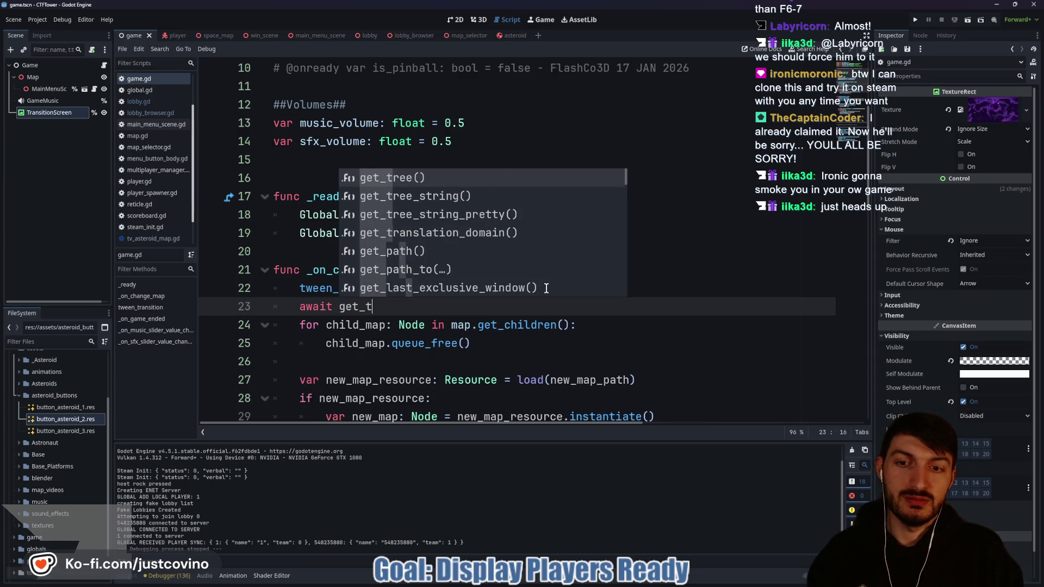
text(ree)
key(Return)
text(.)
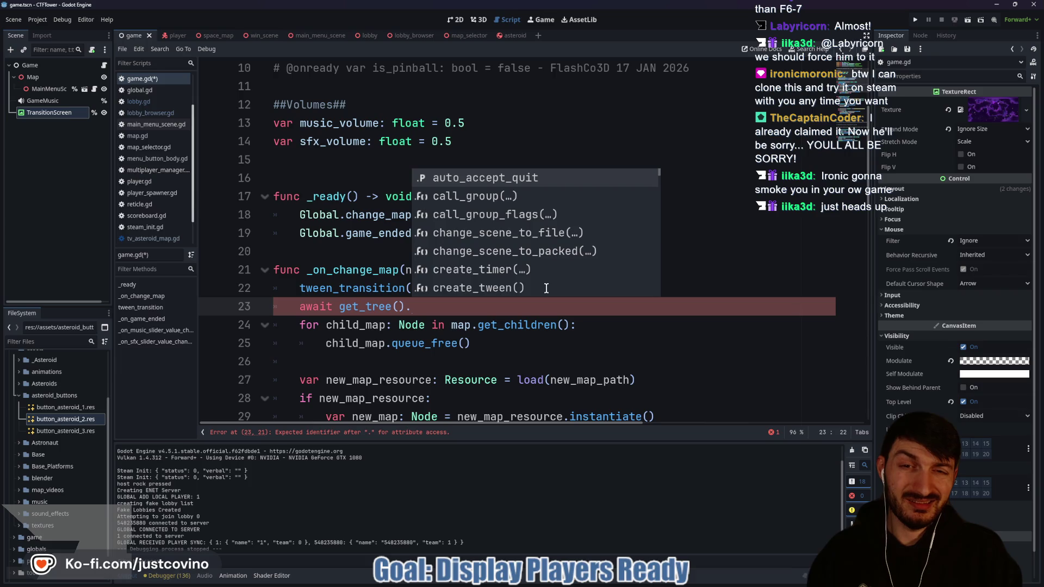
text(crea)
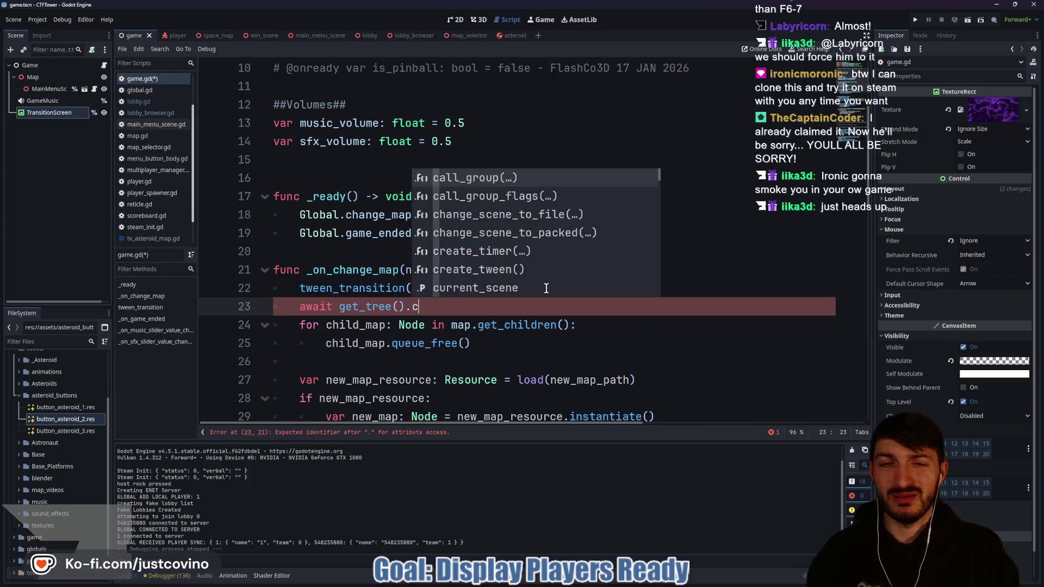
key(Return)
text(1.0)
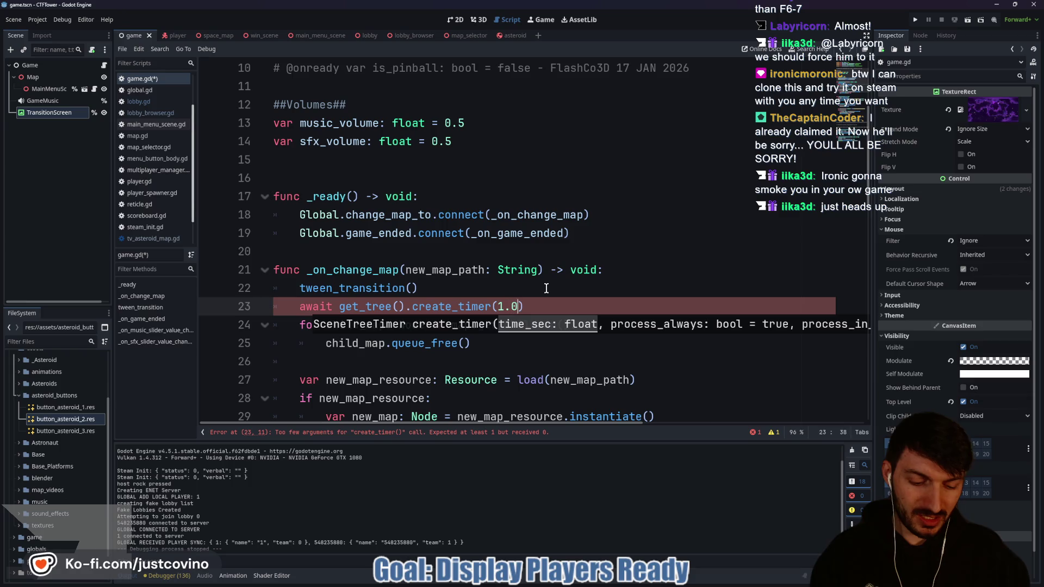
text(,)
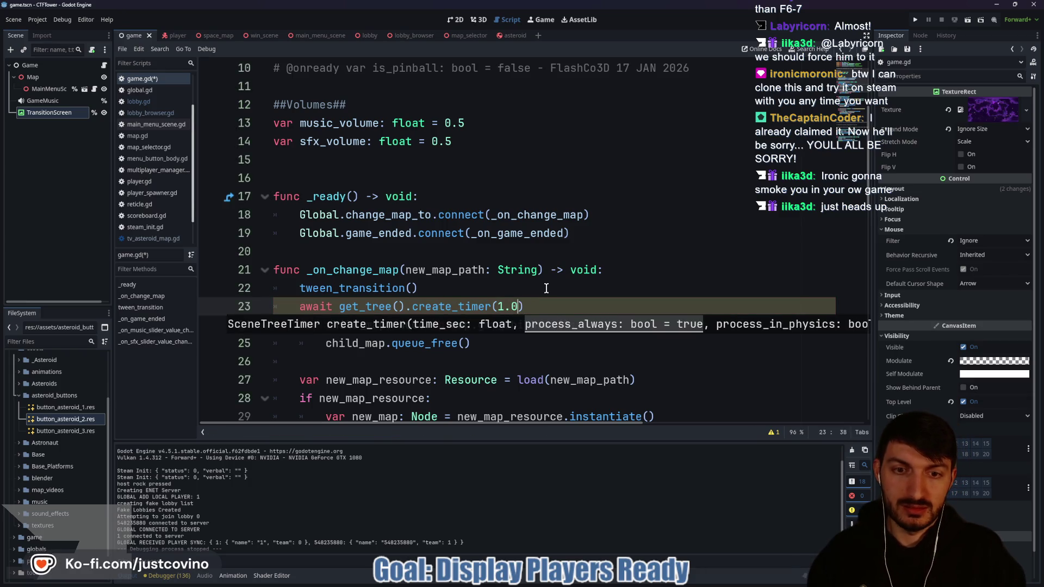
text(.time)
key(Return)
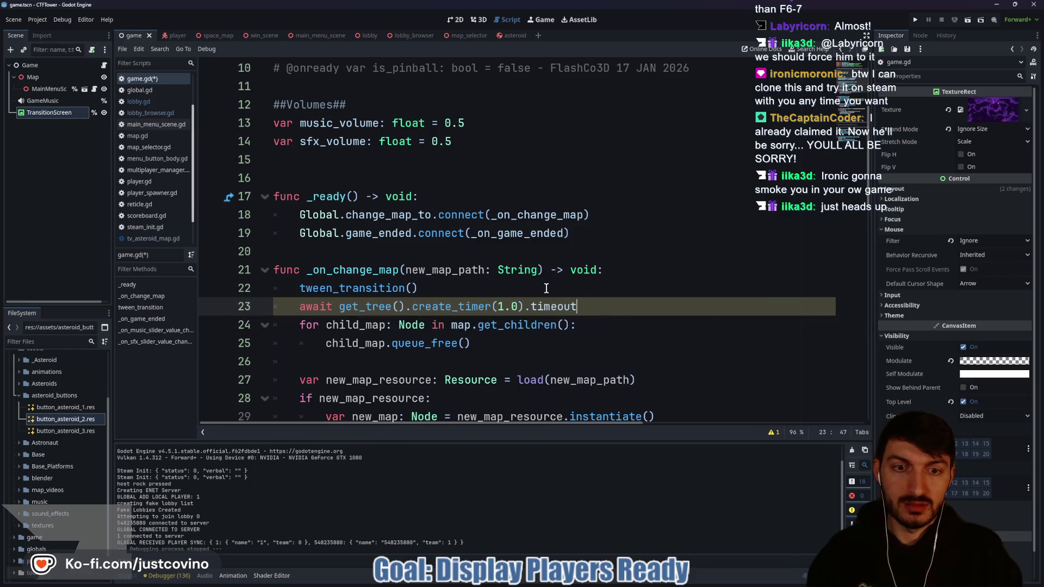
- Shorten the timer to 0.5 seconds, save game.gd and run the game to test
drag(516, 307, 499, 306)
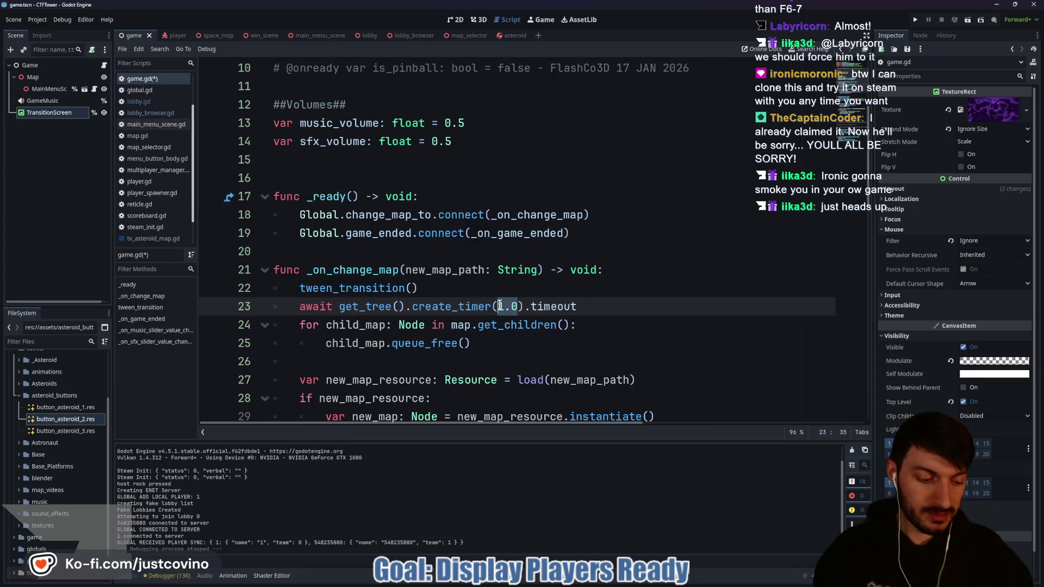
text(0.5)
key(End)
key(ctrl+s)
click(915, 18)
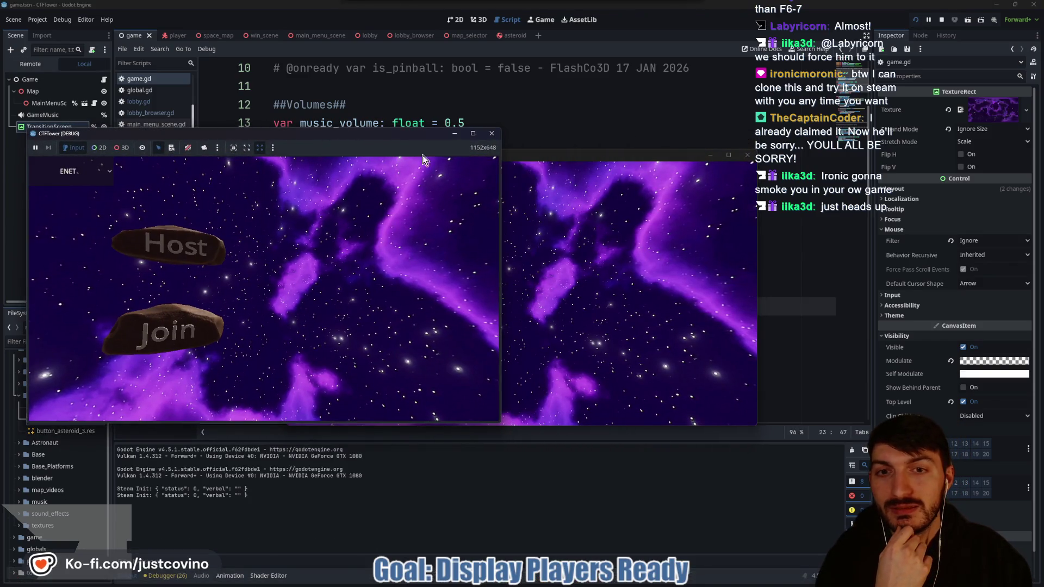
click(174, 244)
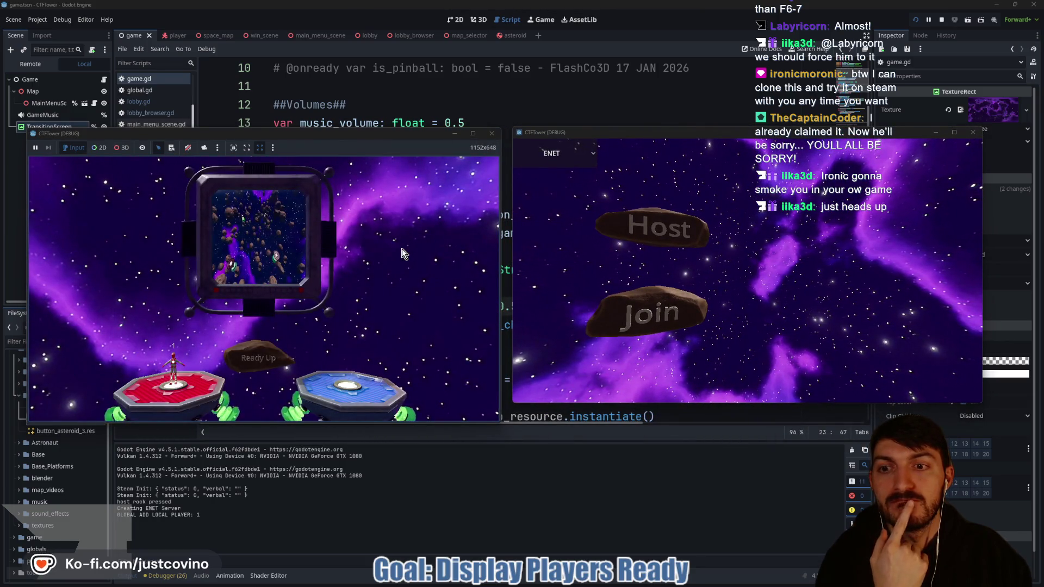
click(626, 319)
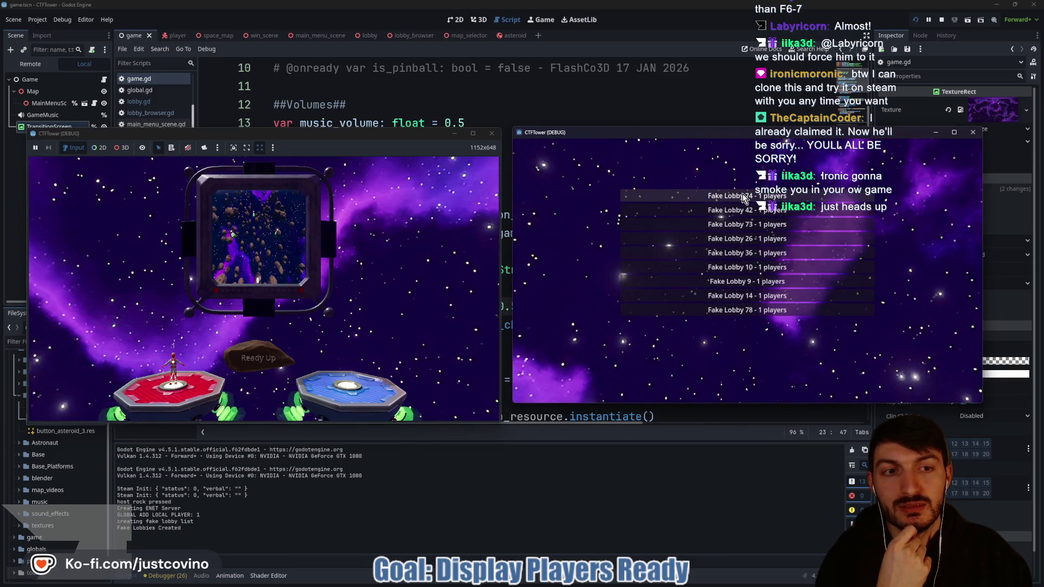
click(744, 197)
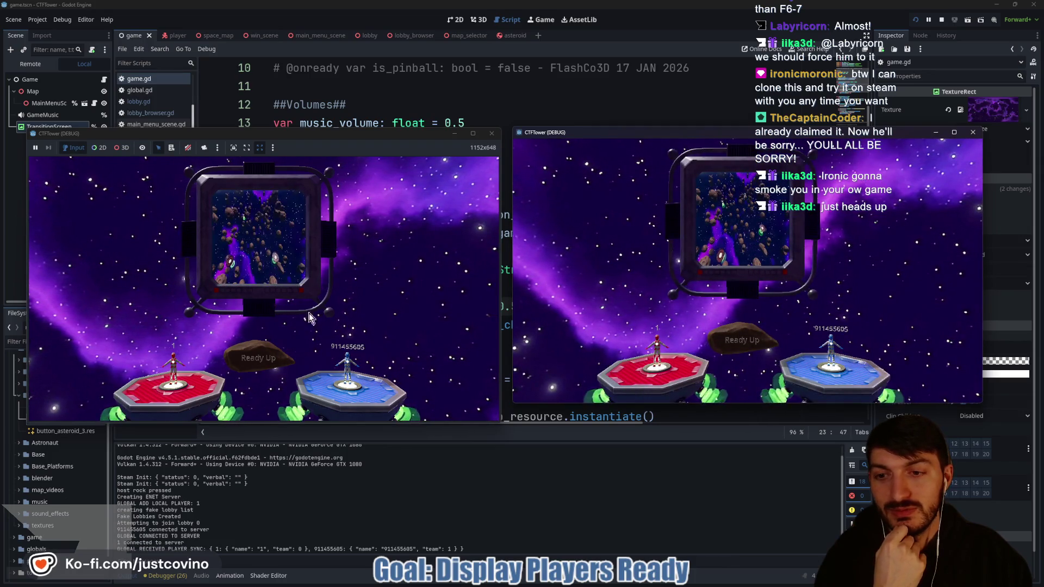
click(272, 358)
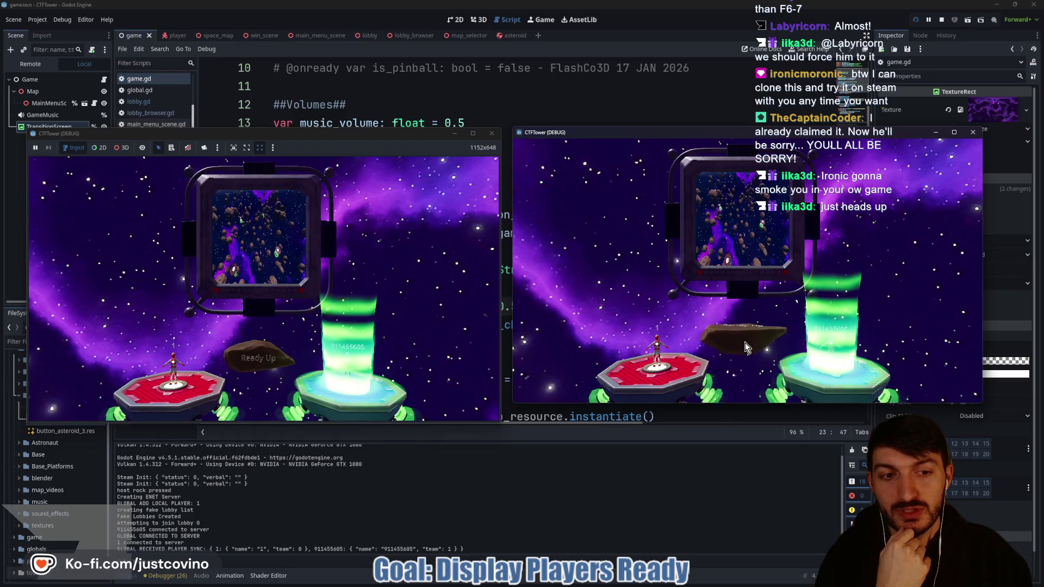
click(273, 359)
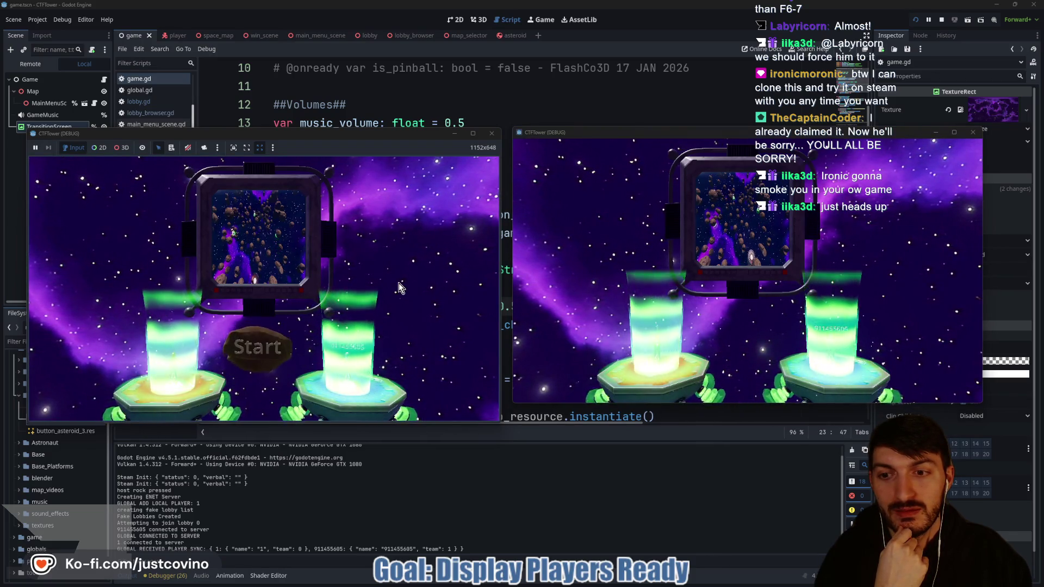
click(272, 352)
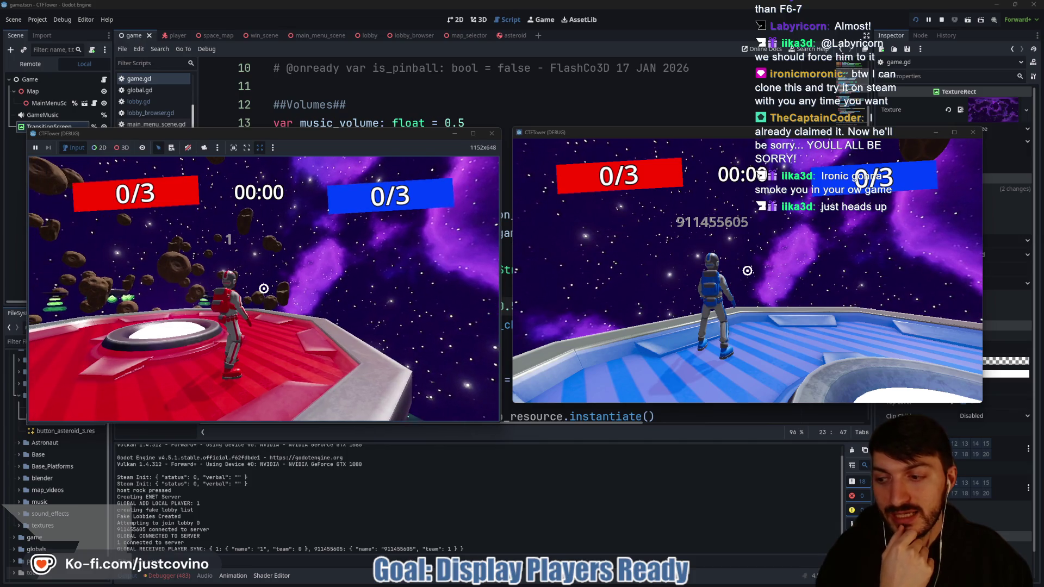
key(w)
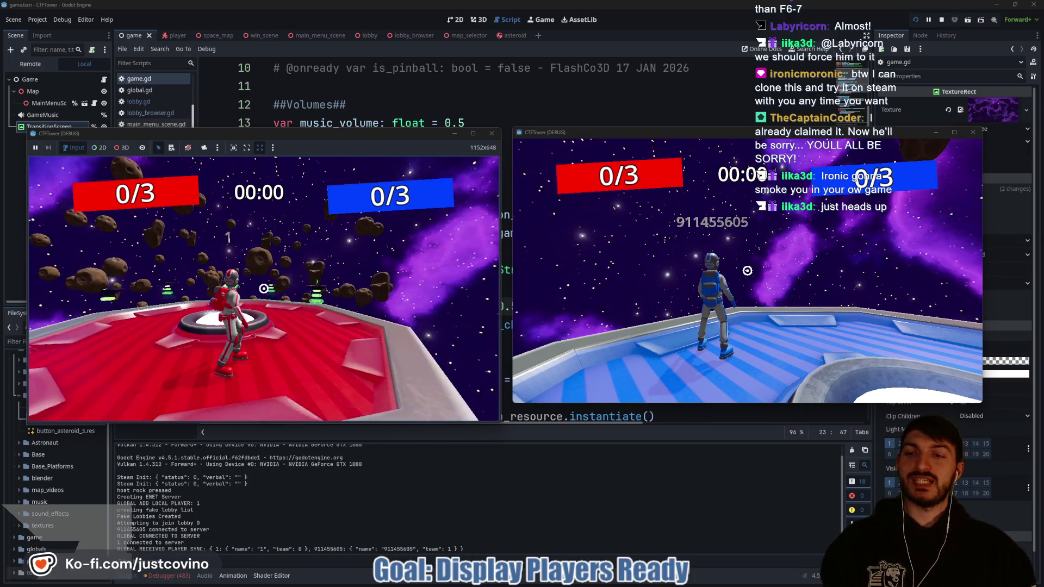
key(w)
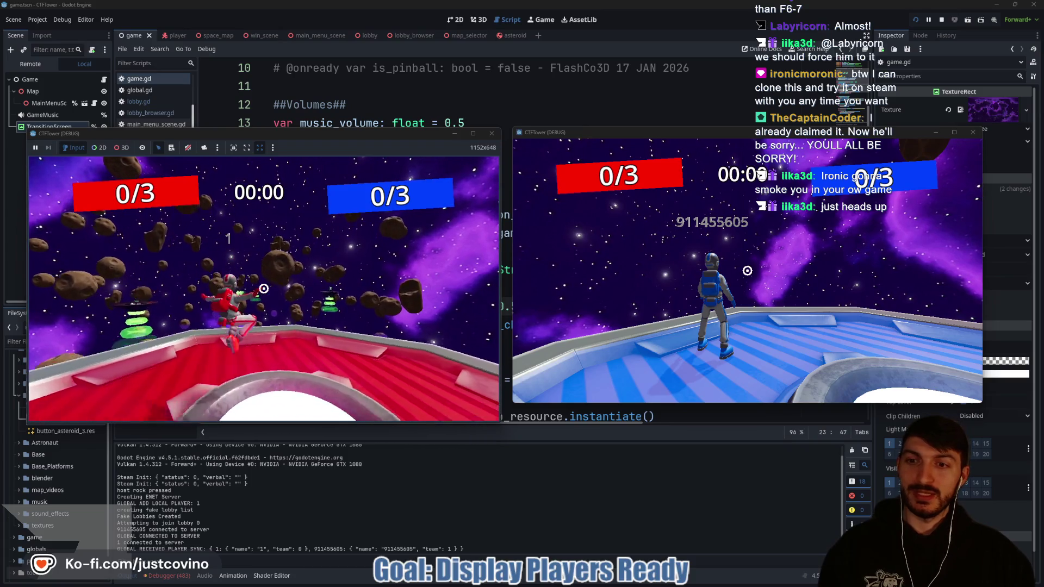
key(w)
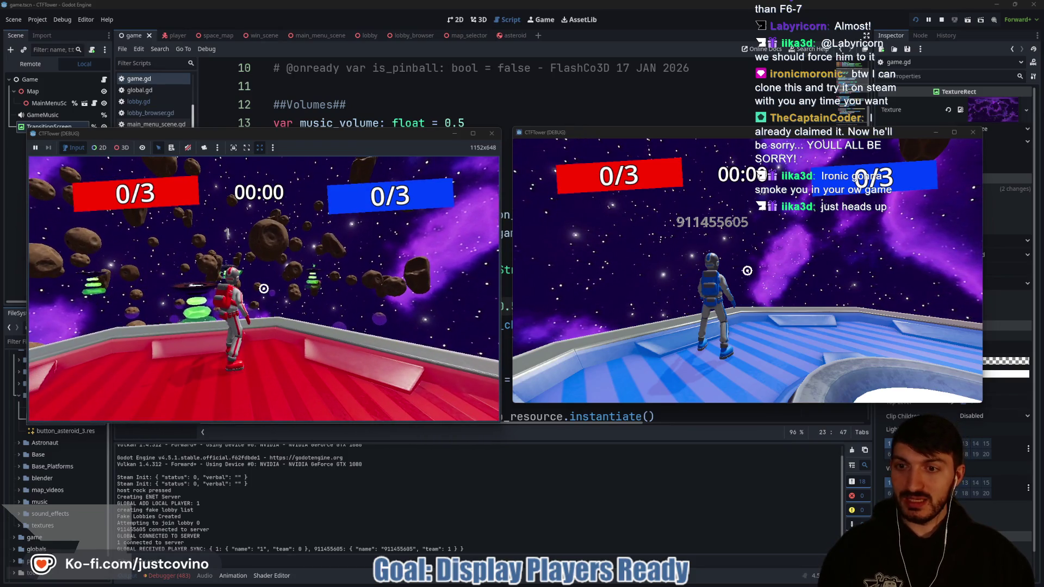
key(F8)
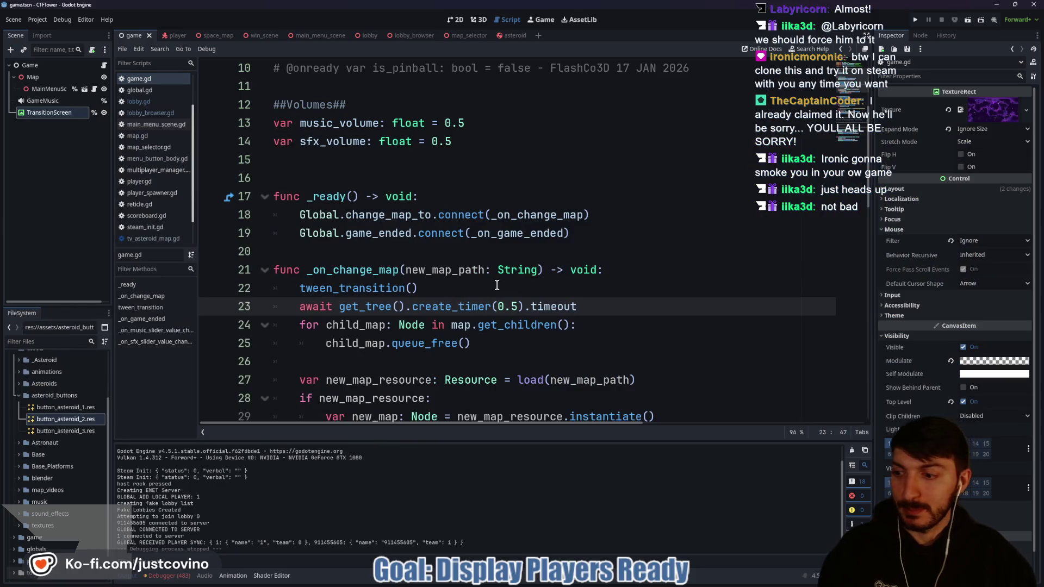
- Review changed game.gd and game.tscn in GitHub Desktop, with the Summary field focused
click(494, 284)
drag(577, 308, 285, 306)
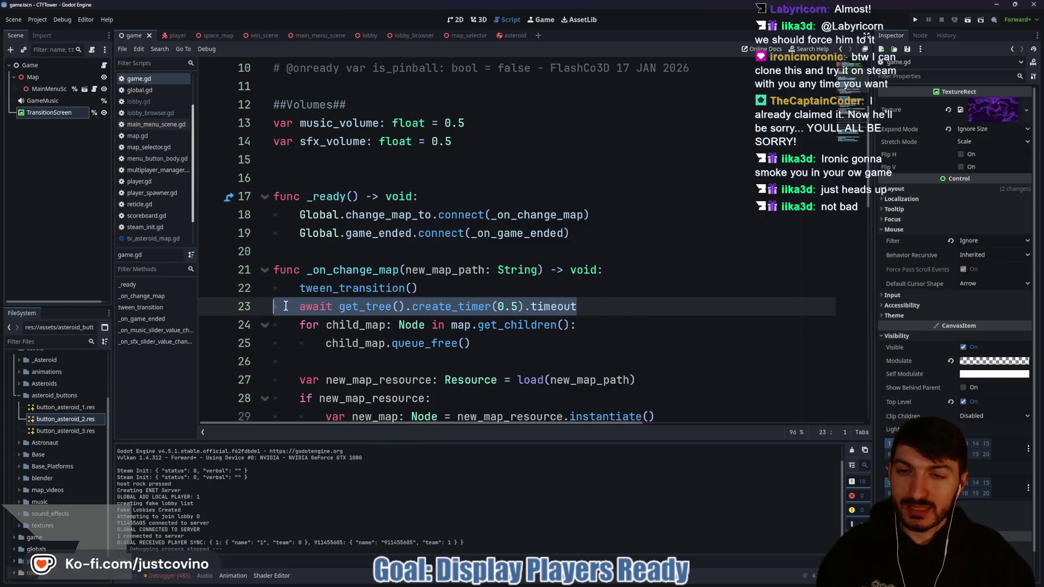
click(546, 289)
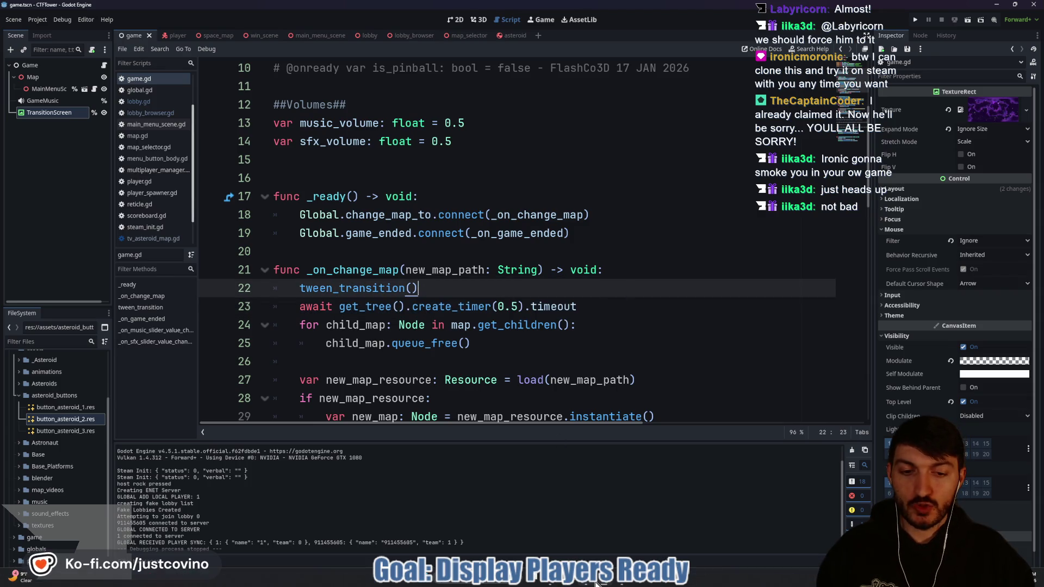
click(597, 583)
click(338, 379)
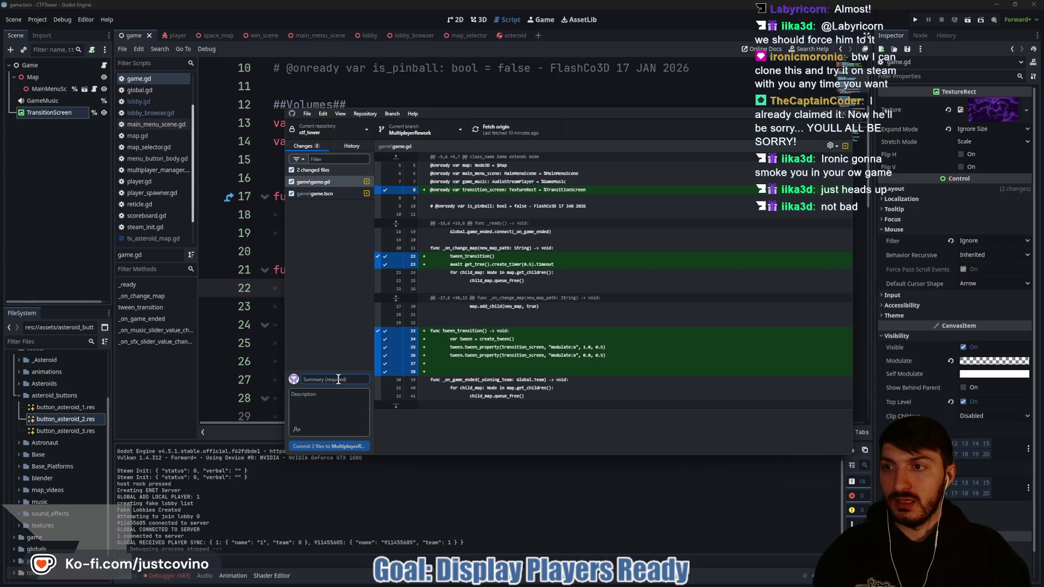
- Commit game.gd and game.tscn to MultiplayerRework with a transition screen summary, then return to Godot
text(transition screen)
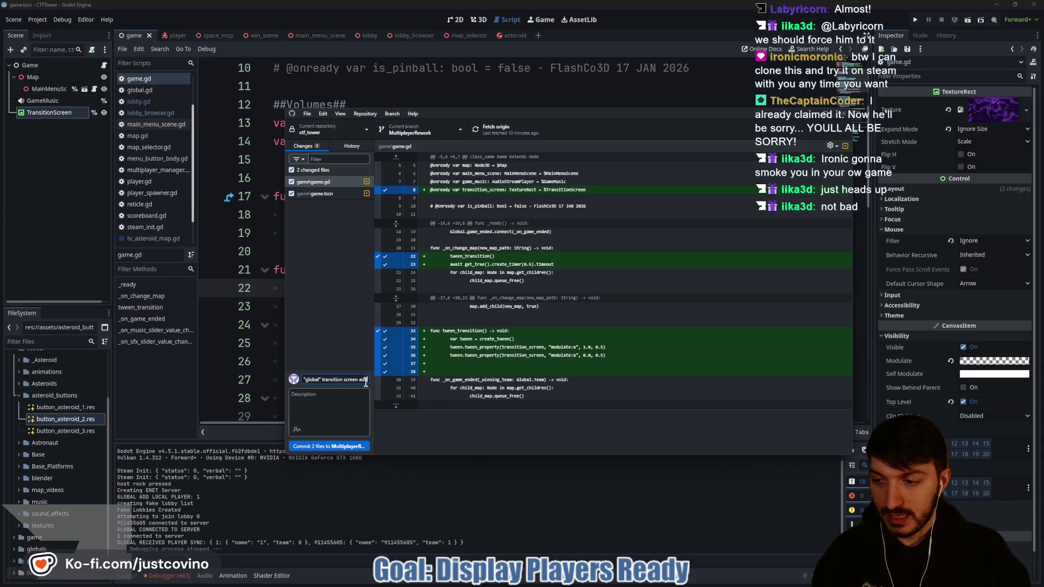
text(add)
click(347, 445)
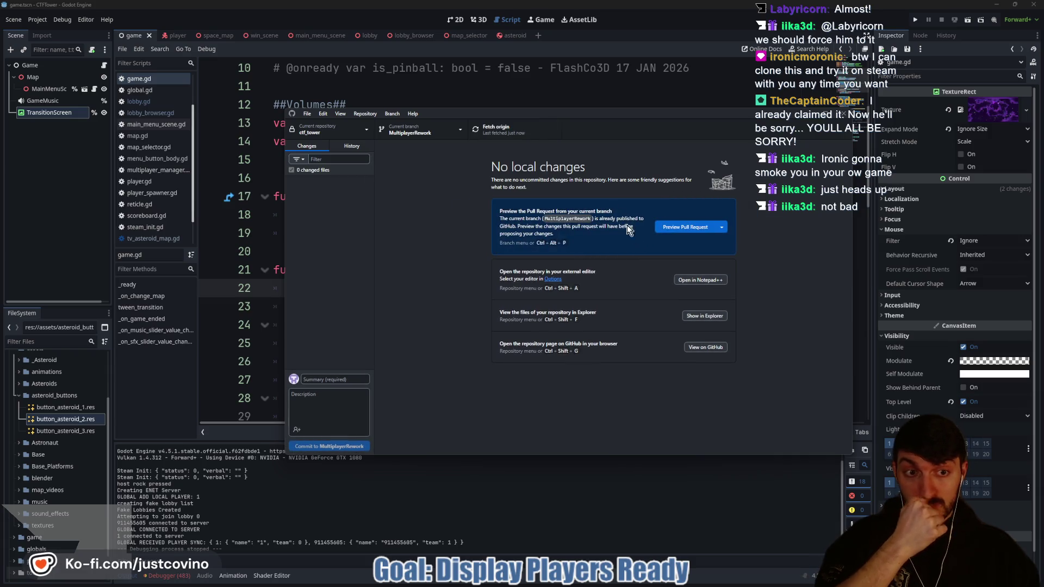
click(484, 89)
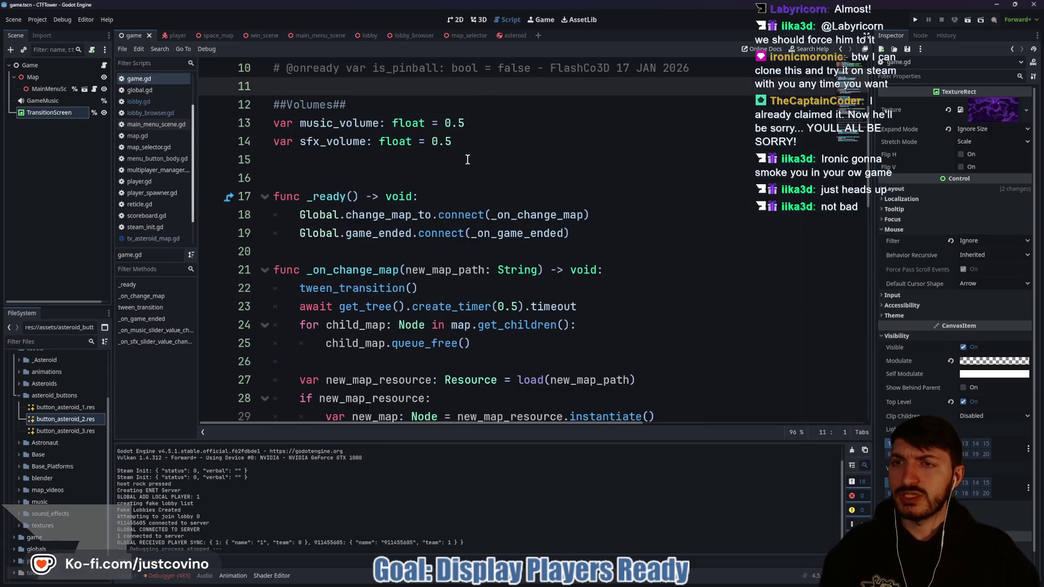
- Look through main_menu_scene.gd and lobby.gd, then bring up lobby_browser.gd
click(310, 35)
scroll(430, 226, down, 7)
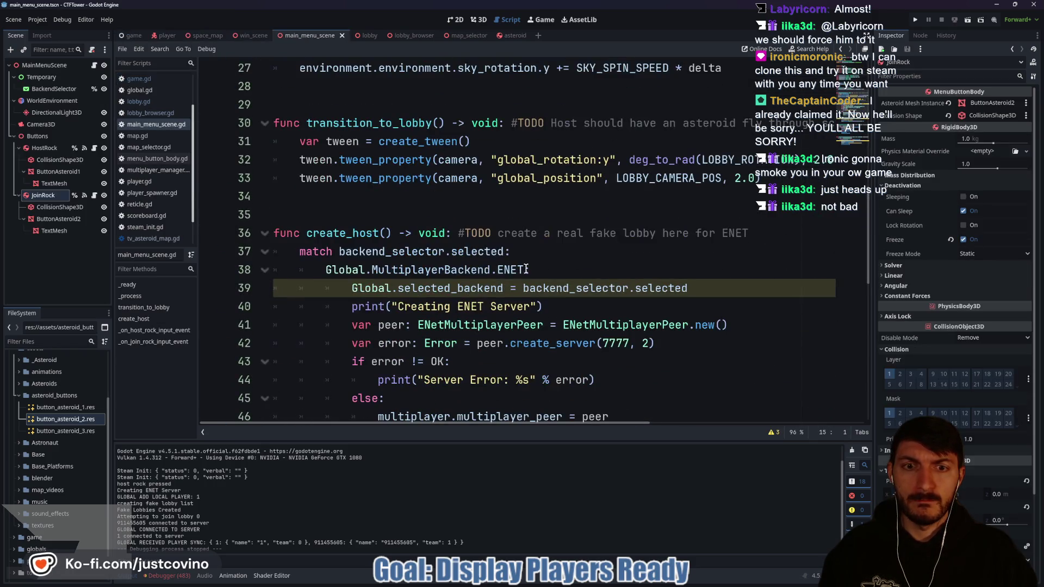
scroll(586, 270, down, 2)
scroll(586, 270, down, 7)
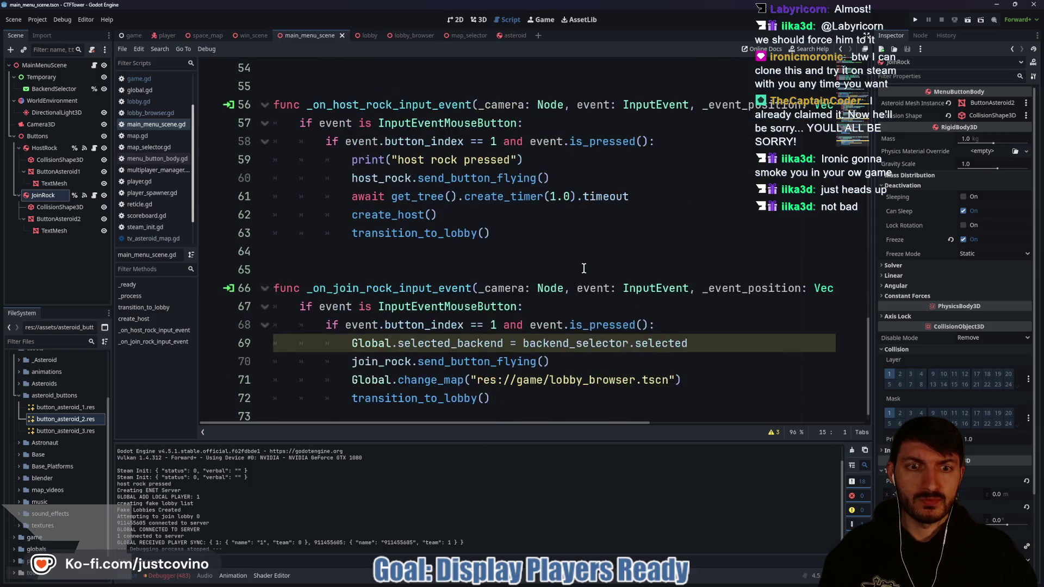
scroll(585, 269, up, 9)
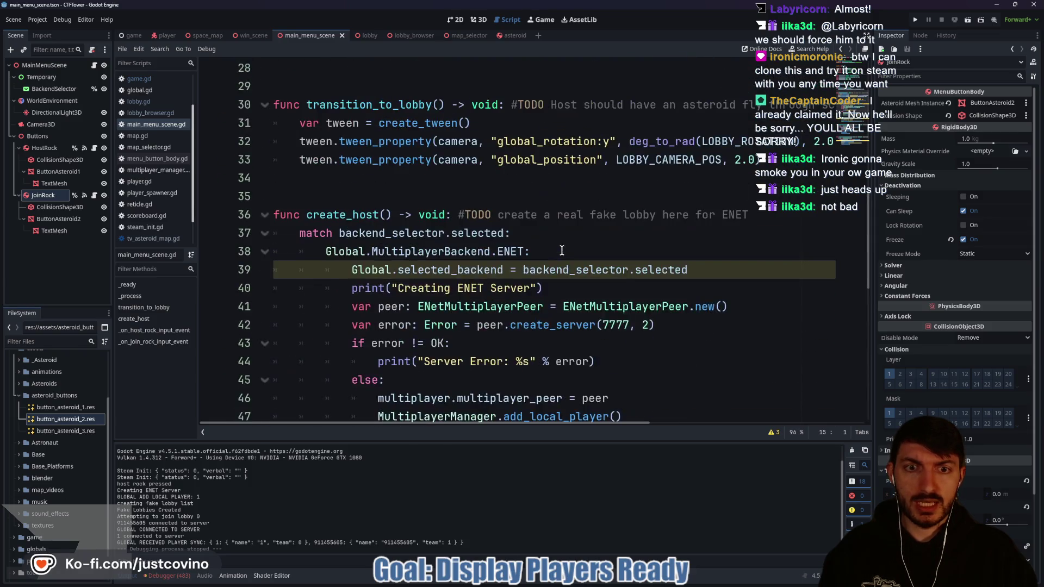
click(94, 64)
click(359, 35)
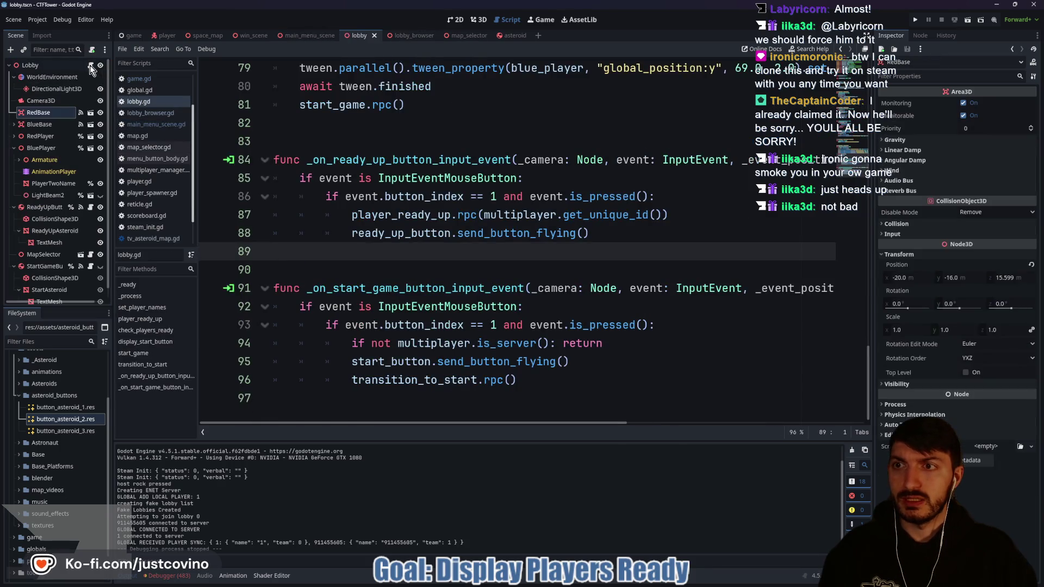
scroll(431, 214, up, 6)
scroll(430, 214, down, 3)
scroll(482, 236, up, 11)
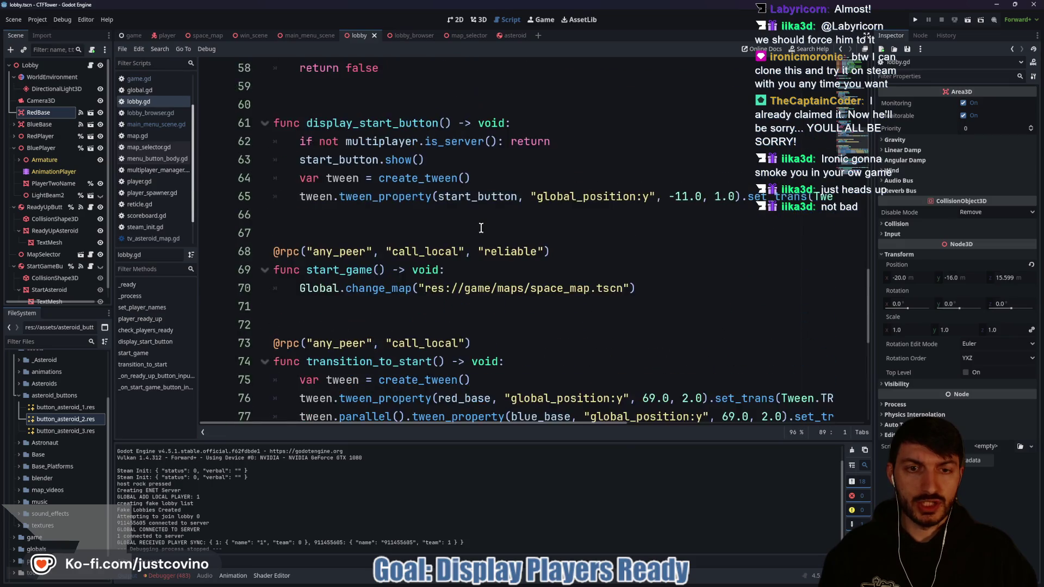
scroll(491, 246, up, 12)
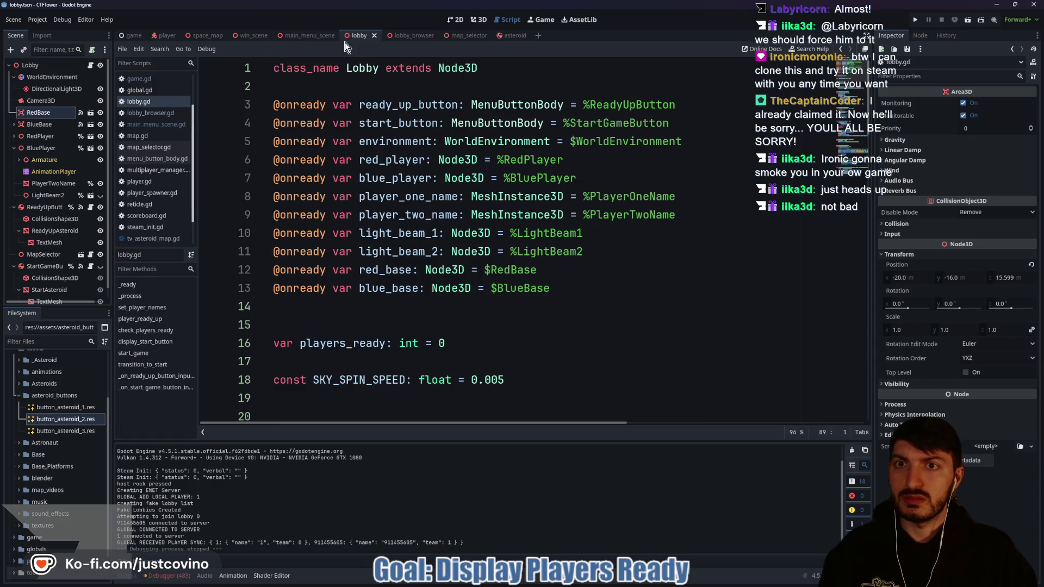
click(402, 36)
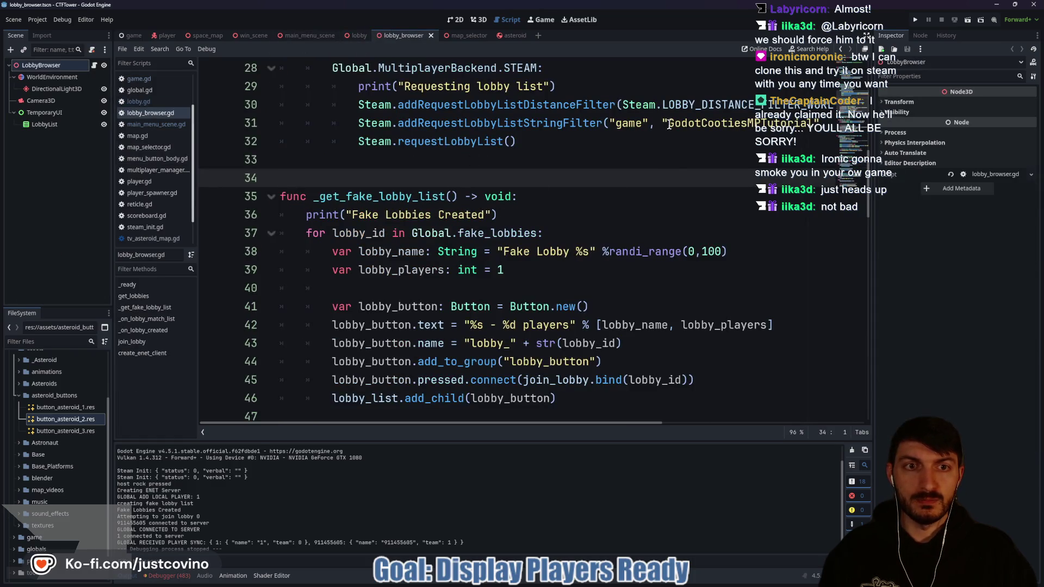
- Replace the line 31 lobby filter value GodotCootiesMPTutorial with Space_ctf_test_name_tbd
scroll(668, 134, right, 8)
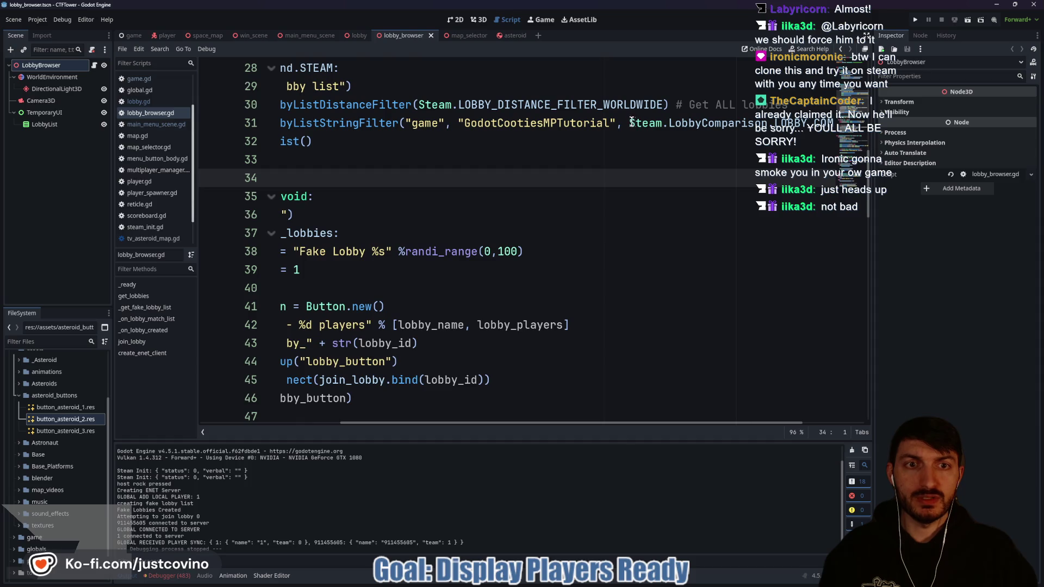
drag(611, 125, 464, 123)
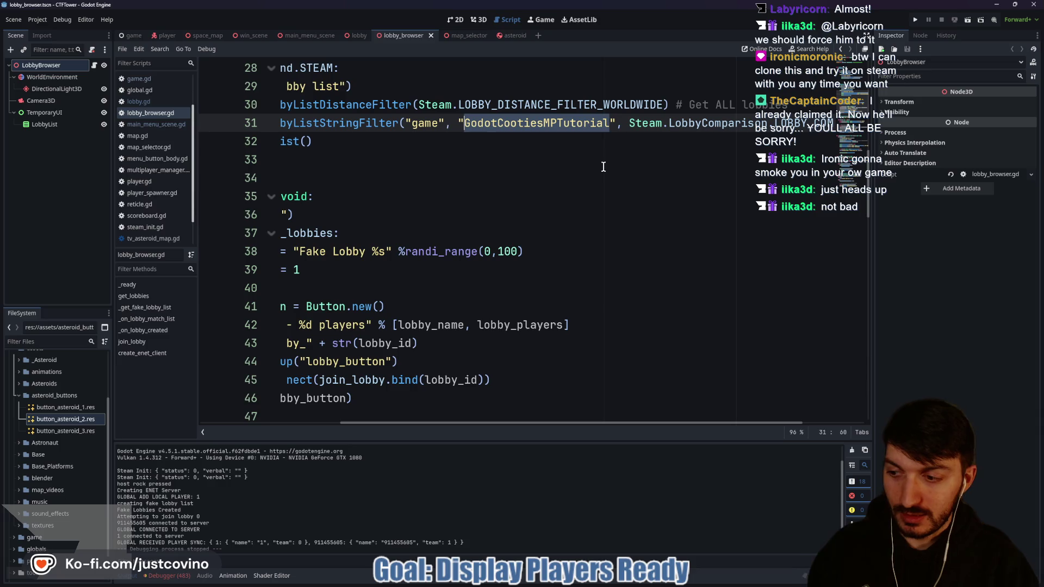
text(S)
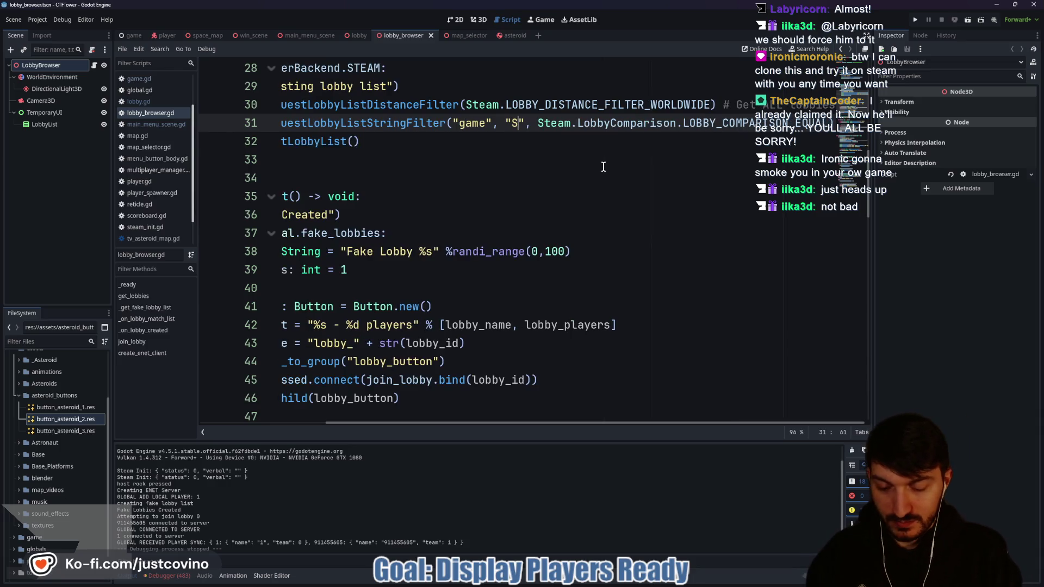
key(BackSpace)
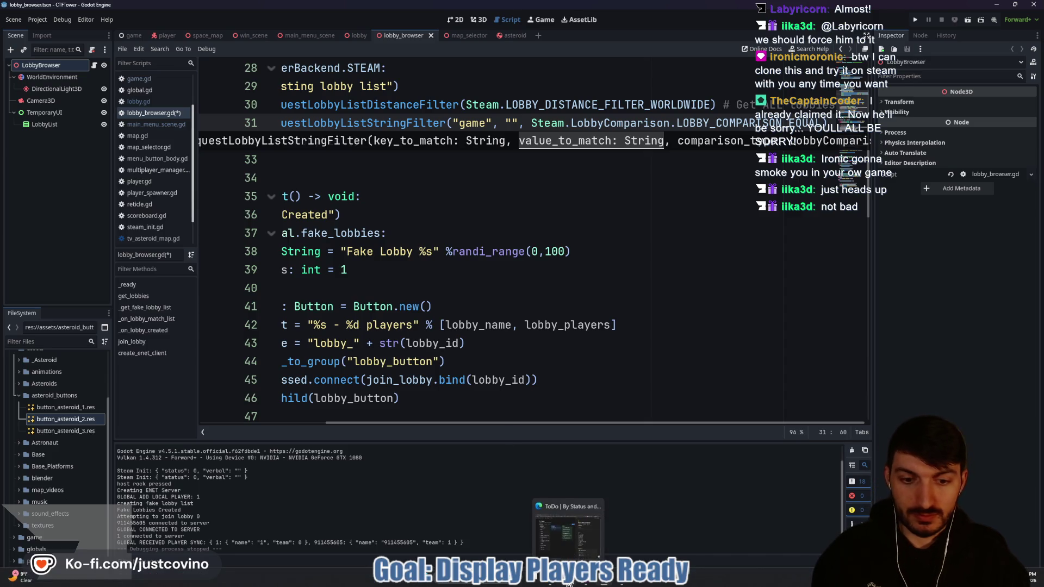
click(568, 583)
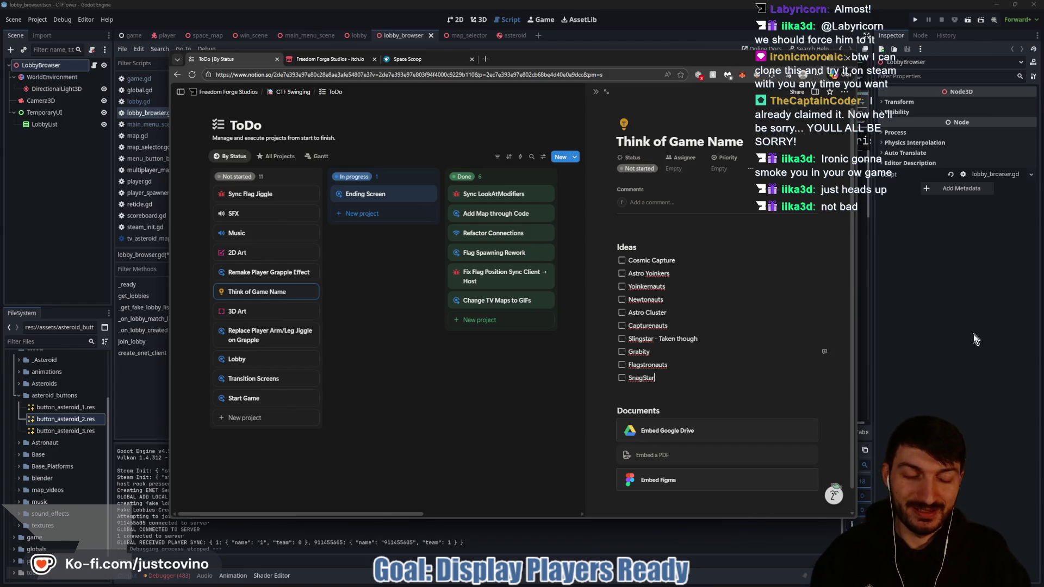
click(952, 333)
click(511, 124)
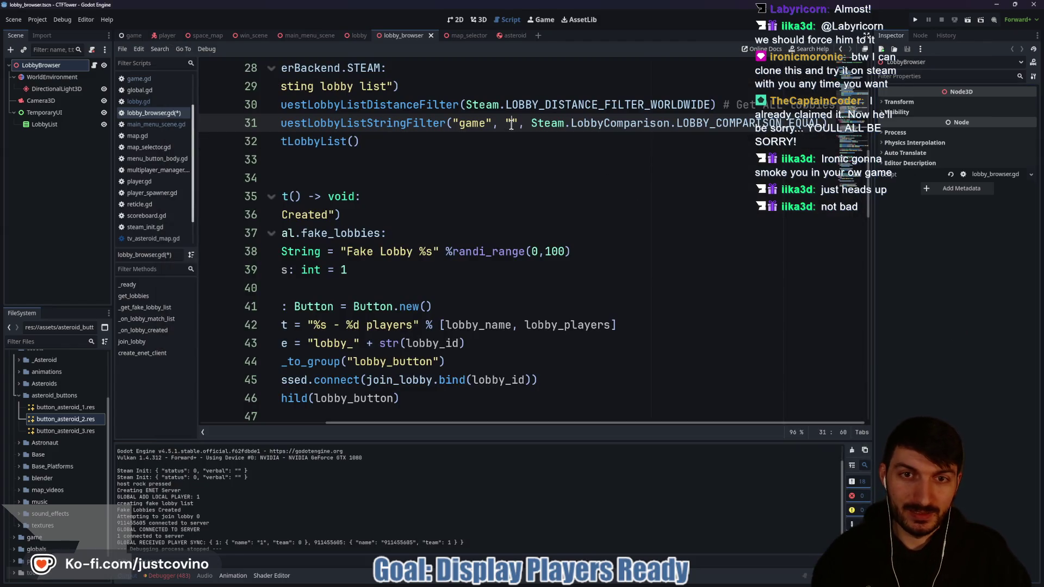
text(Space)
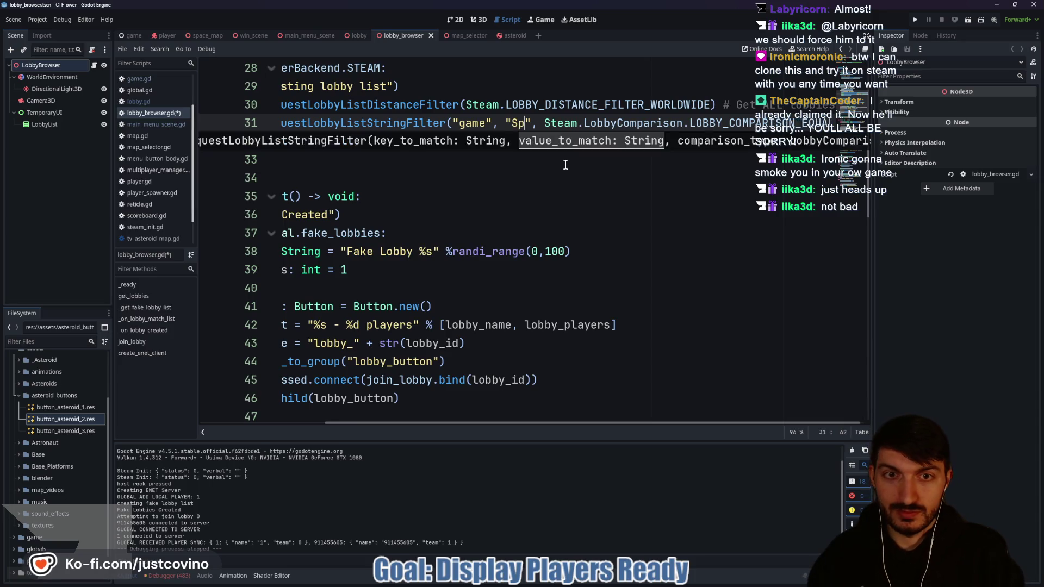
text(_)
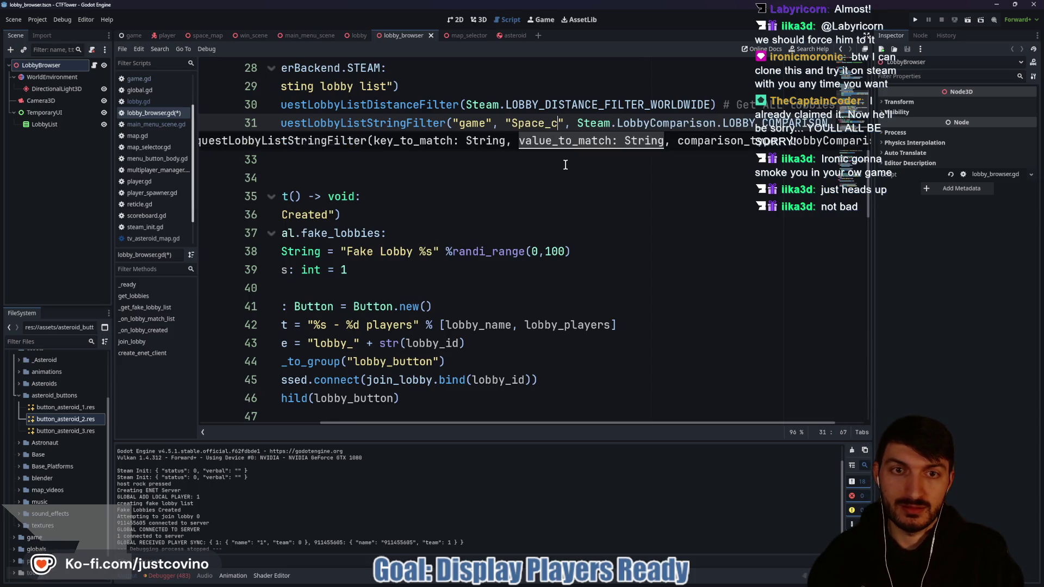
text(ctf_)
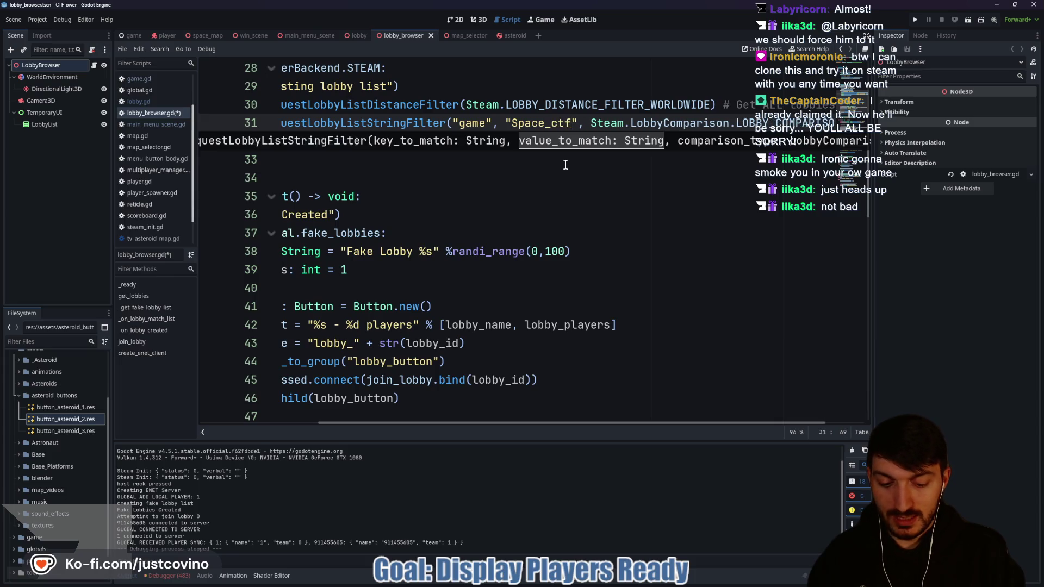
text(test_name_tbd)
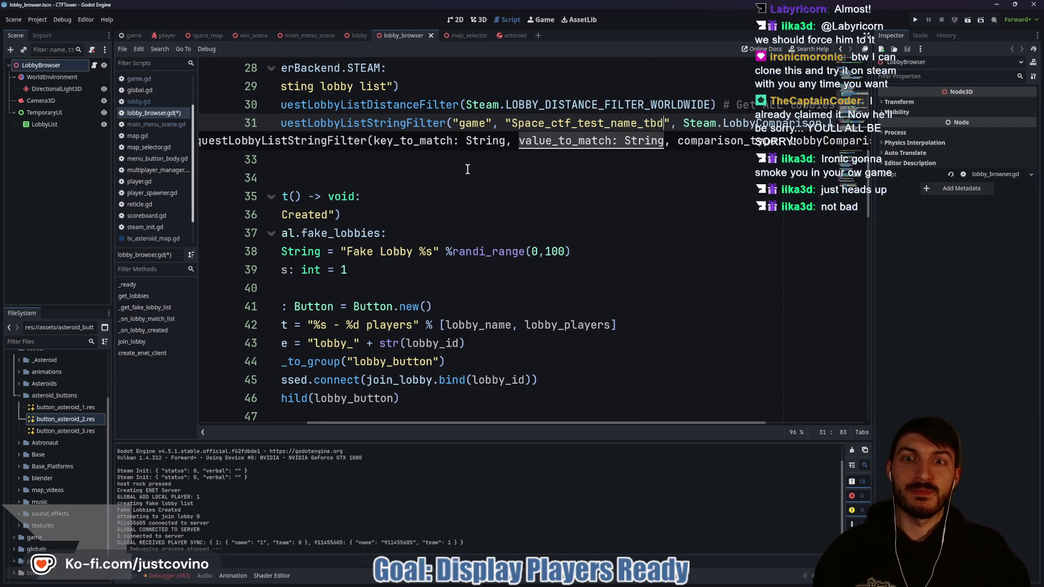
key(Down)
key(Down)
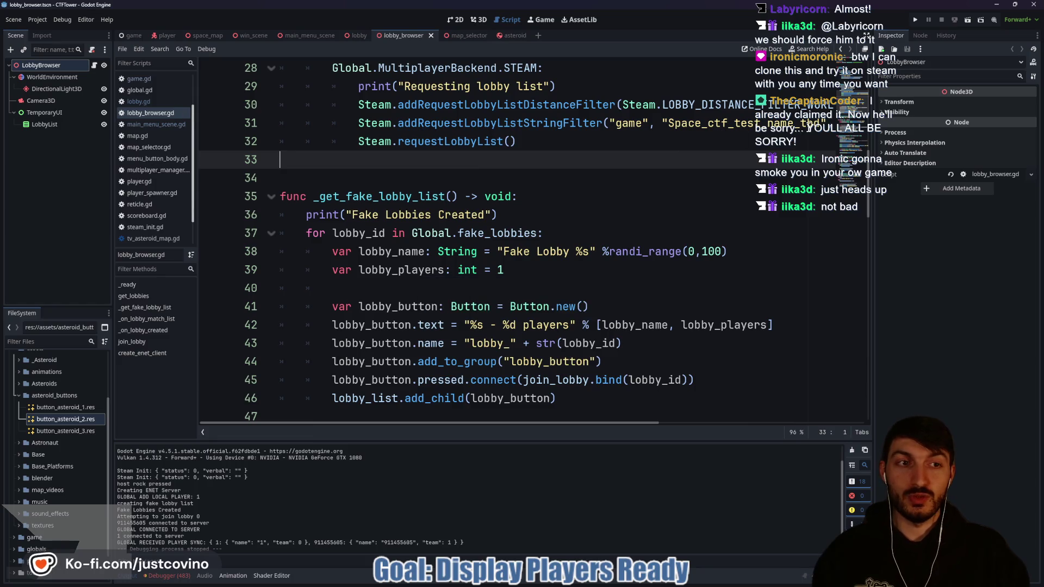
- Lowercase the line 31 filter value to space_ctf_test_name_tbd
click(822, 132)
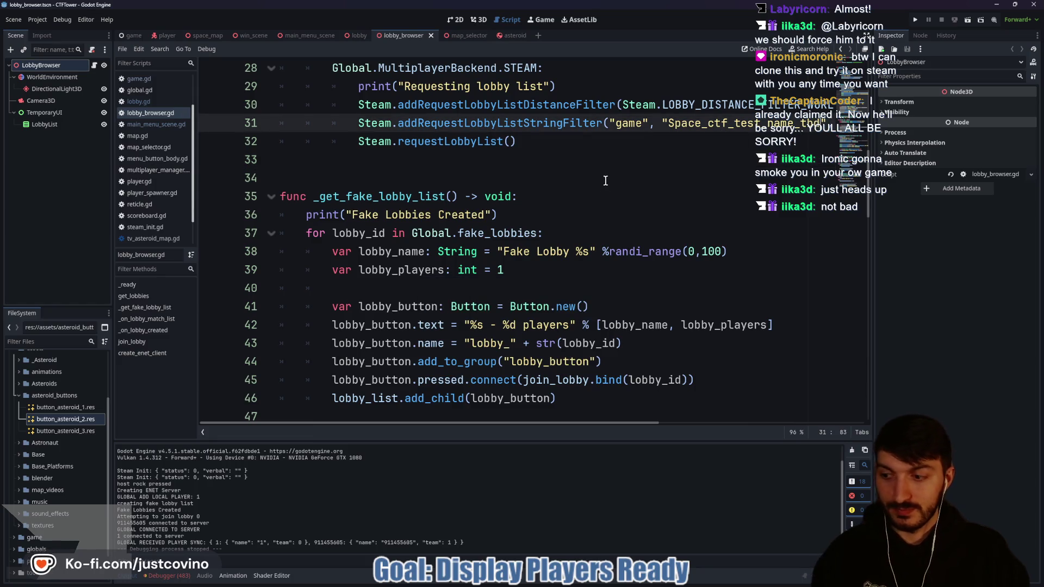
click(676, 123)
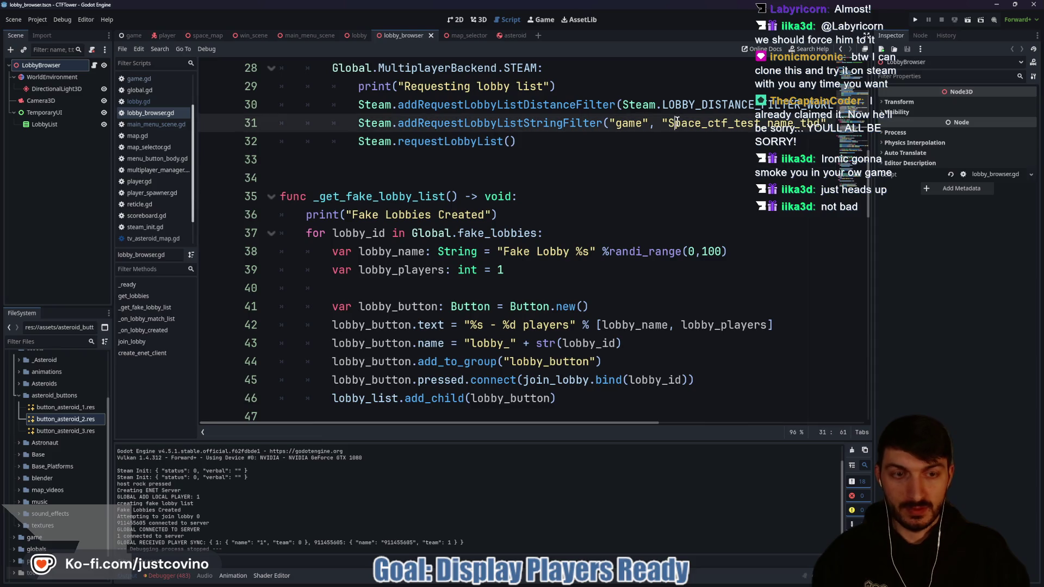
key(BackSpace)
text(s)
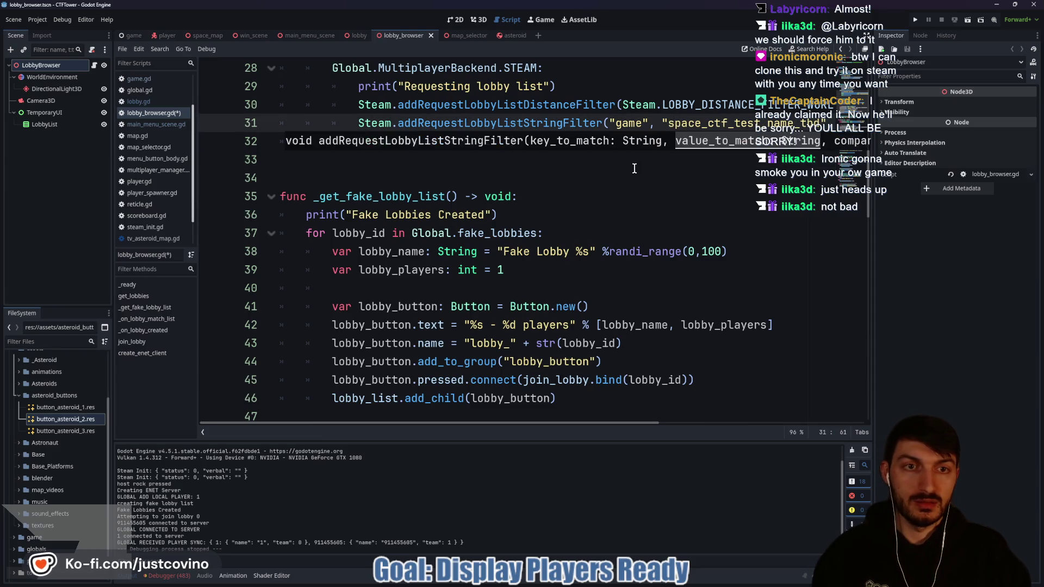
key(Down)
key(Down)
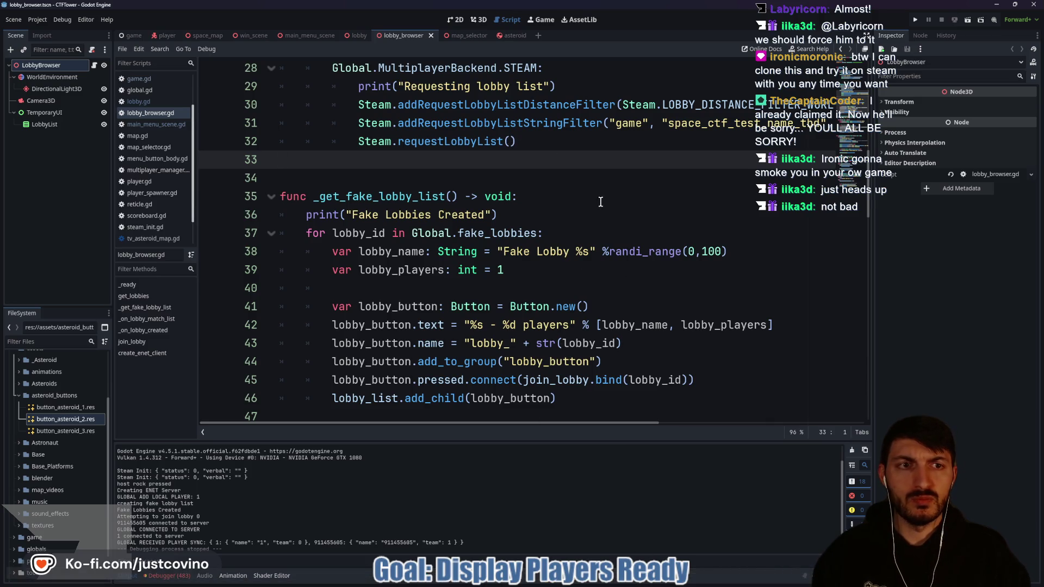
- Inspect the lobby creation code, including the _on_lobby_created connection on line 18
scroll(600, 200, up, 2)
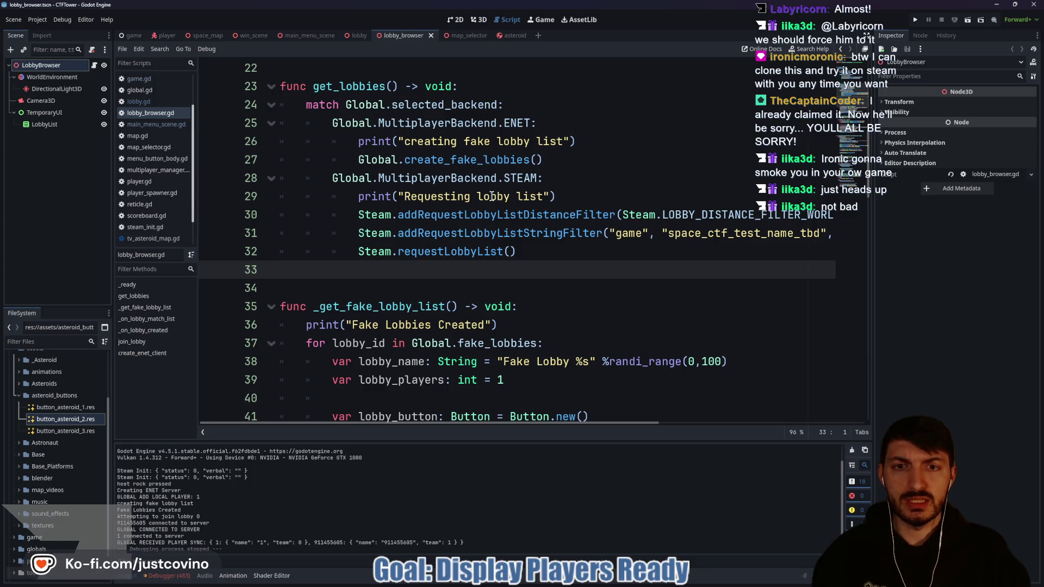
scroll(568, 243, right, 5)
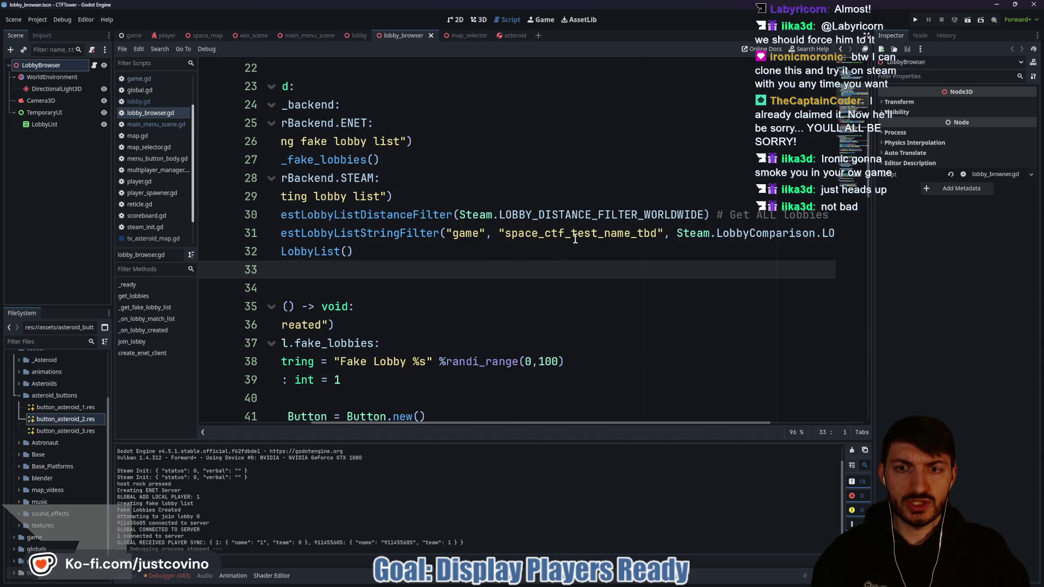
scroll(565, 237, left, 3)
scroll(566, 240, right, 5)
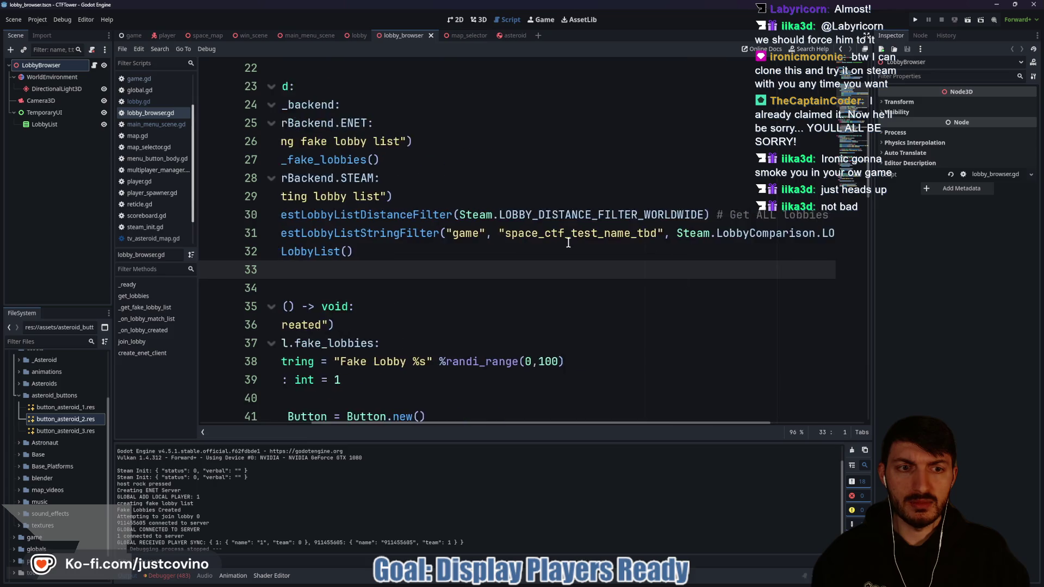
scroll(579, 239, left, 5)
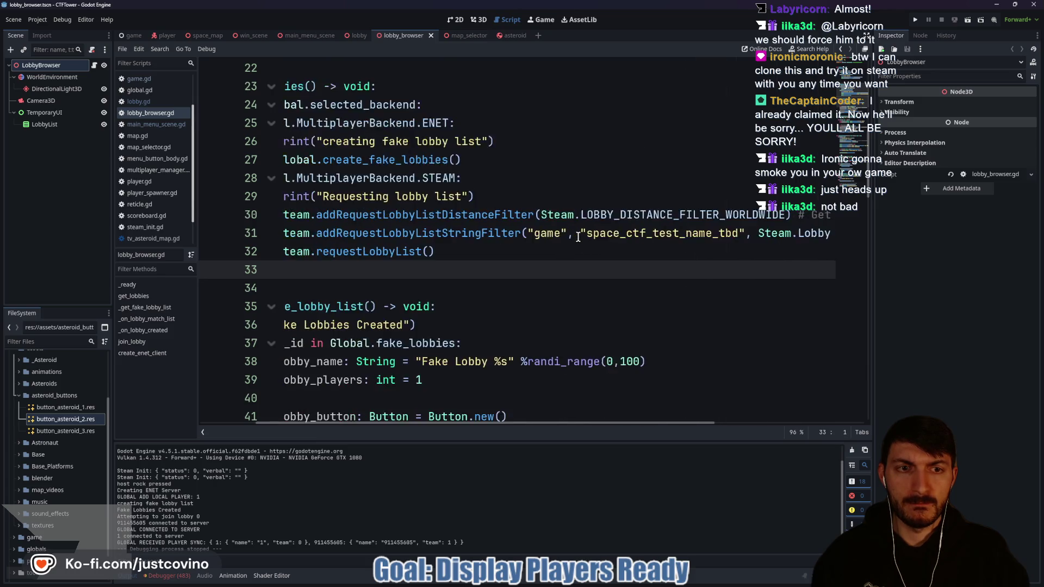
click(548, 252)
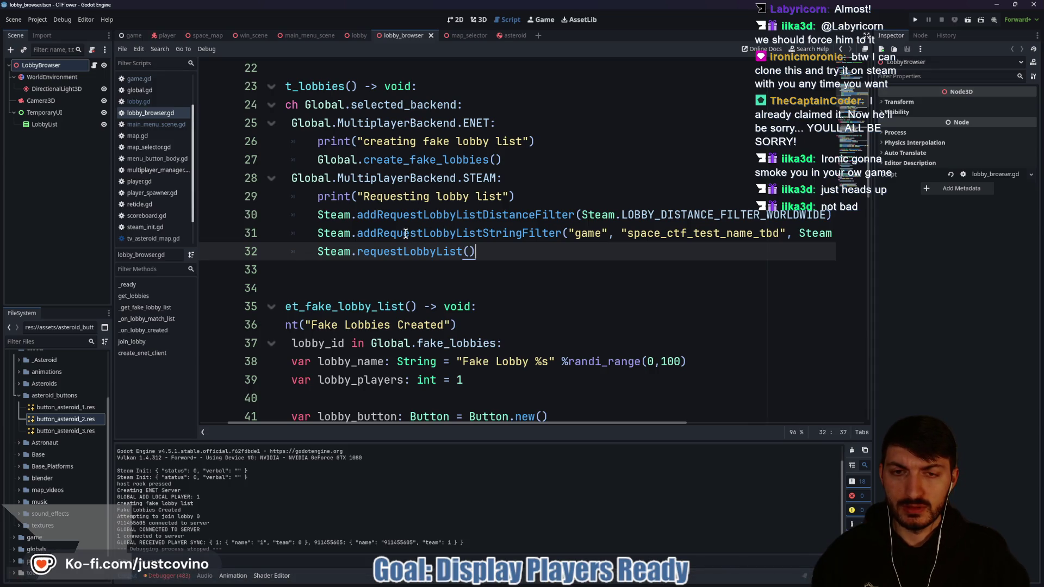
mouse_move(406, 233)
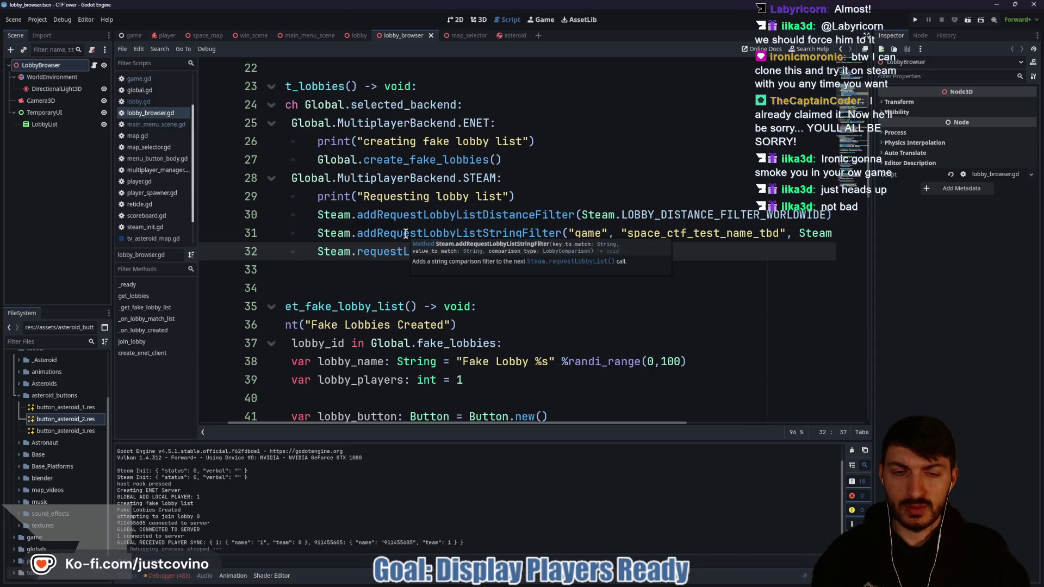
scroll(406, 240, up, 5)
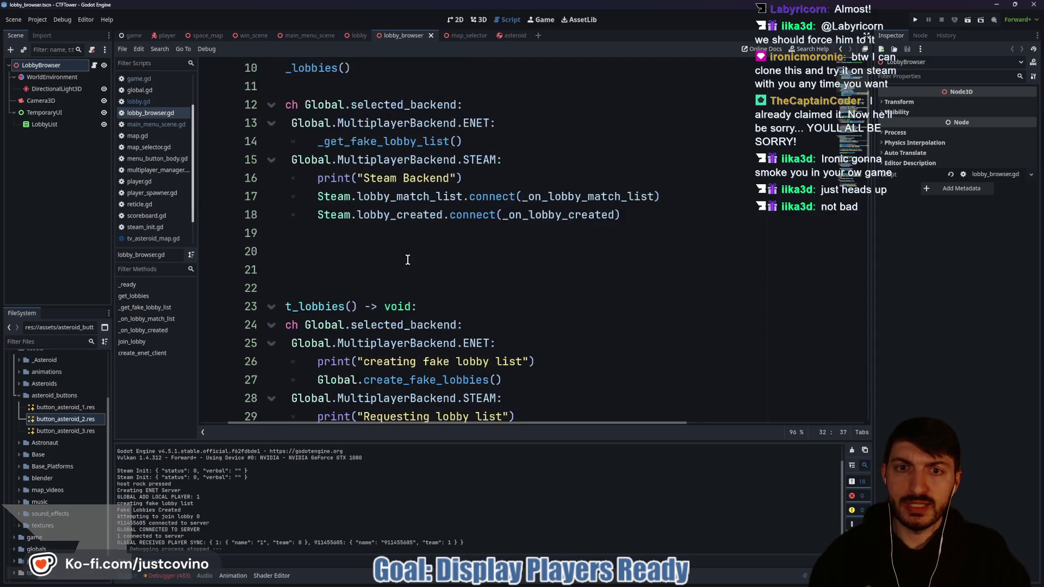
double_click(472, 269)
double_click(544, 270)
scroll(522, 293, down, 6)
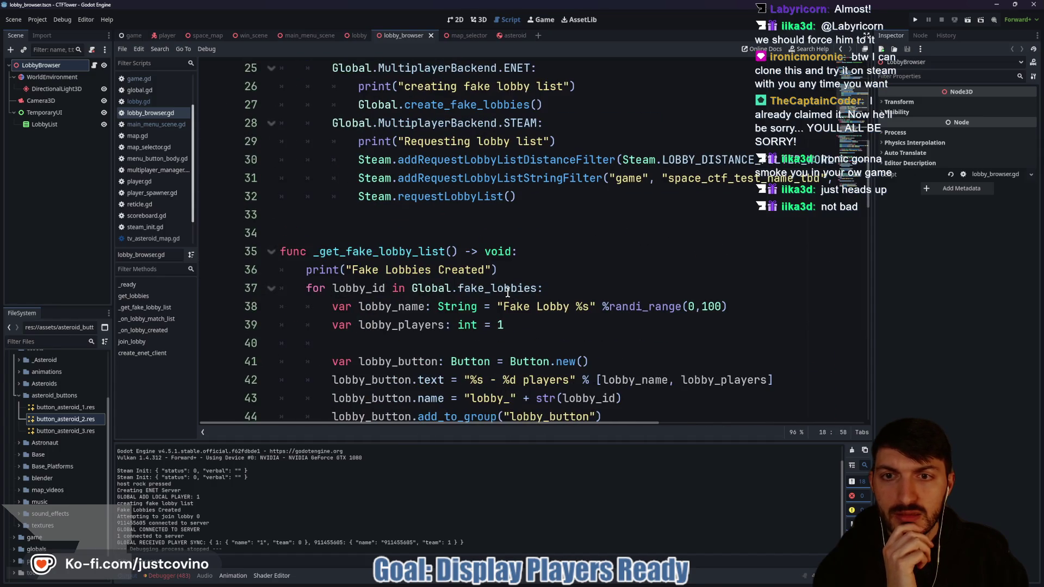
scroll(505, 292, up, 5)
scroll(504, 289, up, 3)
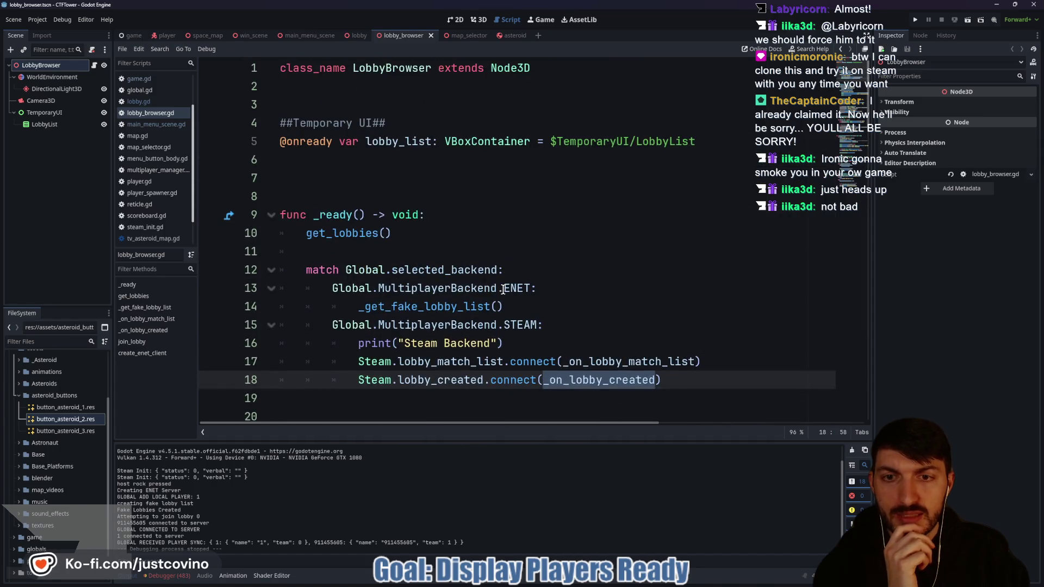
scroll(500, 288, down, 8)
scroll(500, 288, down, 12)
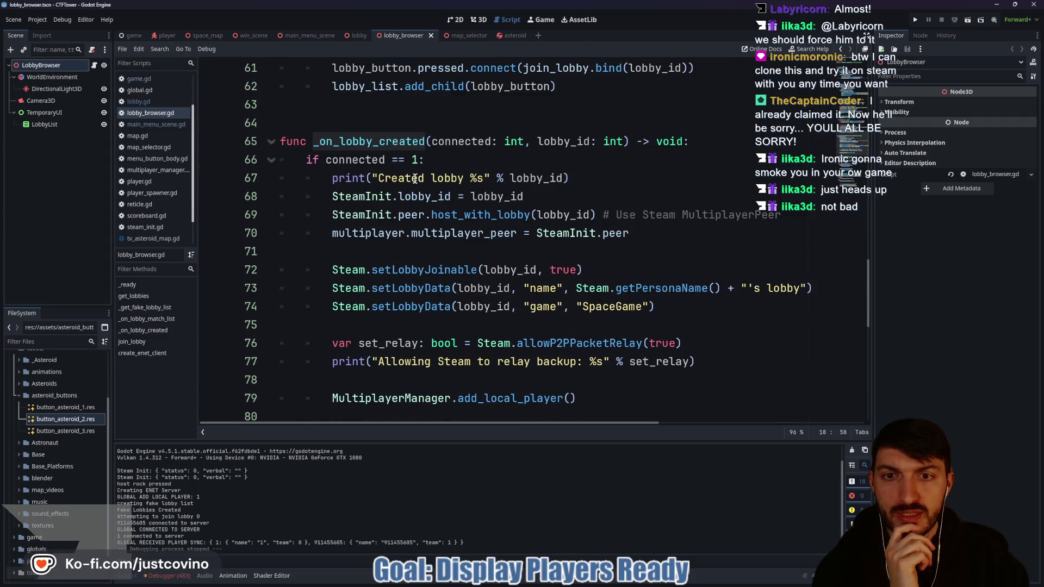
- Replace SpaceGame on line 74 with space_ctf_test_name_tbd from line 31 and save the script
double_click(599, 308)
scroll(600, 307, up, 13)
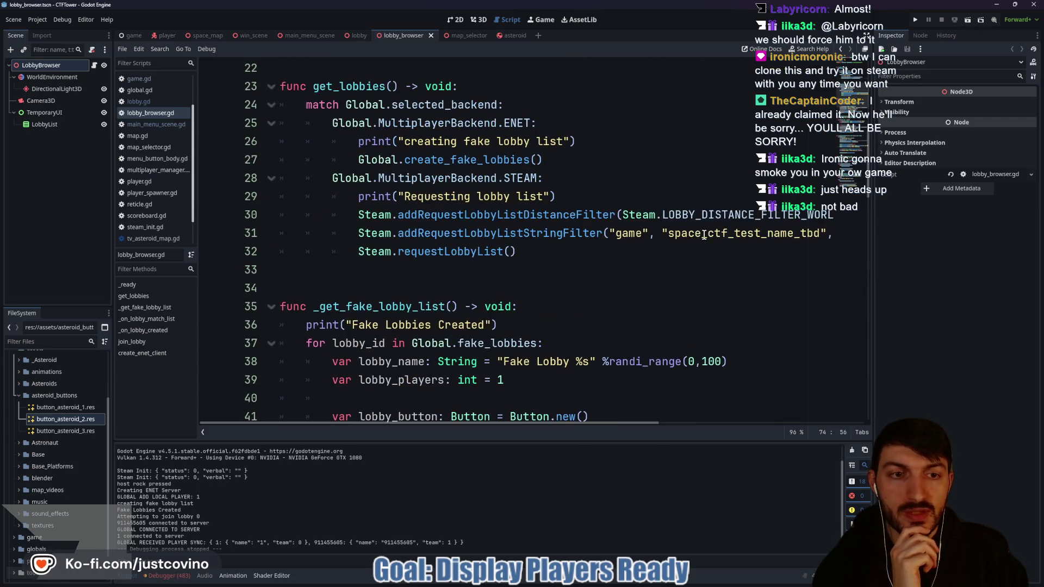
double_click(701, 244)
key(ctrl+c)
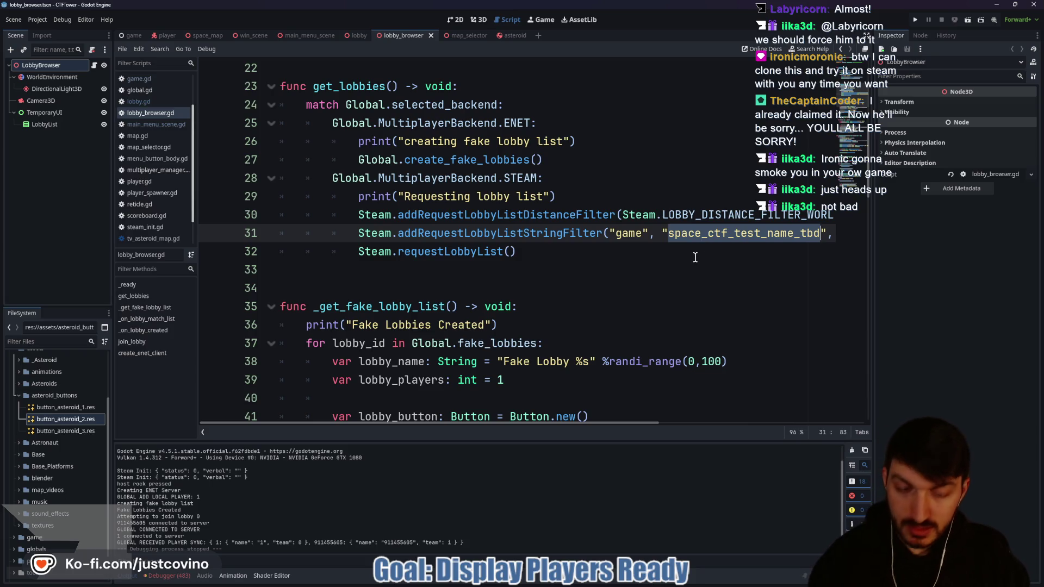
scroll(695, 257, down, 16)
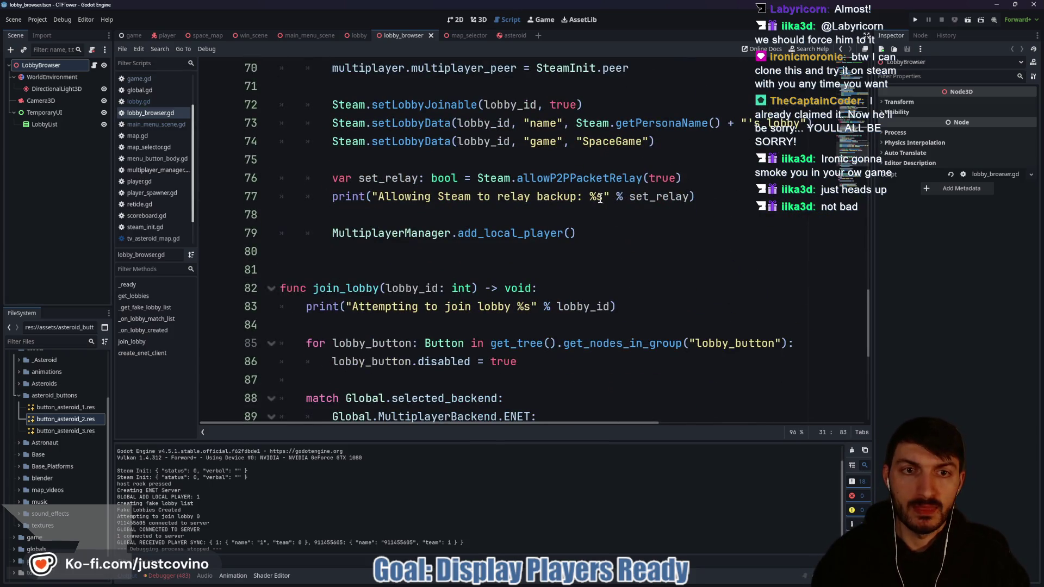
double_click(604, 142)
key(ctrl+v)
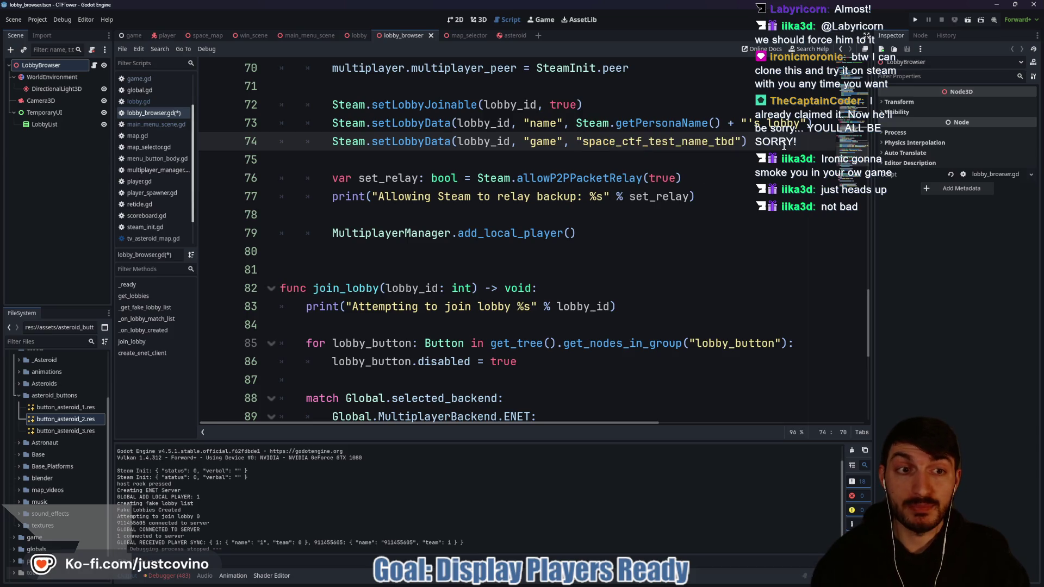
key(ctrl+s)
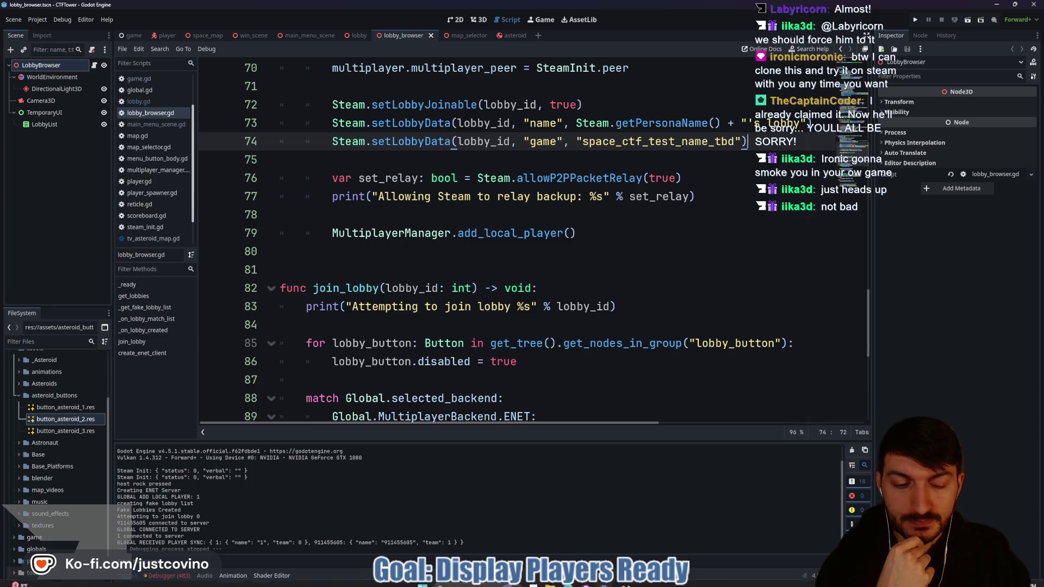
- Commit lobby_browser.gd to MultiplayerRework as 'lobby name for steam changed', then return to Godot
click(568, 584)
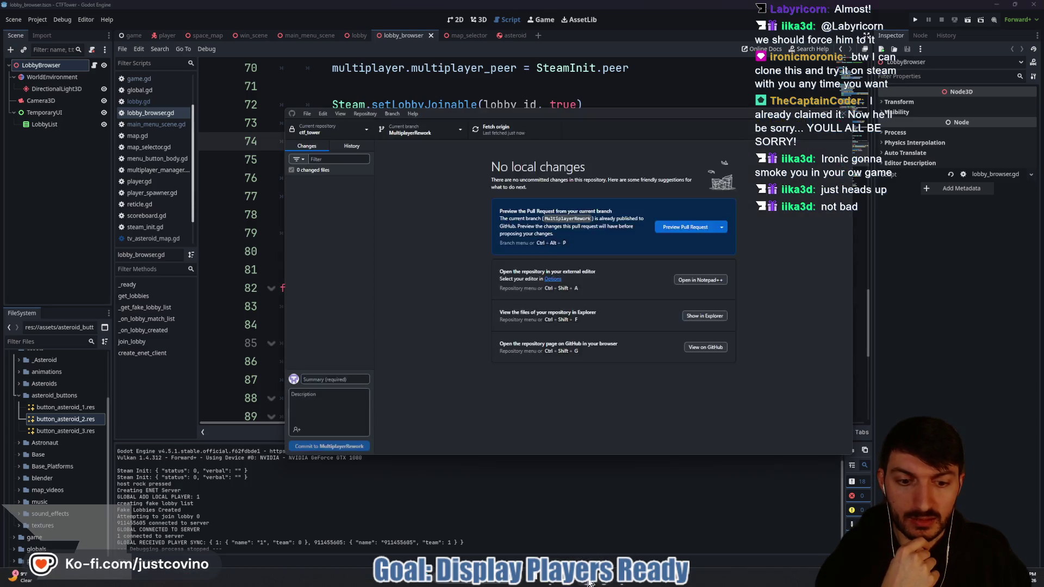
click(343, 380)
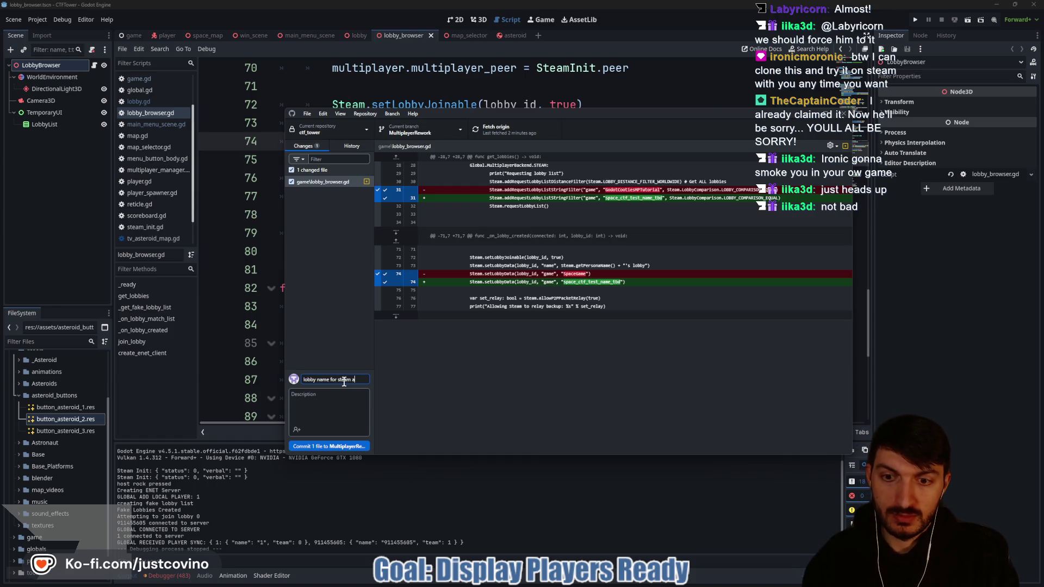
text(changed)
click(351, 447)
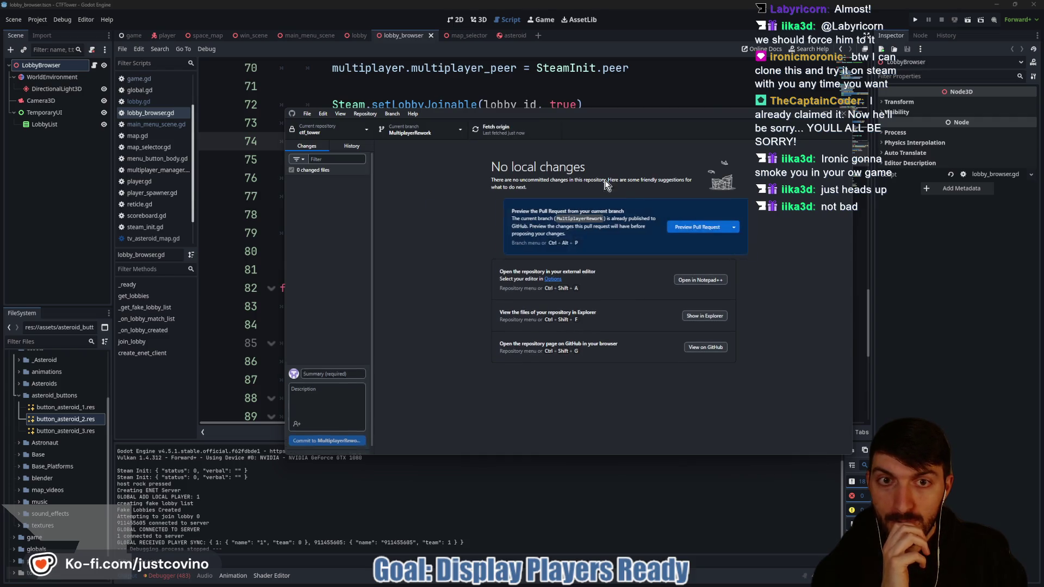
click(597, 92)
click(392, 220)
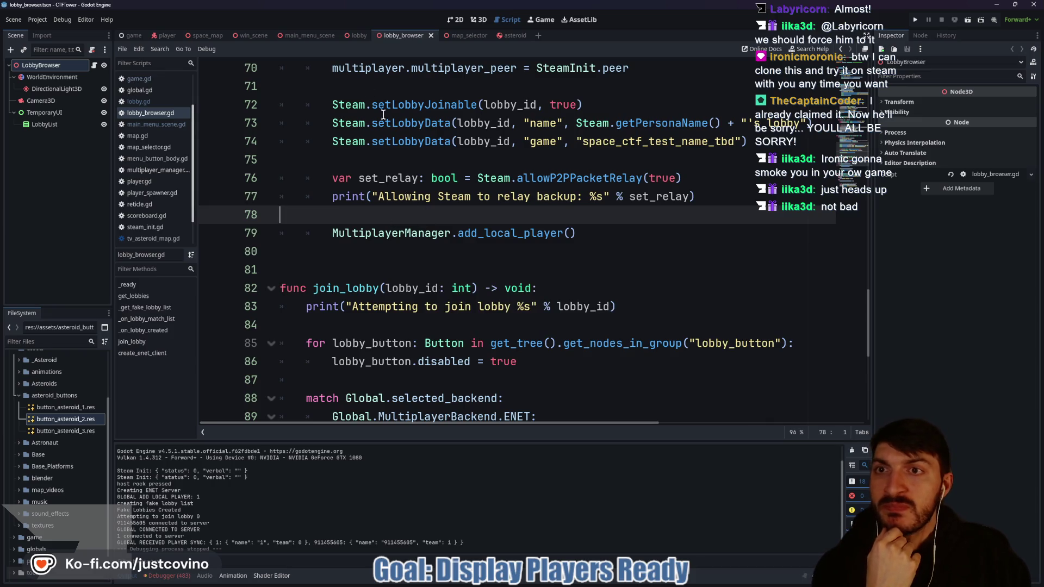
- Delete the #TODO comment on line 36 of main_menu_scene.gd and run the project
click(311, 36)
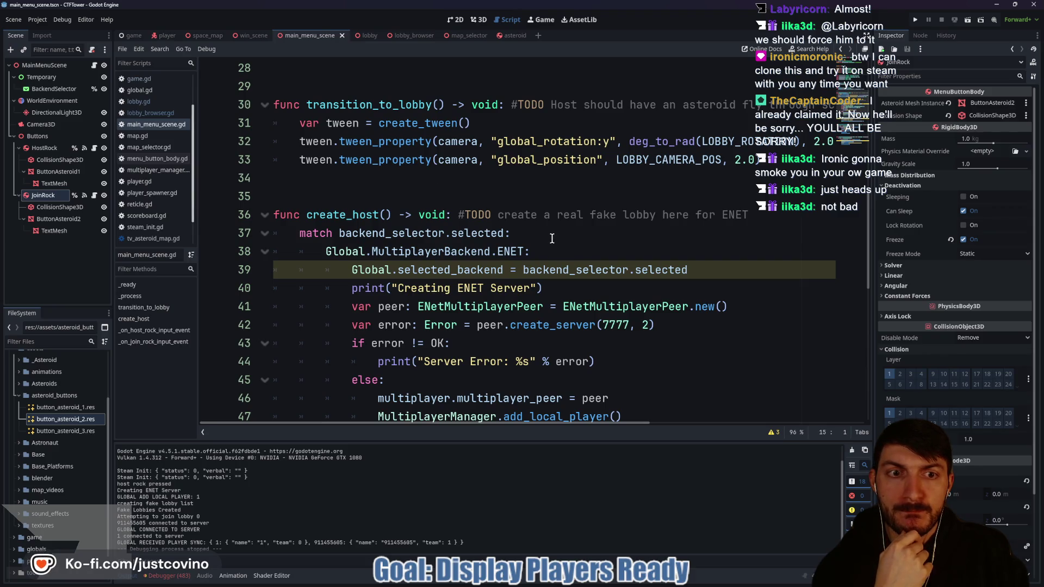
mouse_move(763, 214)
mouse_down()
mouse_move(439, 214)
mouse_move(457, 215)
mouse_up()
key(BackSpace)
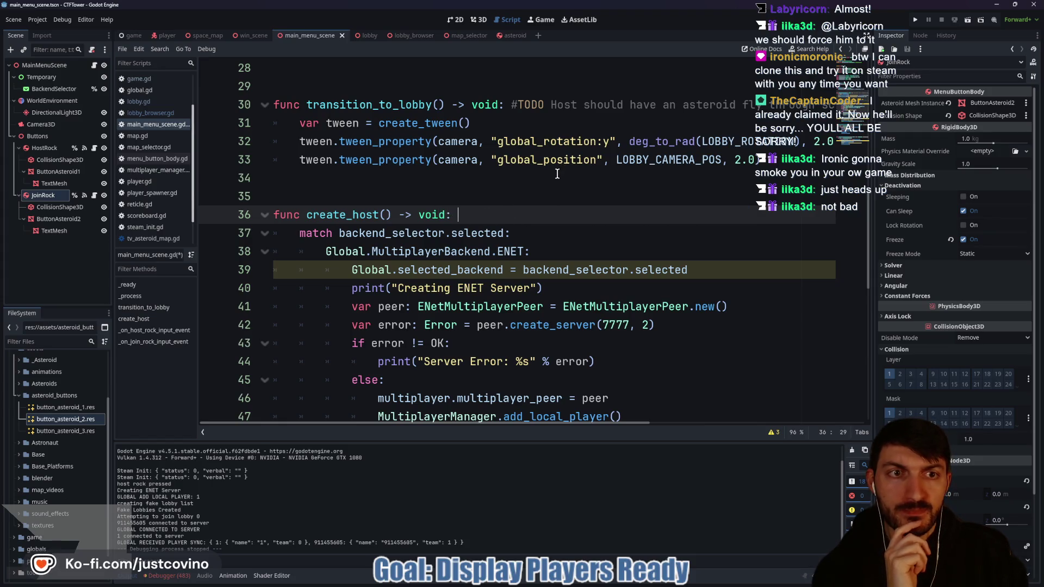
scroll(555, 174, up, 1)
double_click(402, 161)
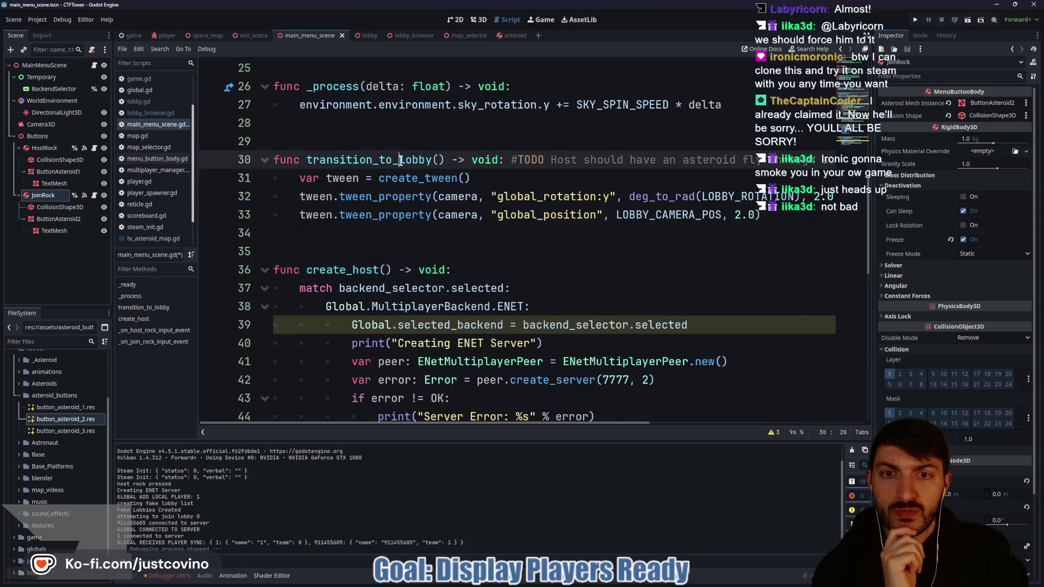
scroll(551, 198, right, 5)
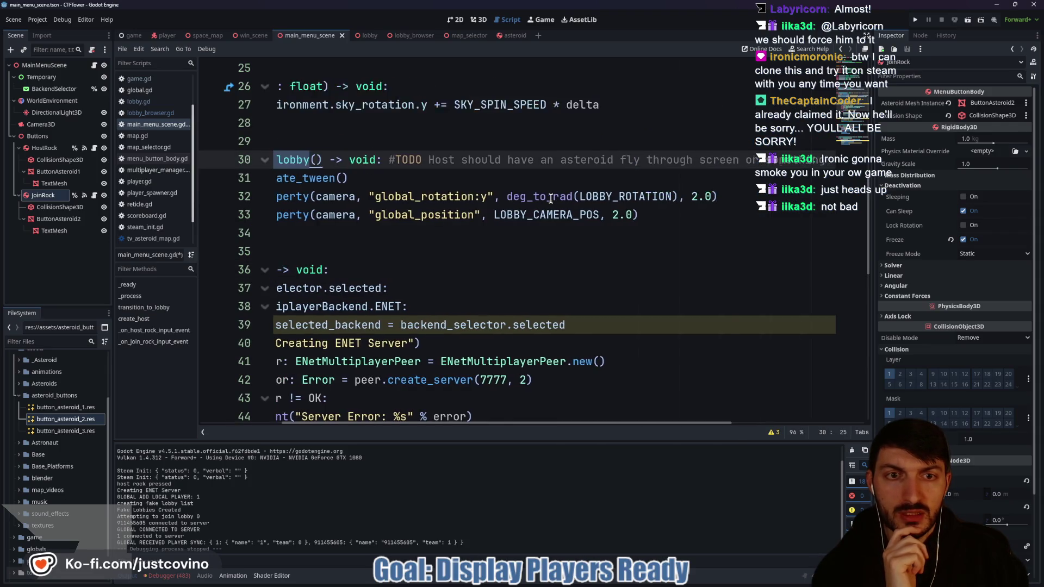
scroll(551, 199, left, 5)
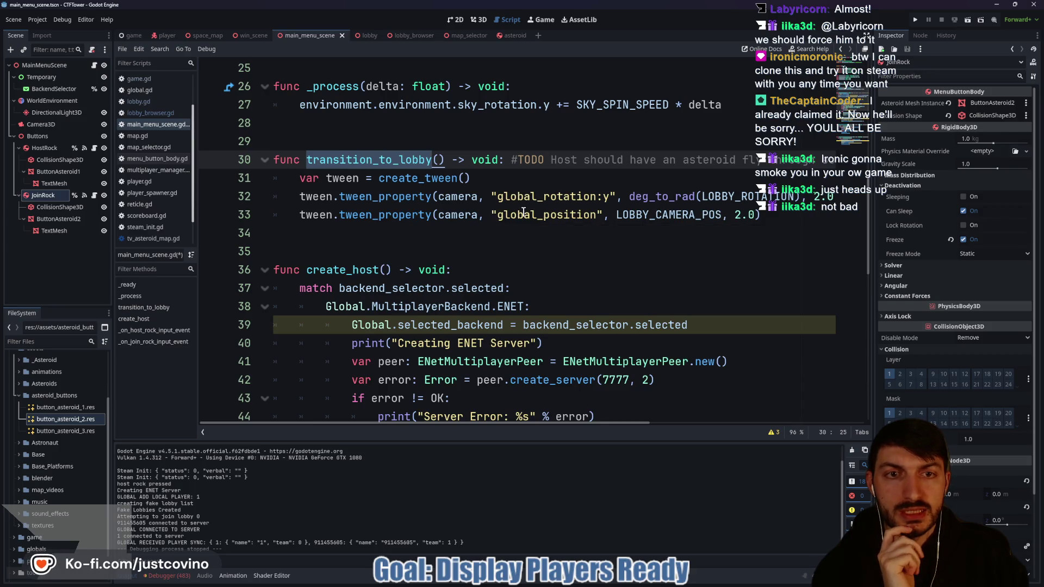
click(917, 20)
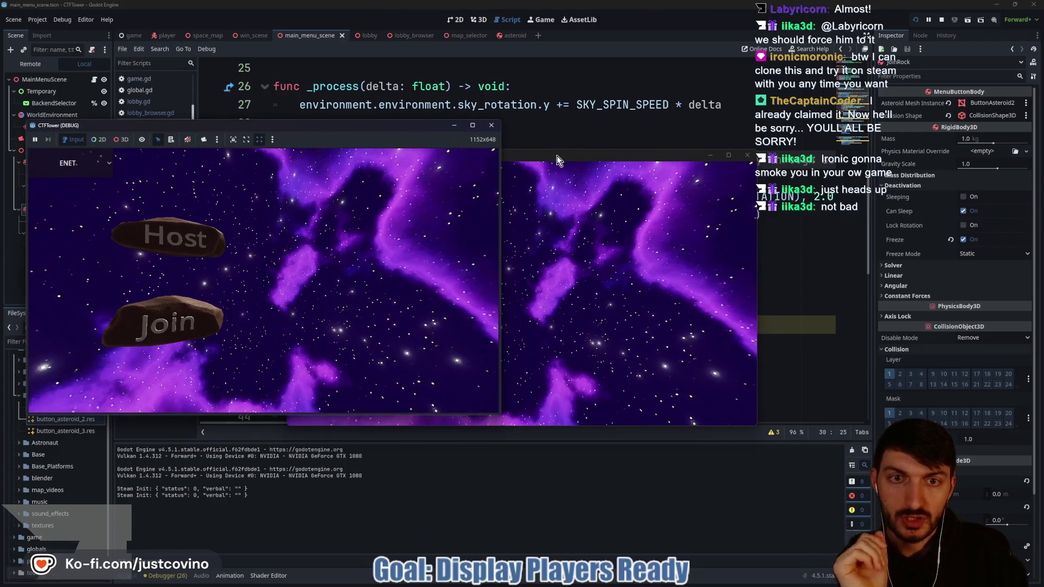
- Host a game, join the first lobby from the other instance, ready both players and start the match
click(164, 247)
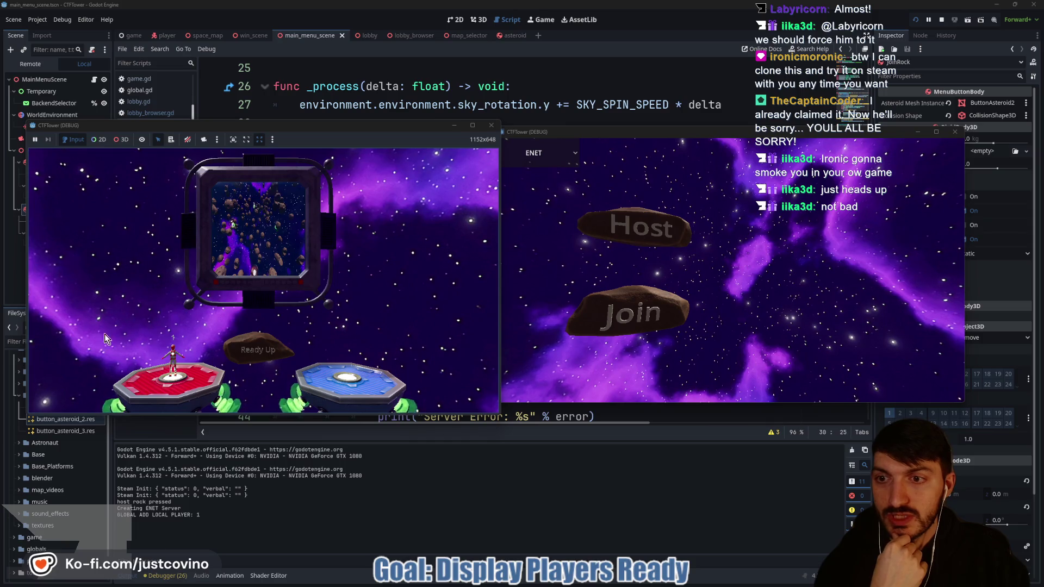
click(655, 313)
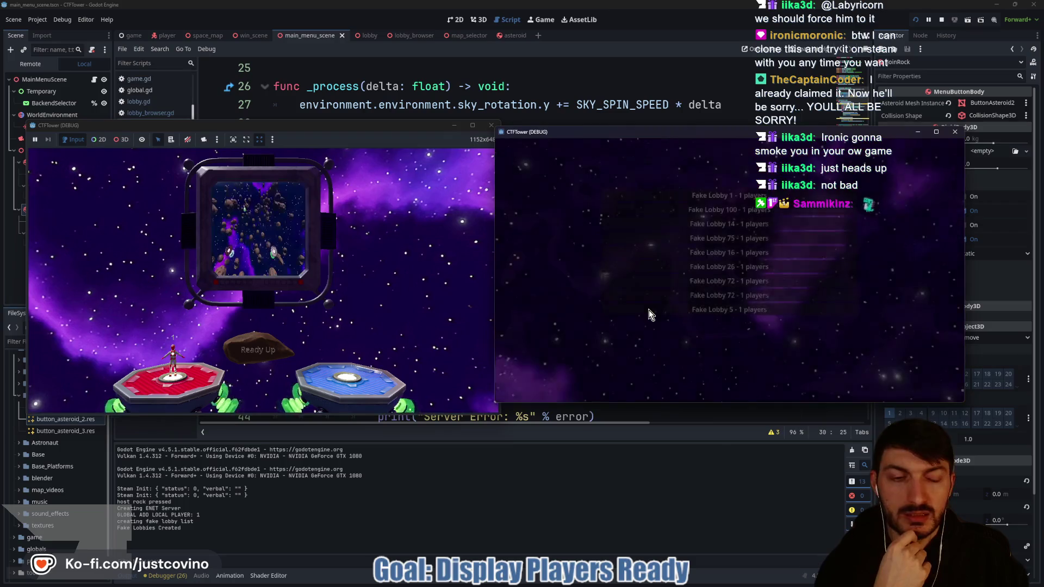
click(675, 199)
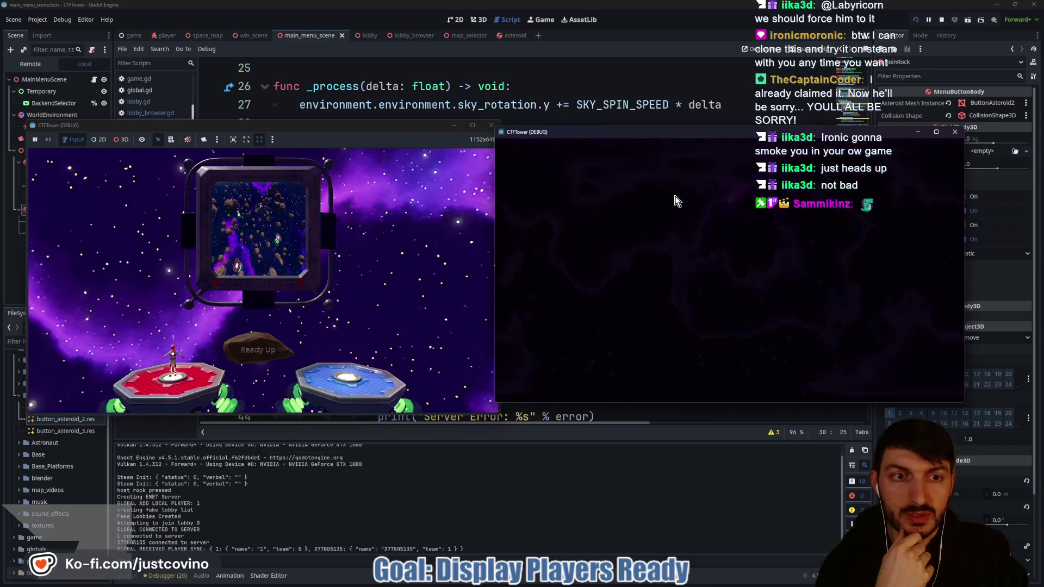
click(718, 329)
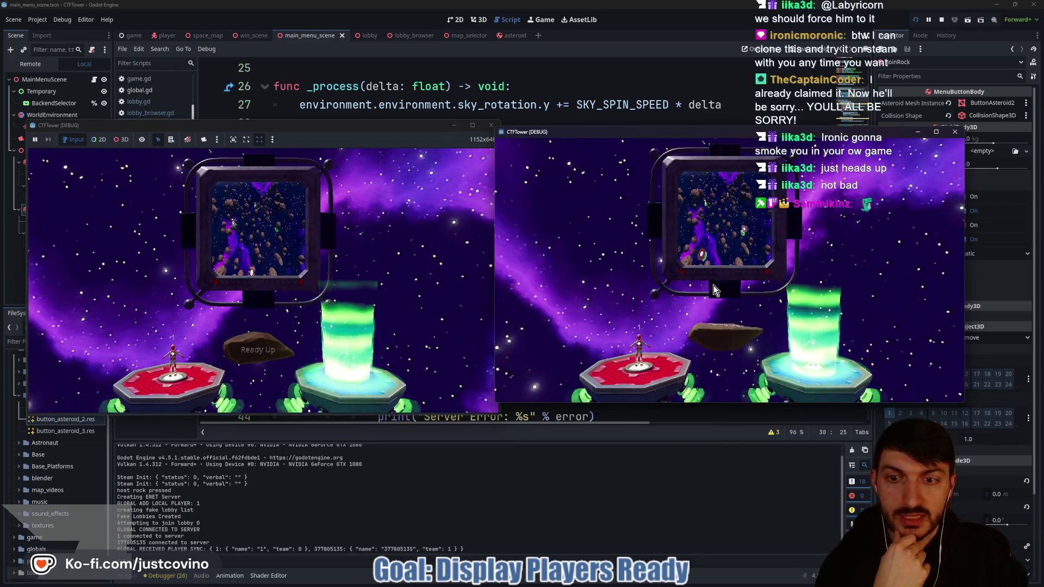
click(258, 350)
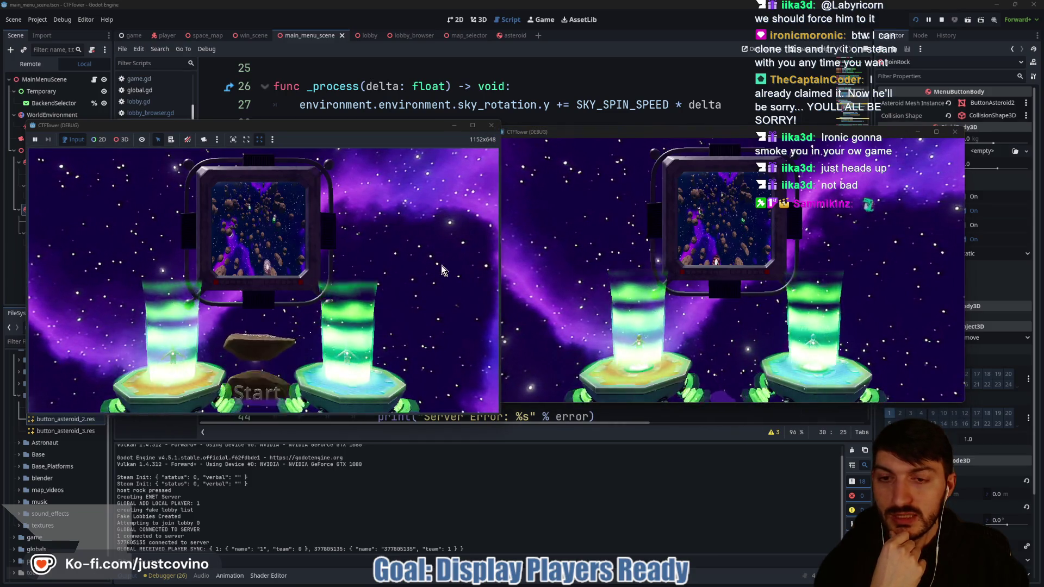
click(273, 347)
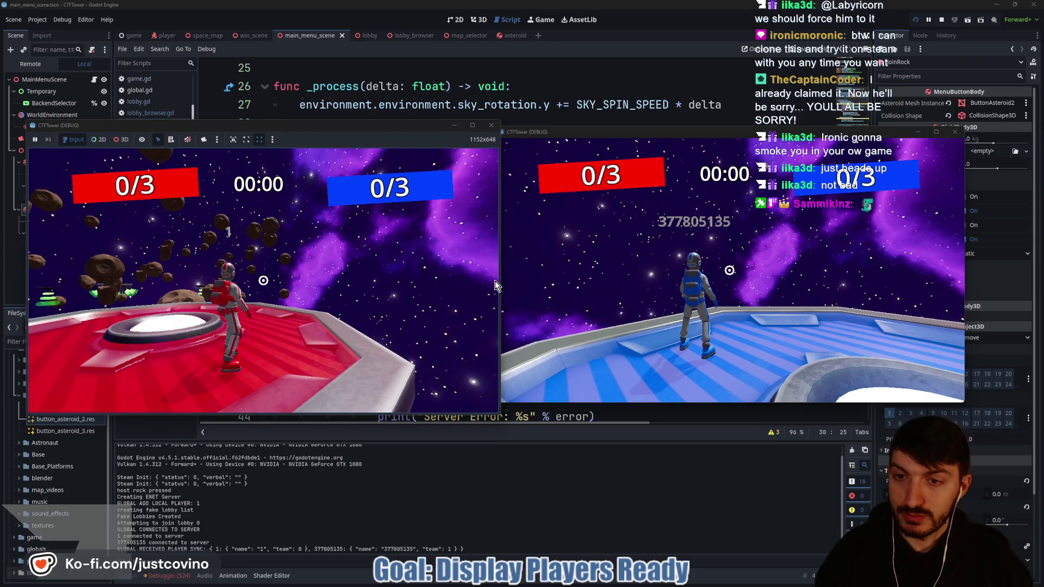
- Move the astronaut around the red platform in the enlarged host window, then stop the game
click(471, 125)
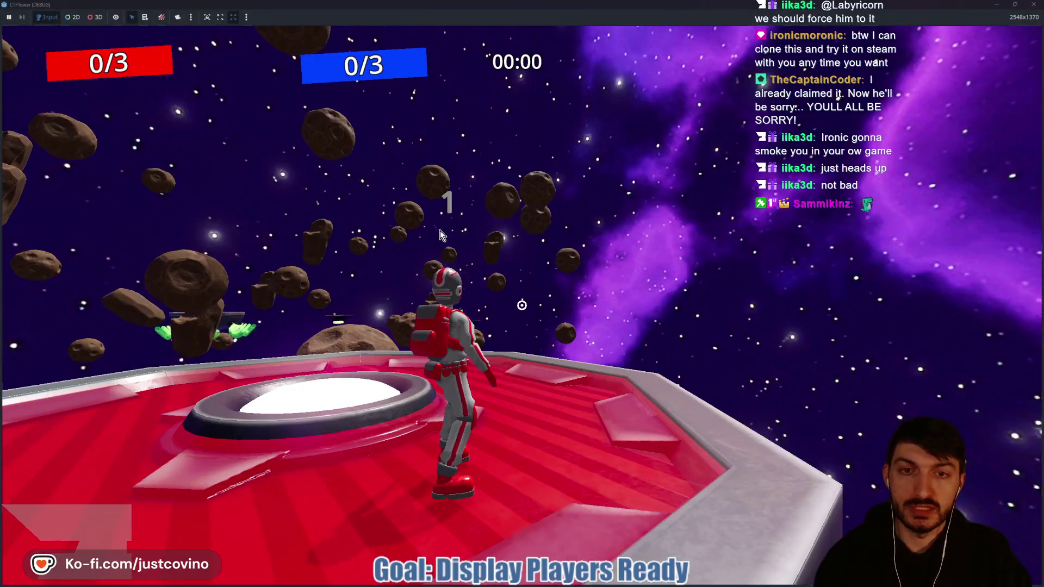
key(a)
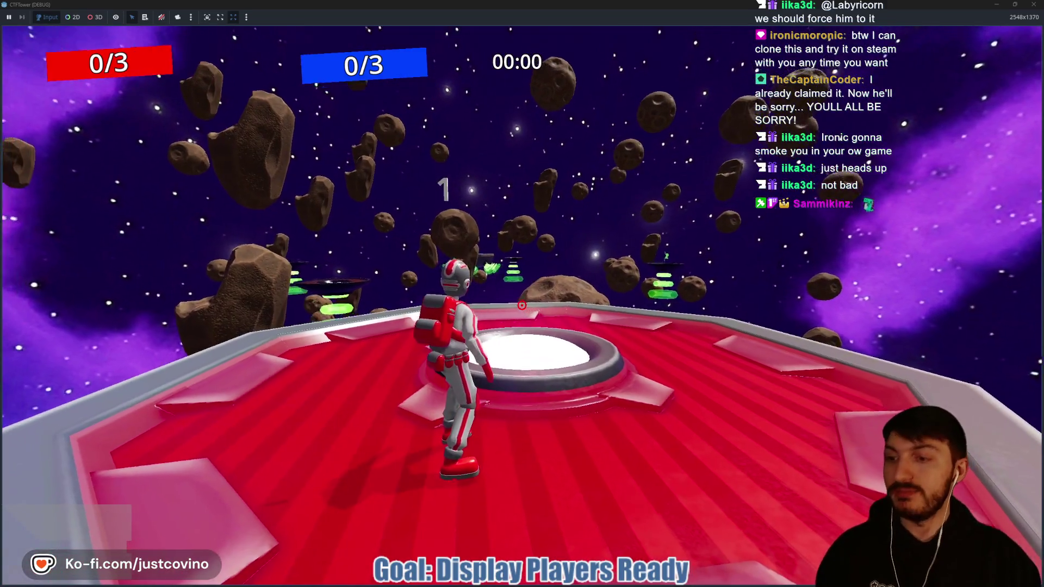
key(w)
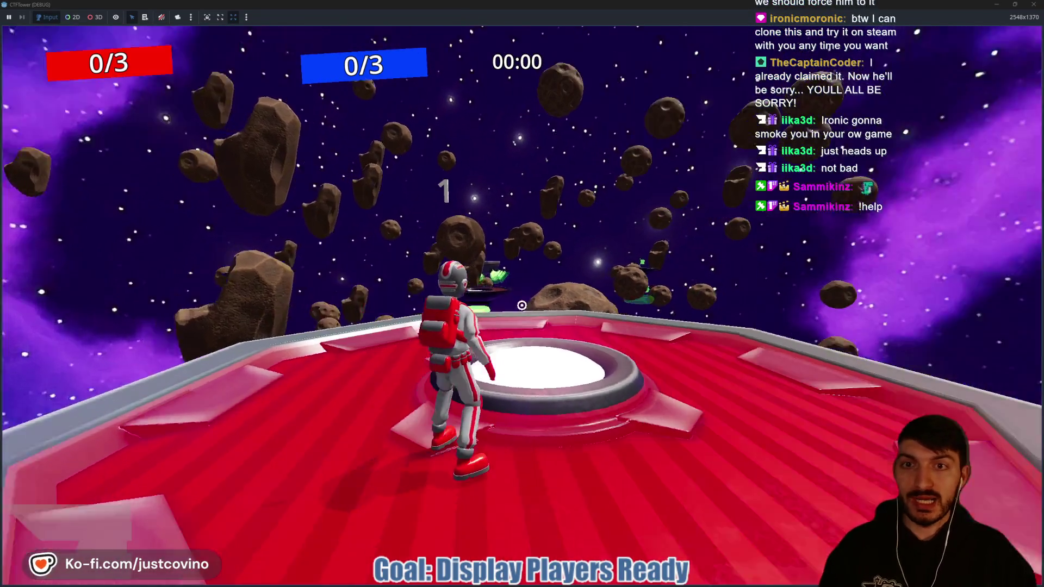
key(F8)
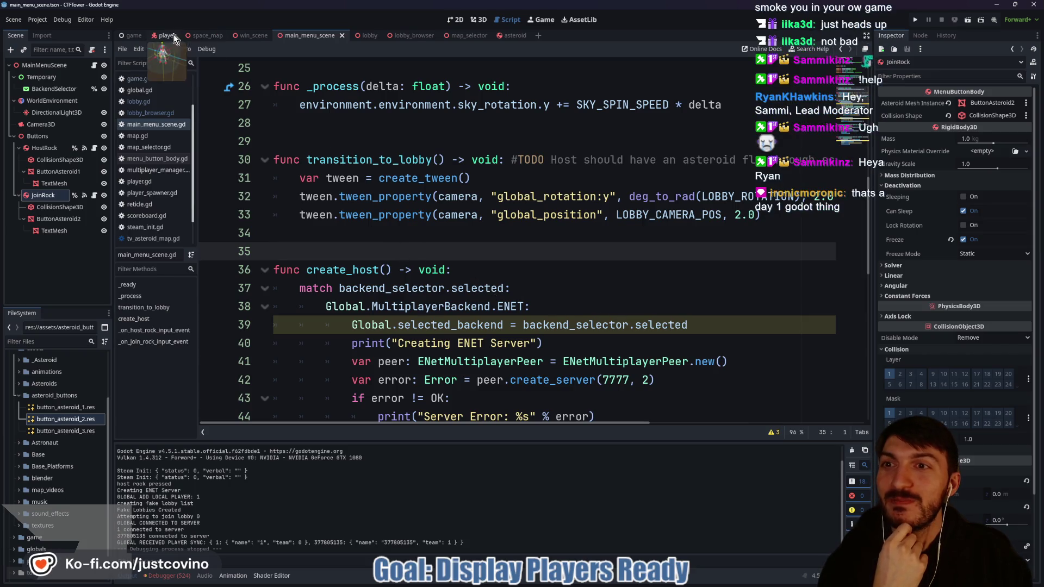
- In the space_map scene, select the Scoreboard's Scores container
click(204, 34)
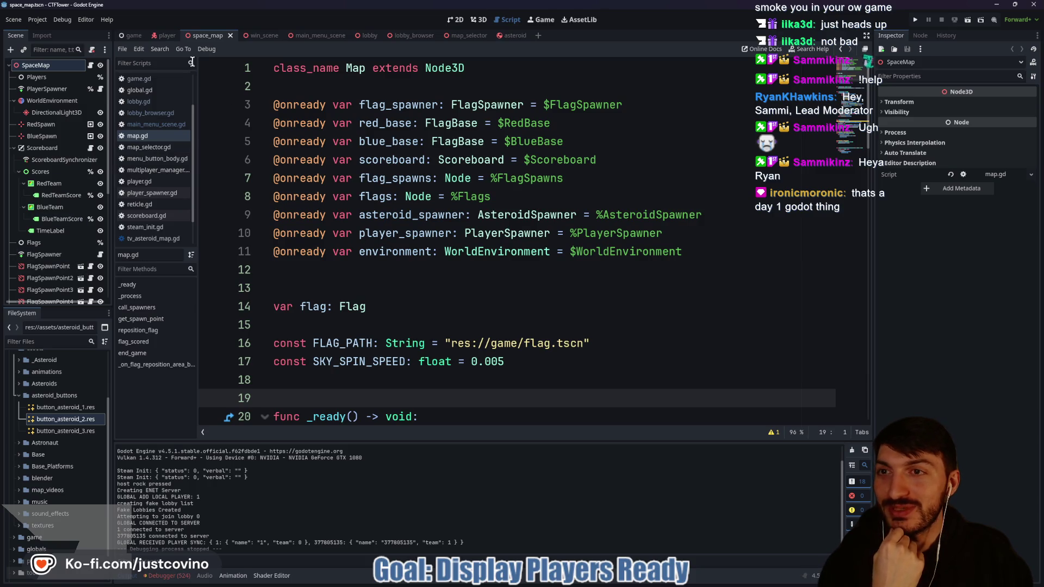
click(164, 36)
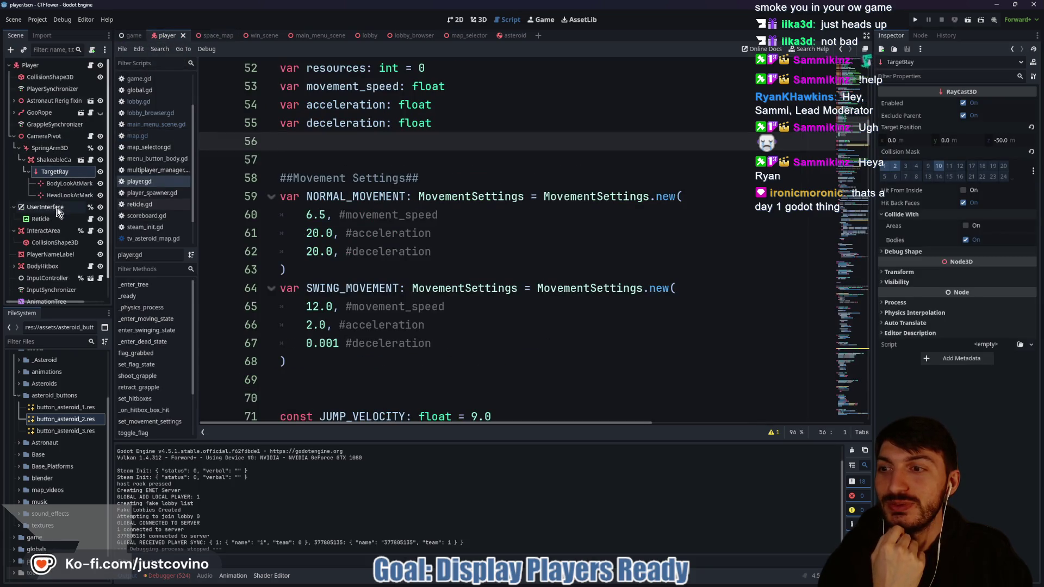
click(202, 35)
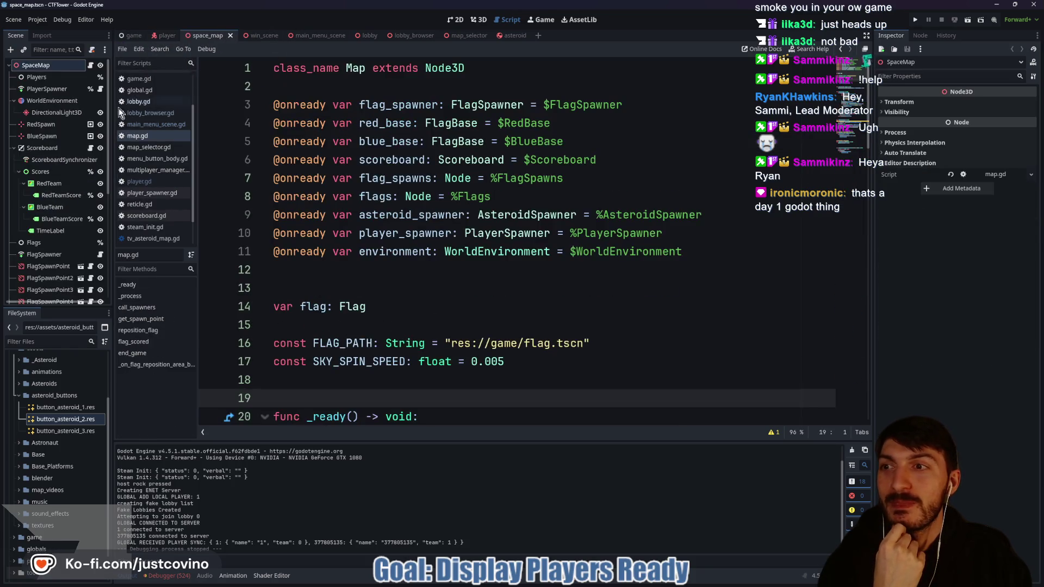
click(42, 148)
click(455, 19)
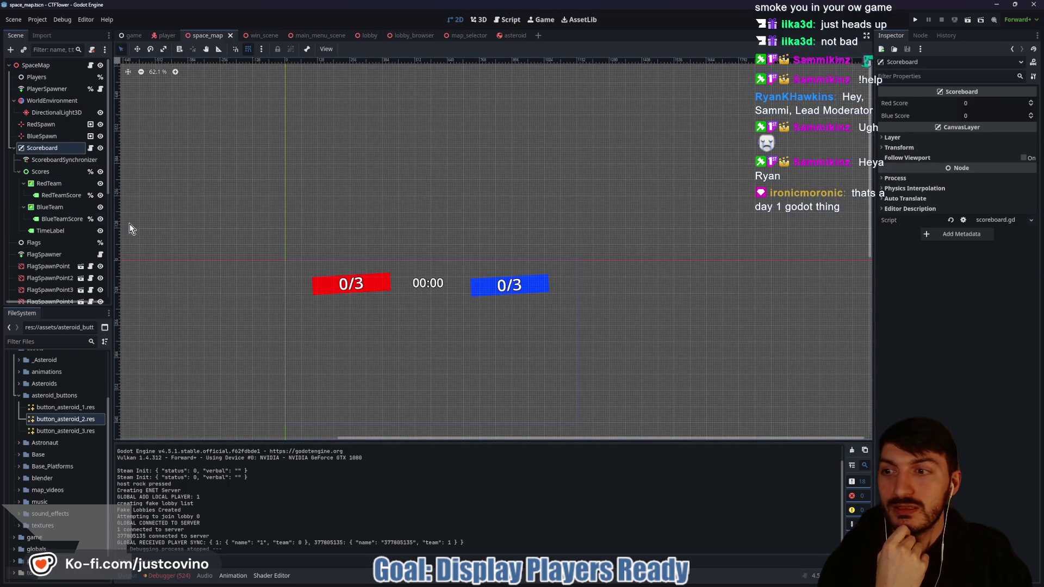
click(57, 172)
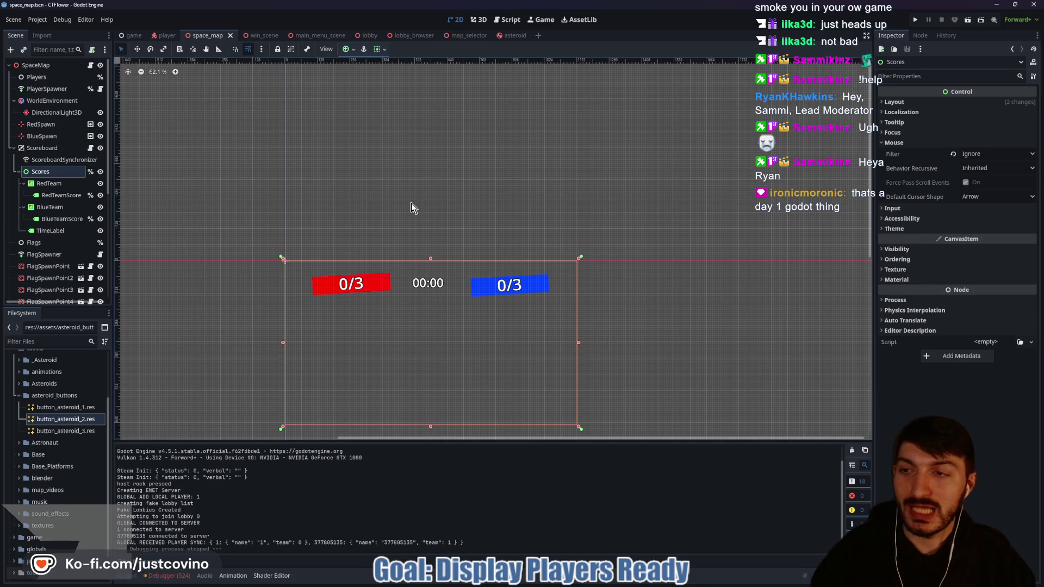
- Drag the RedTeam and BlueTeam score bar anchors into place and save the scene
click(47, 185)
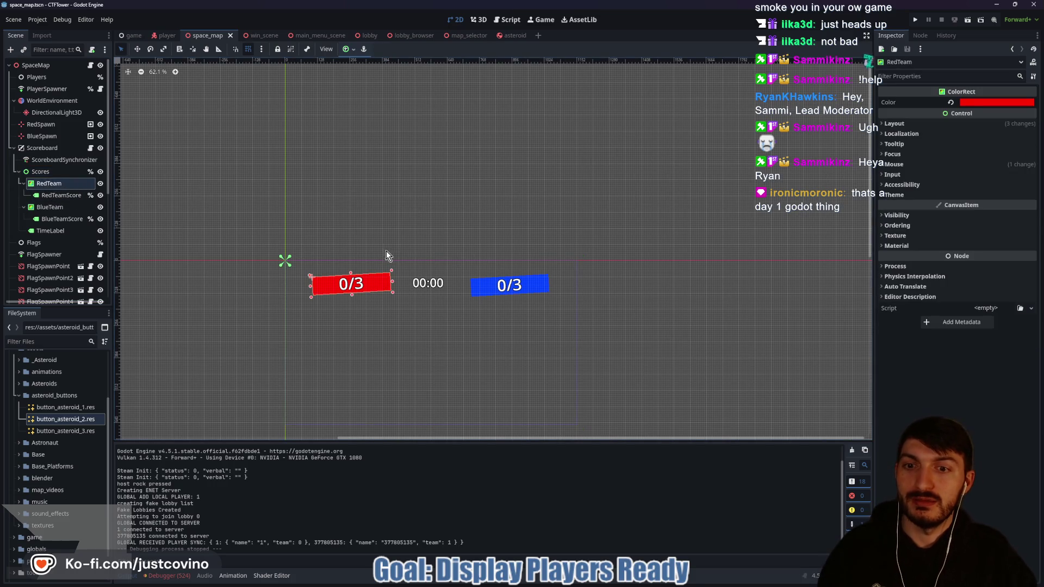
drag(343, 283, 350, 292)
click(50, 207)
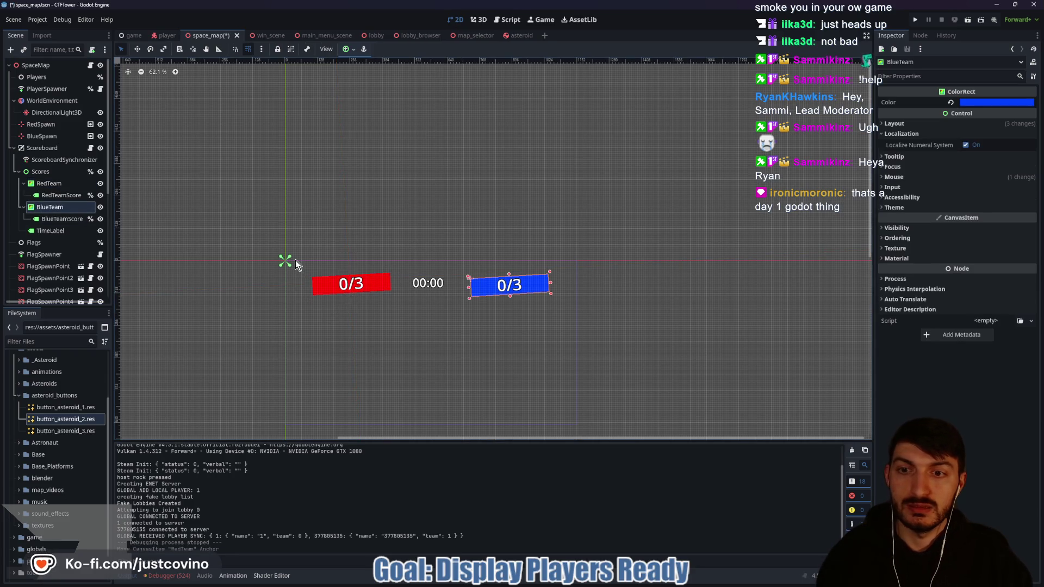
drag(508, 290, 509, 291)
key(ctrl+s)
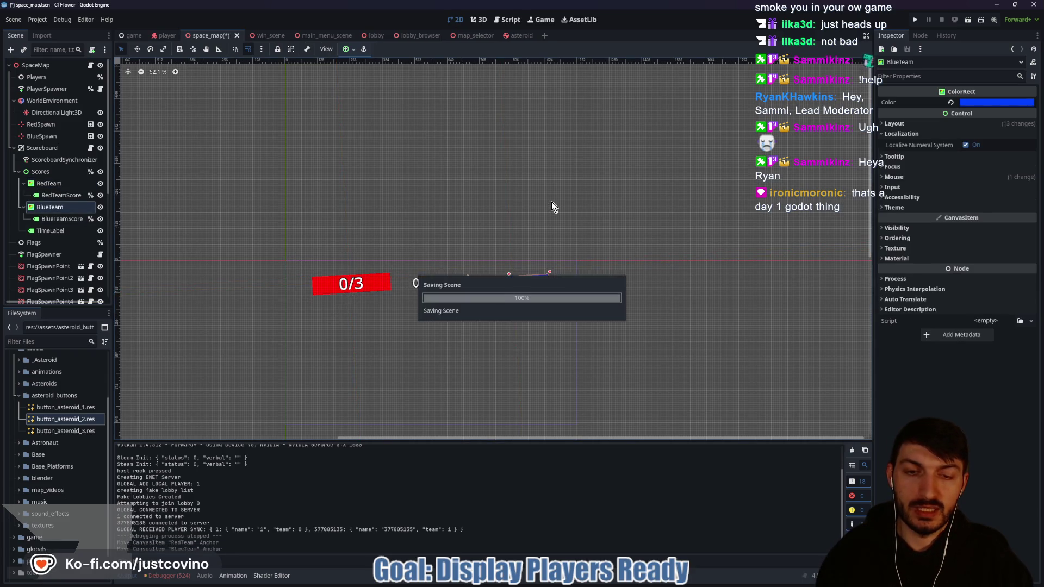
- Open Project Settings to the Display > Window section and scroll to the Stretch options
click(38, 20)
click(56, 33)
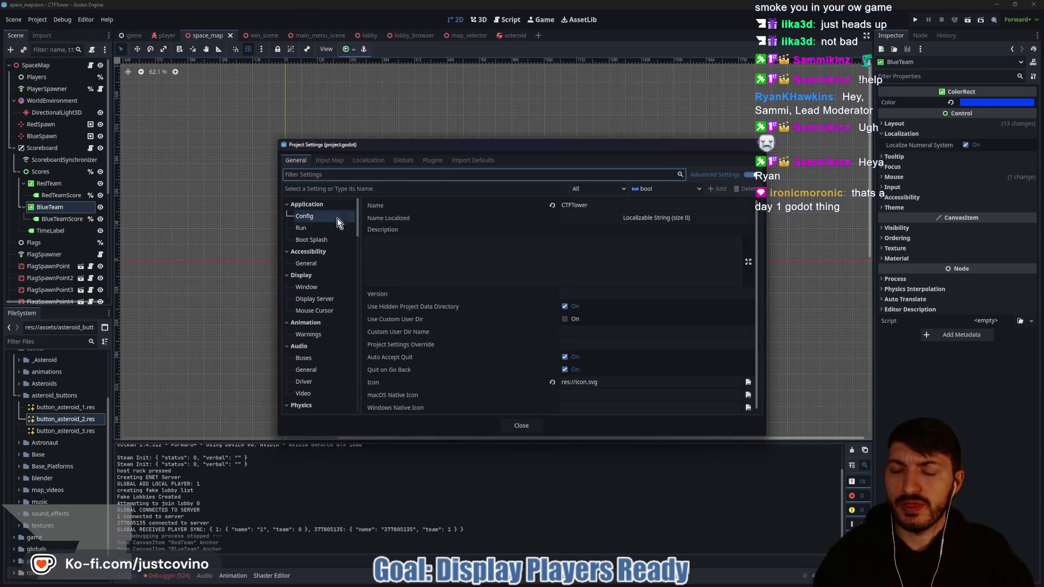
click(317, 229)
click(324, 298)
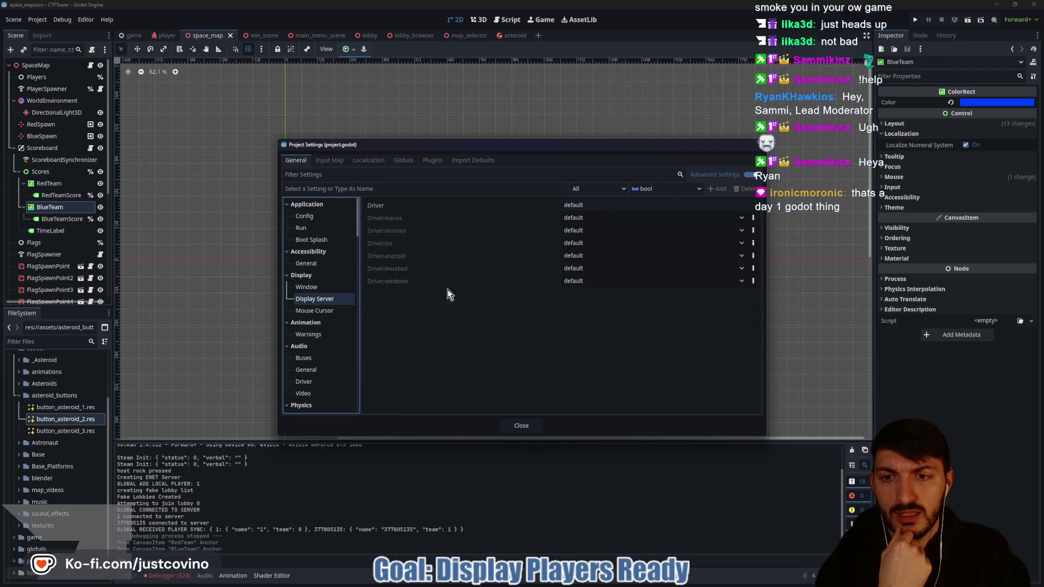
click(315, 288)
drag(582, 158, 534, 103)
scroll(562, 248, down, 6)
scroll(560, 250, down, 1)
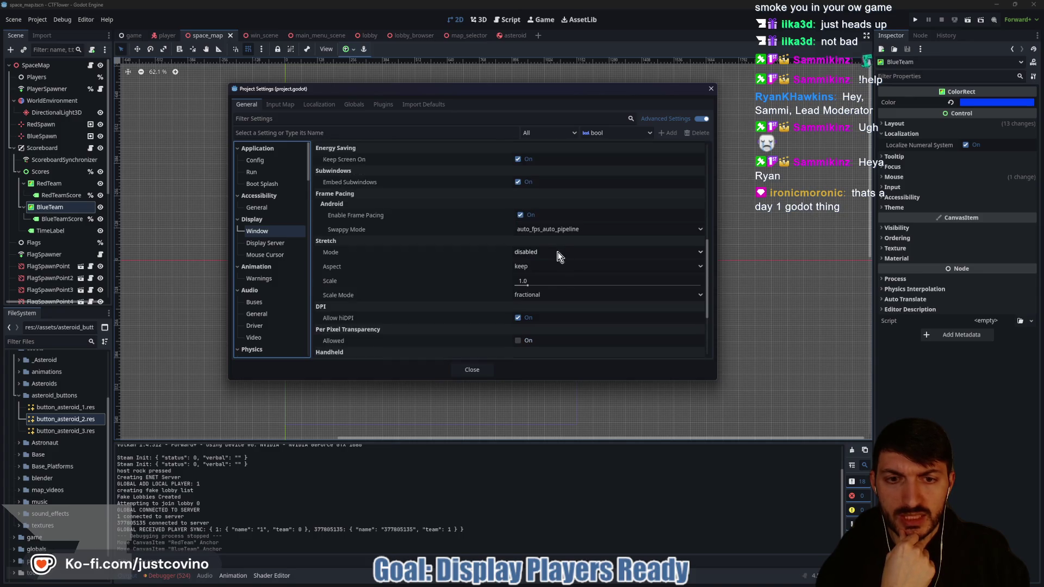
- Set window Stretch Mode to viewport, close Project Settings, and launch a test run
click(522, 253)
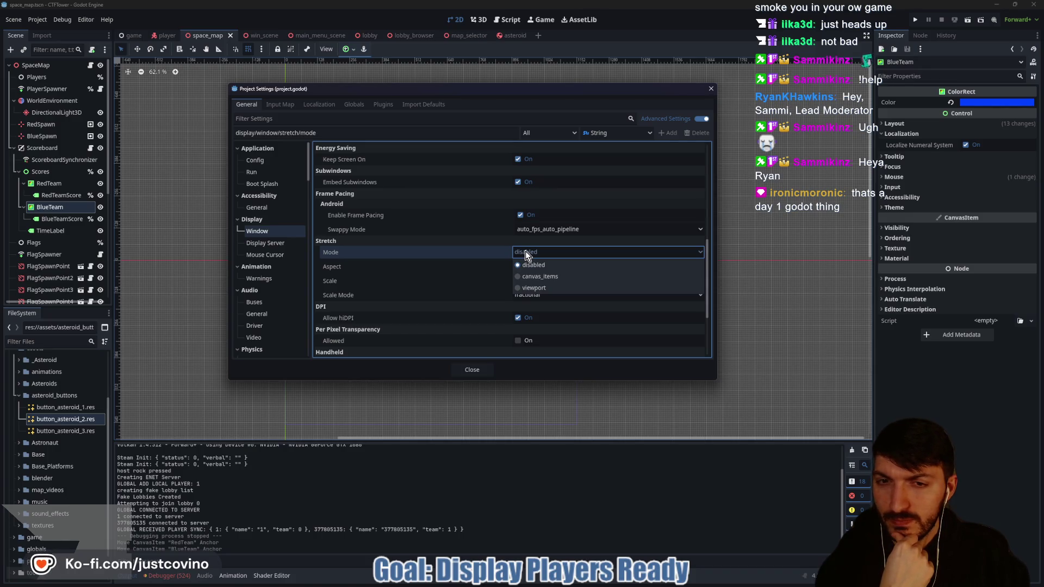
click(357, 249)
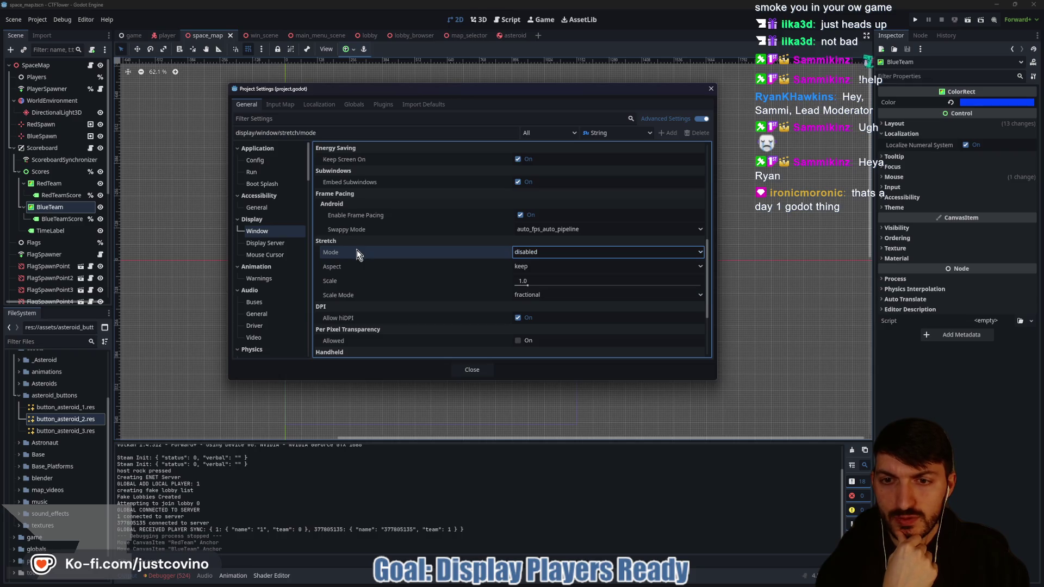
mouse_move(351, 256)
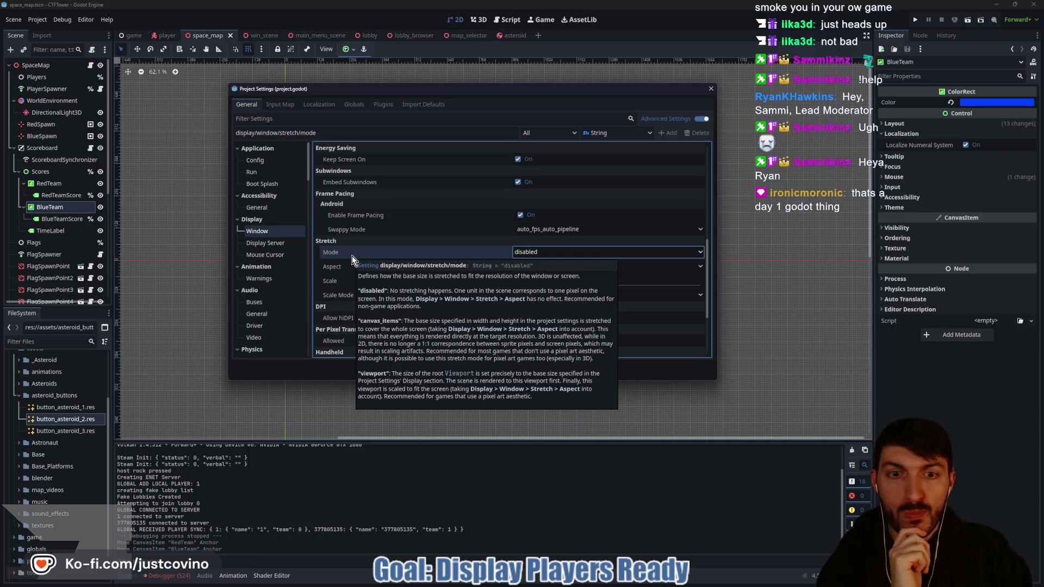
click(560, 252)
click(546, 289)
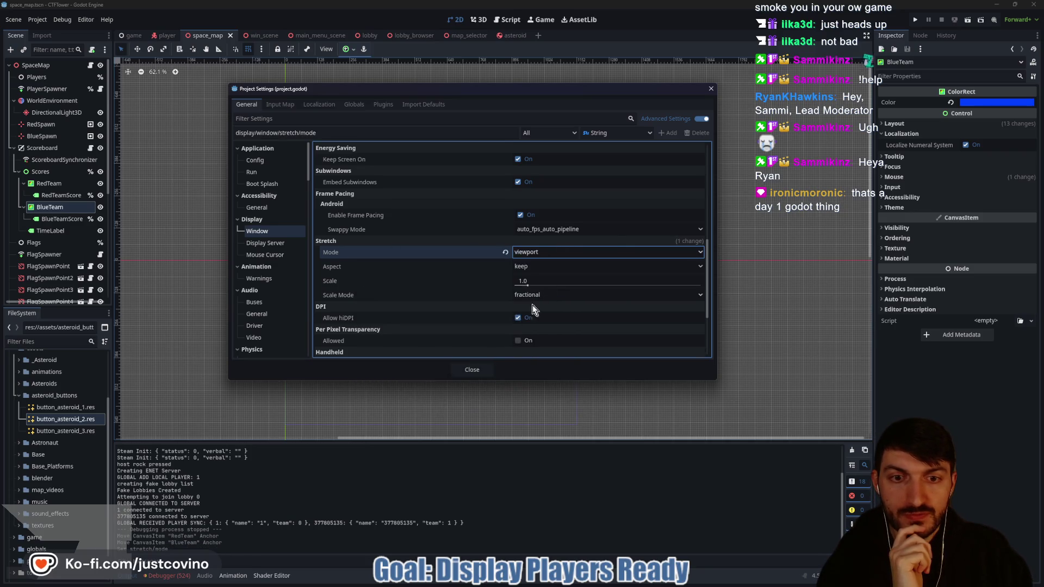
click(473, 370)
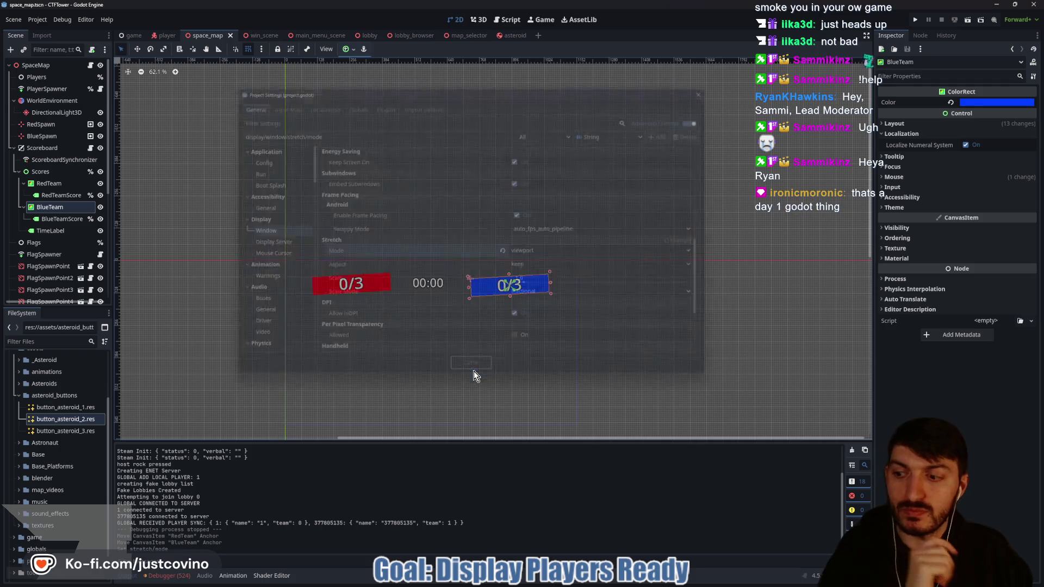
click(917, 21)
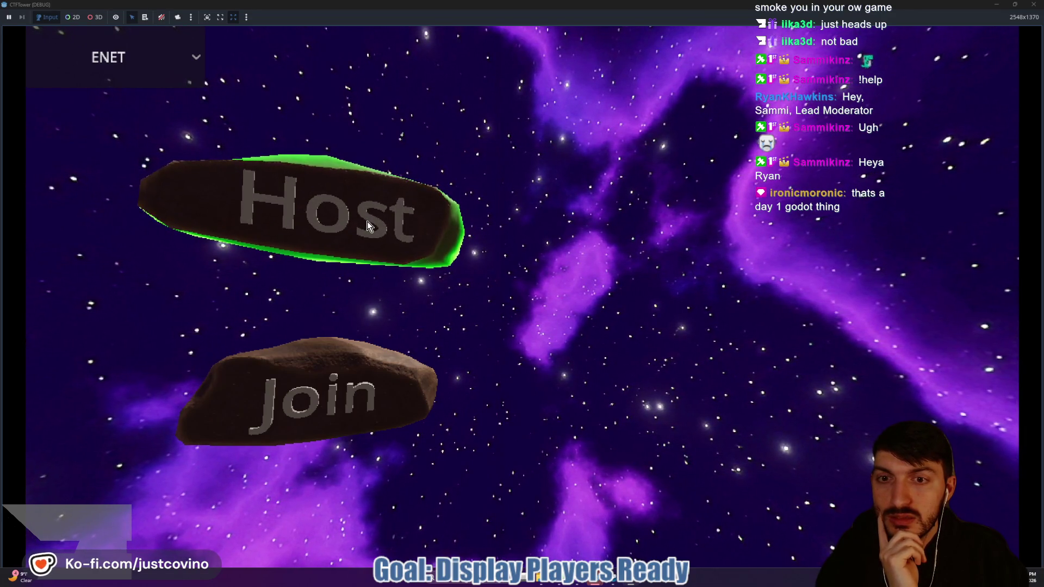
- Host a game to reach the Ready Up lobby, restore the game window, then stop the run
click(384, 211)
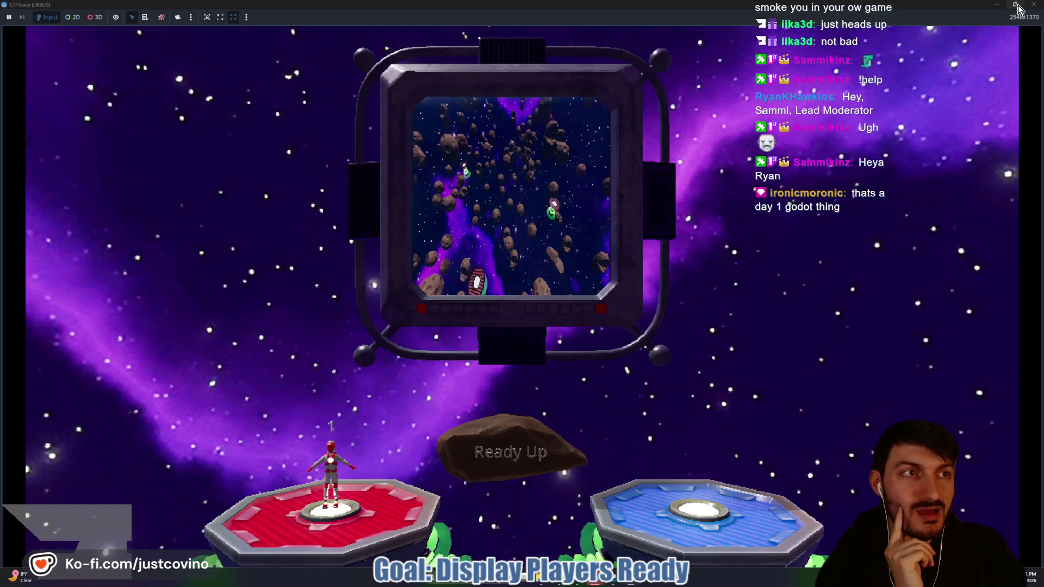
key(super+Down)
click(942, 20)
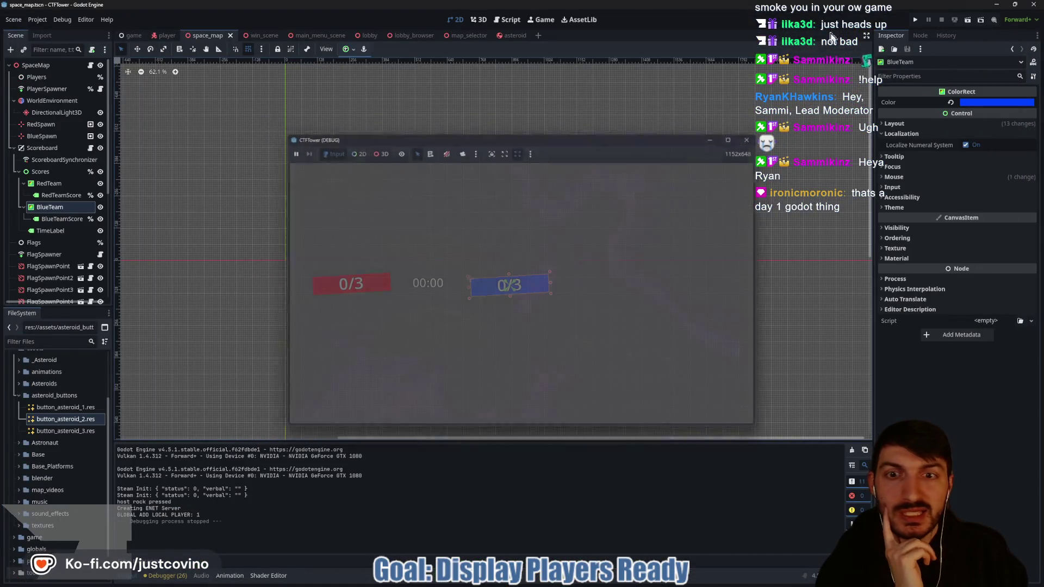
- Change Stretch Mode from viewport to canvas_items in Project Settings and relaunch the game
click(38, 21)
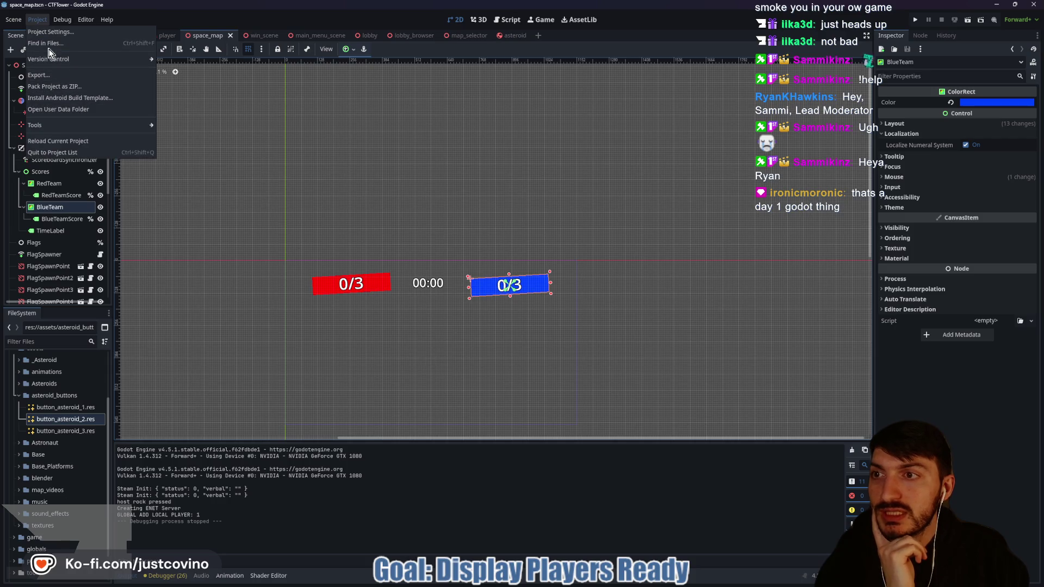
click(48, 32)
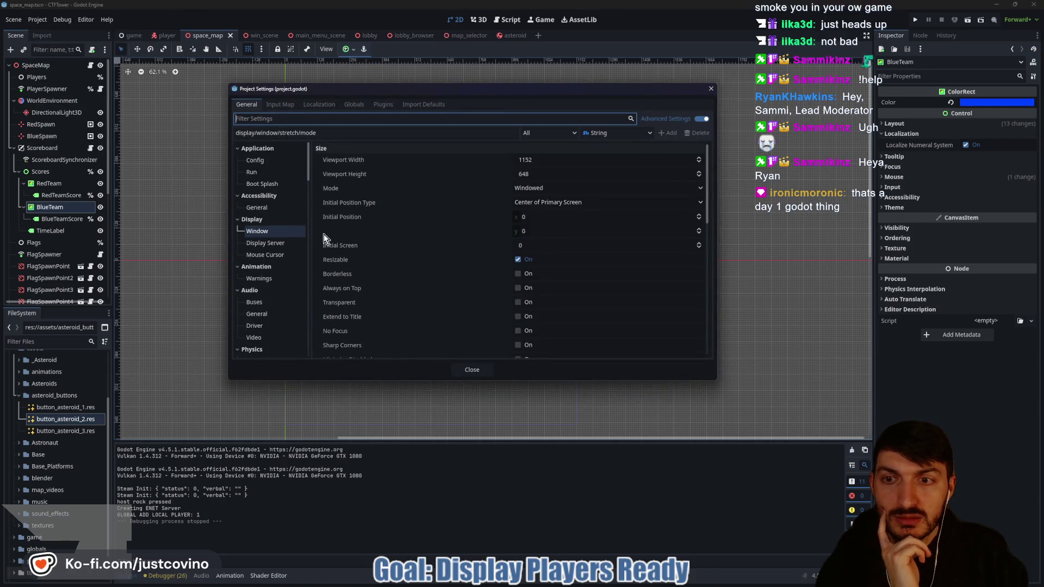
scroll(451, 247, down, 8)
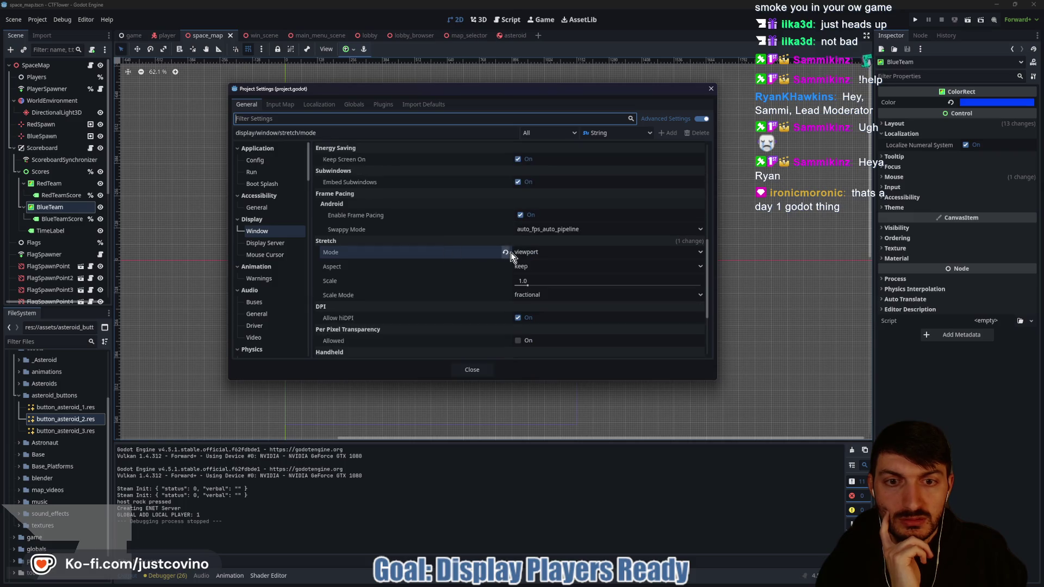
click(531, 253)
click(538, 277)
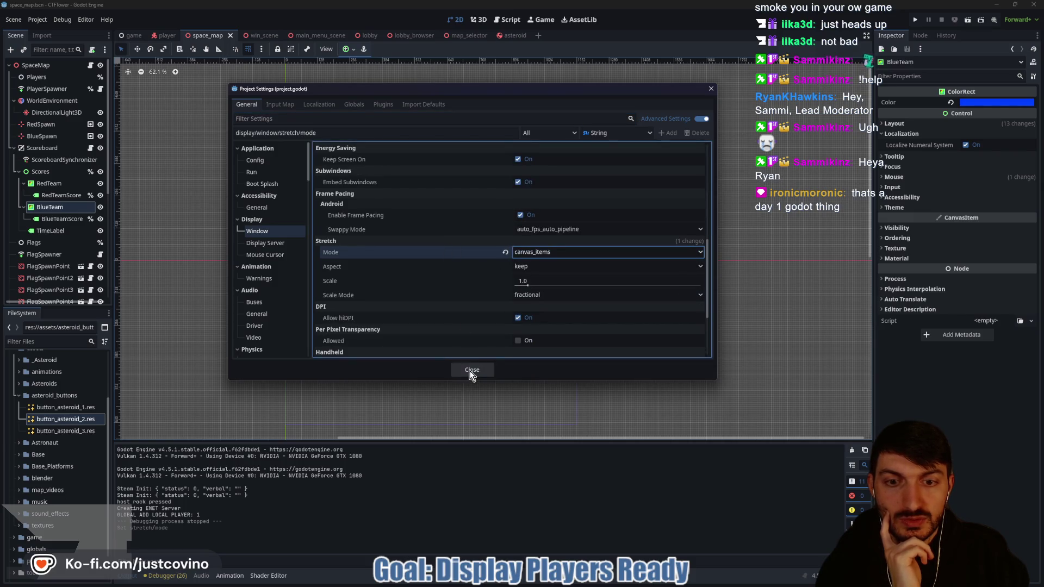
click(471, 371)
click(917, 19)
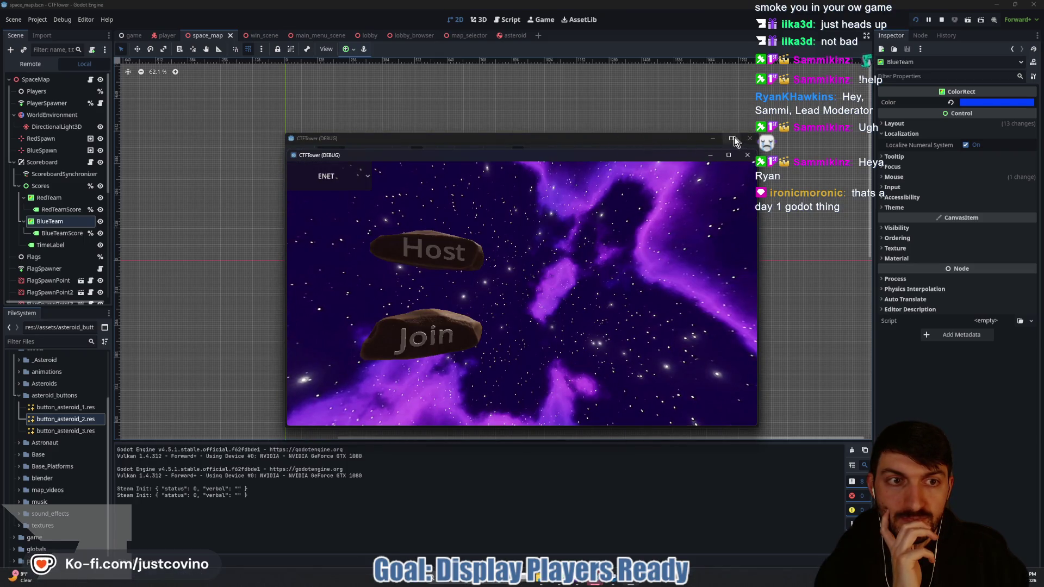
- Host from the first game window and join the lobby from the second, placing the windows side by side
click(732, 138)
click(332, 212)
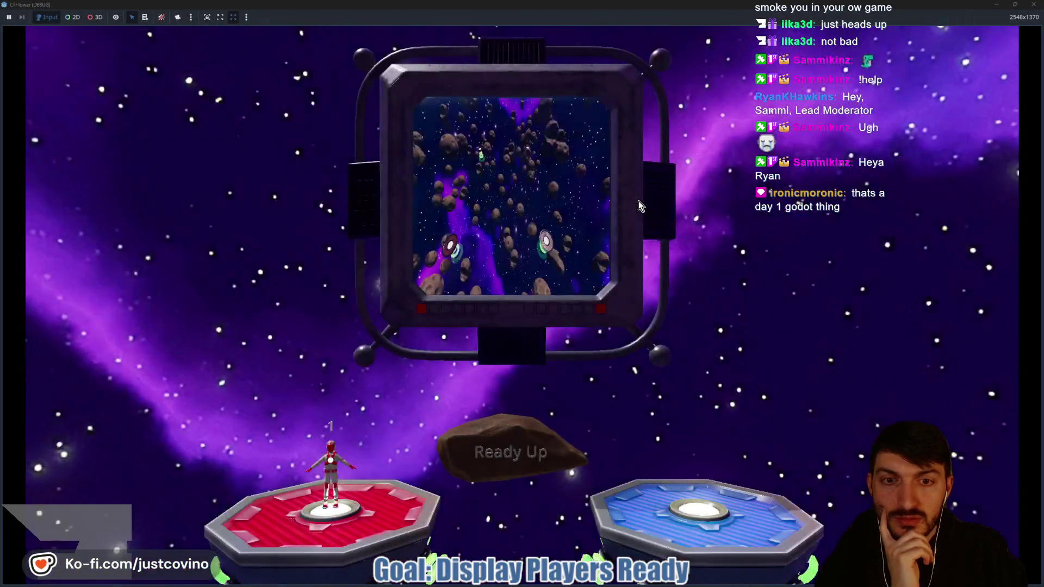
click(1015, 4)
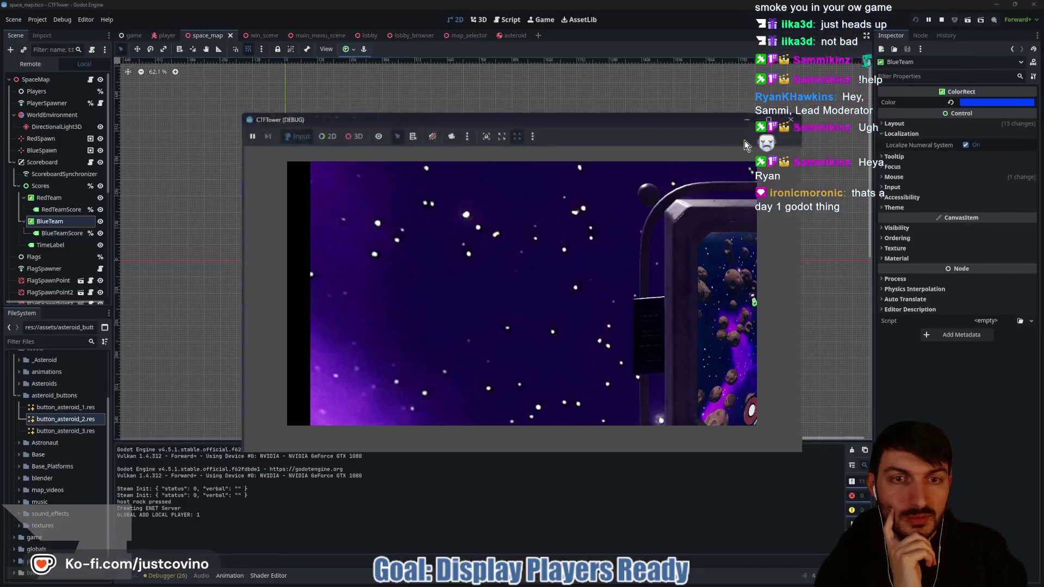
drag(457, 143, 383, 137)
click(643, 237)
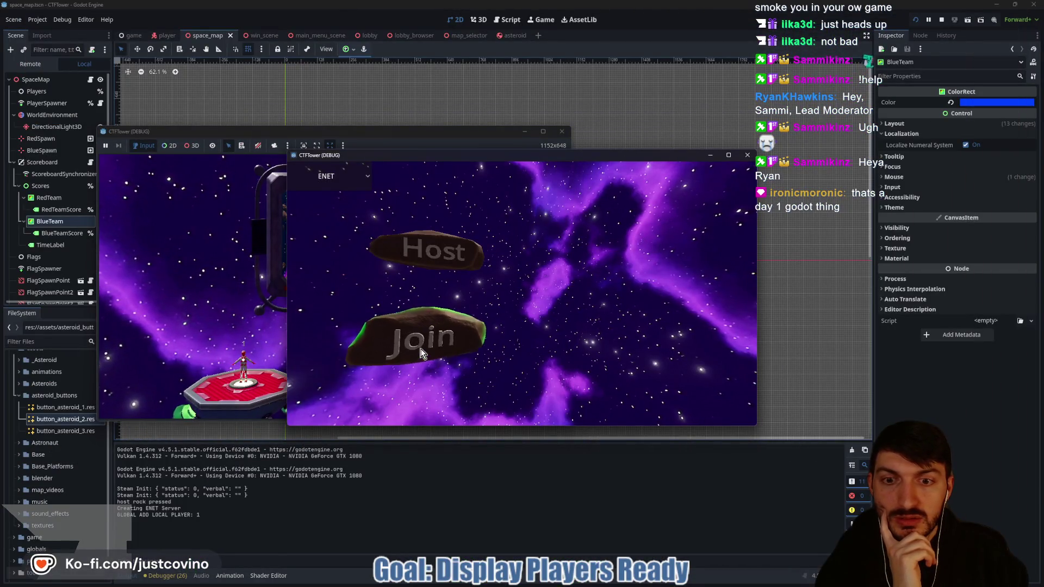
click(420, 337)
drag(599, 159, 838, 139)
click(718, 199)
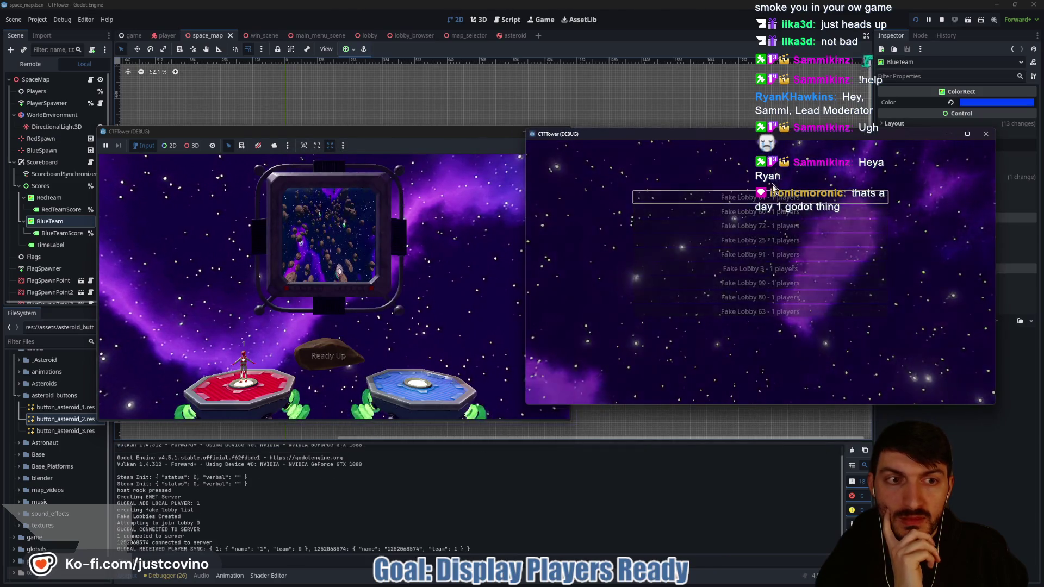
- Ready both players, start the match, play it full-screen with run, jump and grapple, then stop
click(755, 342)
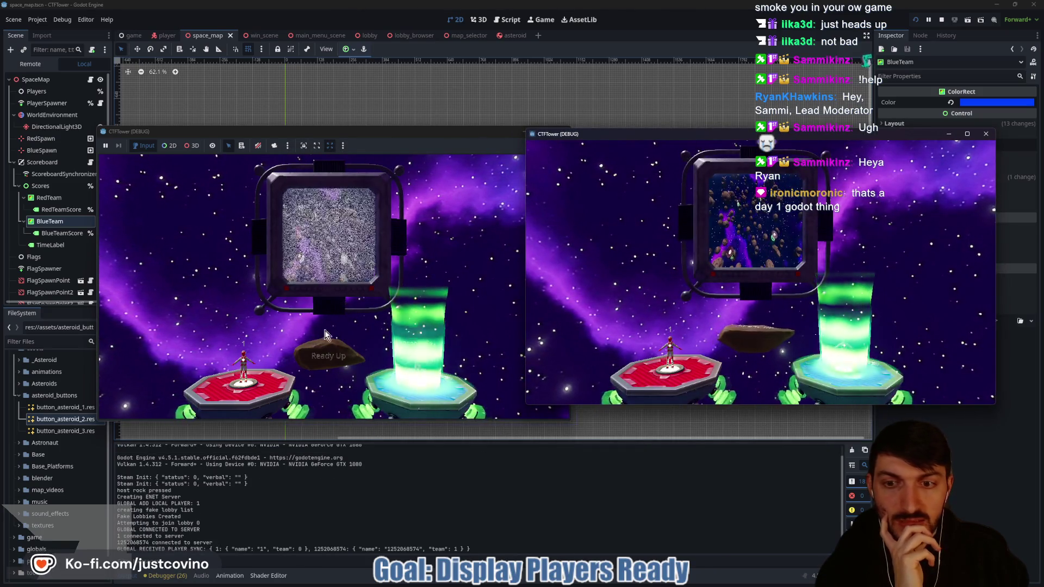
click(326, 356)
click(328, 350)
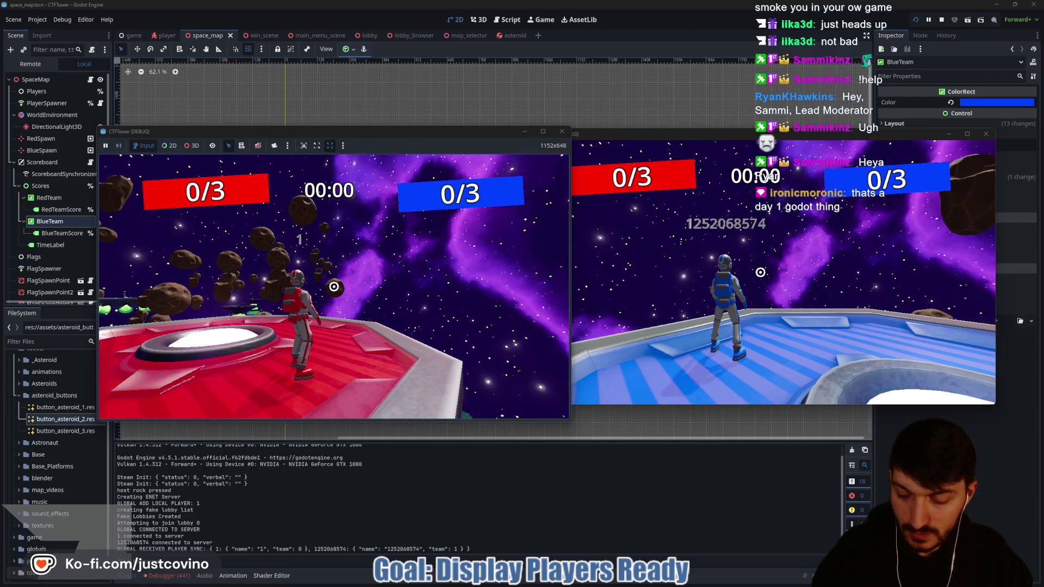
key(super+Up)
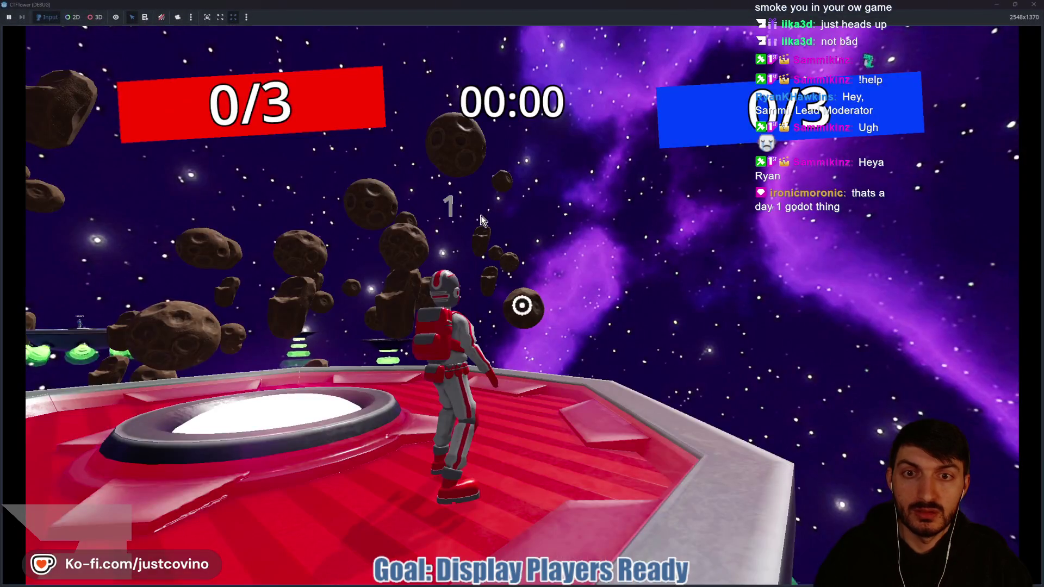
key(w)
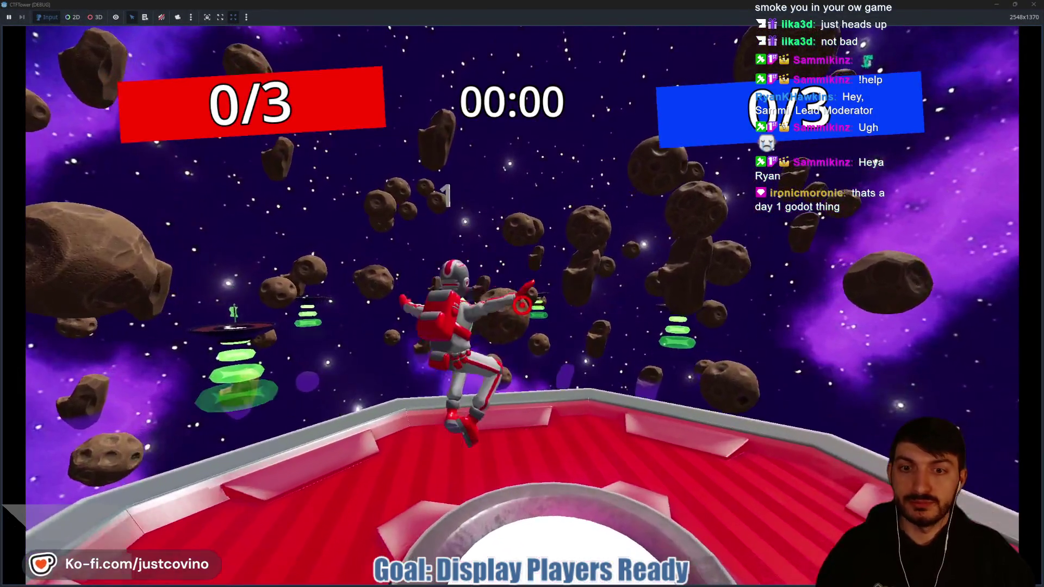
key(space)
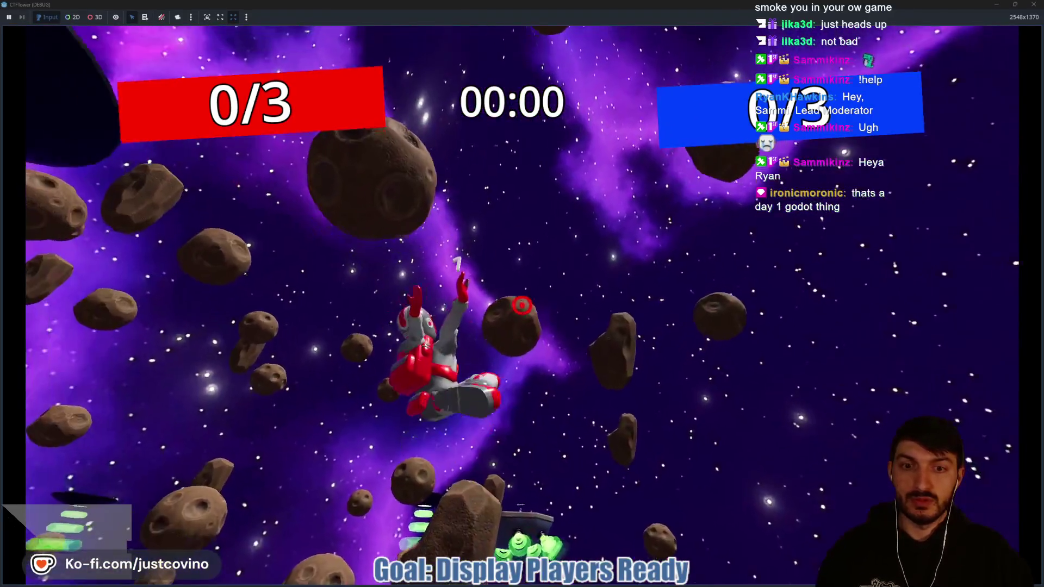
click(523, 305)
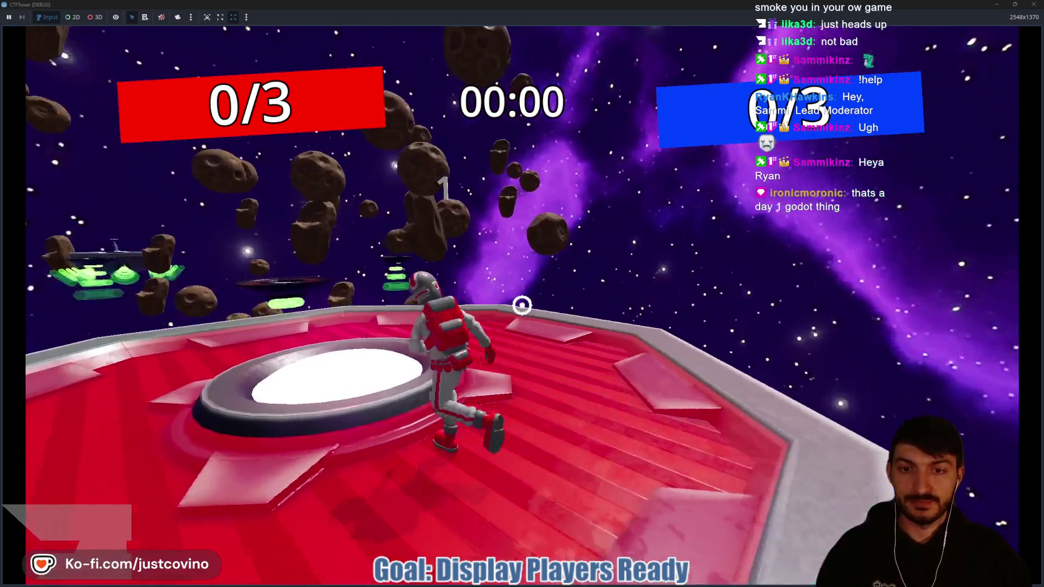
key(F8)
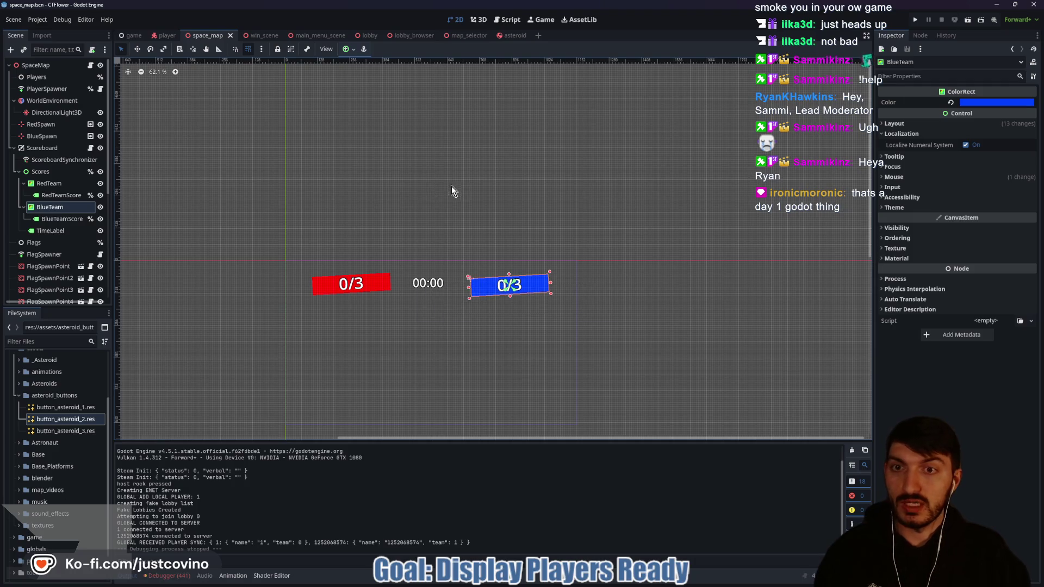
- Open the player scene's player.gd script, then bring the browser's ToDo board forward
drag(385, 216, 412, 188)
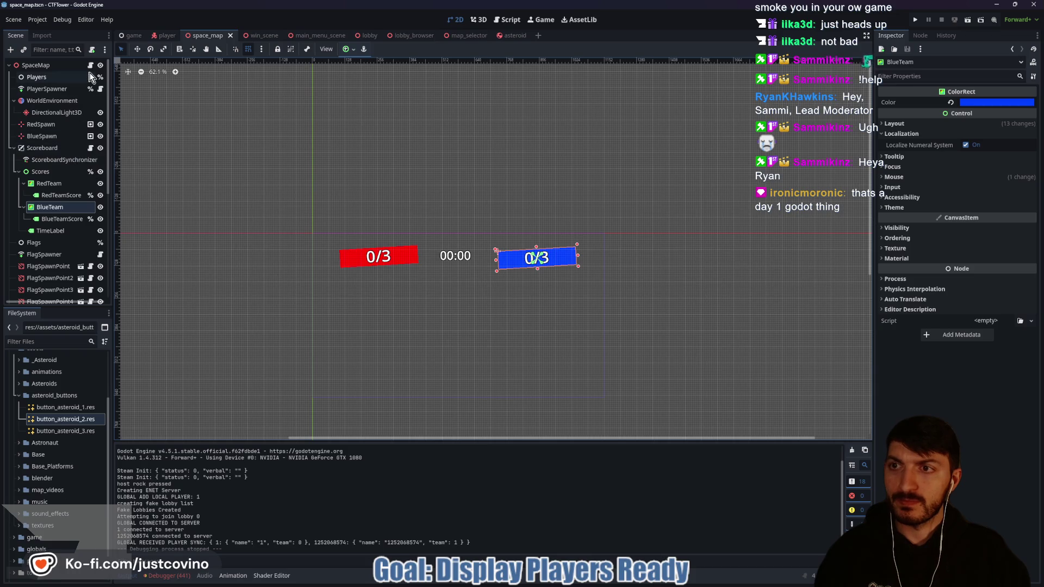
click(130, 36)
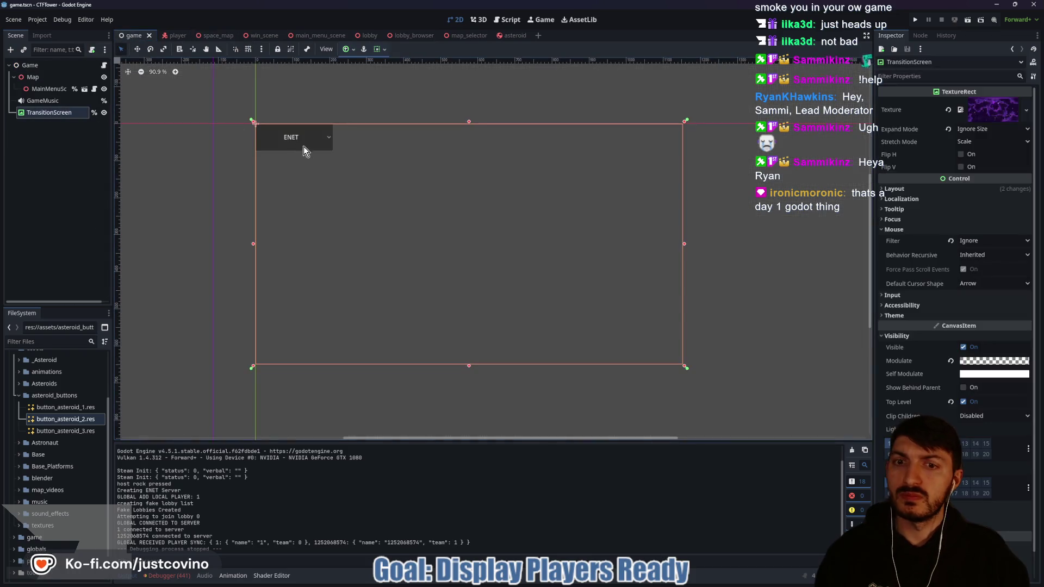
click(171, 36)
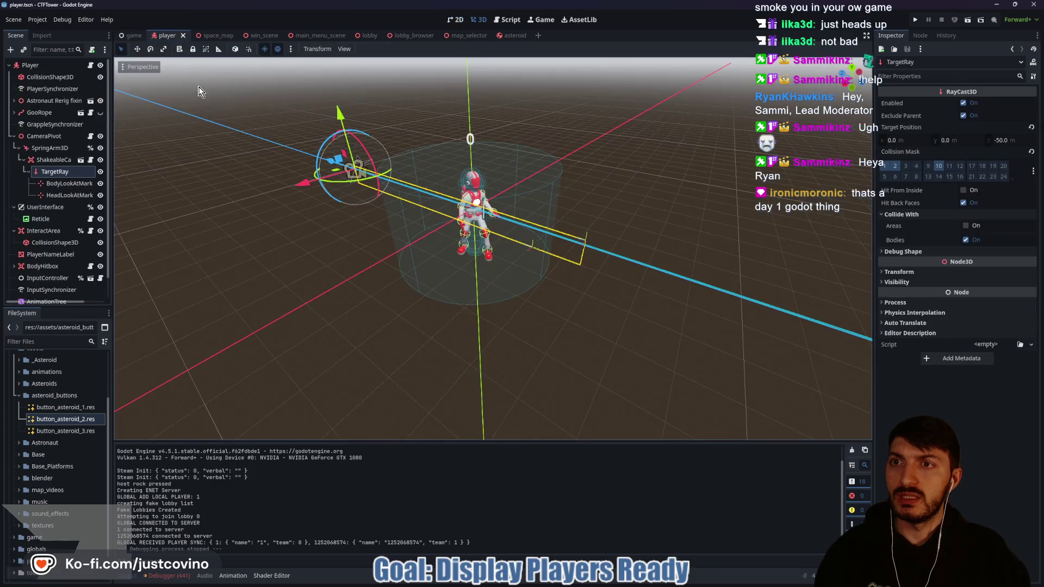
click(90, 64)
click(413, 270)
scroll(414, 265, down, 7)
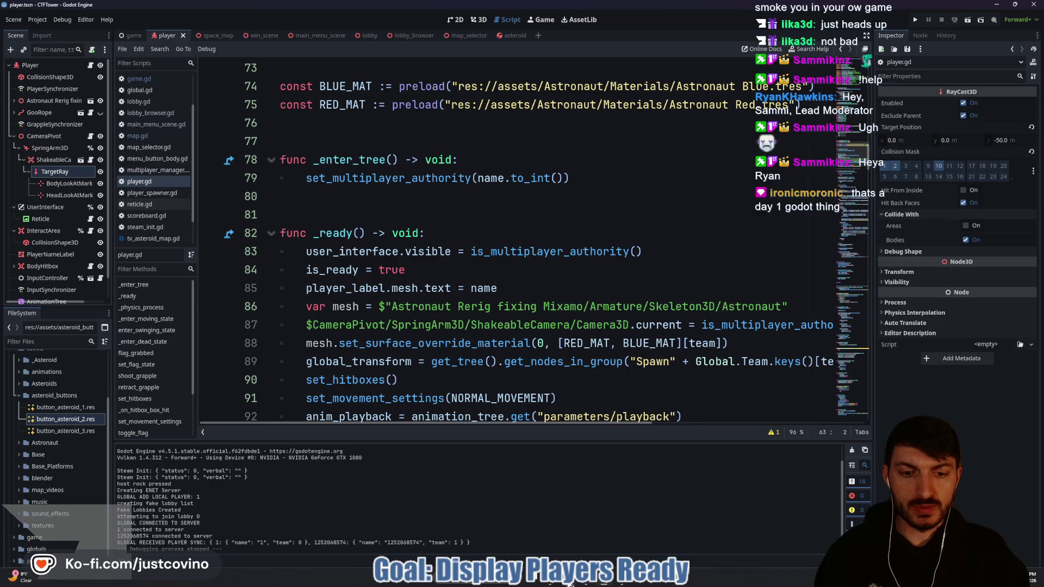
click(570, 583)
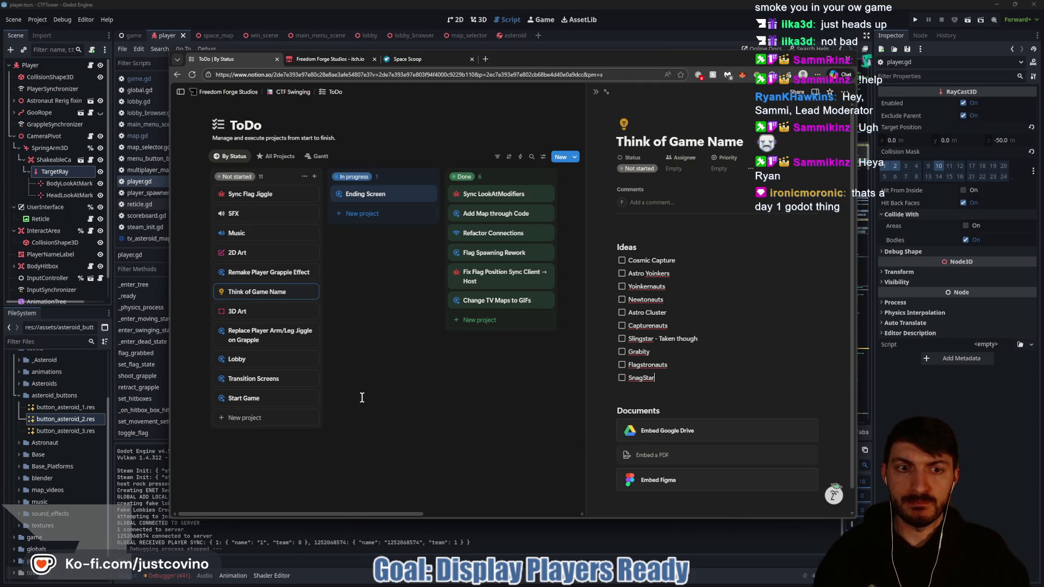
- Create a 'Death Animation' card in Not started, open it, and delete the About project template
click(243, 419)
text(Death Animation)
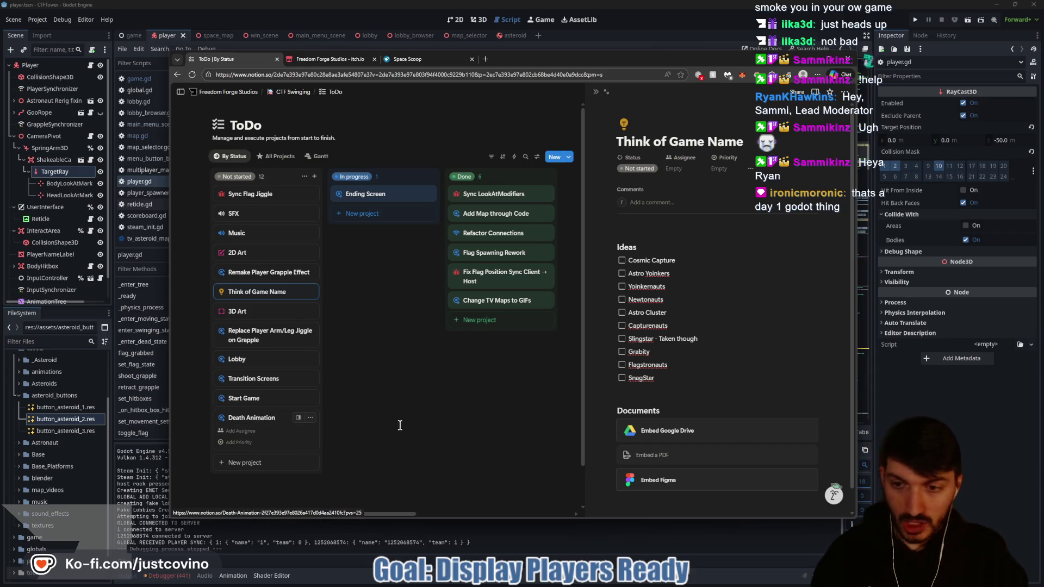
click(283, 423)
drag(758, 250, 614, 238)
key(BackSpace)
key(BackSpace)
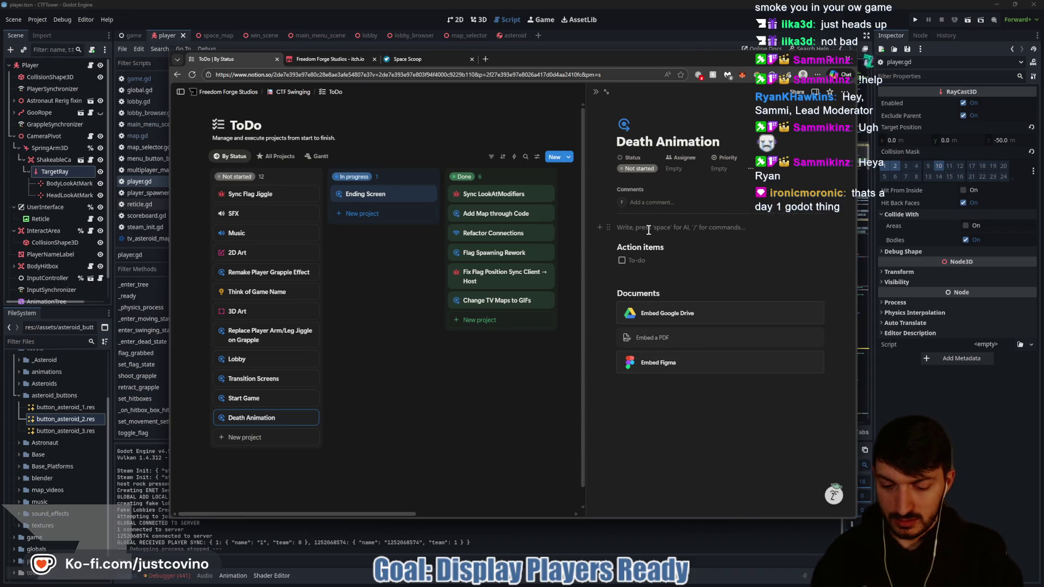
- Write three bullets on camera staying put, body falling, and light-beam respawn, then return to Godot
text(Camera Stays put)
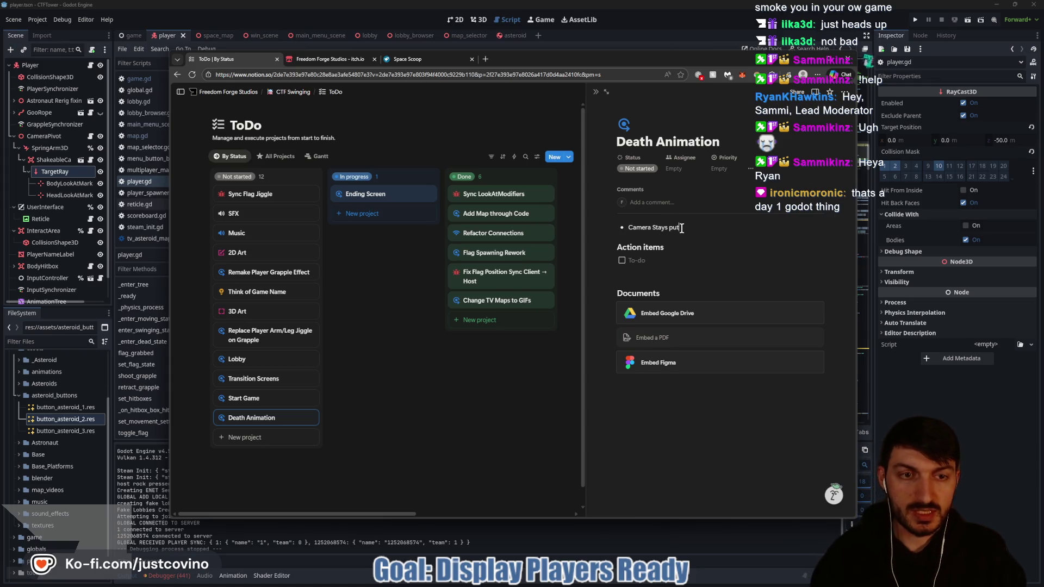
key(Return)
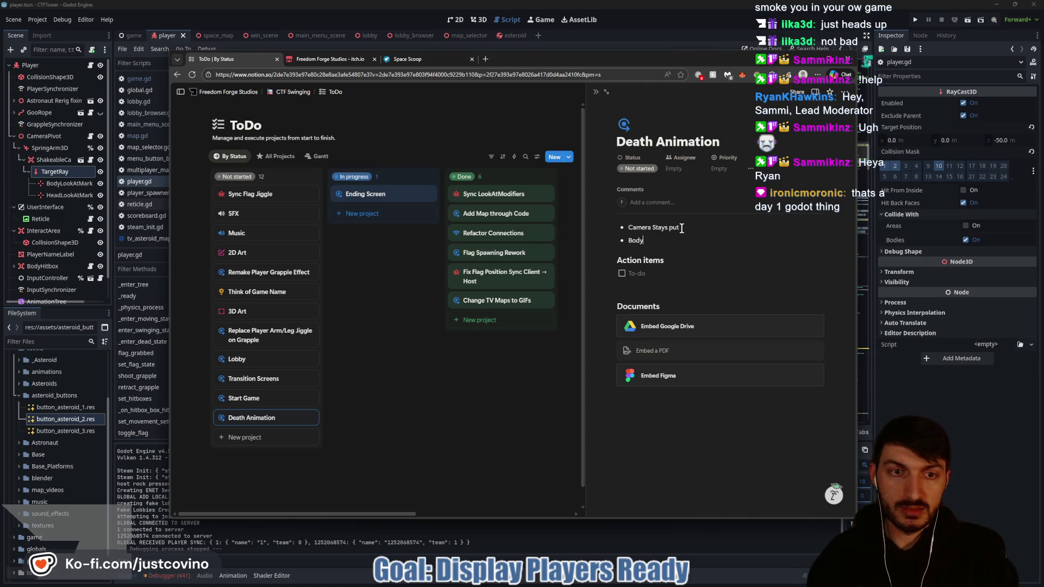
text(nues falling for X Seconds)
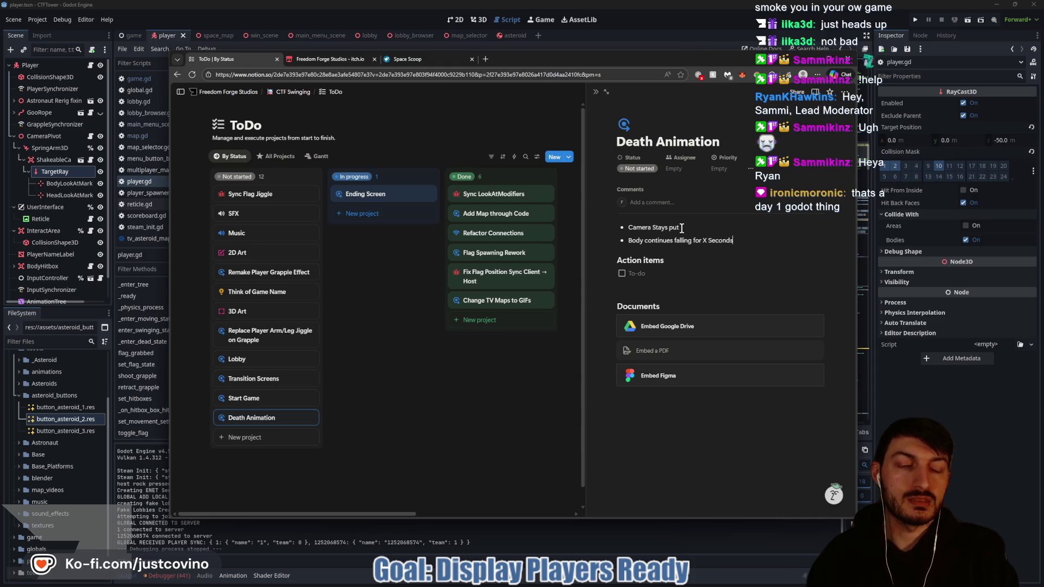
key(Return)
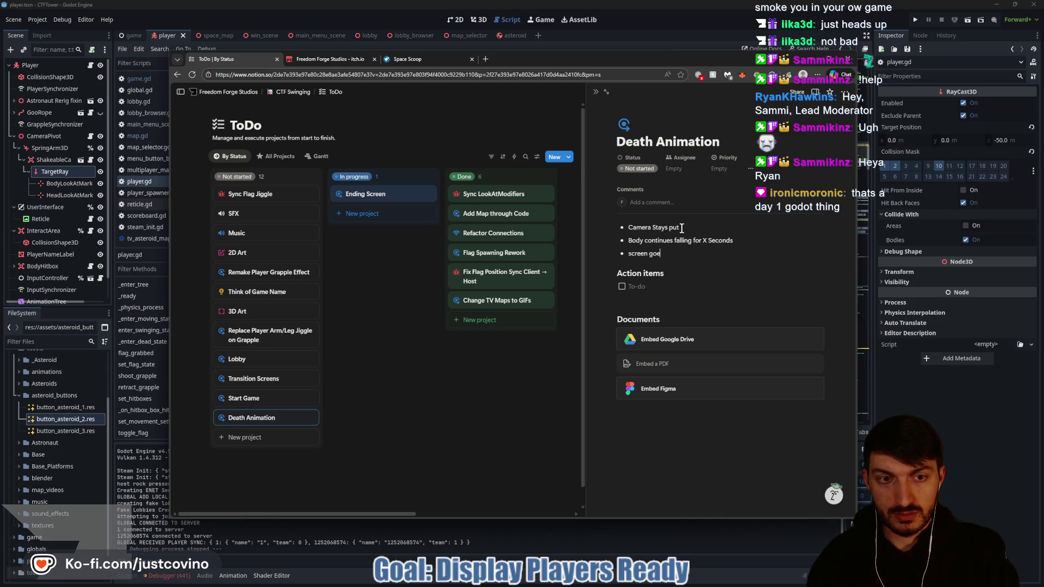
text(nsitions)
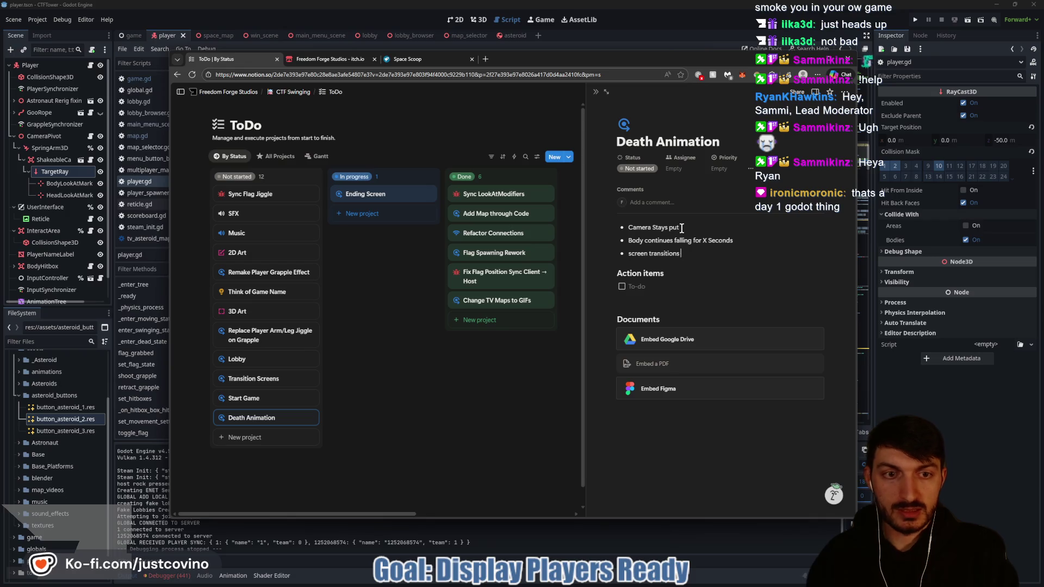
text( and player is "light beamed" back up)
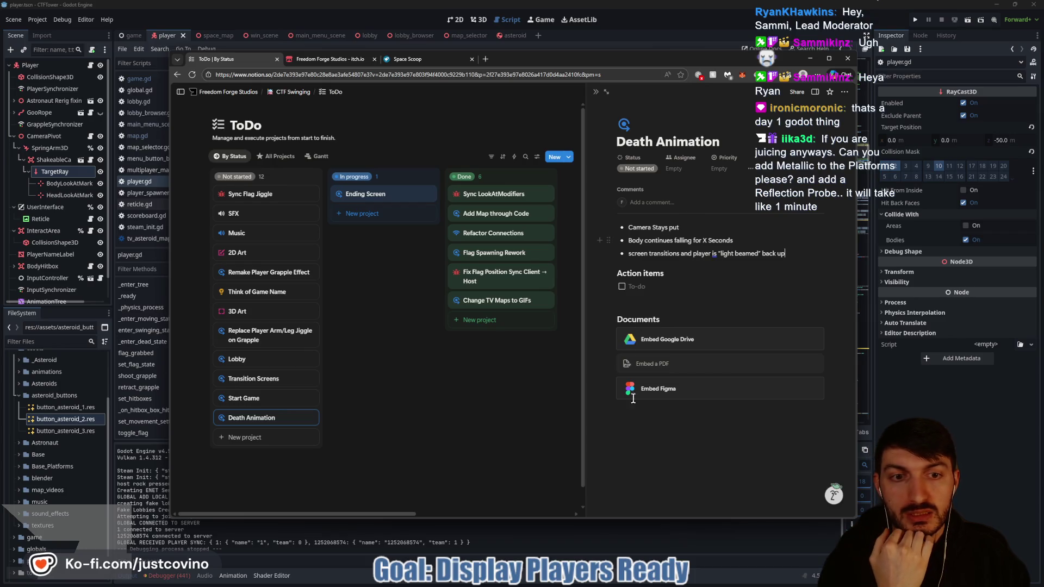
key(alt+Tab)
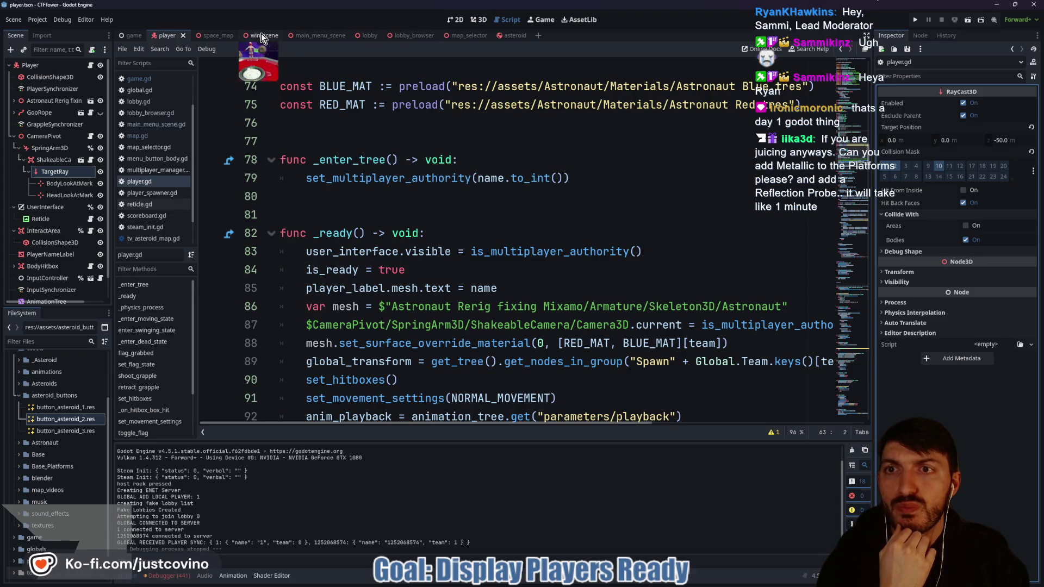
- Open the blue flag_base scene and raise the Base_Platform override material's Metallic to 1.0
click(212, 36)
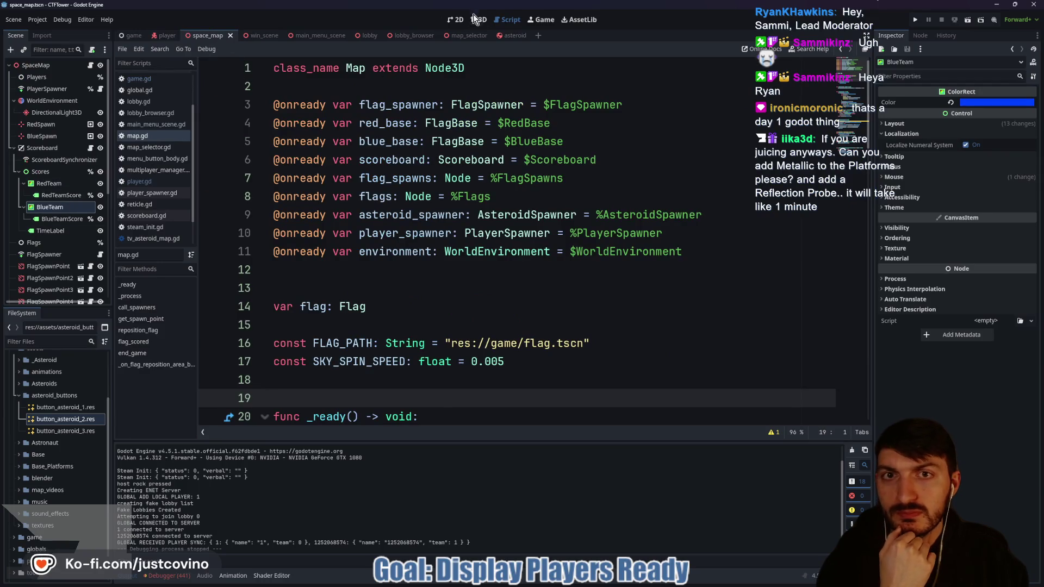
click(478, 20)
click(287, 282)
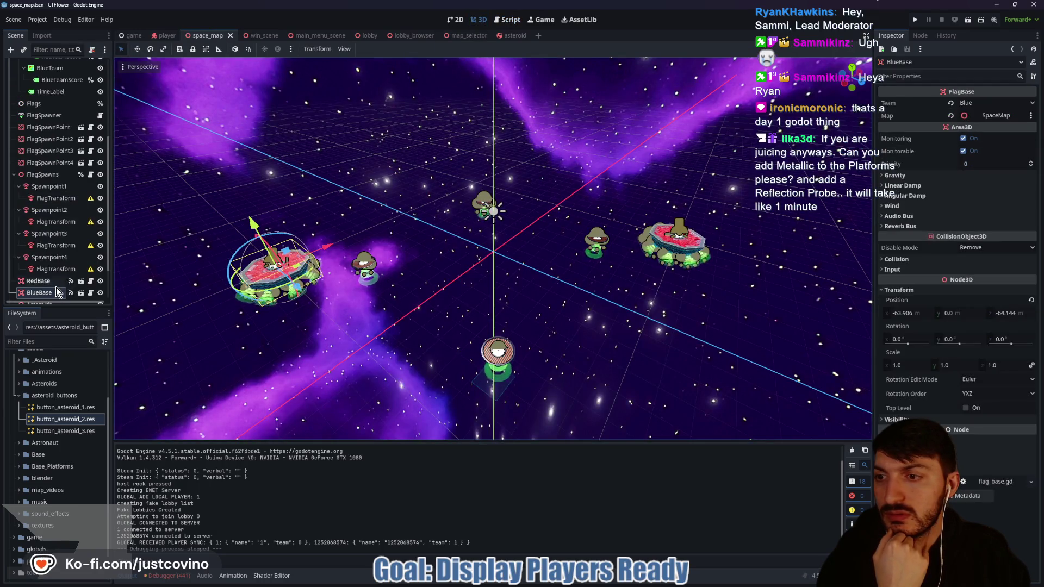
click(80, 247)
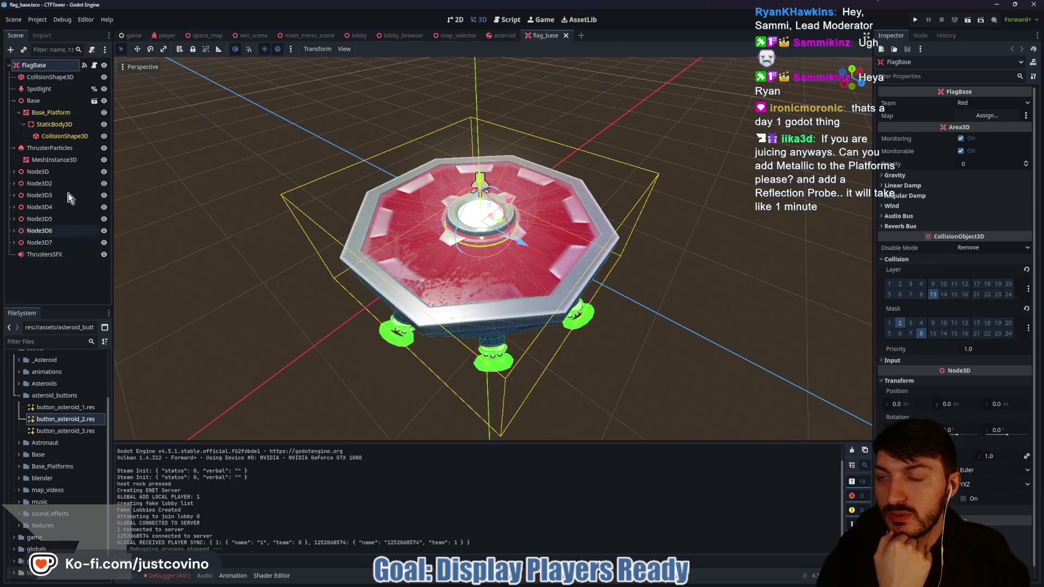
click(50, 112)
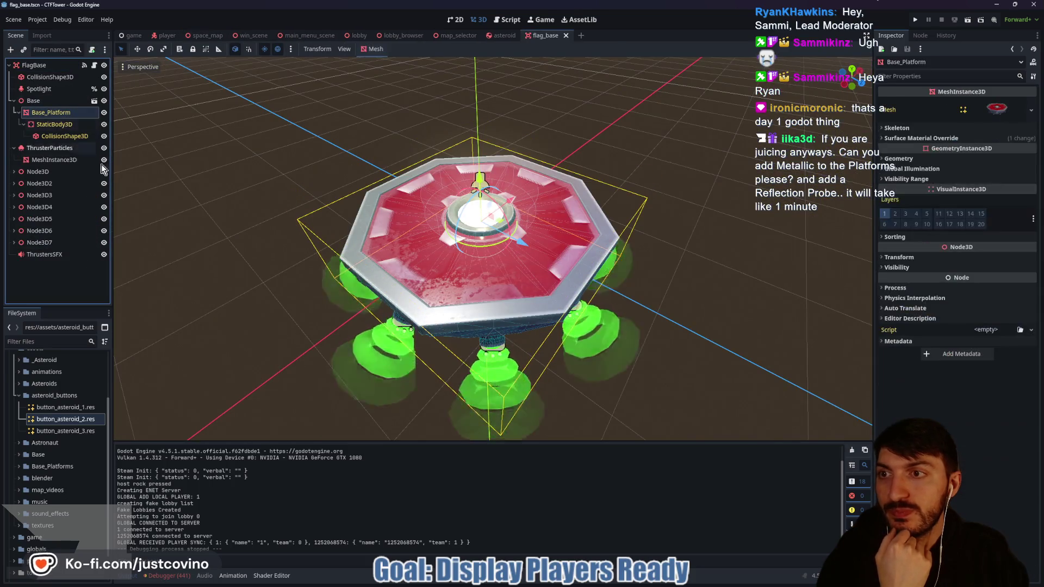
click(985, 138)
click(996, 164)
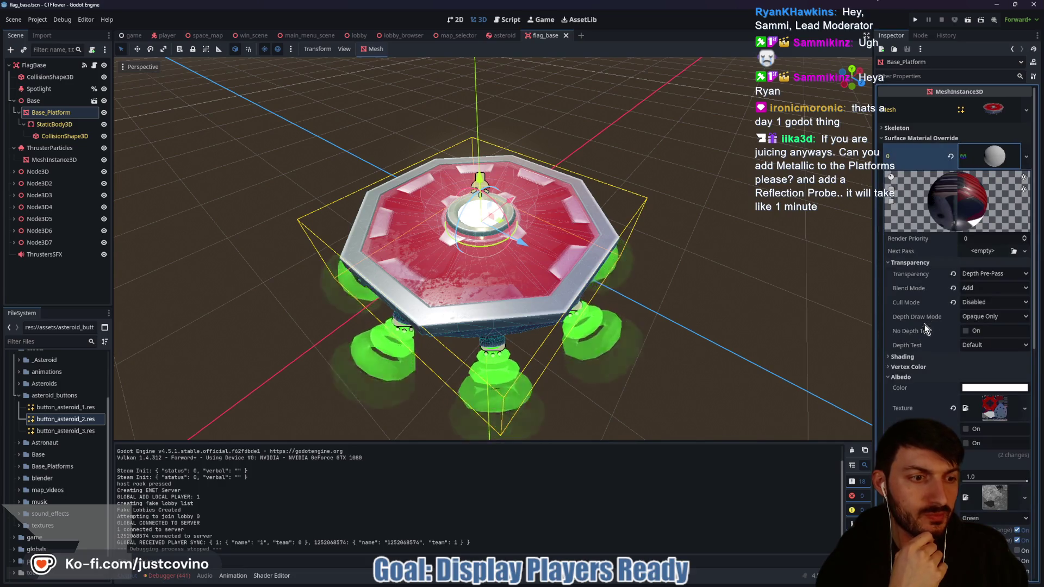
scroll(910, 361, down, 3)
click(907, 333)
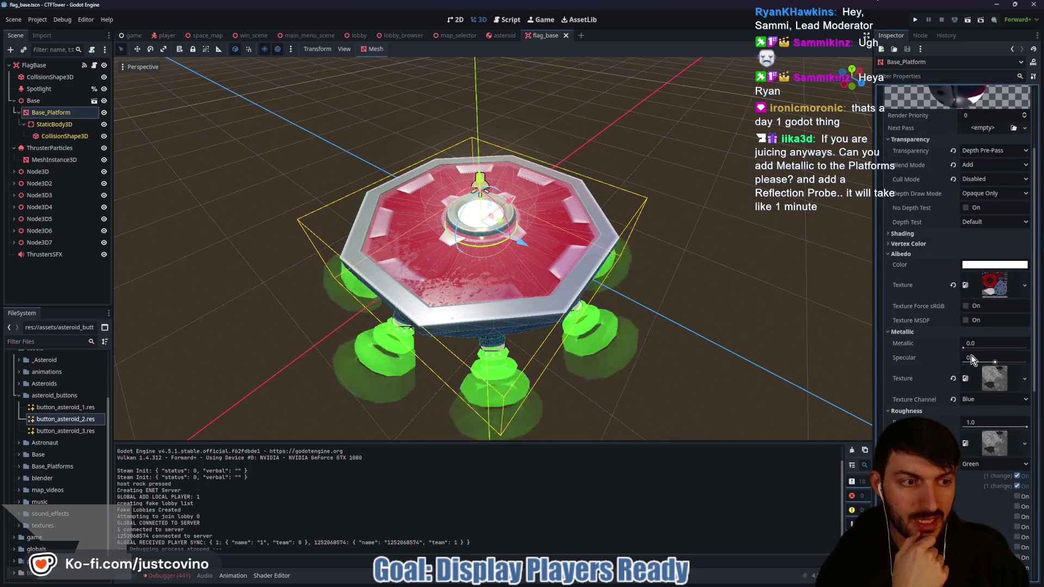
drag(965, 349, 997, 348)
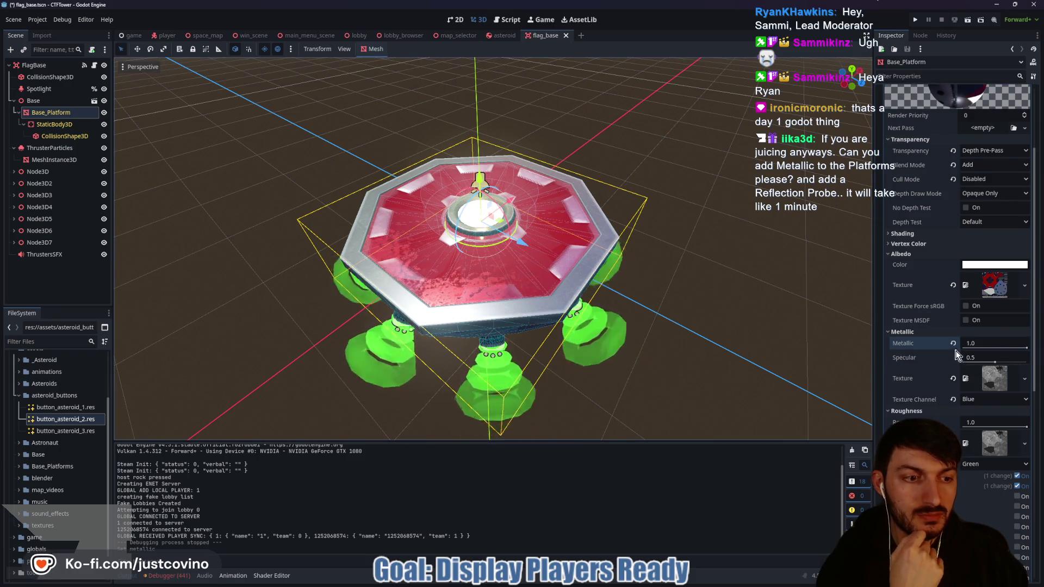
- Filter the FileSystem for 'base' and load blue_base.tres in the Inspector
text(base)
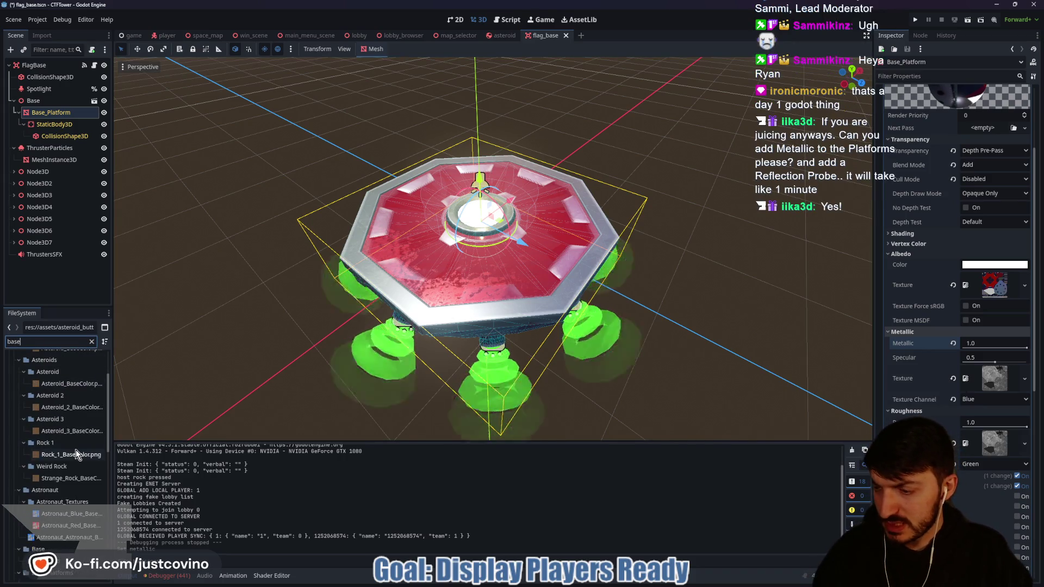
scroll(63, 484, down, 5)
scroll(74, 481, down, 1)
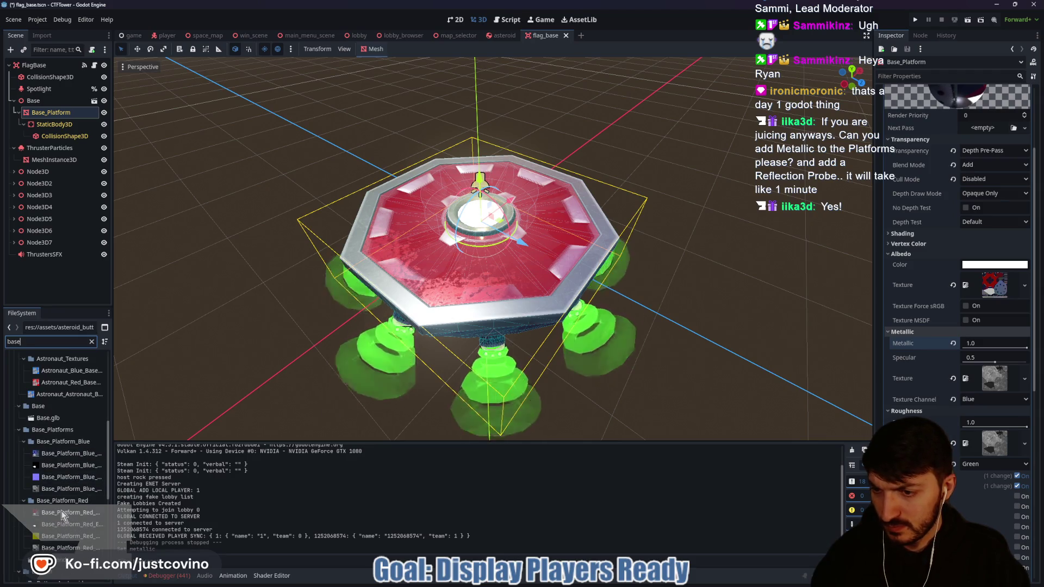
scroll(63, 520, down, 8)
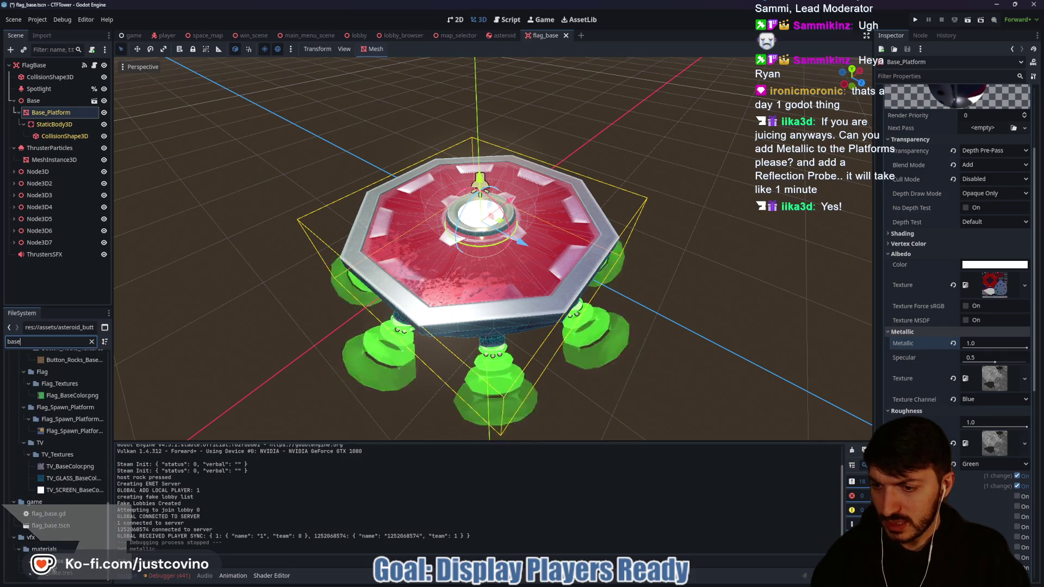
click(60, 573)
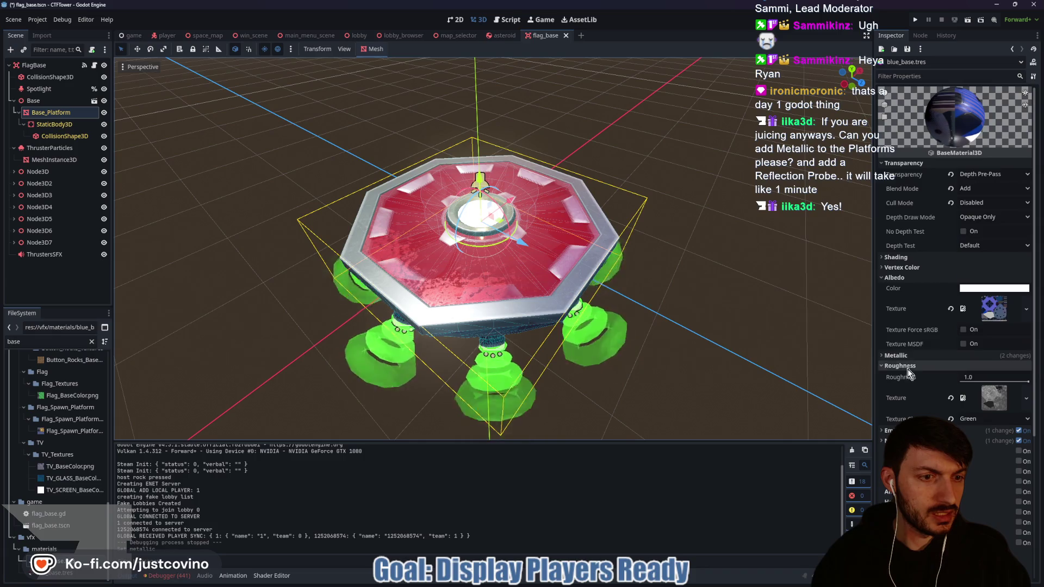
- Set blue_base Metallic to 1.0, adjust its roughness, and save
click(925, 355)
drag(966, 373, 991, 375)
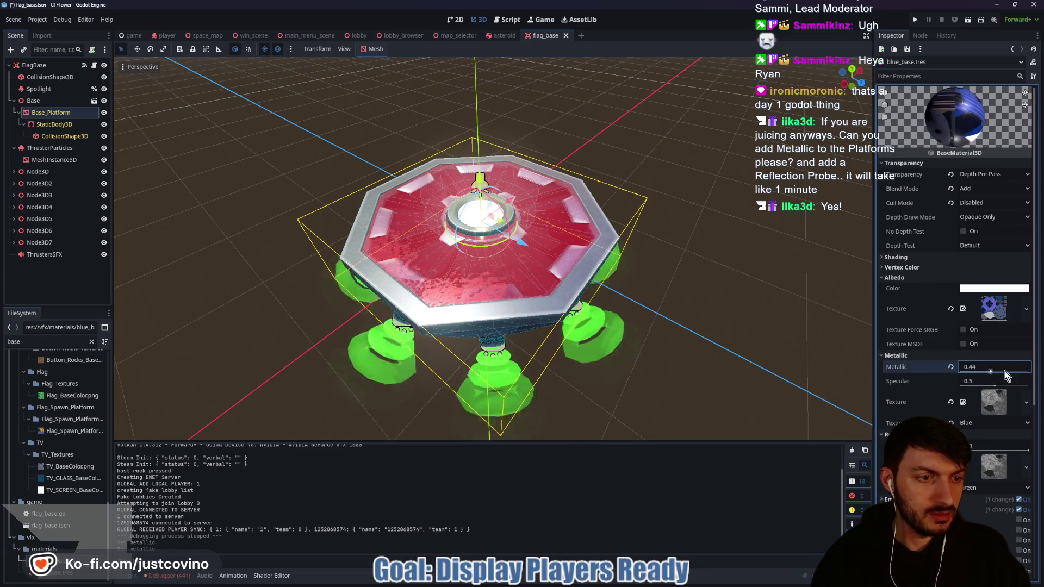
key(Return)
key(ctrl+s)
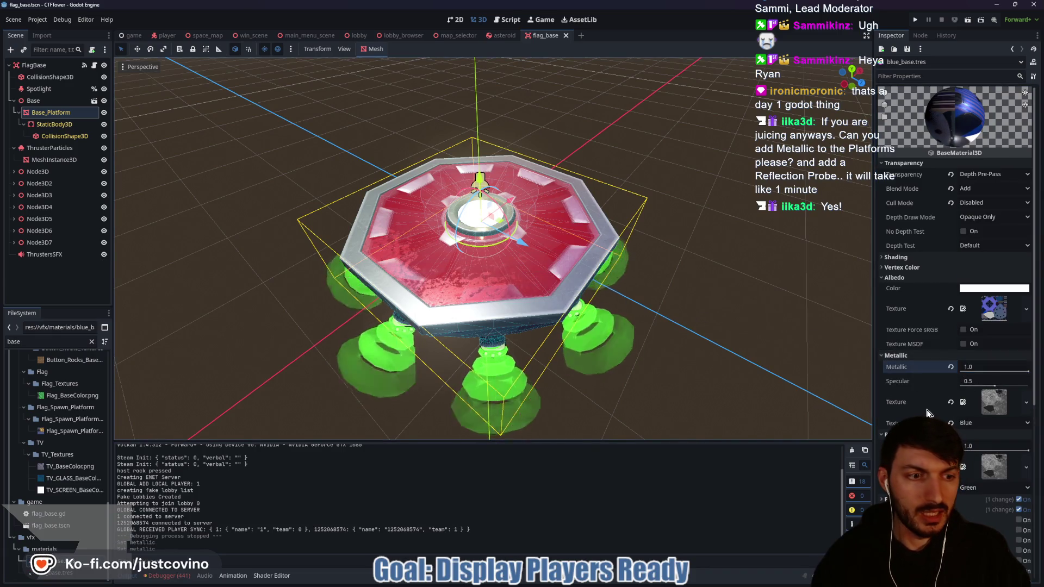
drag(1029, 452, 995, 451)
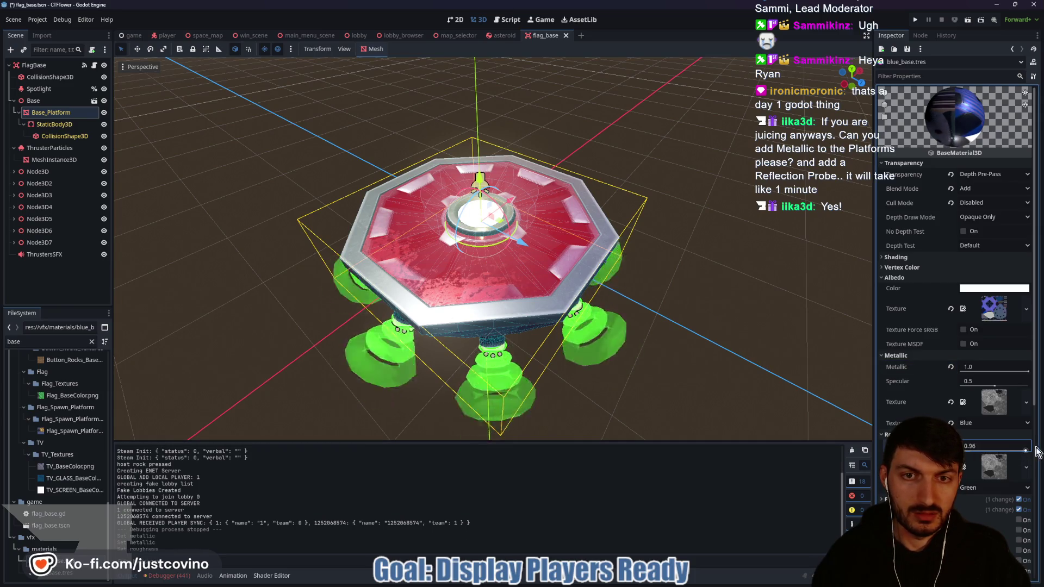
key(ctrl+s)
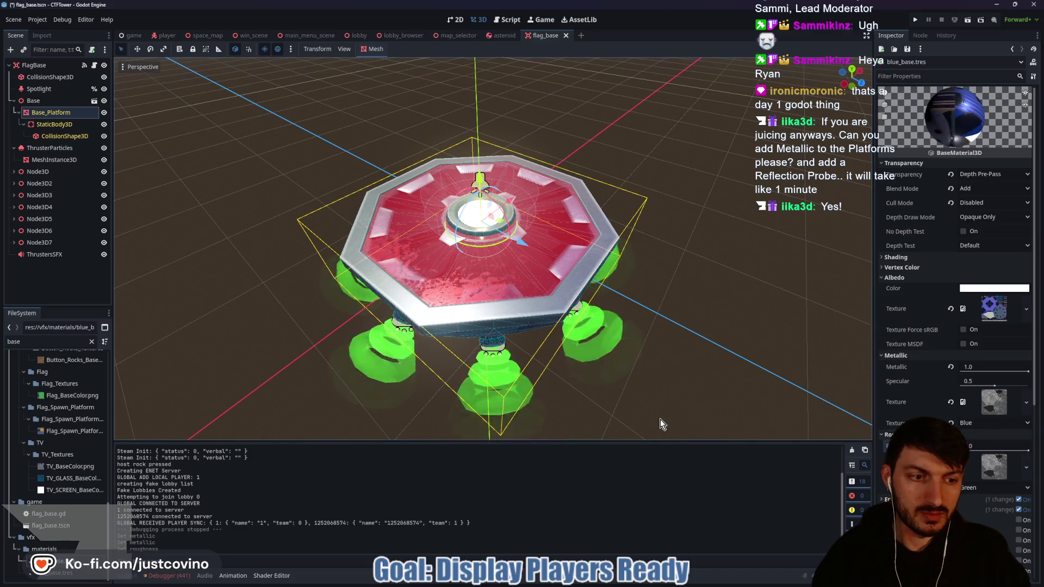
- Try red_base roughness at 0.0 then back at 1.0, save, reopen blue_base, and run the game
click(48, 573)
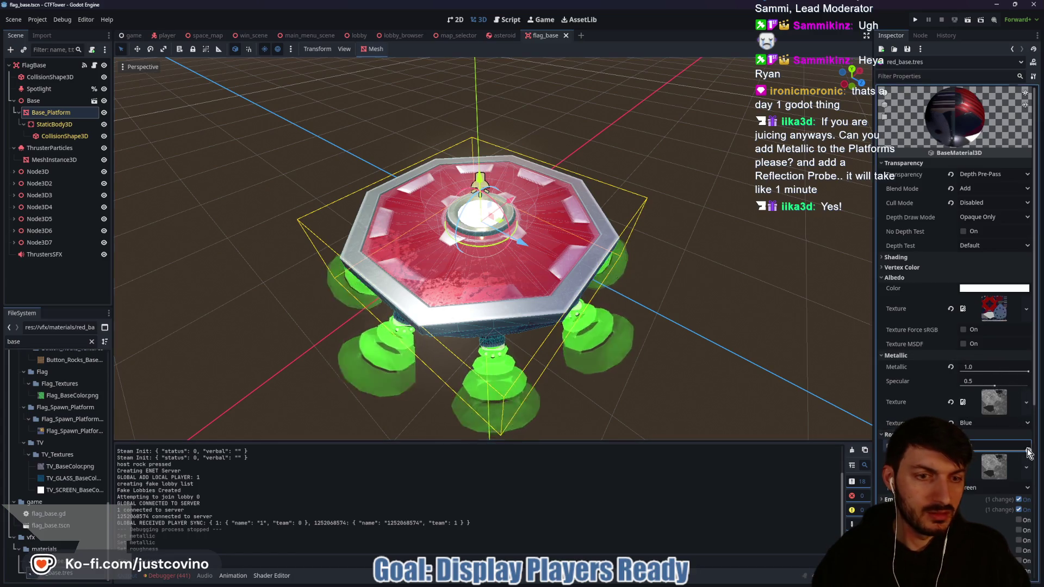
drag(995, 447, 966, 447)
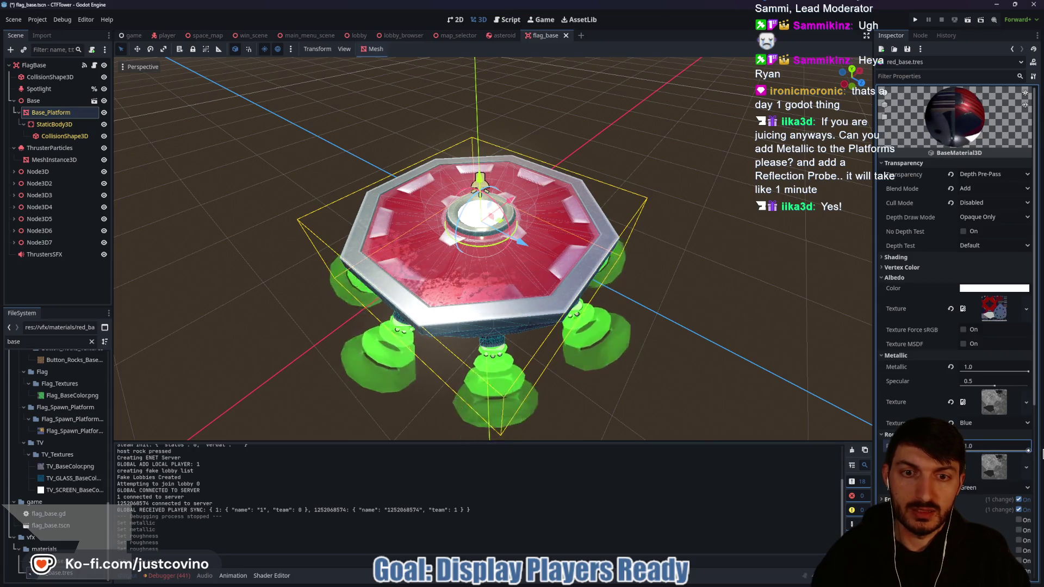
drag(968, 447, 1043, 451)
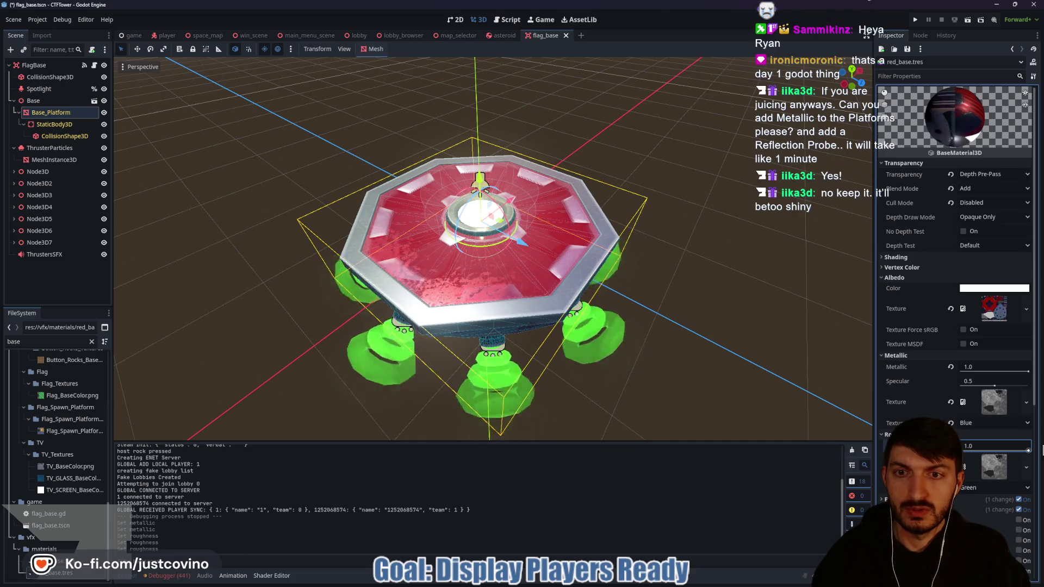
key(ctrl+s)
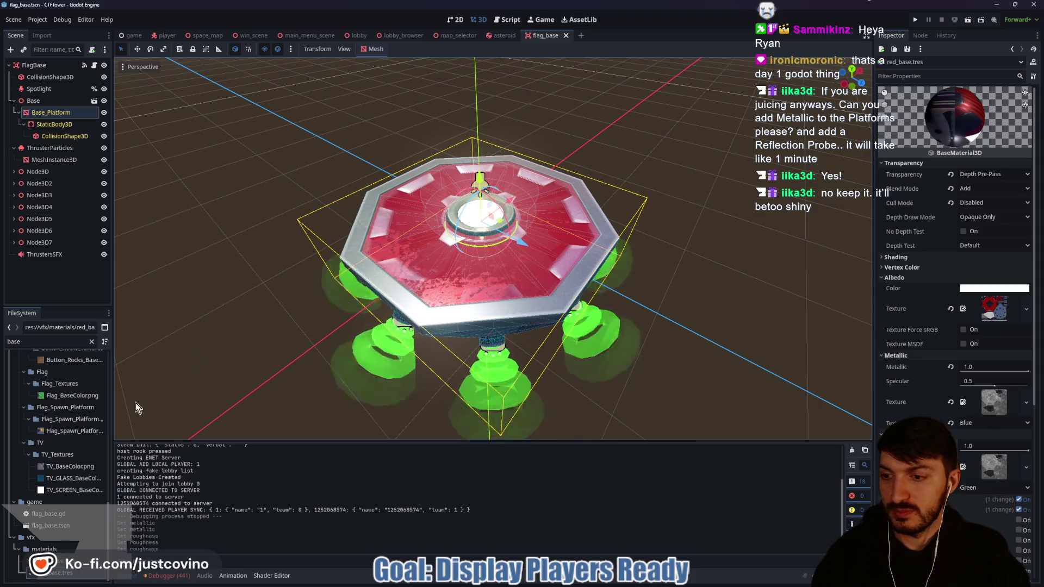
mouse_move(534, 354)
mouse_down()
mouse_move(482, 330)
mouse_move(474, 349)
mouse_move(578, 361)
mouse_up()
click(54, 560)
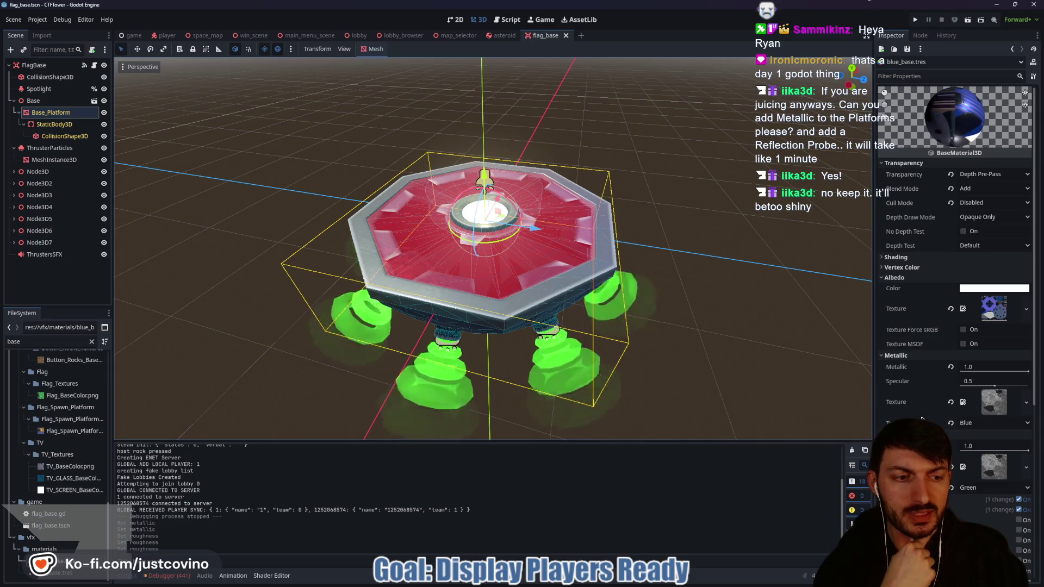
click(915, 20)
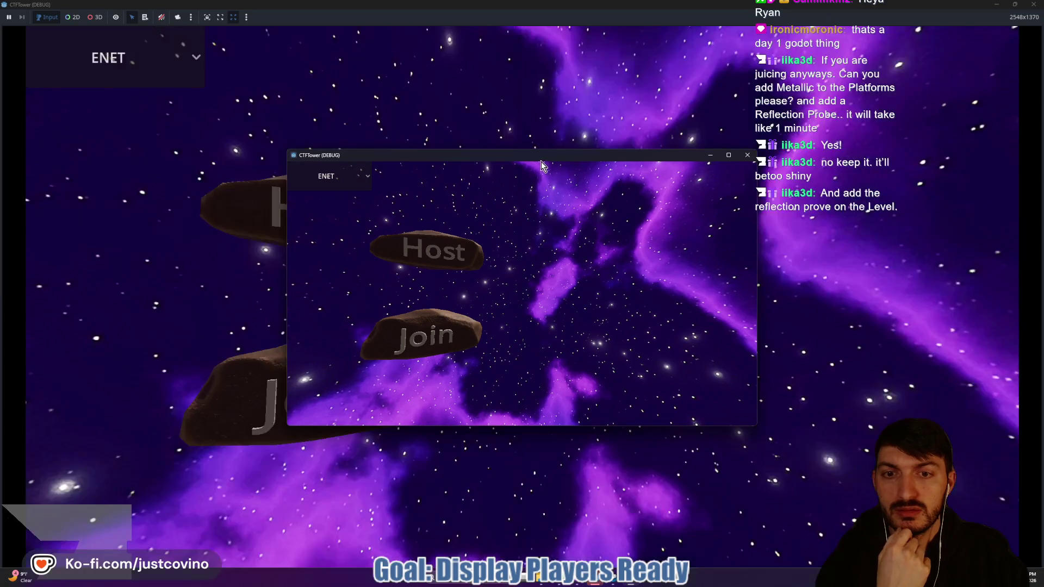
- Ready up on the red platform in the game, stop the run, then begin adding a child under Base
mouse_move(535, 158)
mouse_down()
mouse_move(744, 111)
mouse_move(1043, 115)
mouse_up()
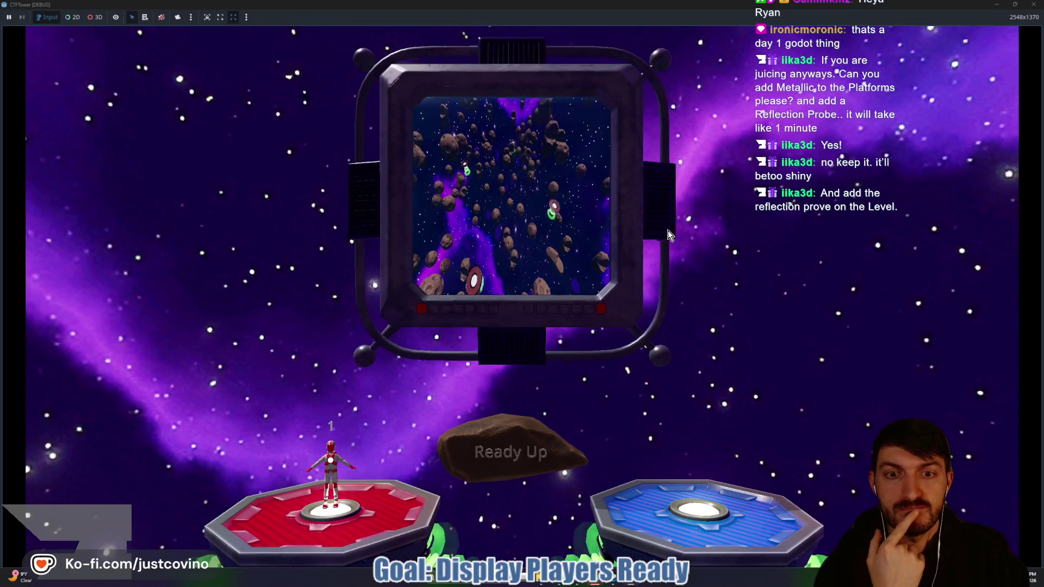
click(520, 454)
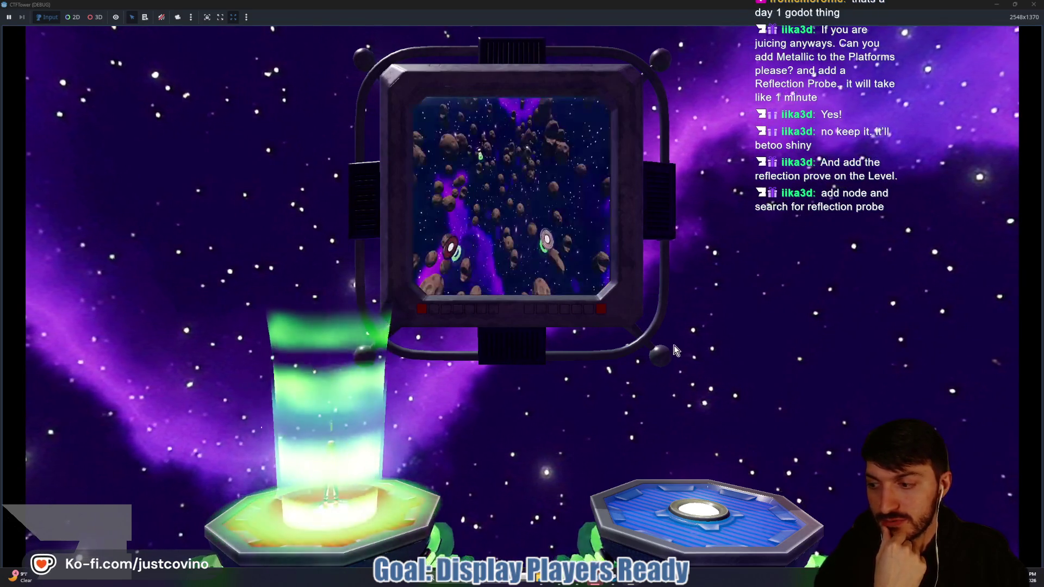
key(super+Down)
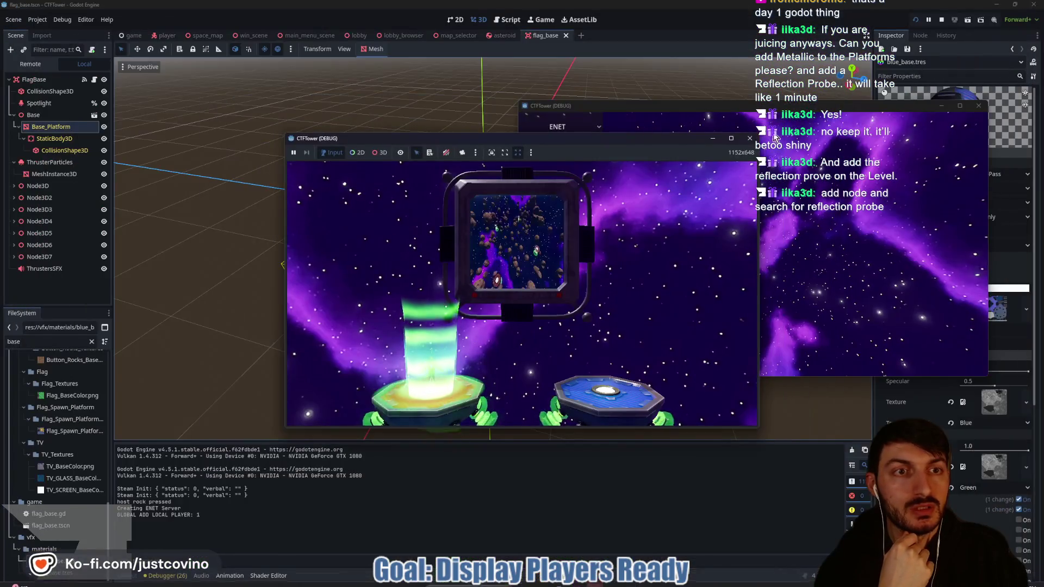
click(941, 19)
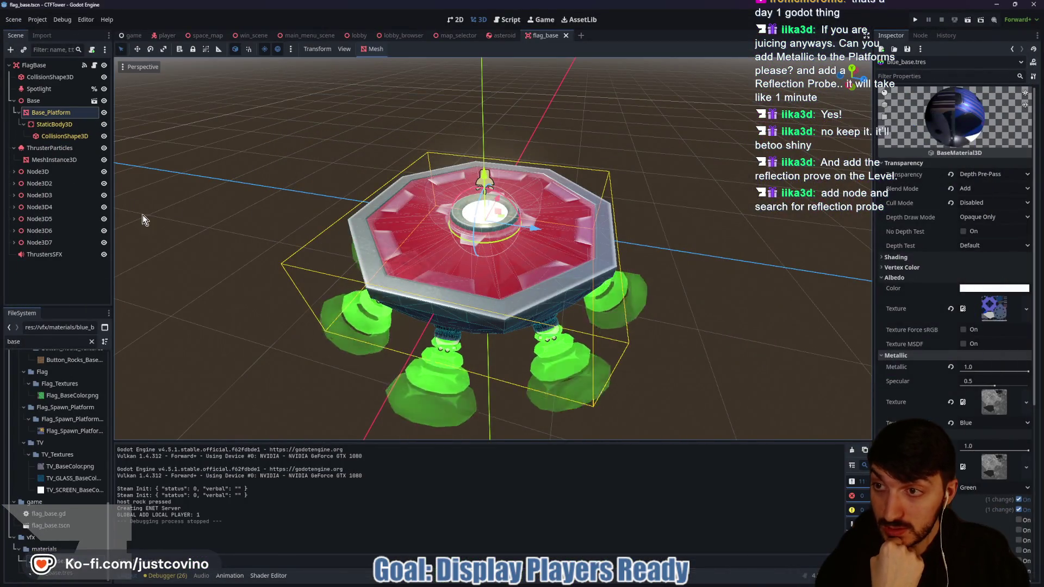
click(30, 101)
key(ctrl+a)
- Search 'reflec' in Create New Node and create a ReflectionProbe under Base
text(reflec)
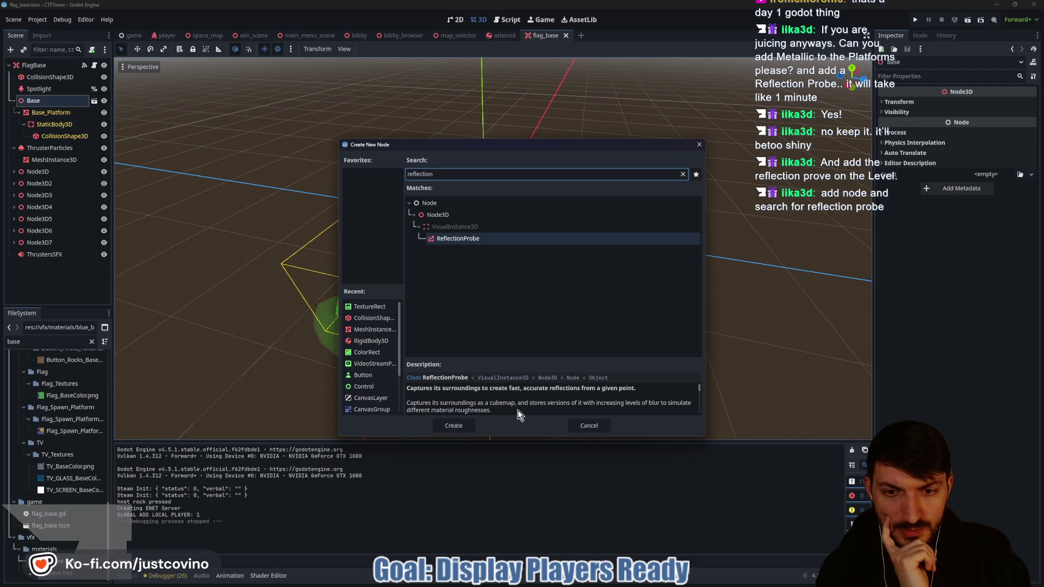
scroll(517, 415, down, 1)
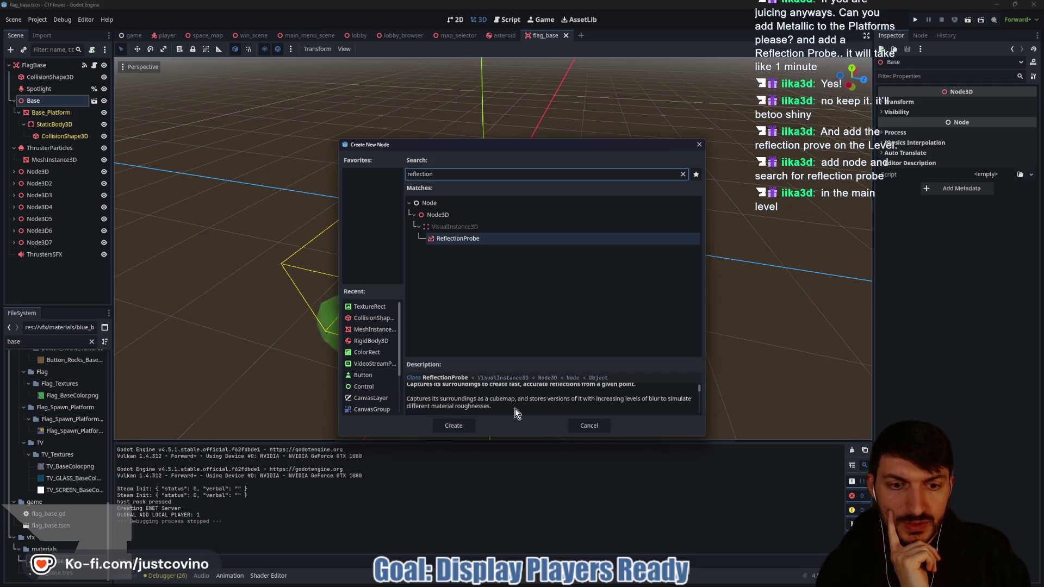
scroll(515, 409, down, 1)
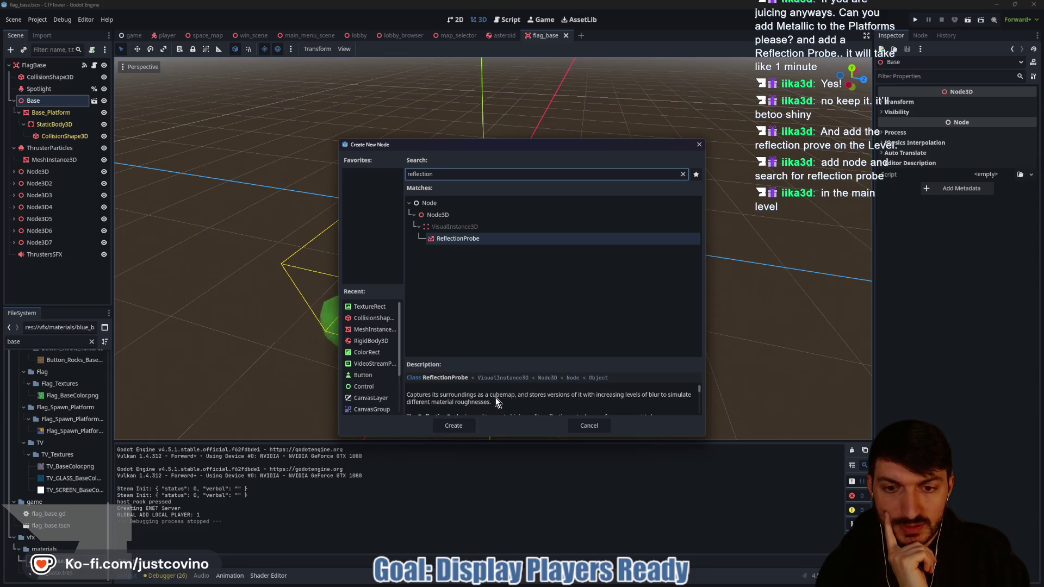
scroll(495, 397, down, 1)
scroll(499, 401, down, 2)
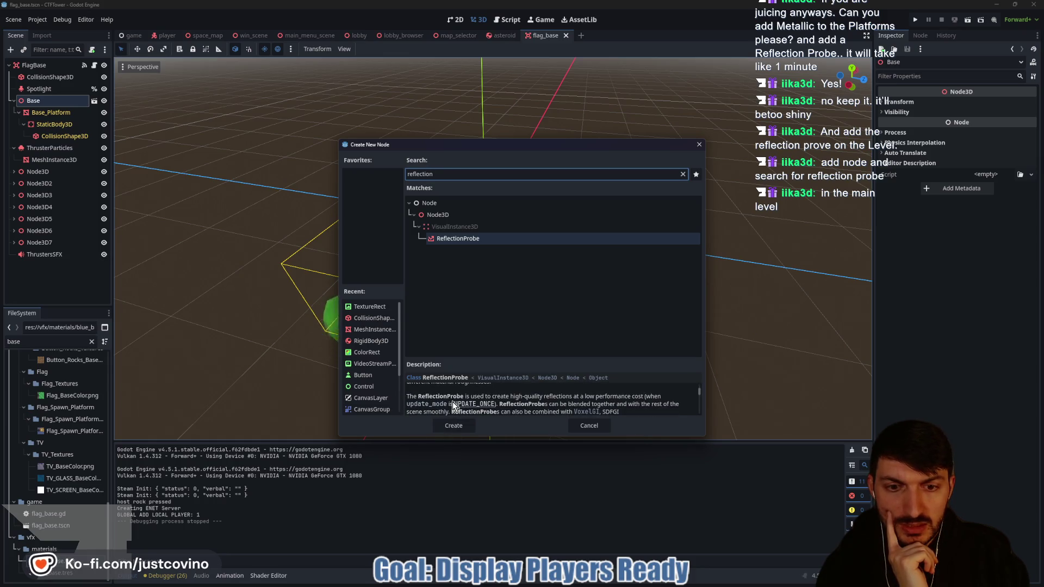
scroll(494, 396, down, 2)
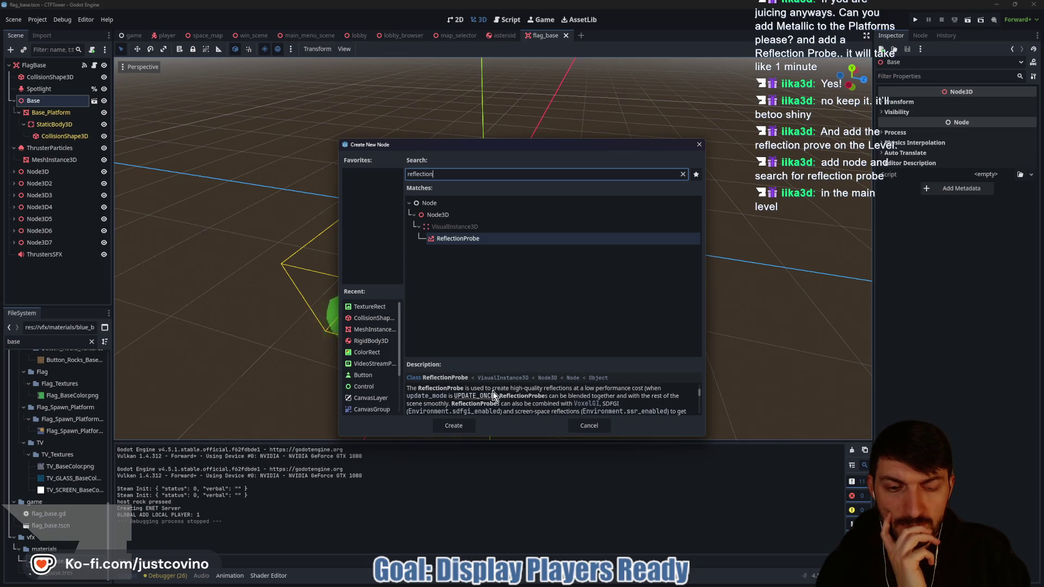
click(454, 425)
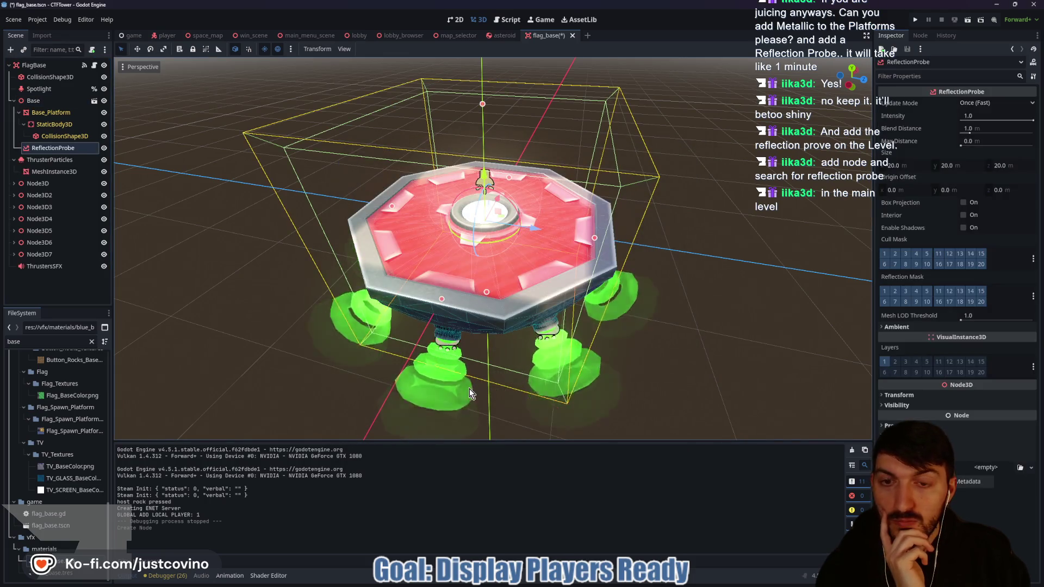
- Look down on the platform and try reparenting the ReflectionProbe under FlagBase
mouse_move(606, 258)
mouse_down()
mouse_move(660, 296)
mouse_move(660, 316)
mouse_up()
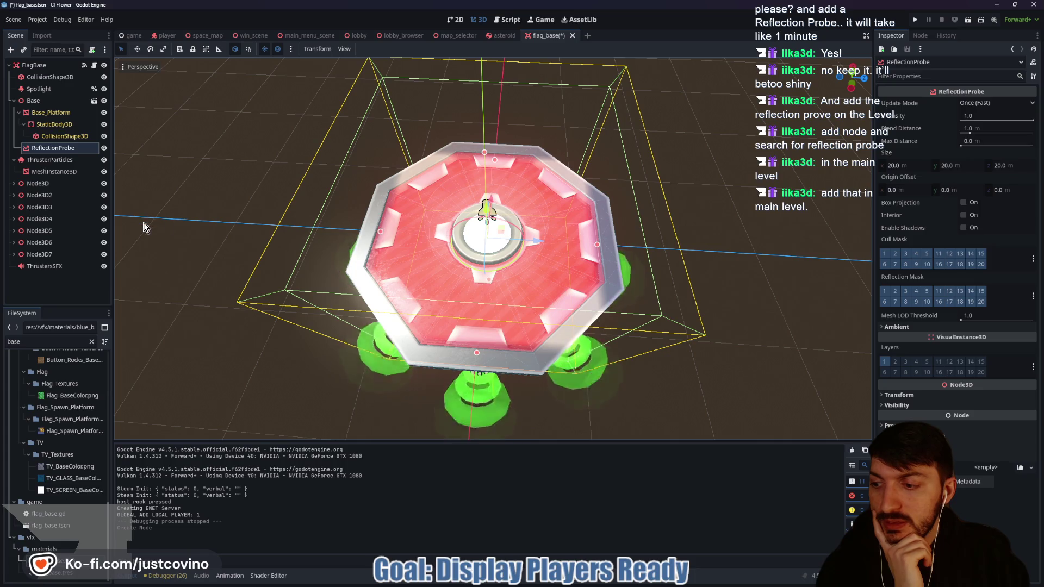
drag(41, 151, 22, 68)
drag(10, 105, 36, 62)
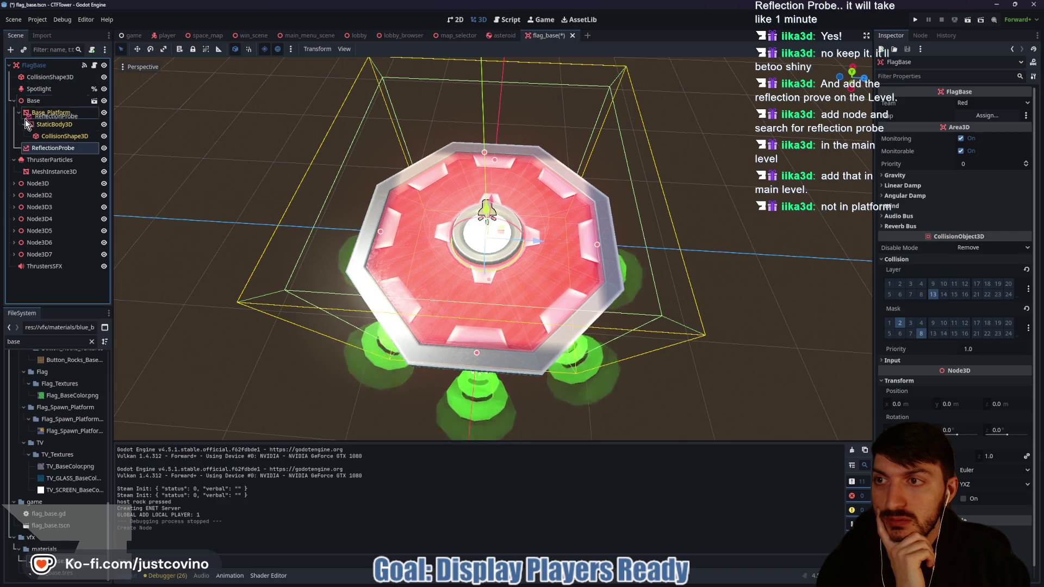
- Delete the ReflectionProbe from flag_base and save the scene
key(Delete)
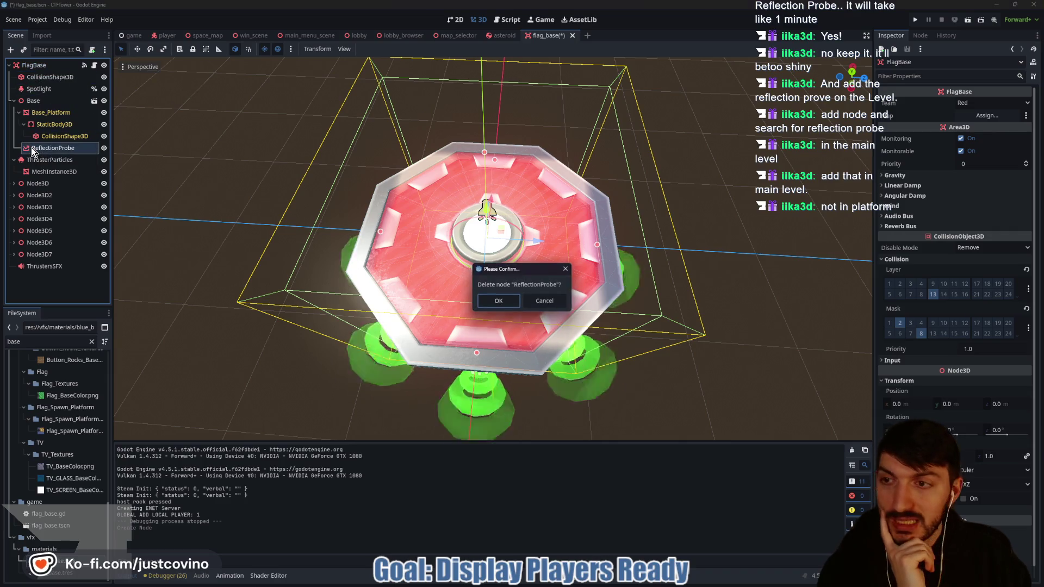
click(506, 306)
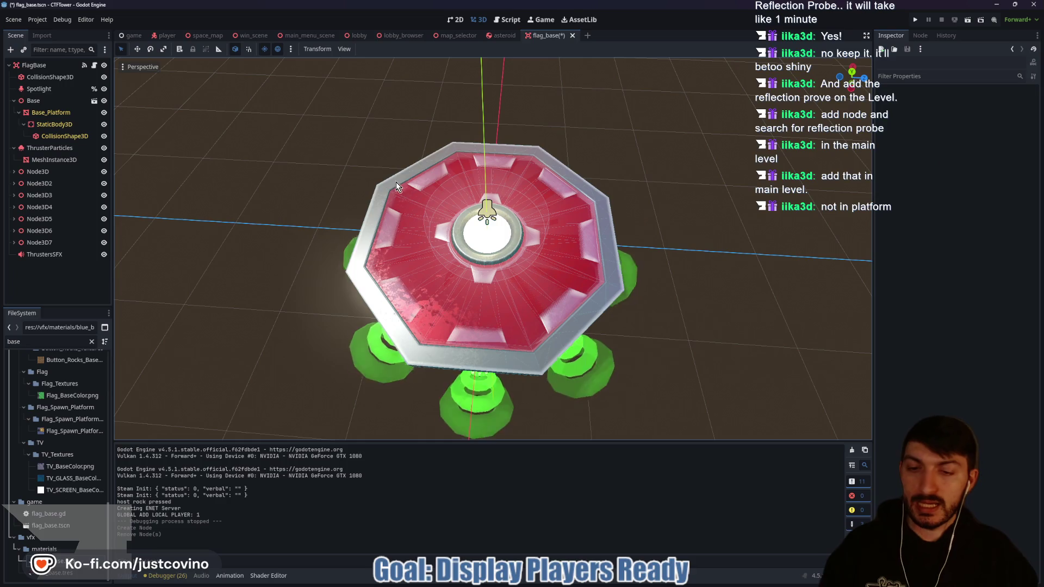
key(ctrl+s)
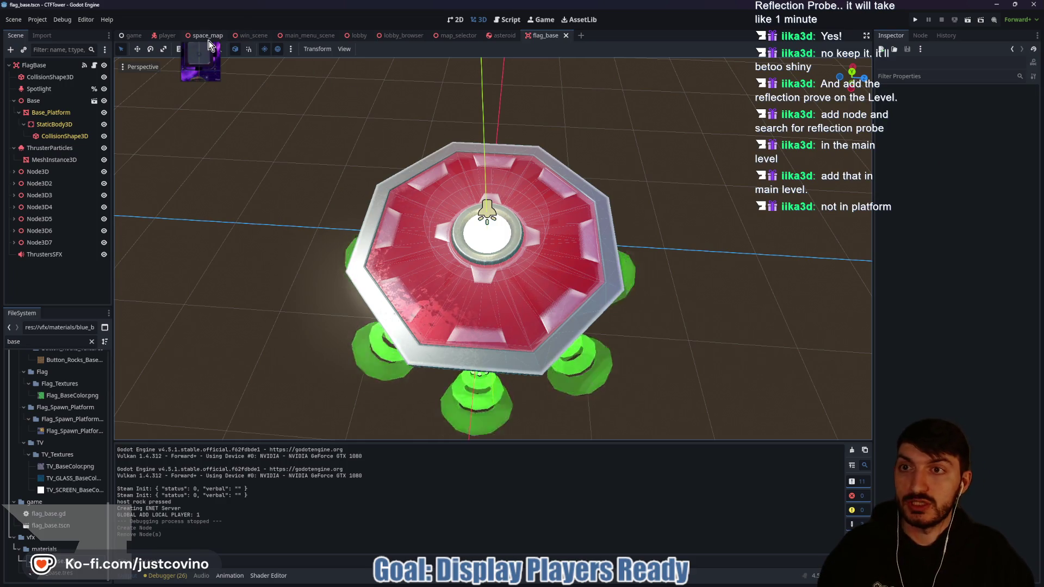
- Add a ReflectionProbe as a child of SpaceMap in space_map and begin raising its Size X
click(209, 37)
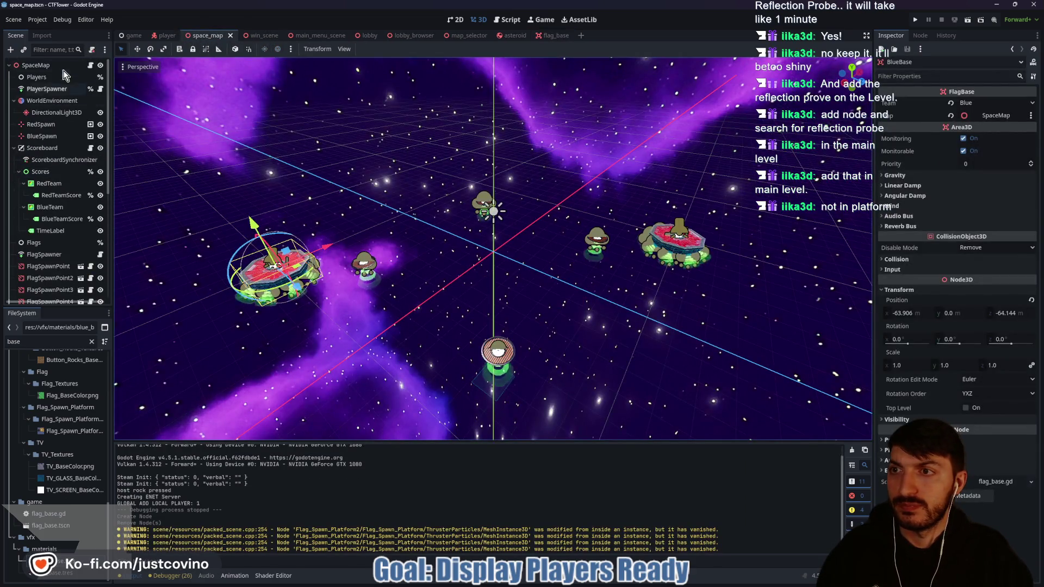
click(39, 65)
key(ctrl+a)
text(refle)
key(Return)
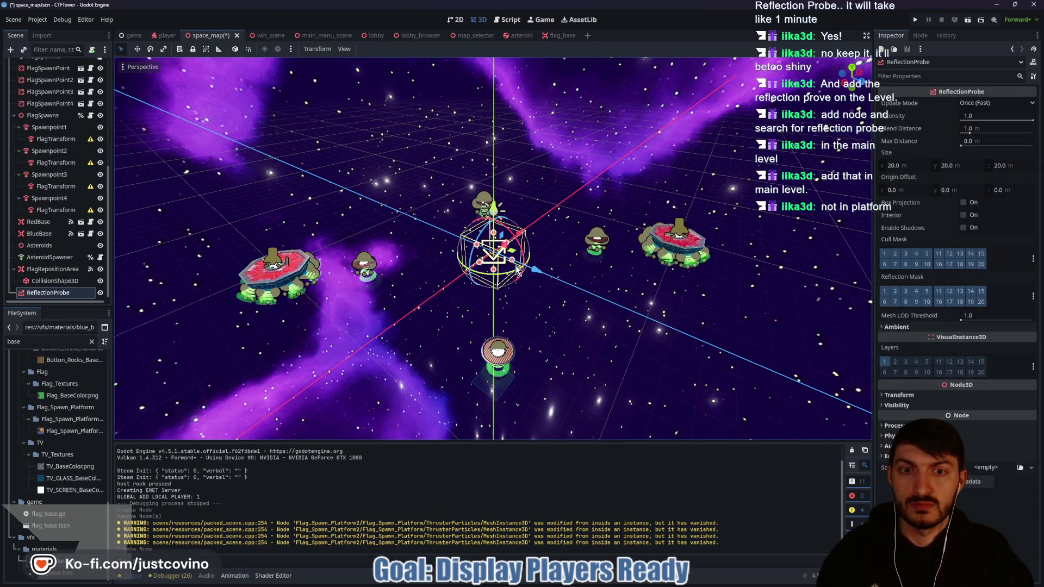
scroll(512, 266, up, 3)
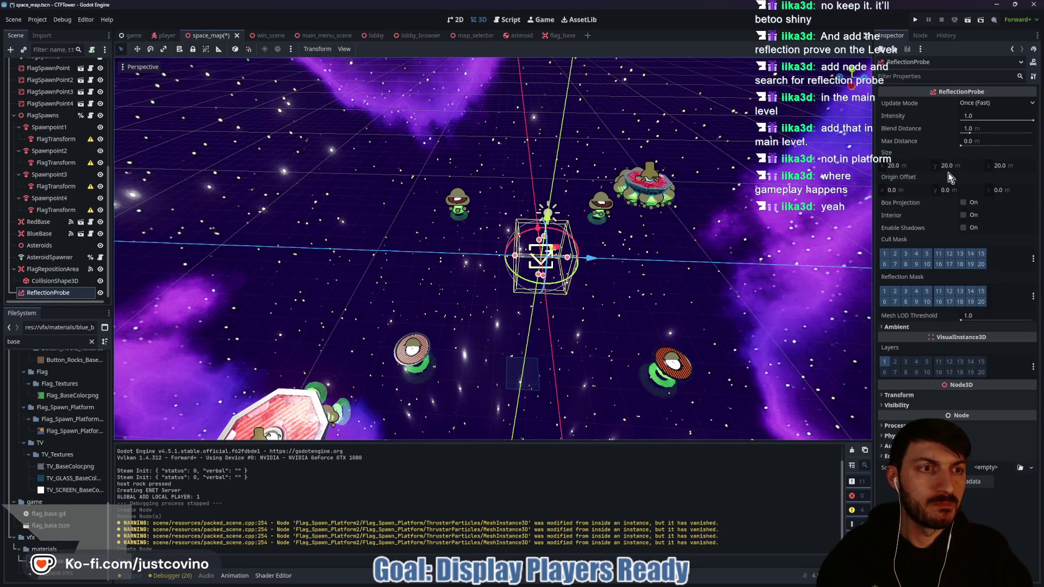
drag(893, 170, 898, 170)
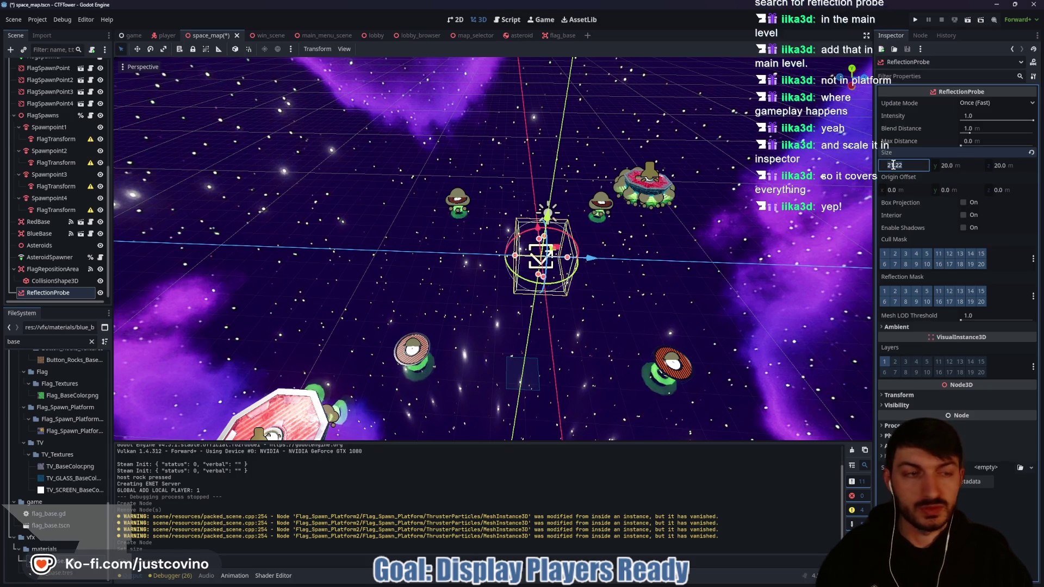
- Set the probe's Size X and Size Z to 200 m
text(100)
key(Return)
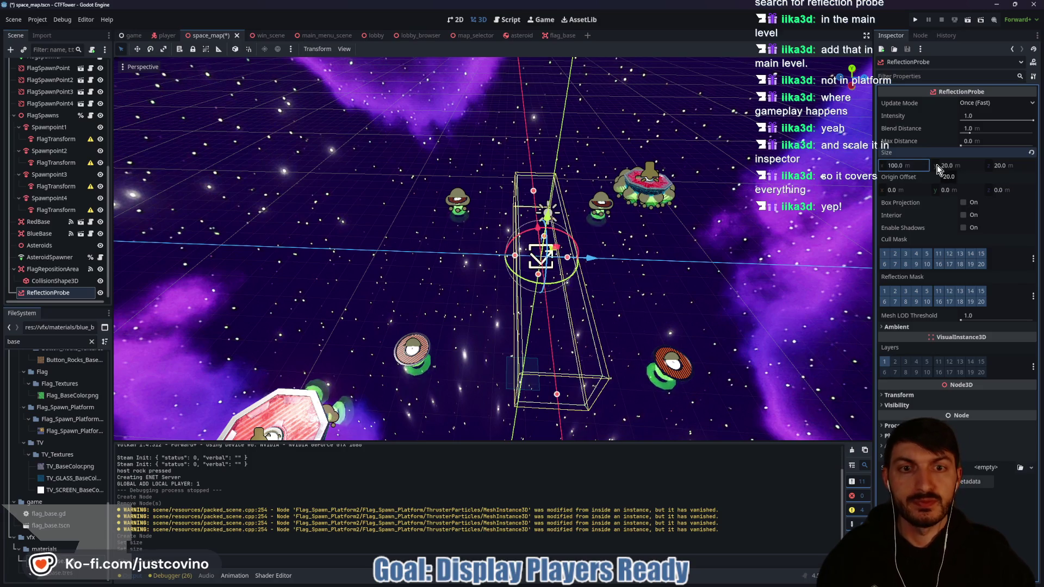
click(1008, 166)
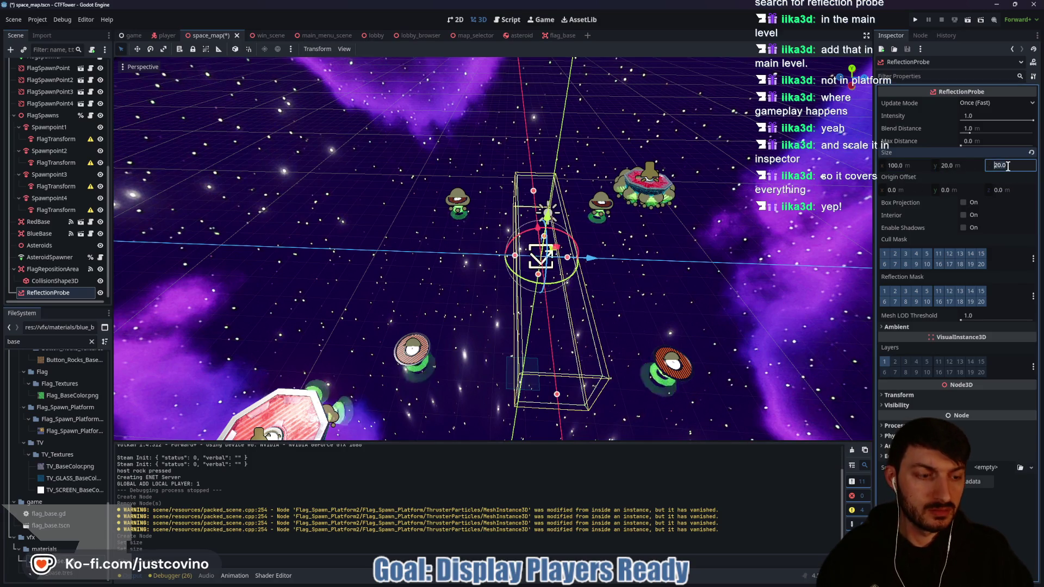
text(00)
key(Return)
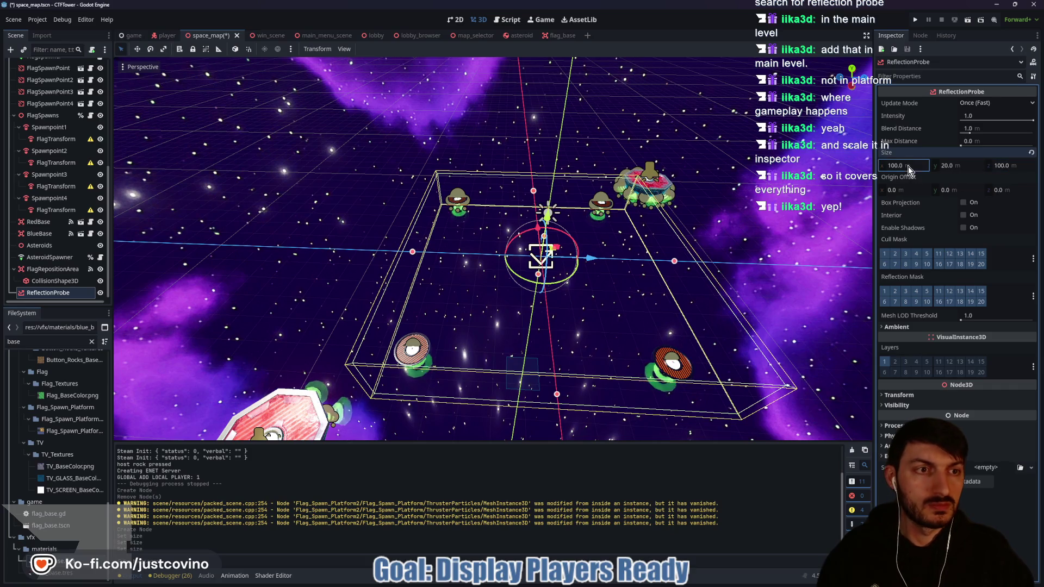
key(Return)
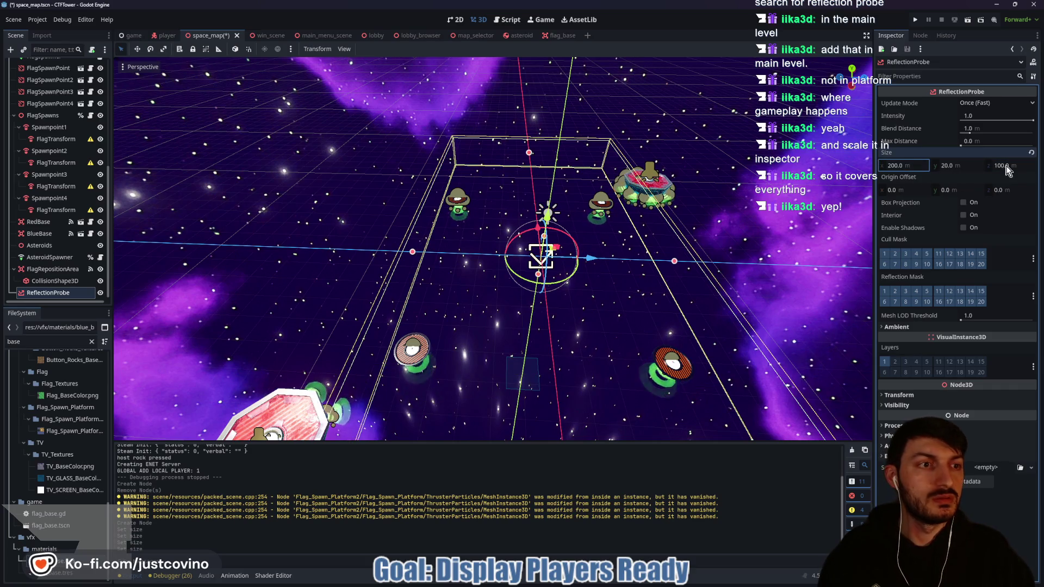
text(00)
key(Return)
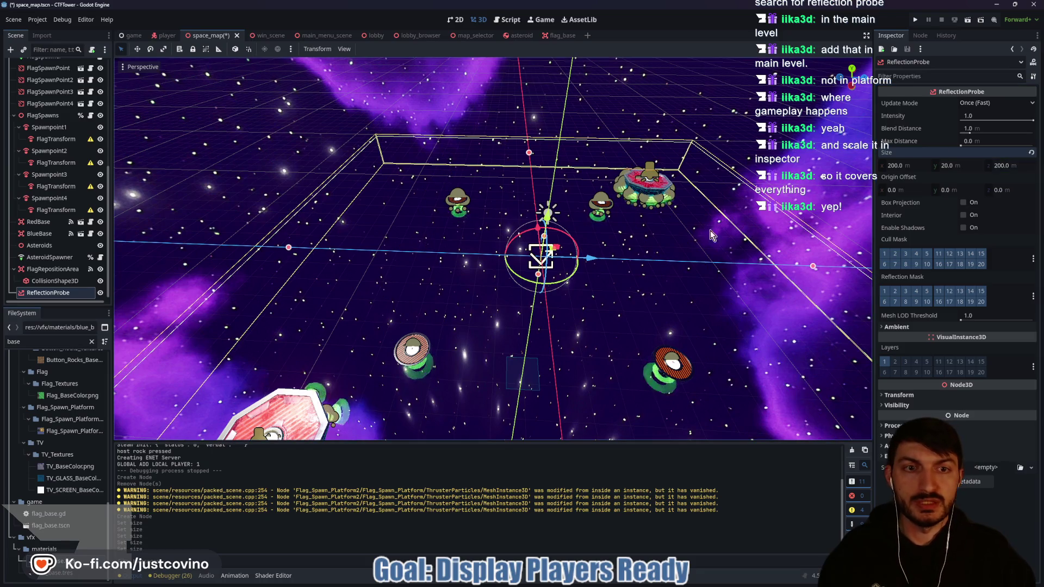
- Check the box from Top view, set its height to 100 m, and save space_map
click(853, 71)
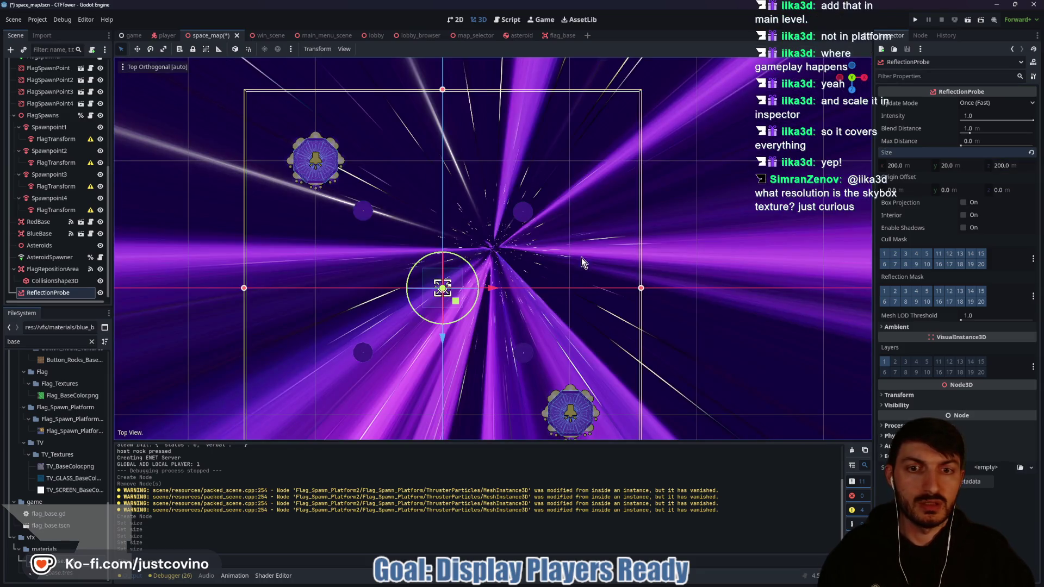
scroll(472, 271, down, 5)
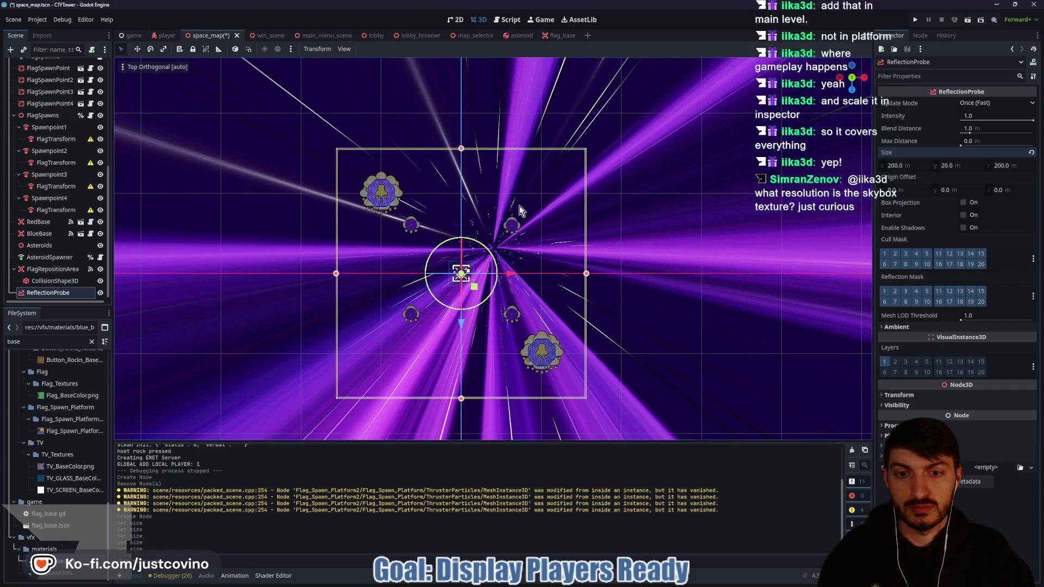
drag(551, 273, 493, 213)
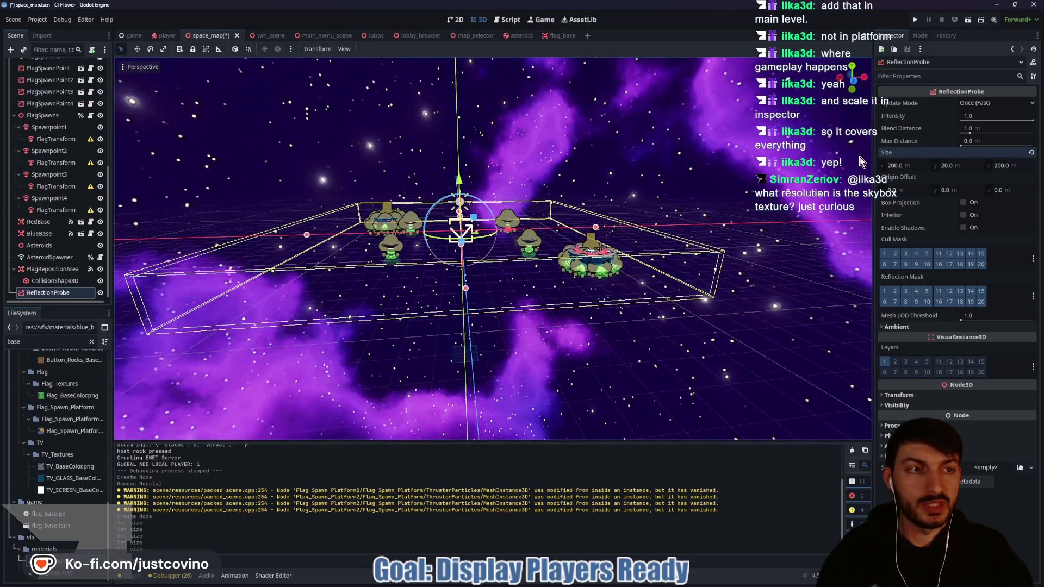
click(959, 166)
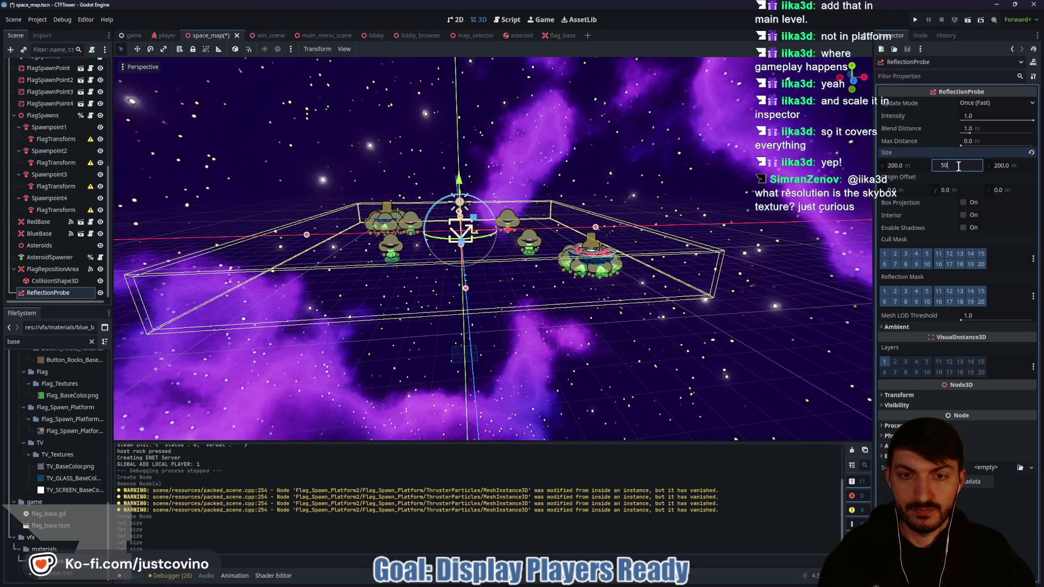
key(Return)
click(968, 165)
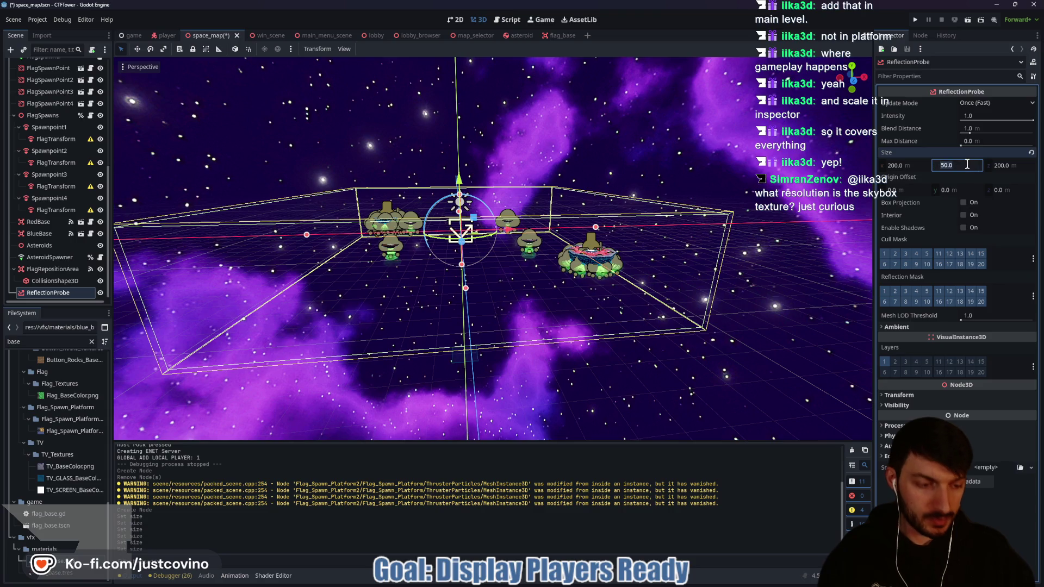
text(00)
key(Return)
key(ctrl+s)
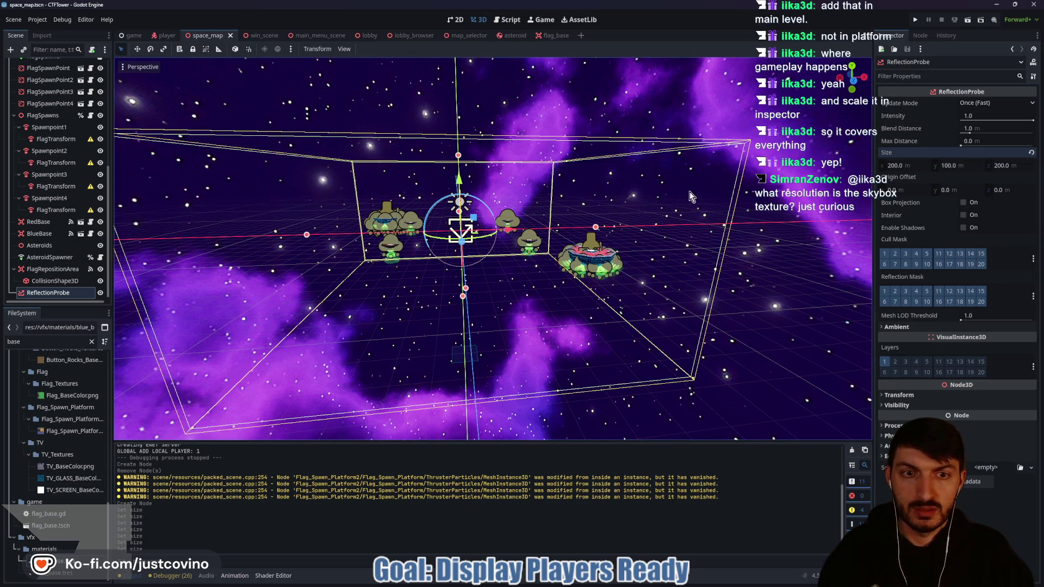
- Orbit around the gameplay area to inspect the probe box, briefly toggling its Ambient settings
scroll(566, 311, up, 3)
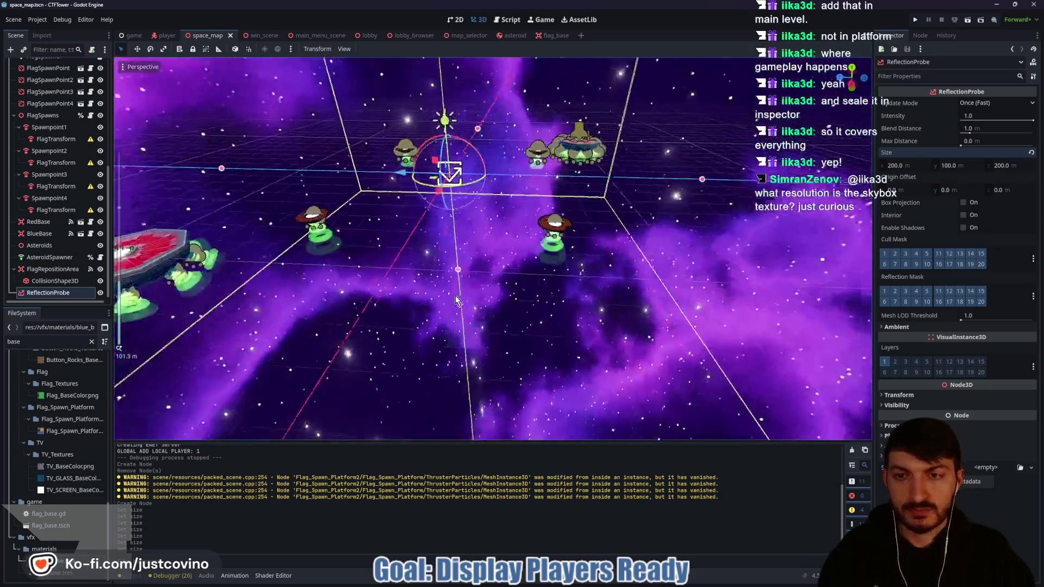
drag(454, 306, 547, 311)
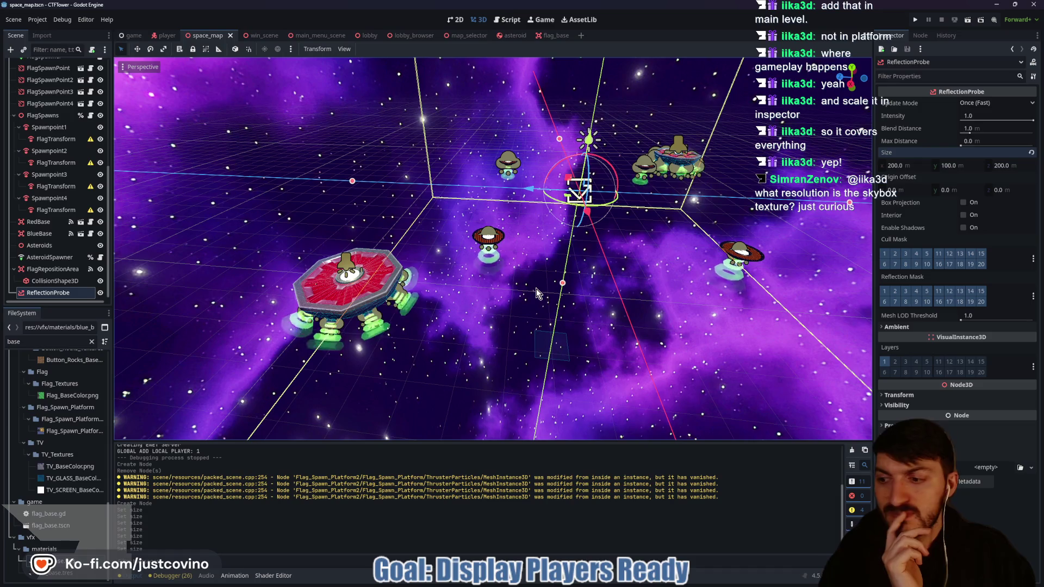
click(925, 328)
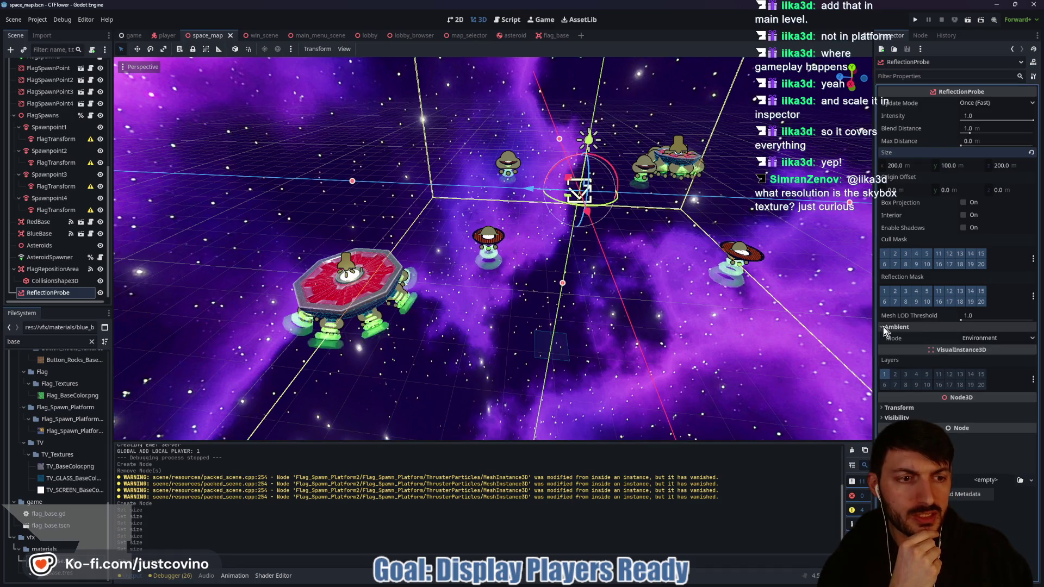
click(925, 329)
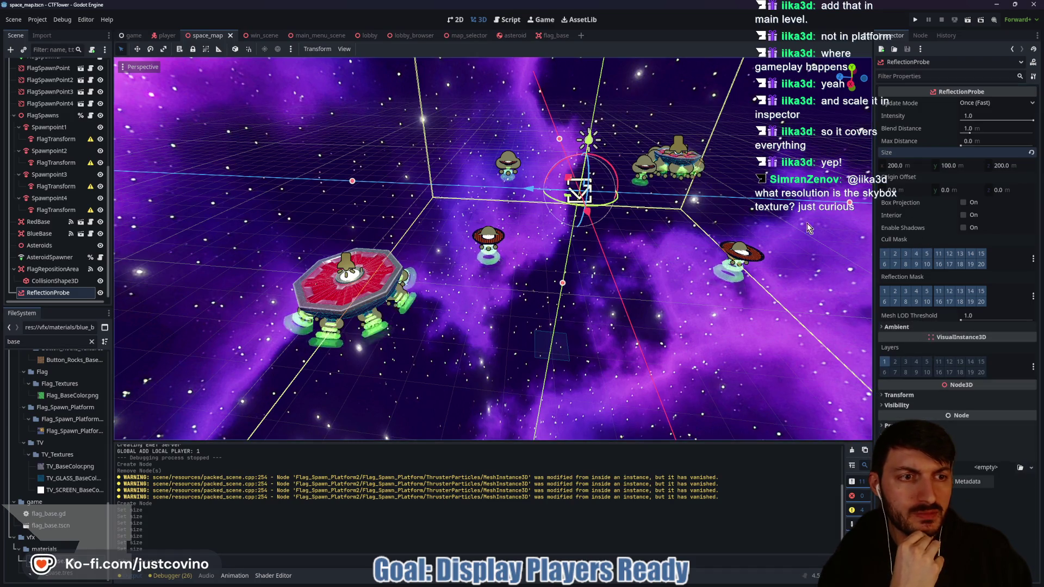
scroll(423, 316, up, 3)
scroll(425, 338, down, 3)
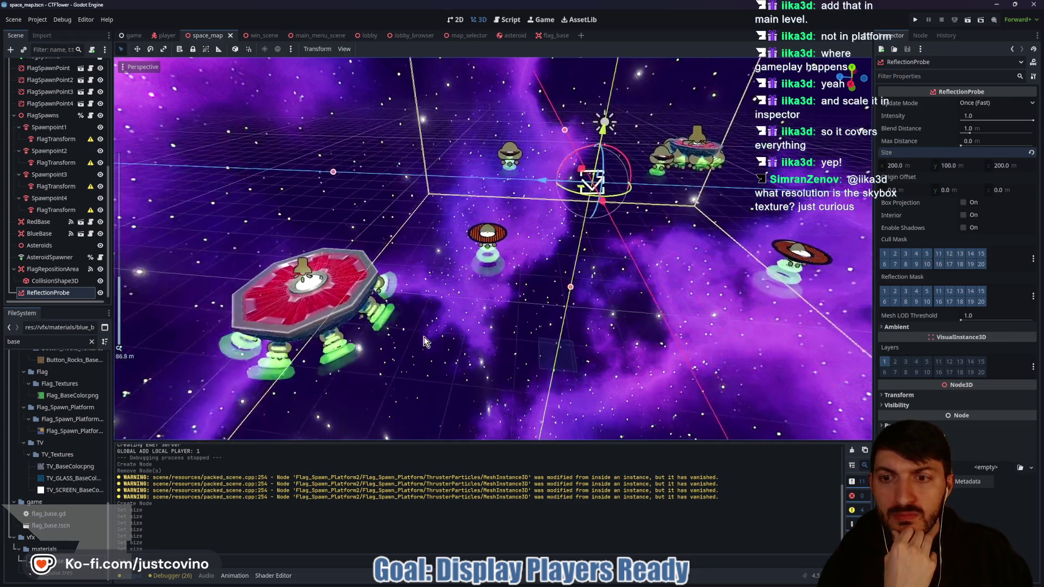
mouse_move(512, 326)
mouse_down()
mouse_move(536, 304)
mouse_move(459, 321)
mouse_up()
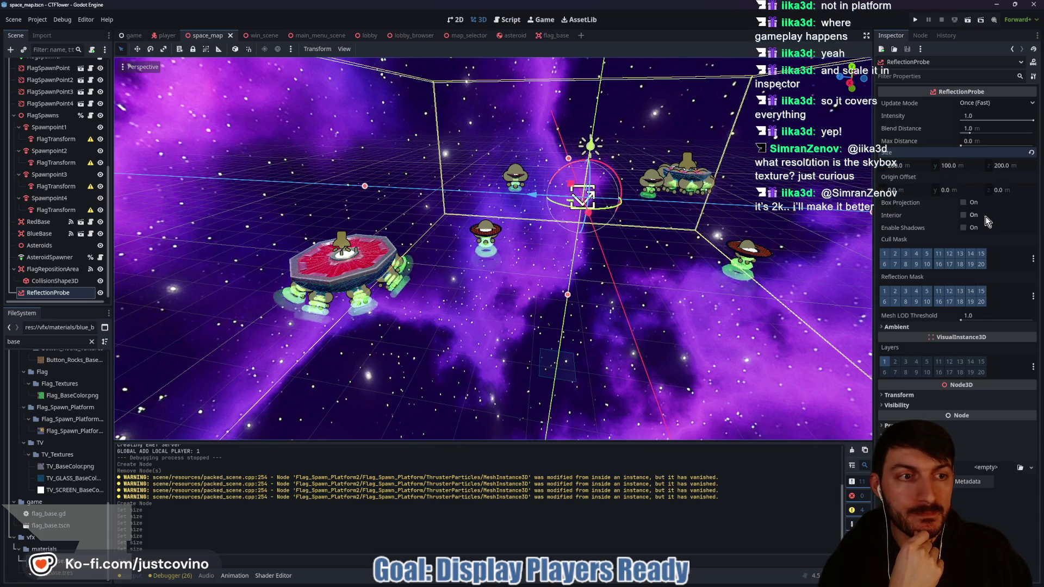
click(964, 216)
click(964, 215)
click(963, 215)
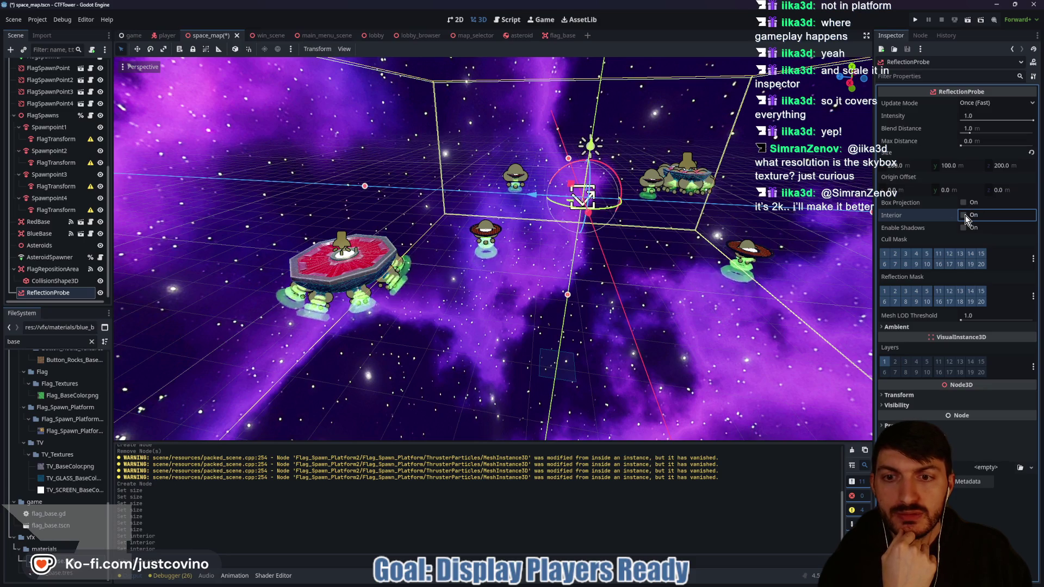
click(964, 216)
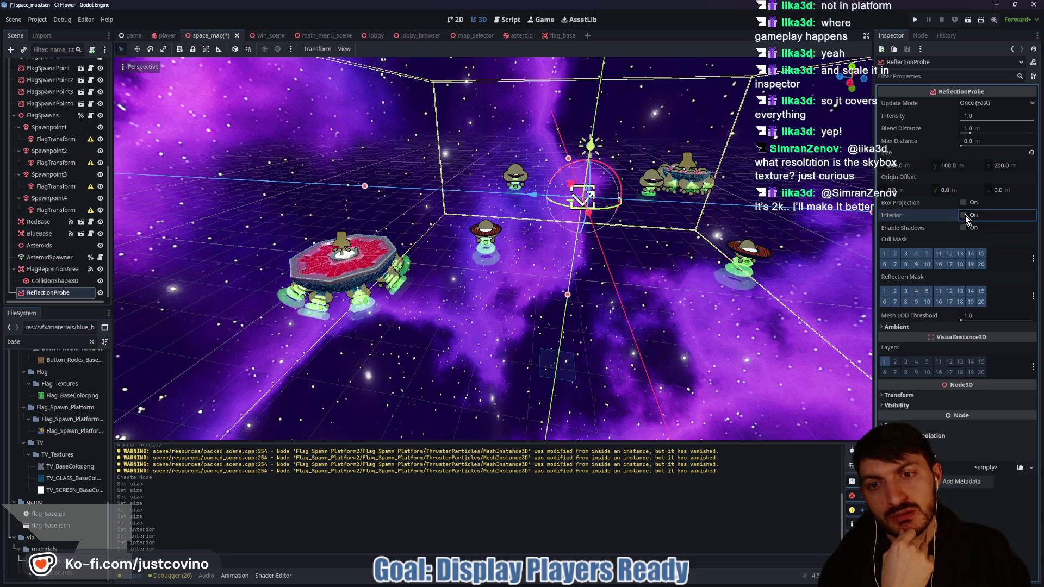
mouse_move(900, 222)
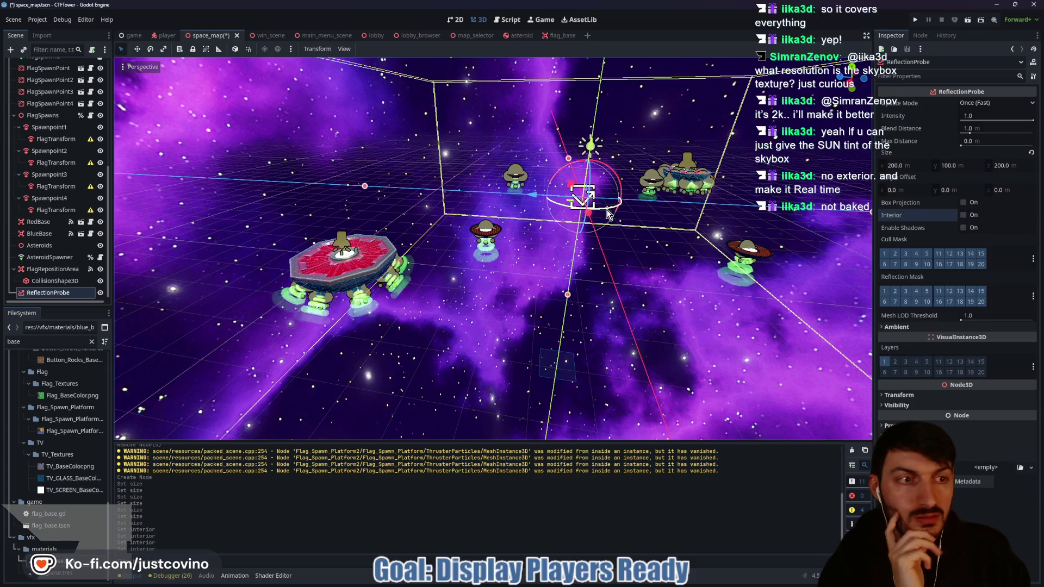
- Set the probe's Update Mode to Always (Slow) and expand its Ambient section
click(987, 103)
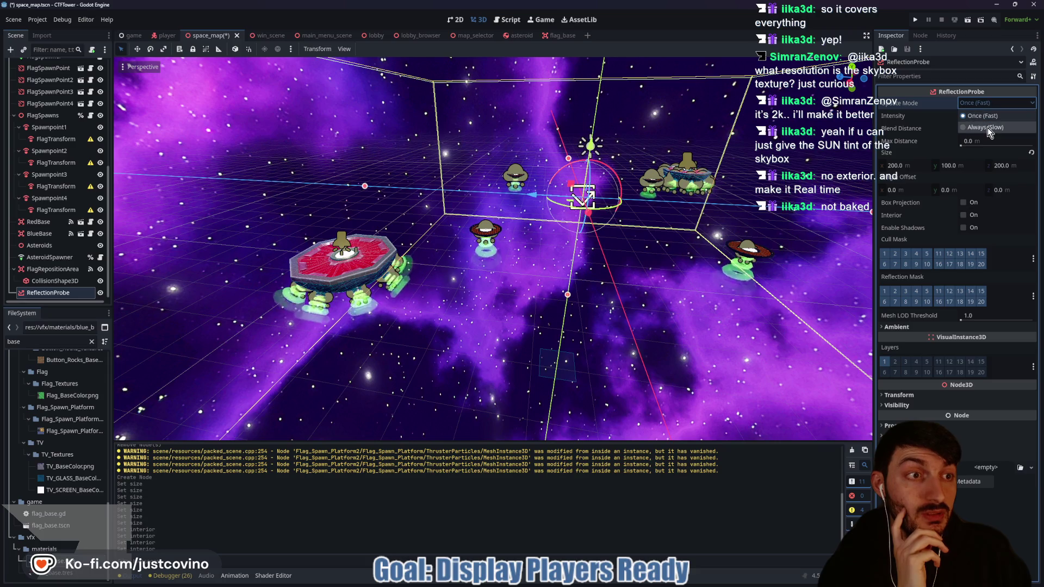
click(987, 127)
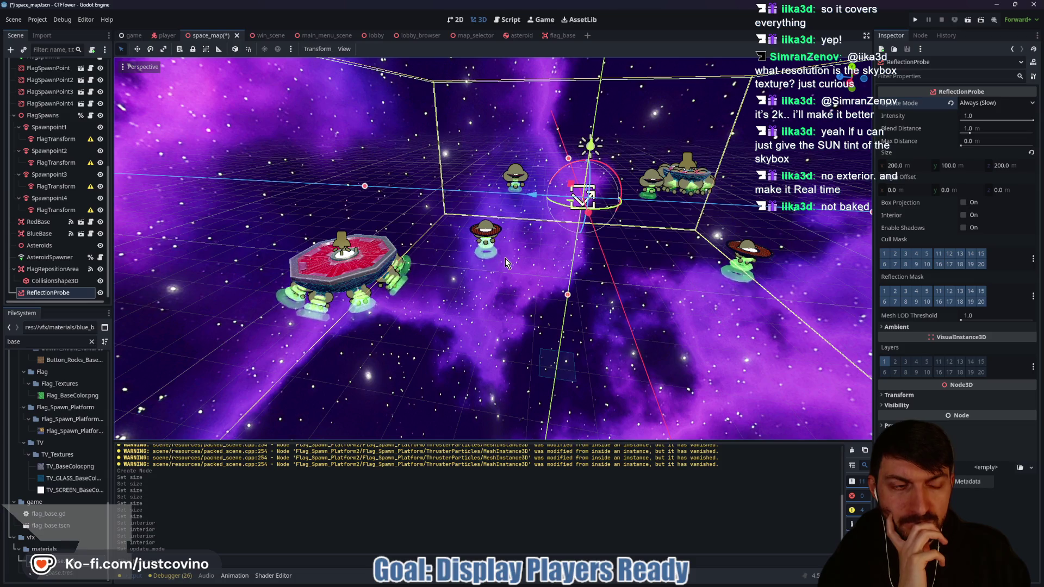
click(898, 327)
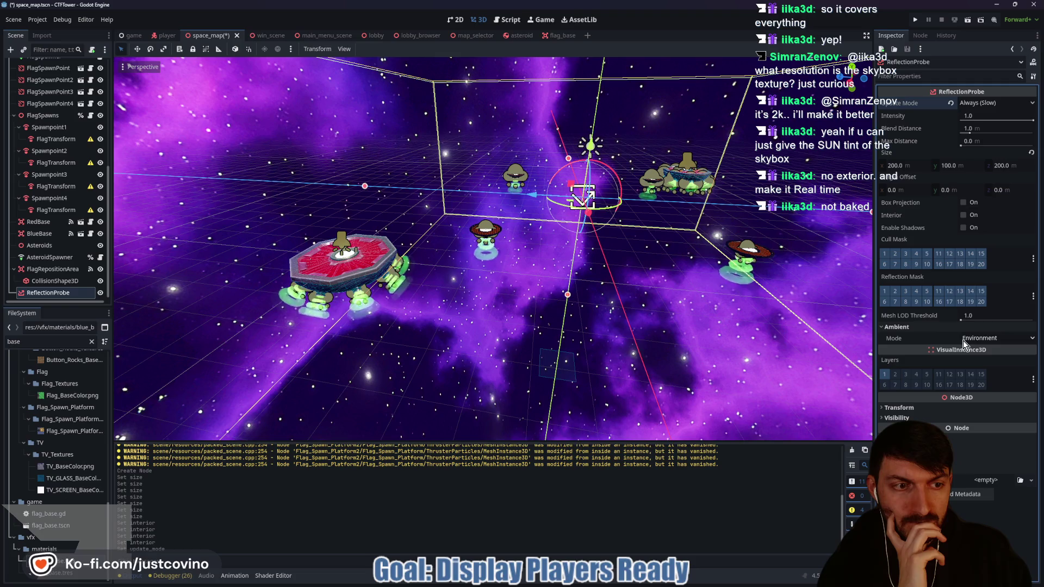
- Move the ReflectionProbe up the scene tree between PlayerSpawner and WorldEnvironment
scroll(55, 221, up, 1)
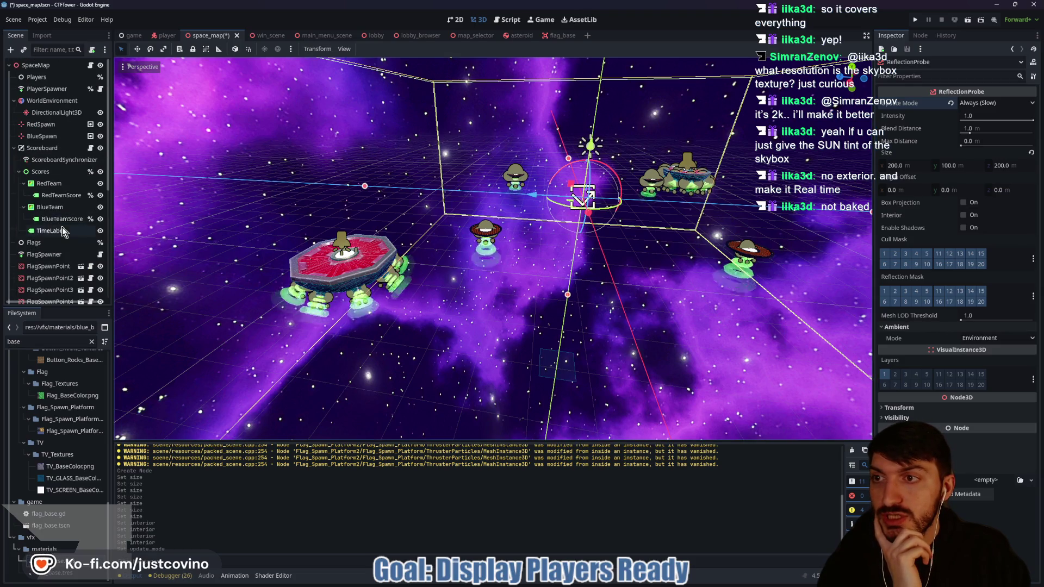
scroll(54, 221, down, 1)
mouse_move(44, 297)
mouse_down()
mouse_move(46, 66)
mouse_move(12, 97)
mouse_up()
- Select DirectionalLight3D to show its settings in the Inspector
click(67, 123)
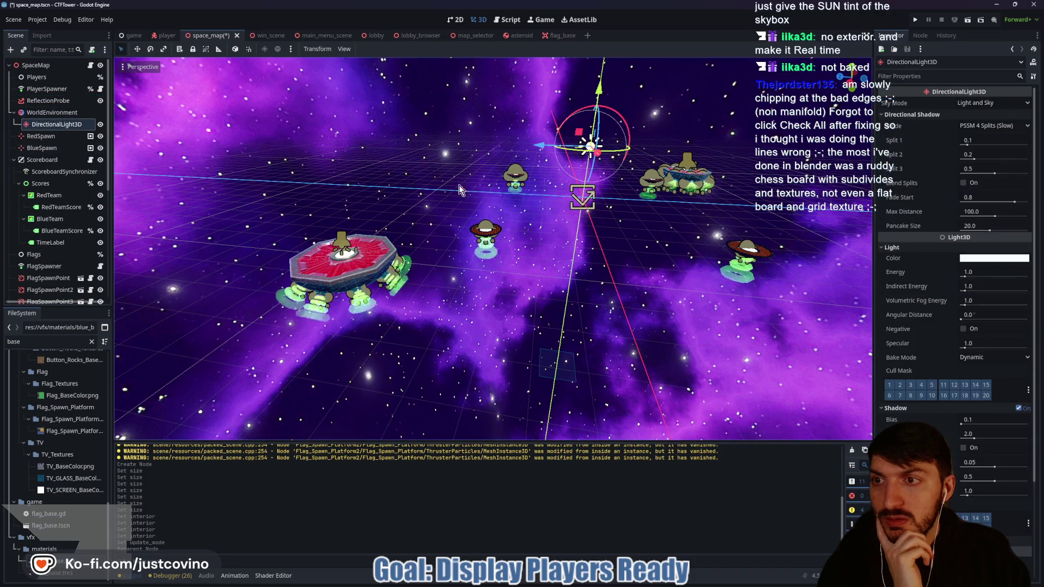
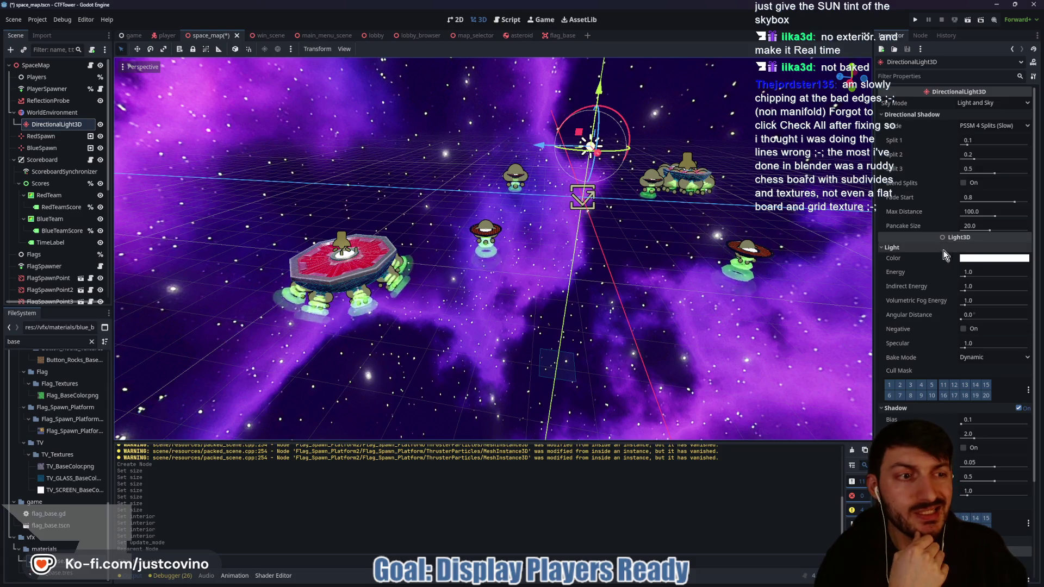
- Tint the sun light a faint pale pink-purple after trying several purple shades
click(976, 259)
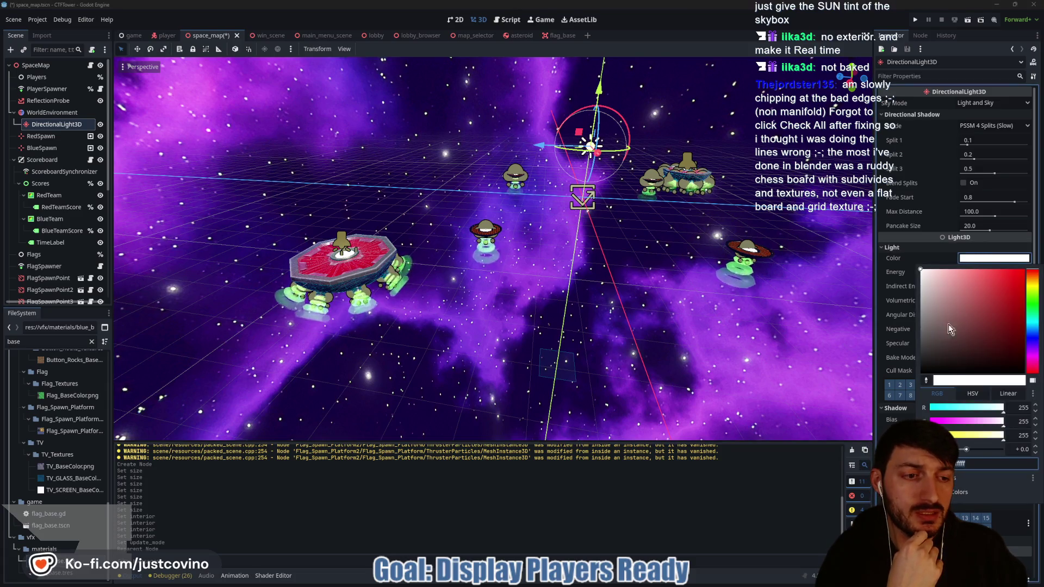
click(927, 381)
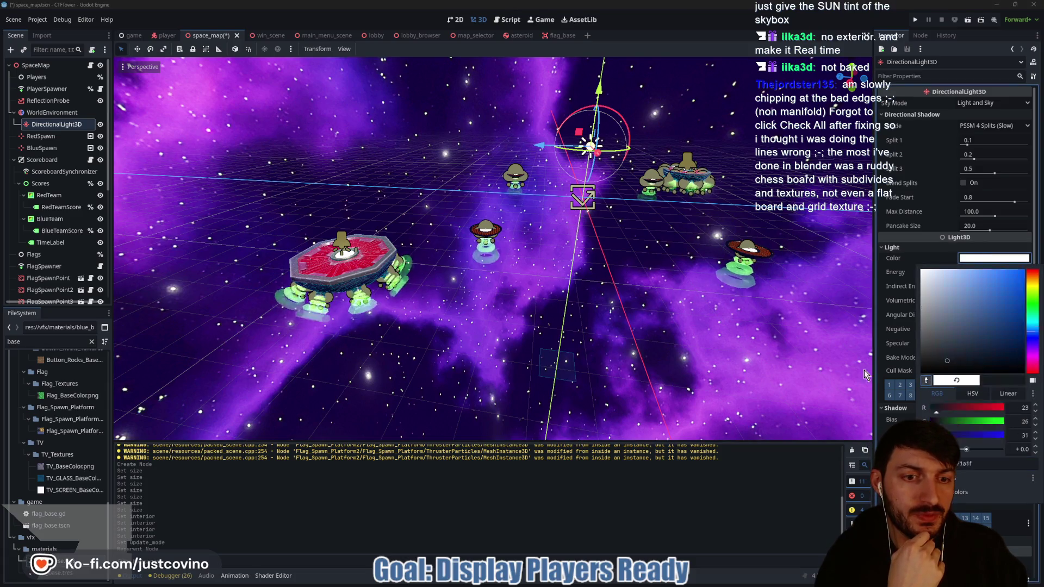
click(749, 375)
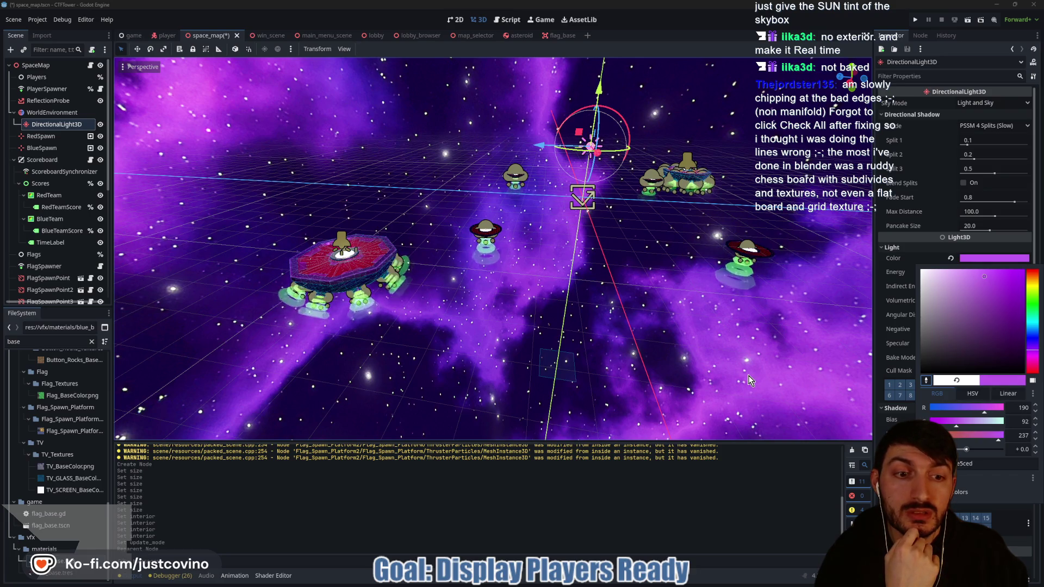
click(926, 381)
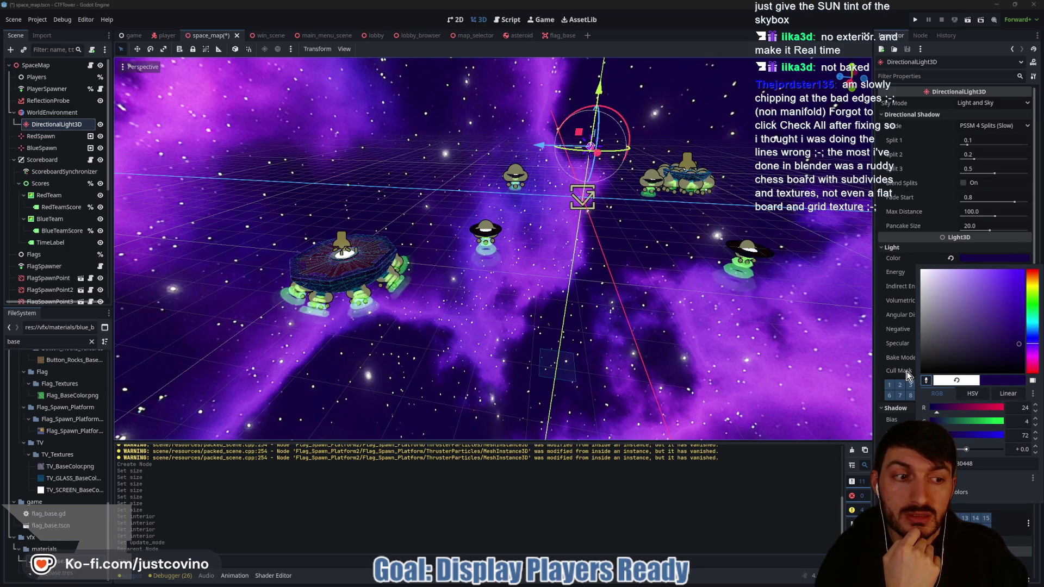
click(951, 260)
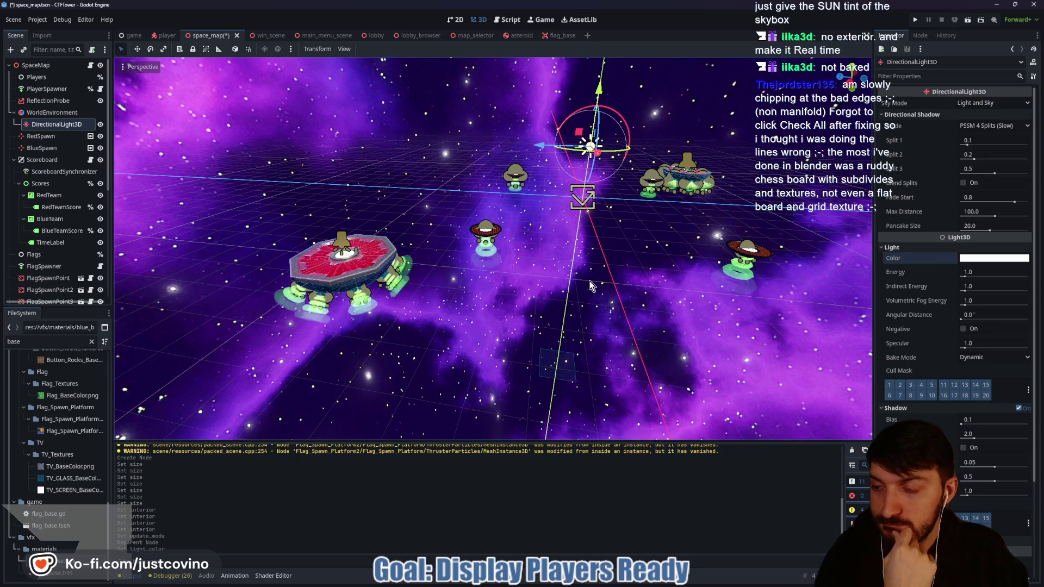
click(979, 259)
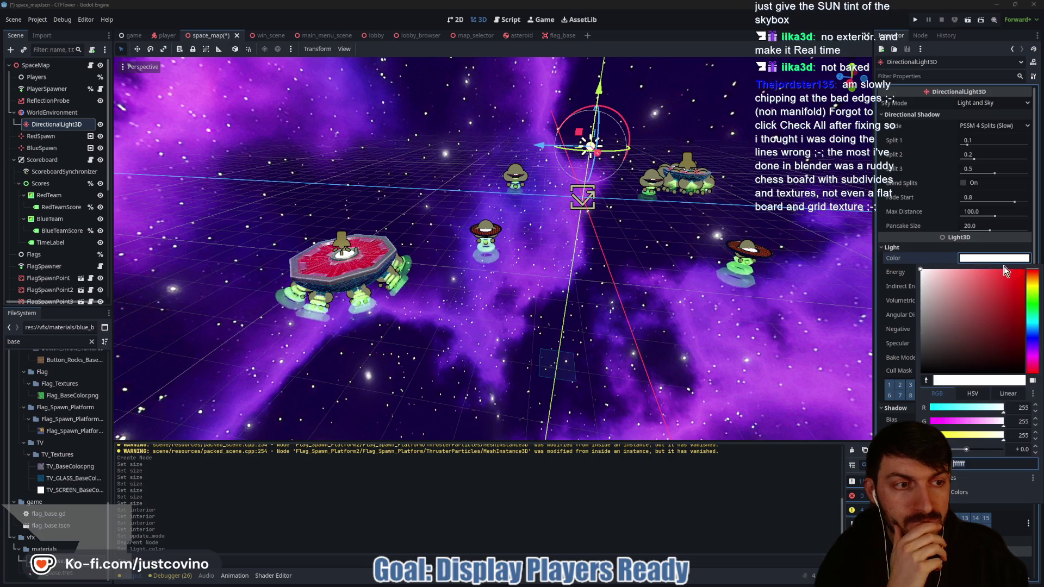
click(925, 272)
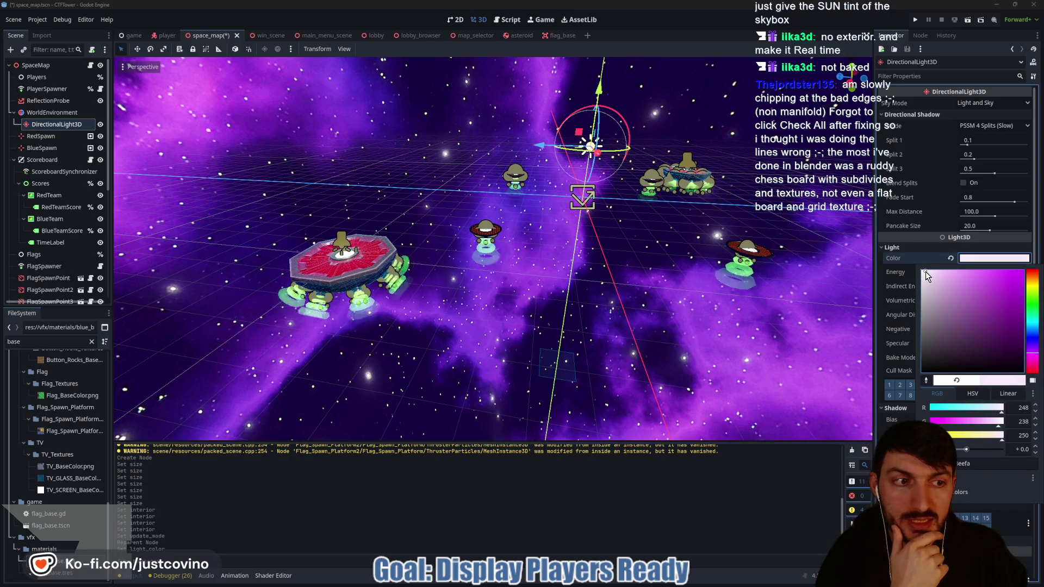
click(950, 259)
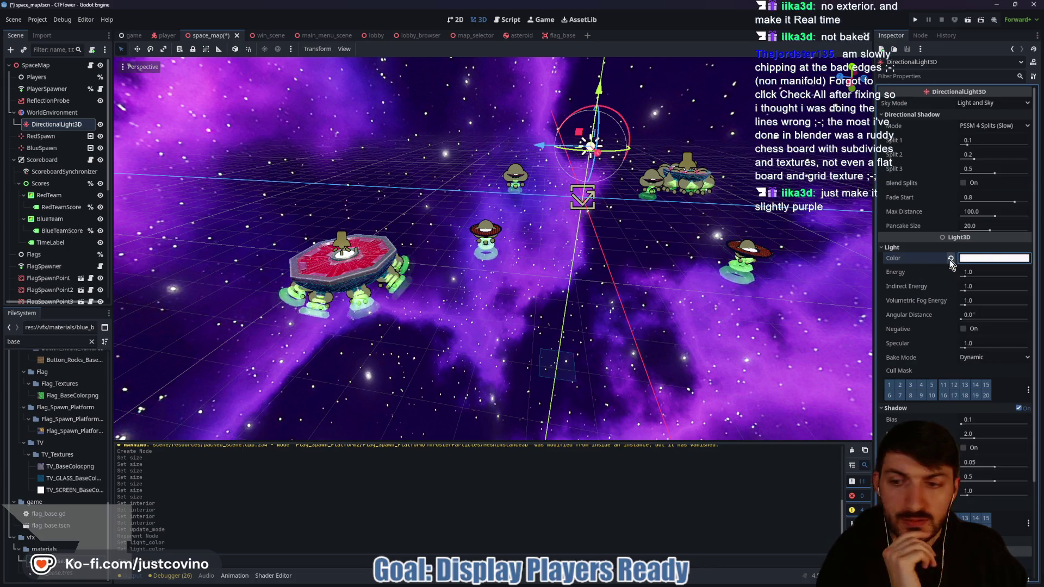
click(991, 260)
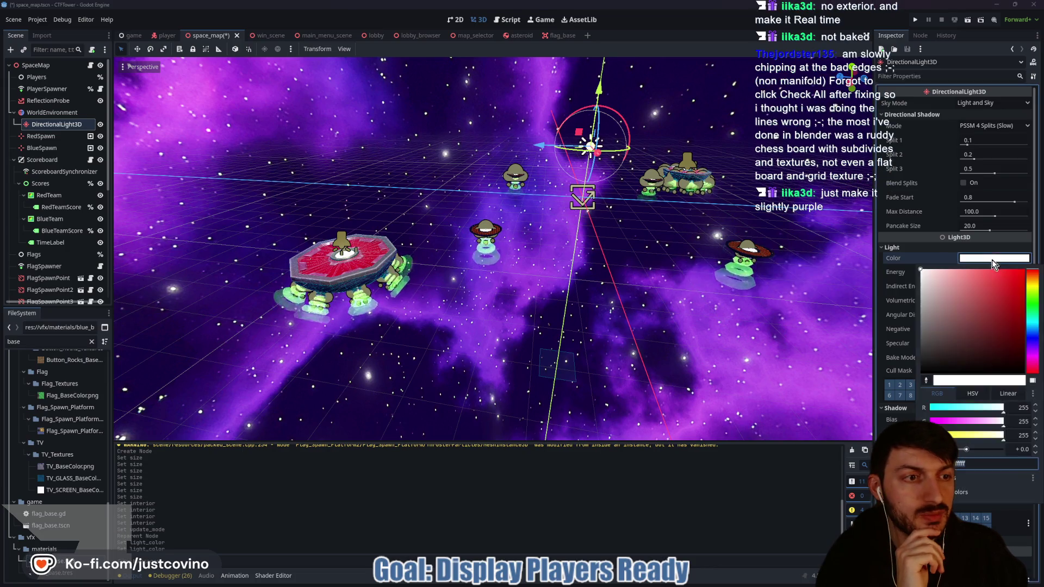
click(946, 269)
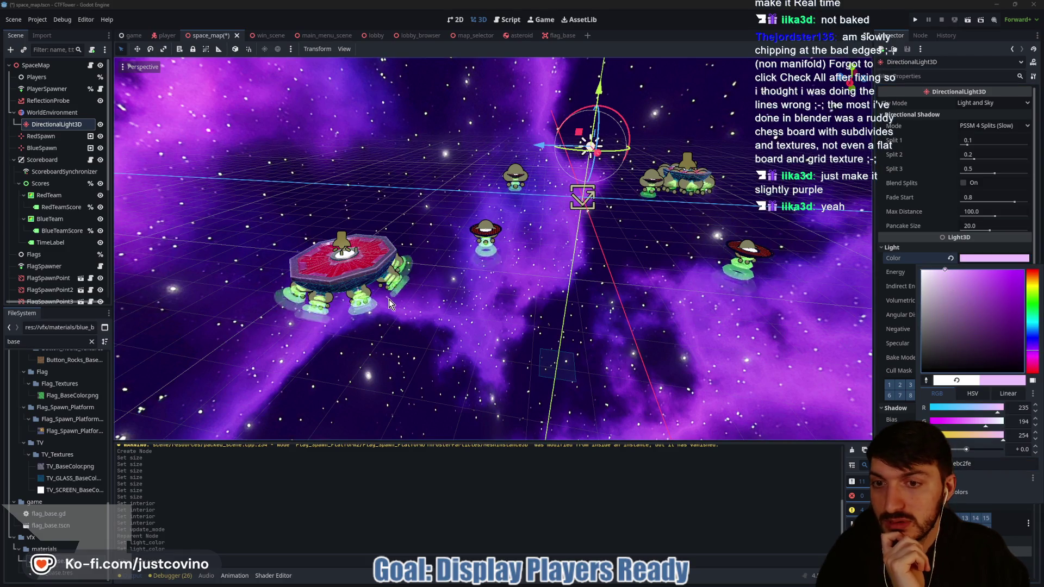
click(939, 270)
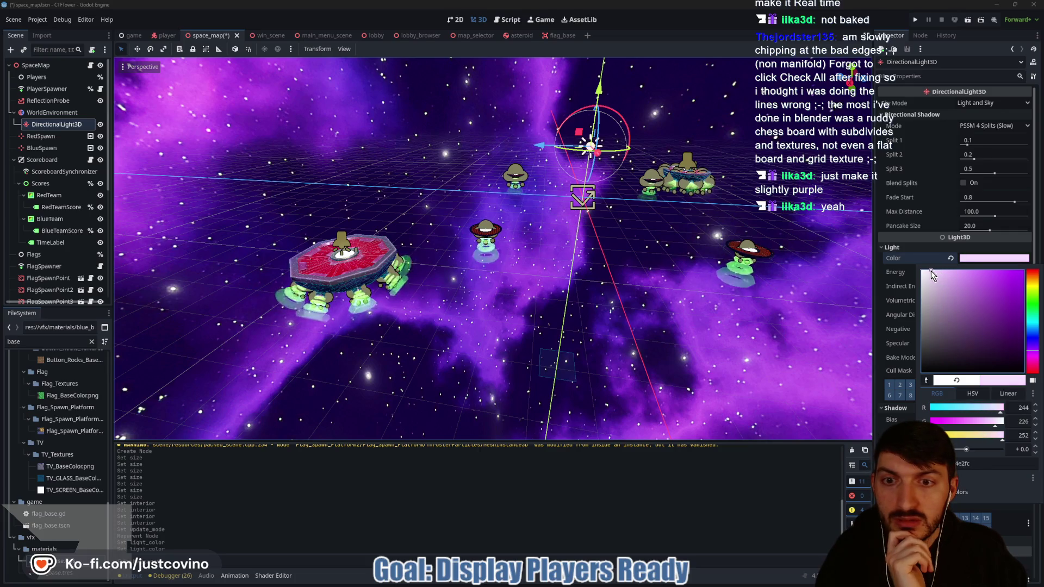
click(973, 265)
- Save the map scene and launch the game to test the new lighting
key(ctrl+s)
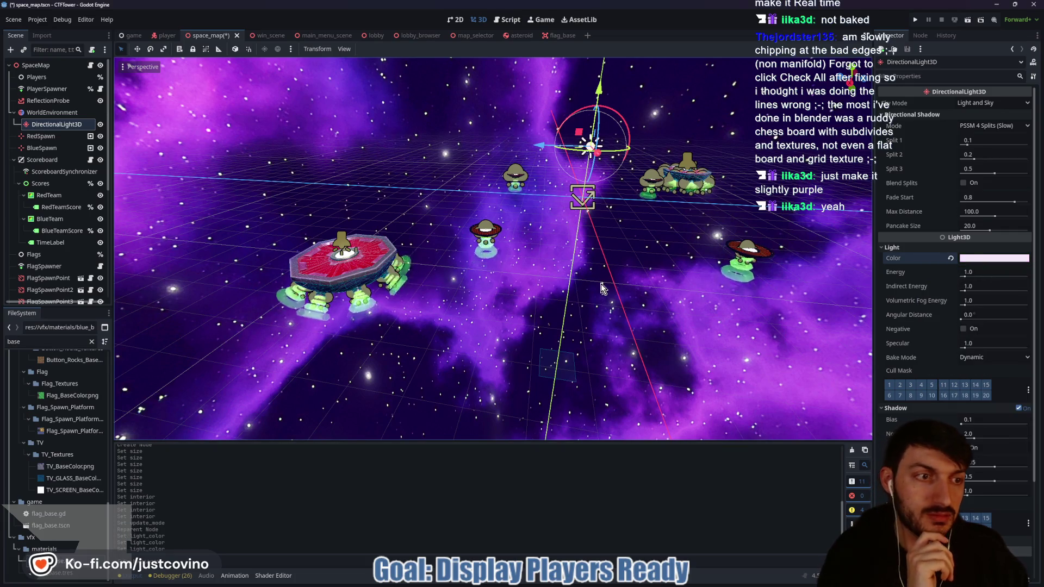
key(w)
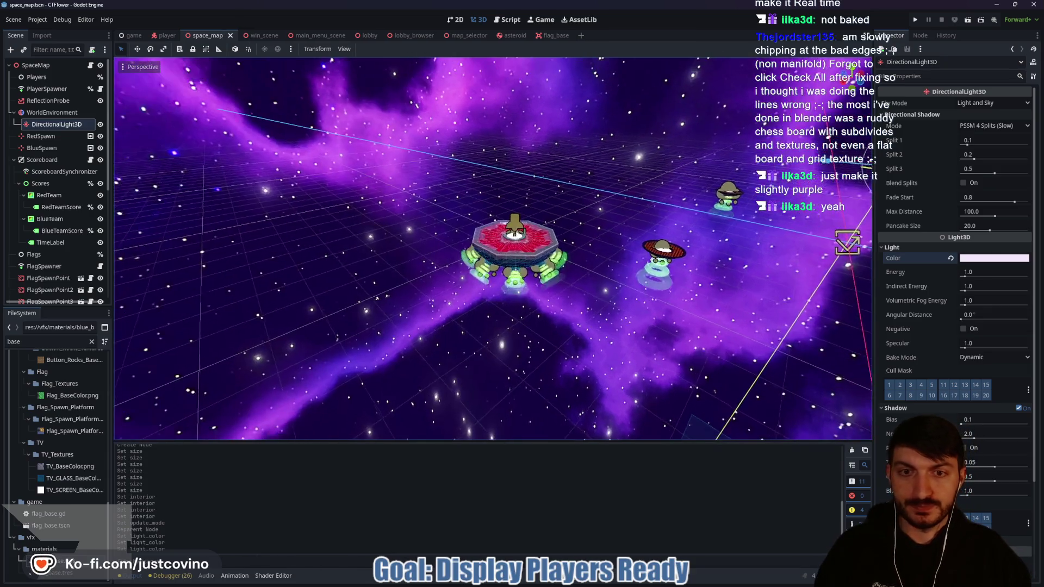
key(s)
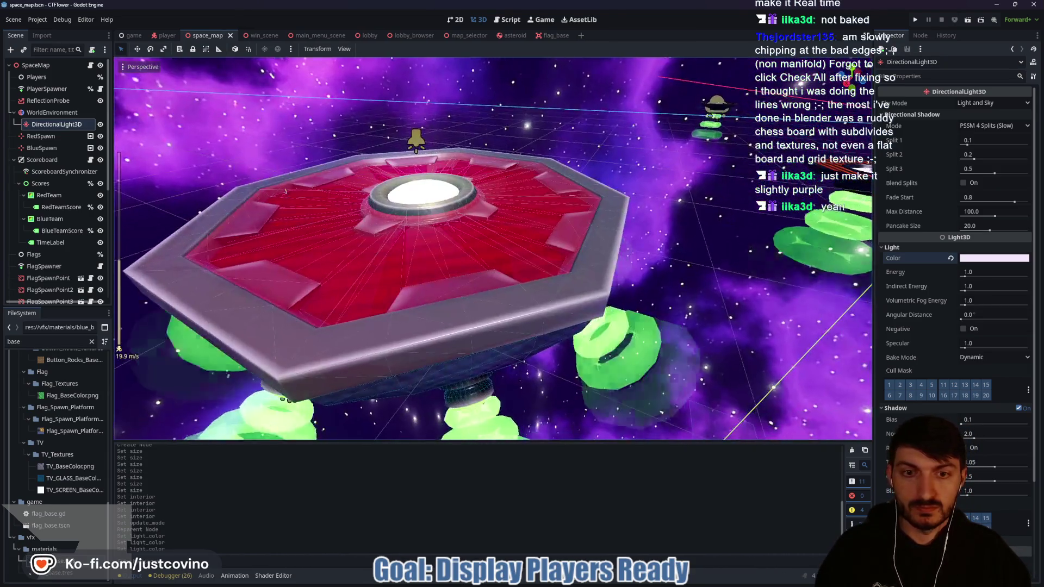
key(d)
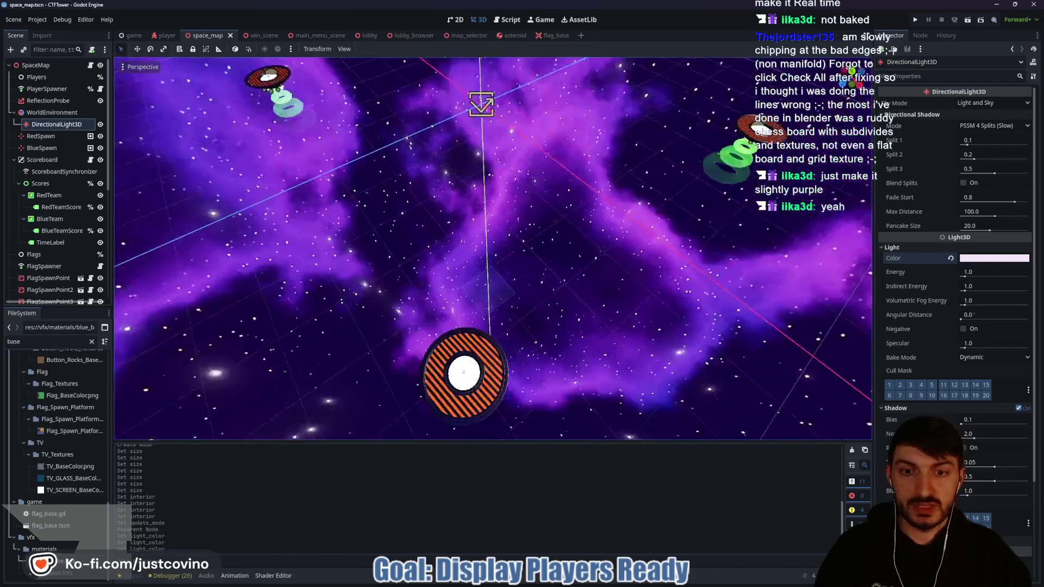
key(q)
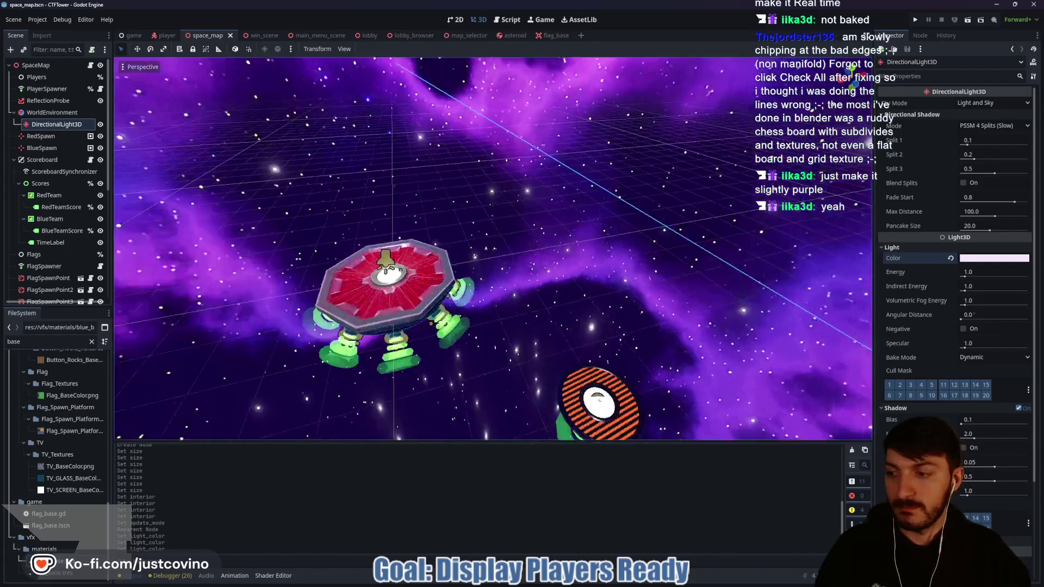
click(914, 20)
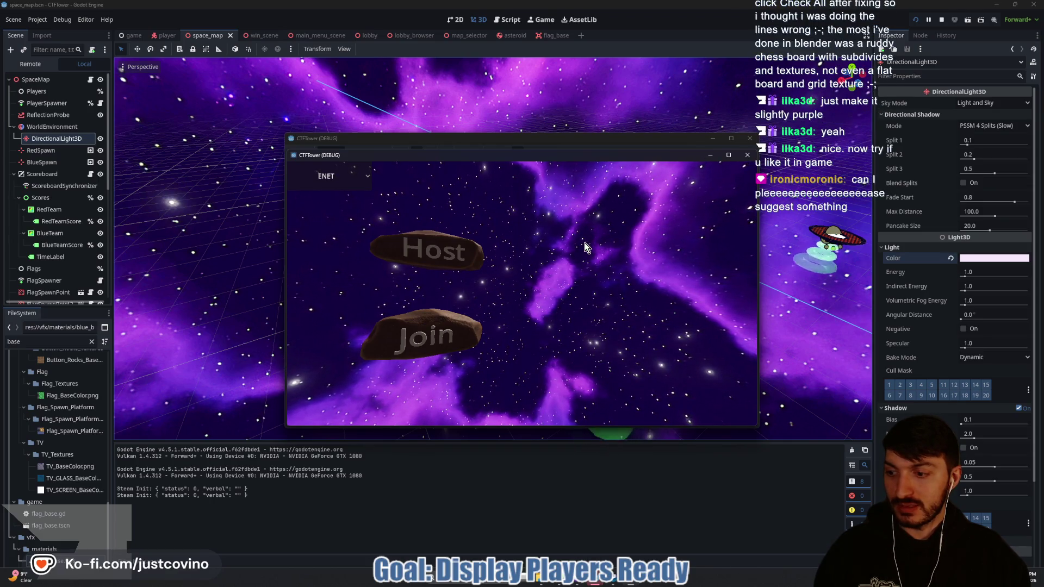
- Place both game windows side by side, host in one, join lobby 0 from the other, ready up, and start
drag(615, 155, 363, 148)
drag(562, 159, 826, 133)
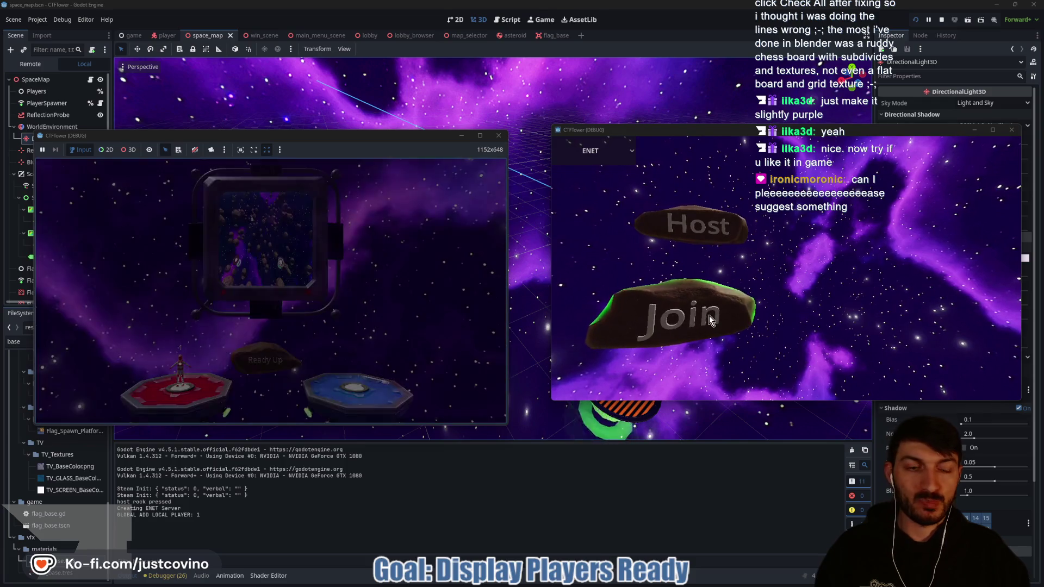
click(707, 315)
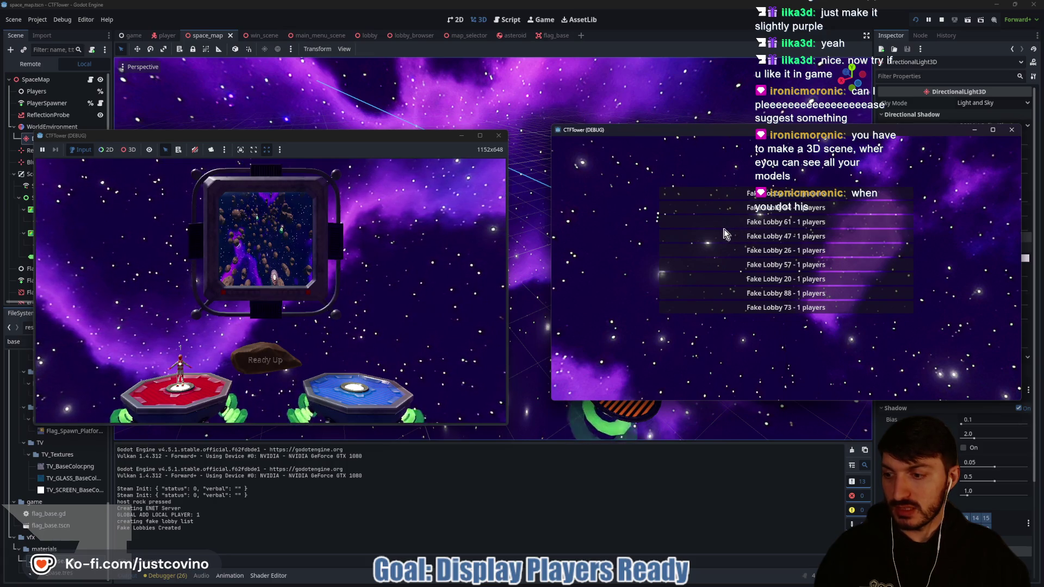
click(764, 195)
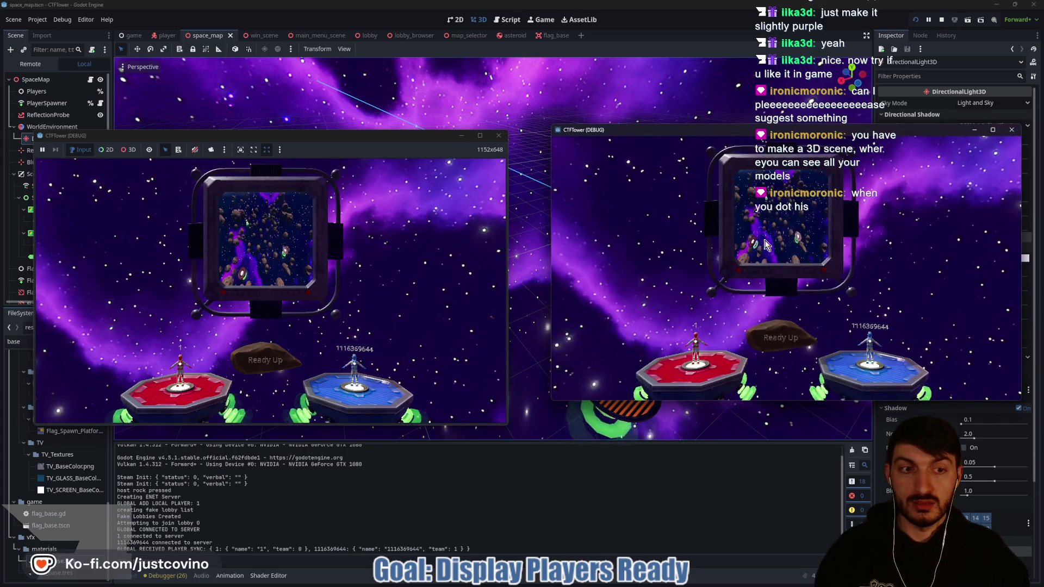
click(260, 363)
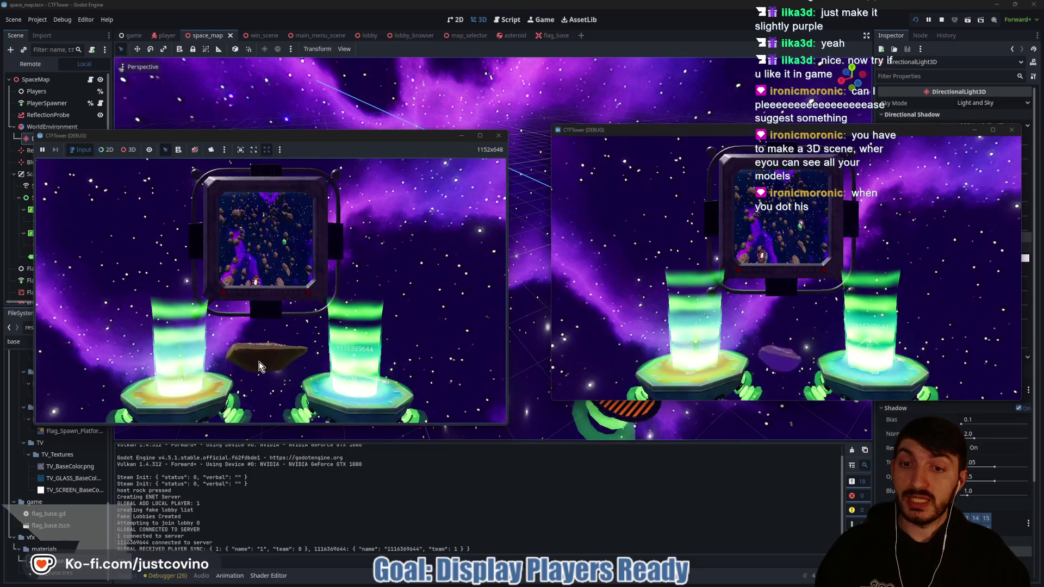
click(286, 351)
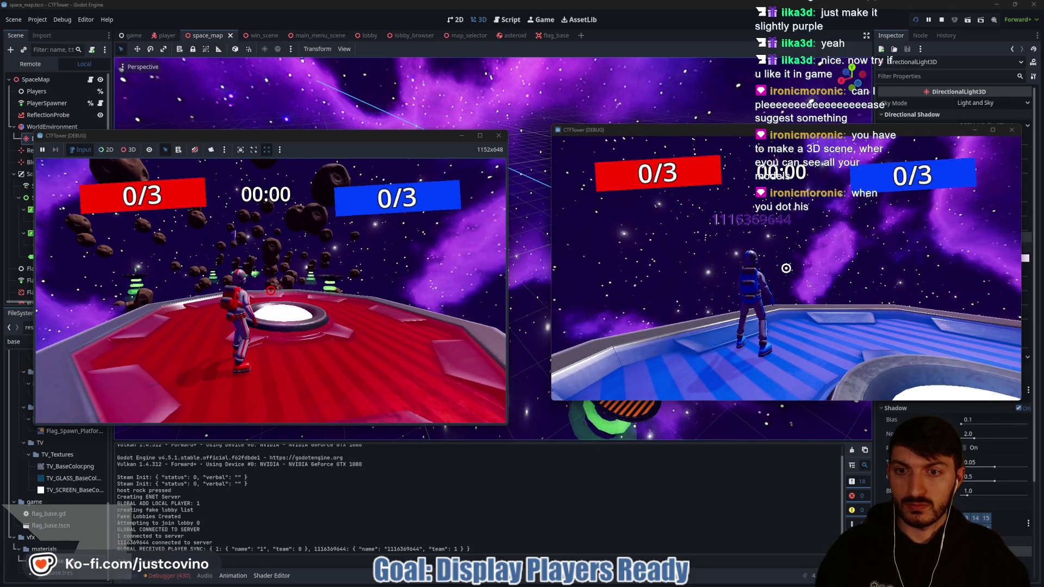
key(super)
key(super)
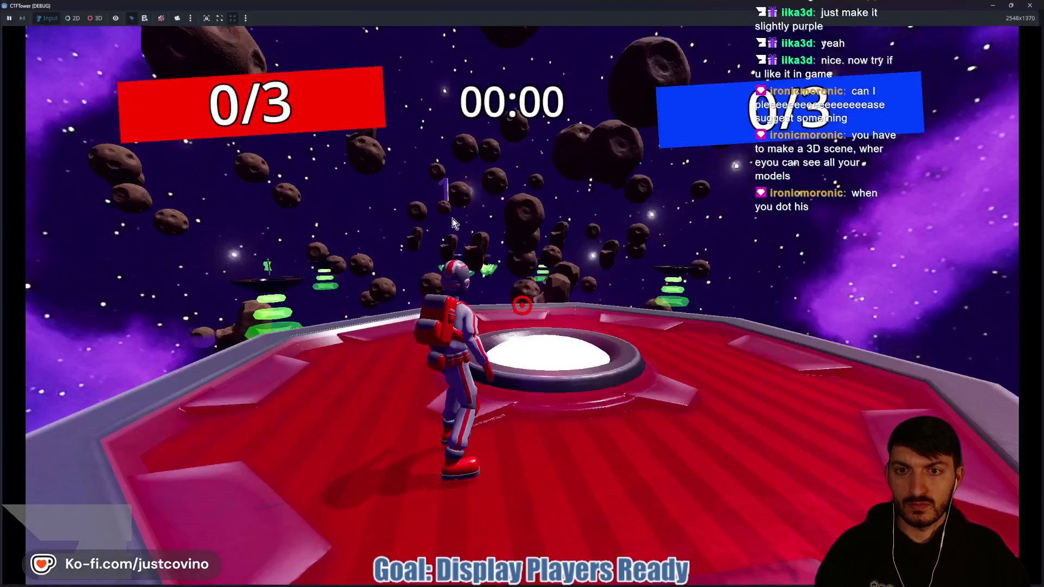
- Fill the screen with the host window, run off the red pad, and fire grapple beams at asteroids
click(480, 136)
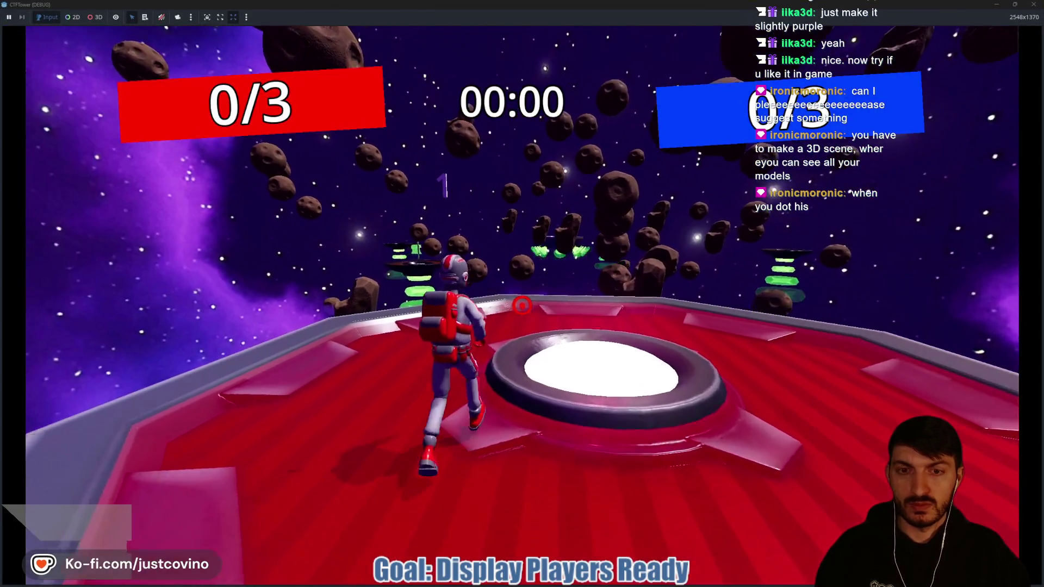
key(w)
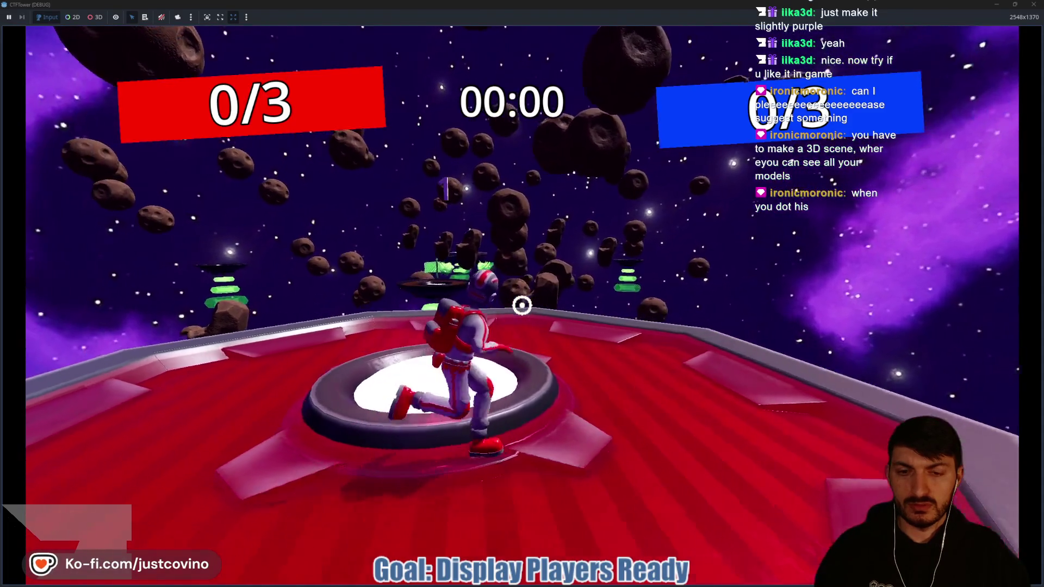
key(w)
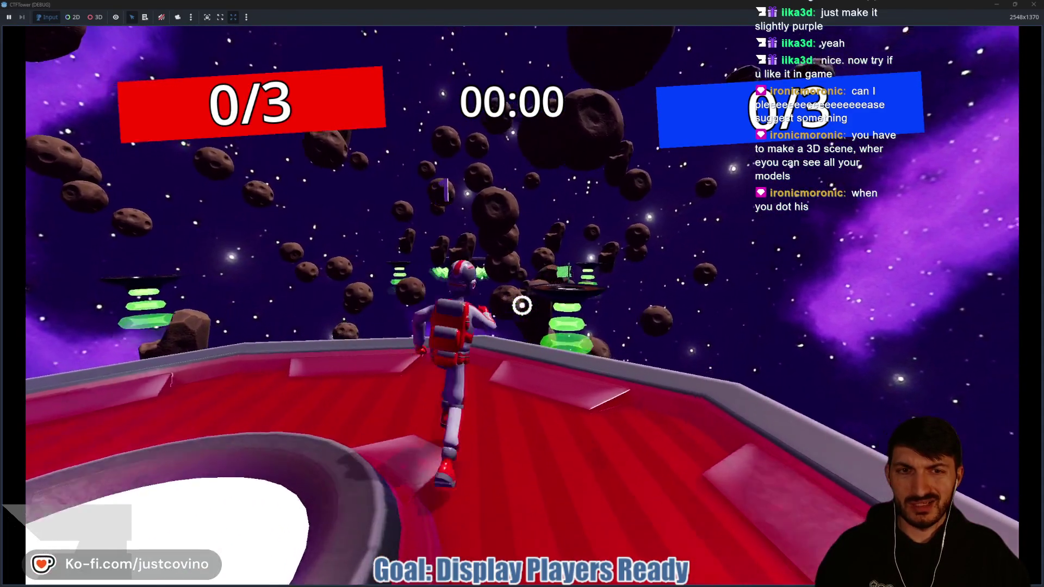
key(a)
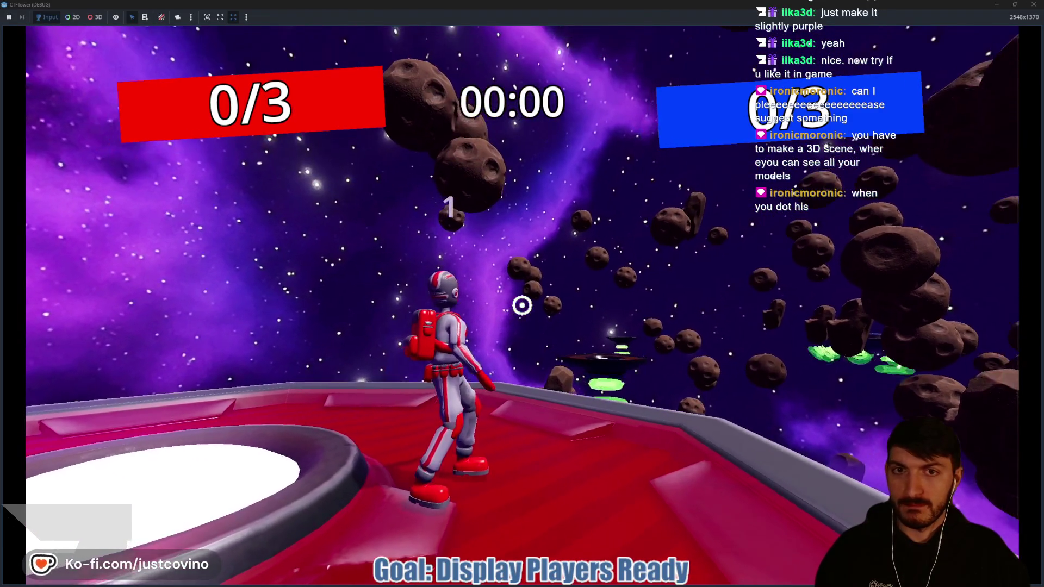
key(w)
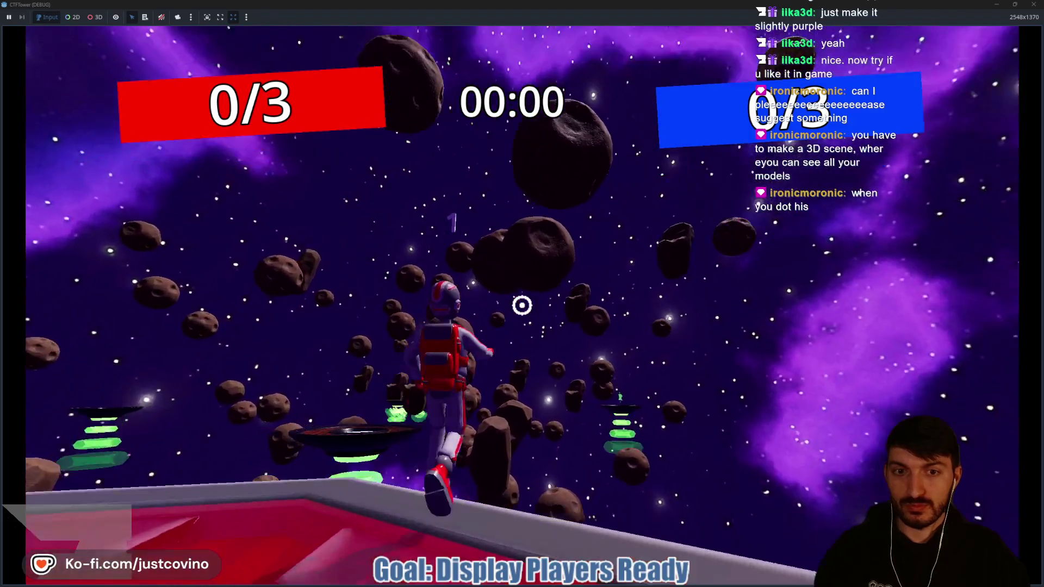
click(522, 306)
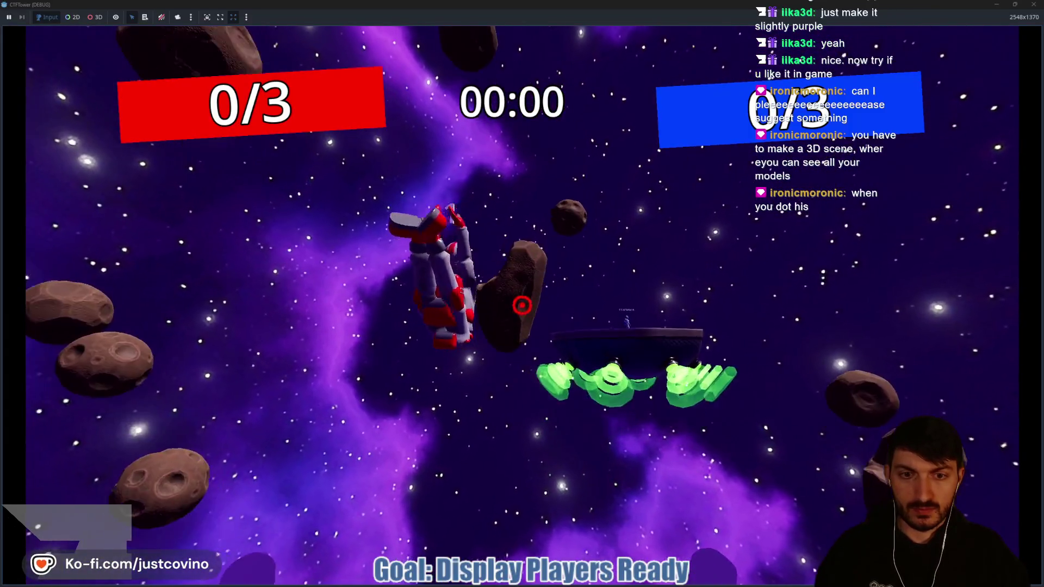
click(522, 306)
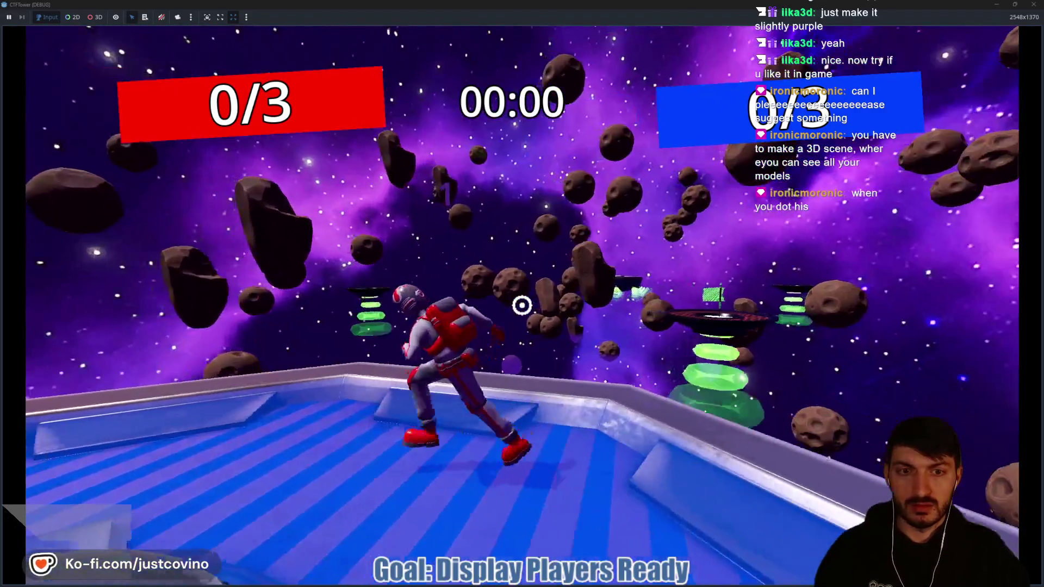
- Jump off the platform firing more grapple beams, land on the saucer pad, and stop the game
key(w)
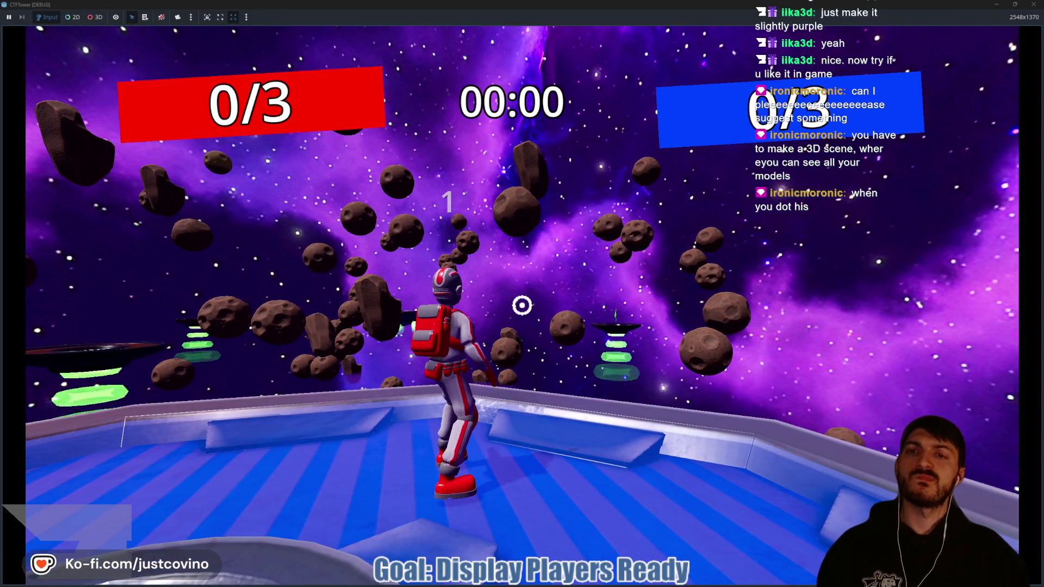
key(w)
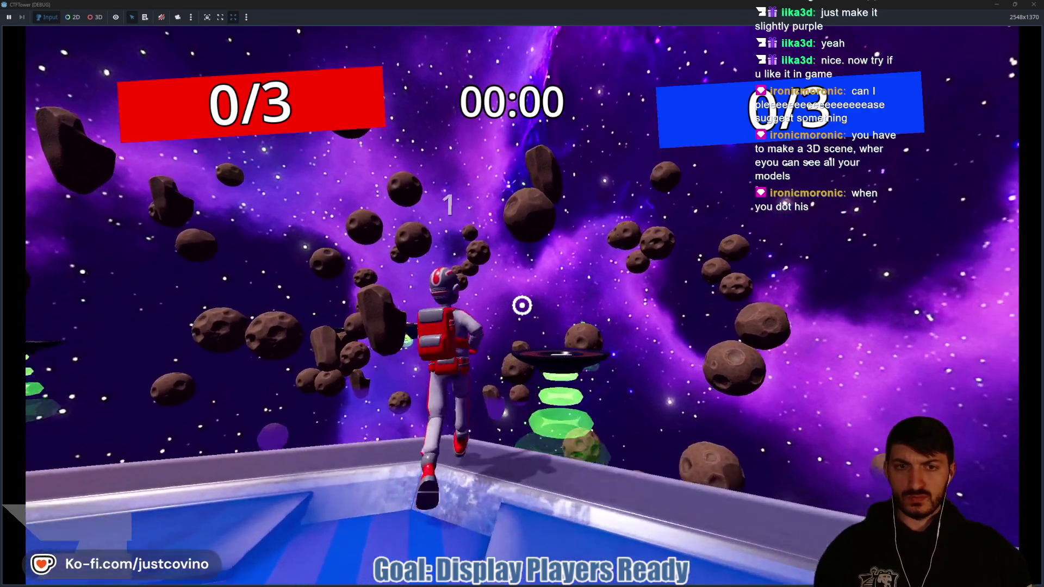
key(space)
click(523, 306)
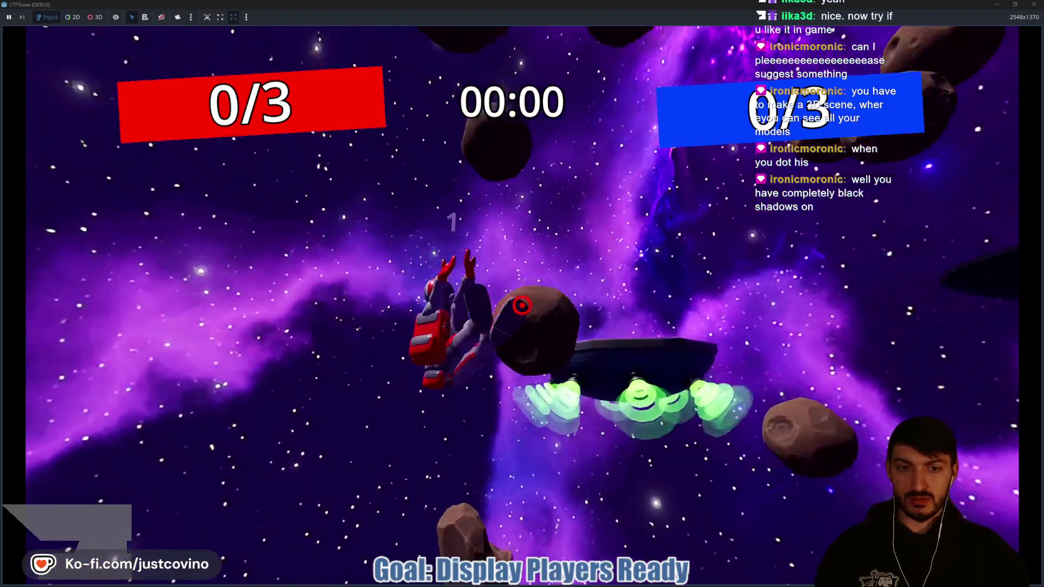
click(522, 306)
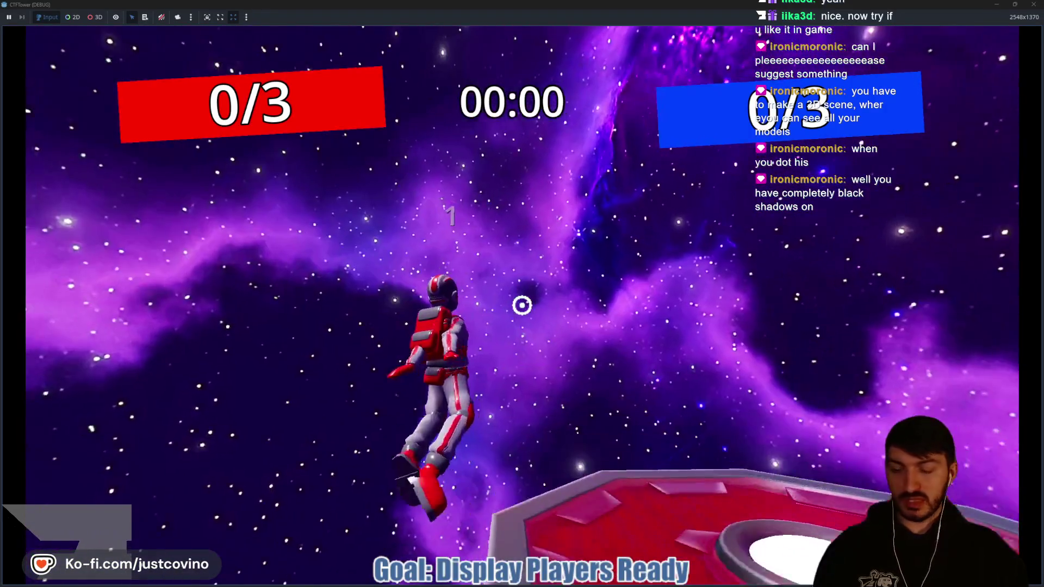
key(w)
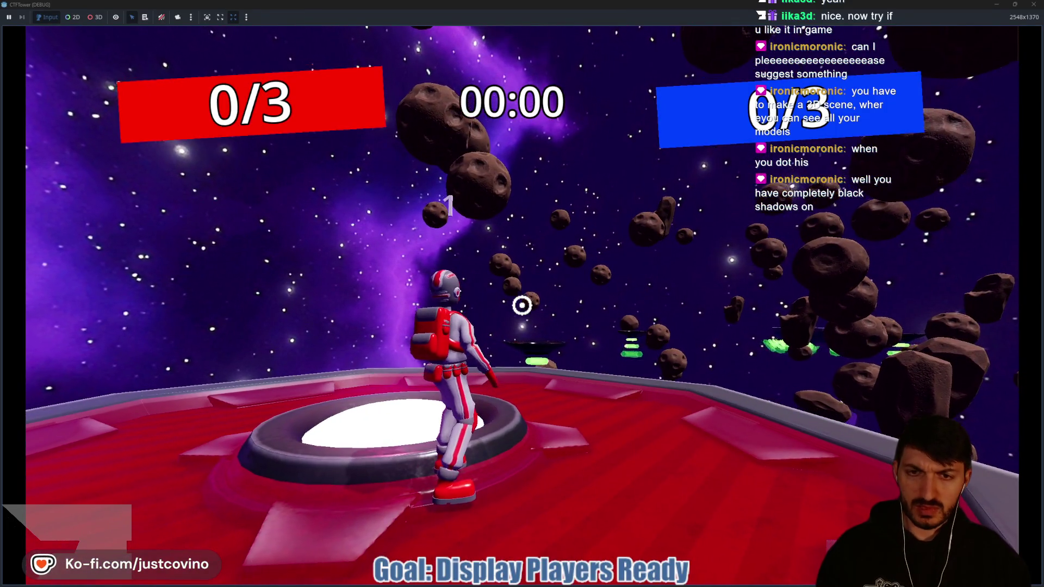
key(F8)
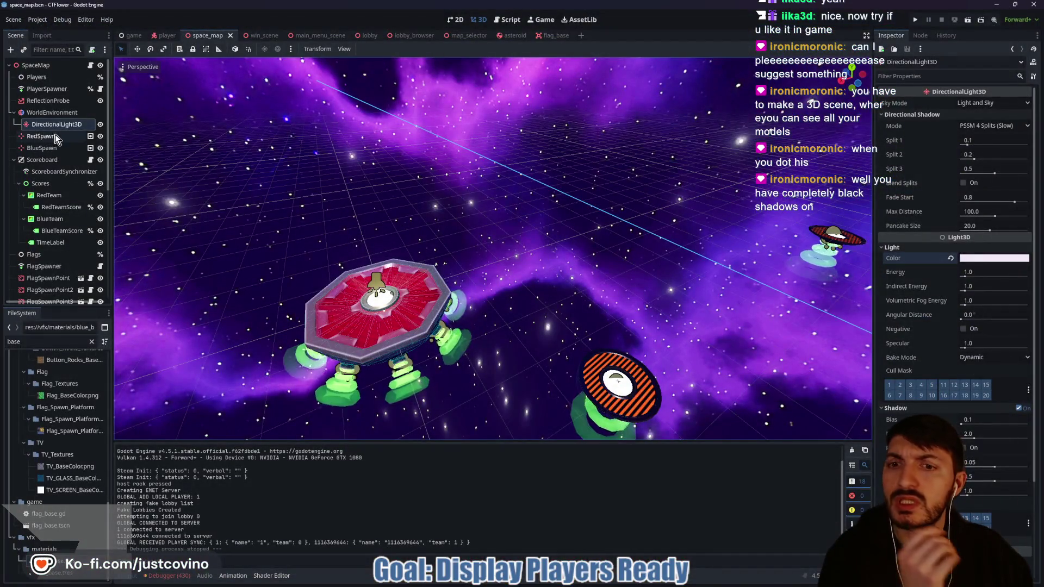
- Review the DirectionalLight3D shadow settings, then select WorldEnvironment and then the SpaceMap root
scroll(907, 310, down, 3)
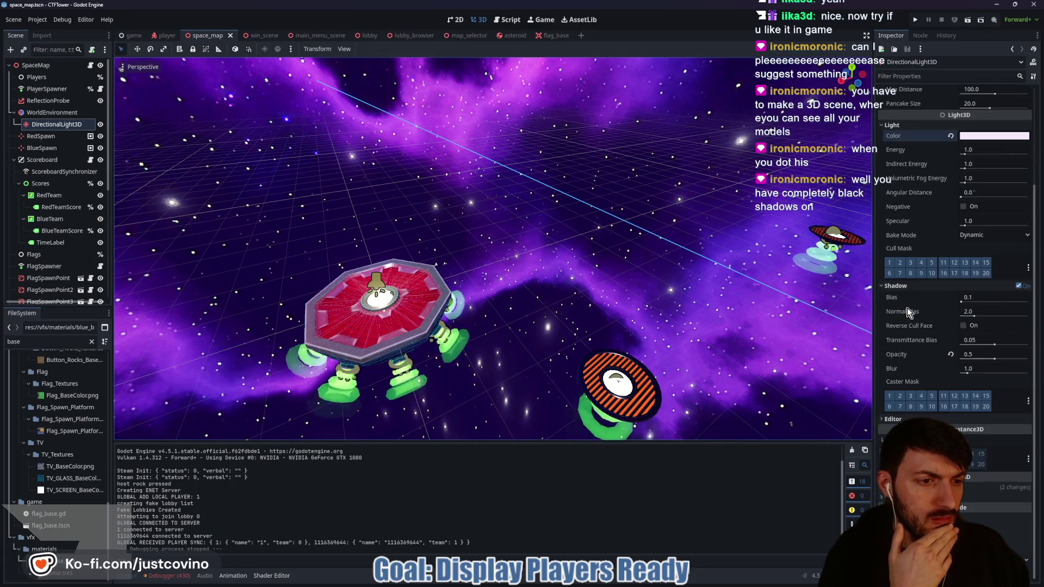
scroll(914, 327, down, 5)
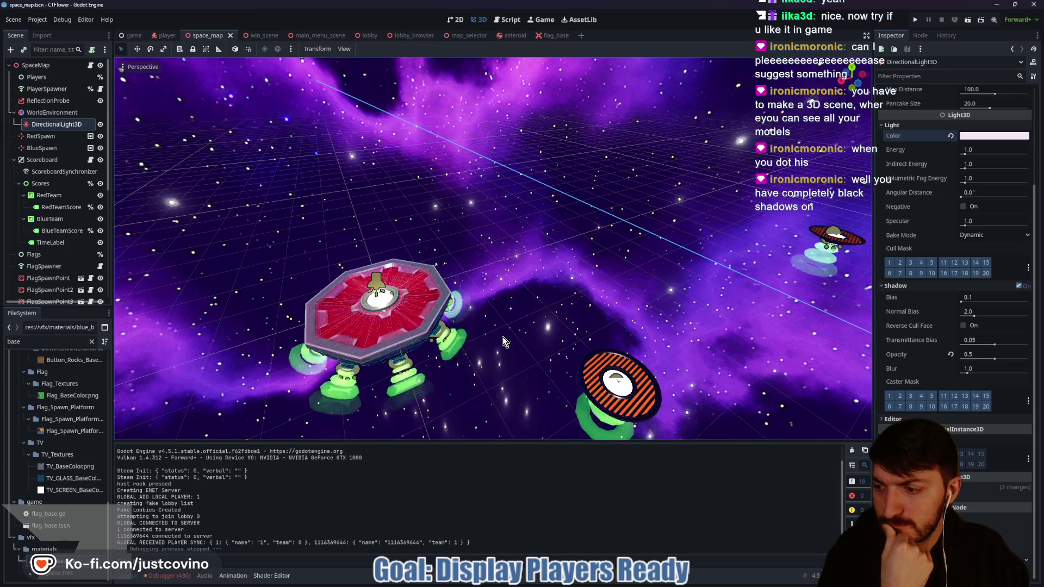
click(47, 115)
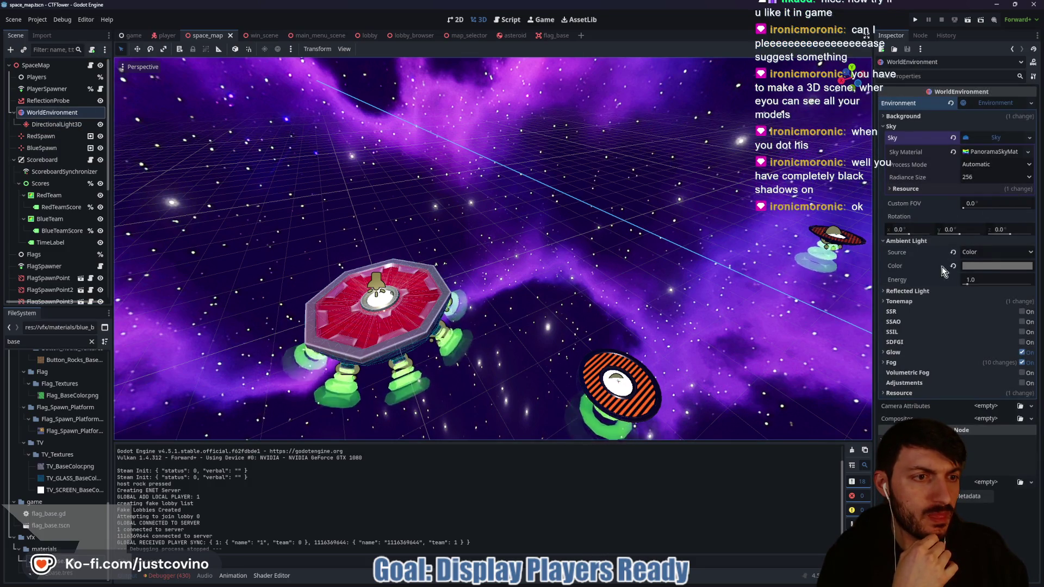
mouse_move(985, 266)
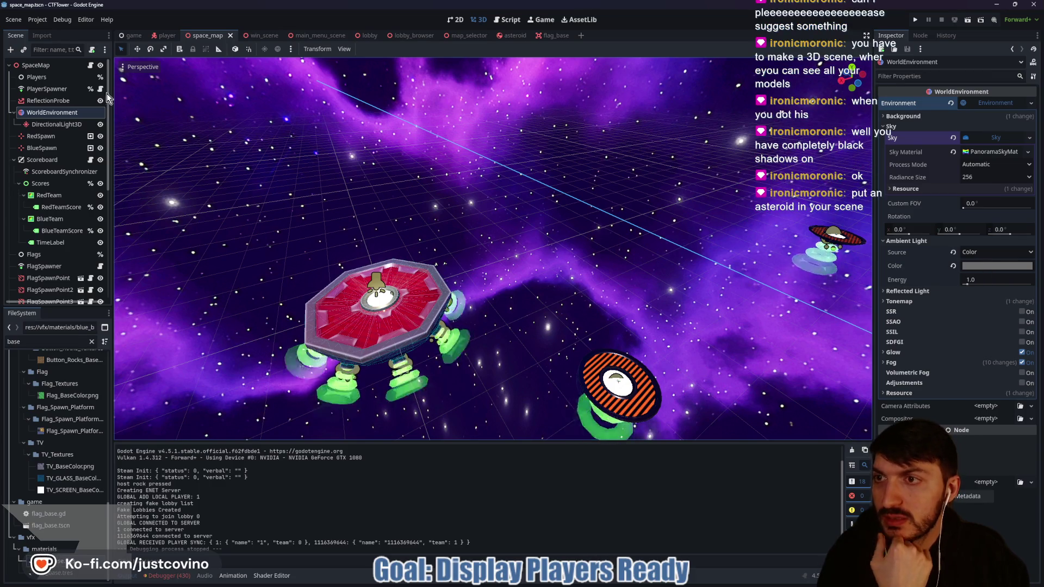
click(490, 189)
- Instantiate the Asteroid scene under SpaceMap, frame it, and drag it up and left of the origin
key(ctrl+shift+a)
text(asteroid)
key(Return)
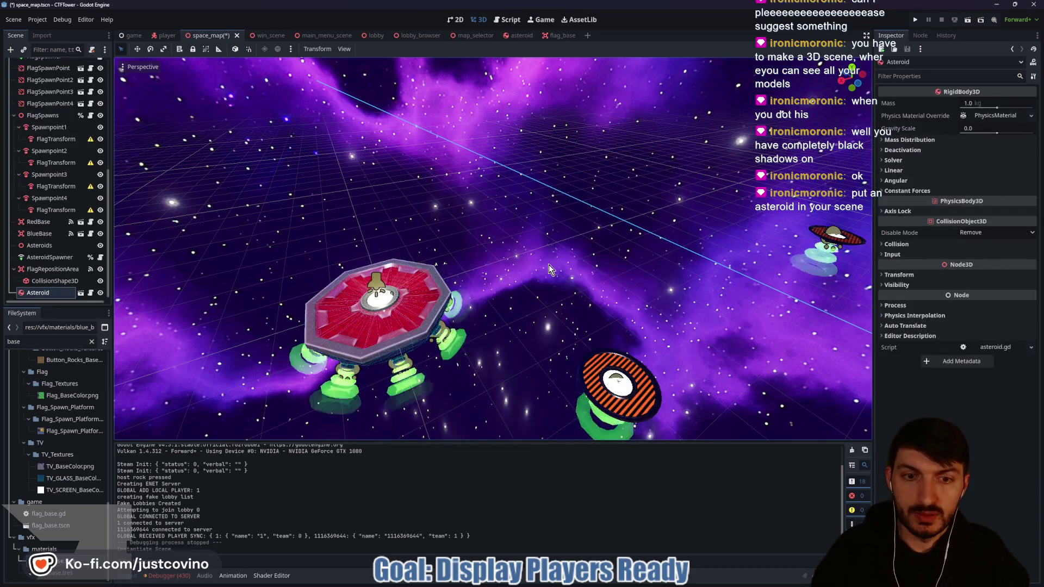
key(f)
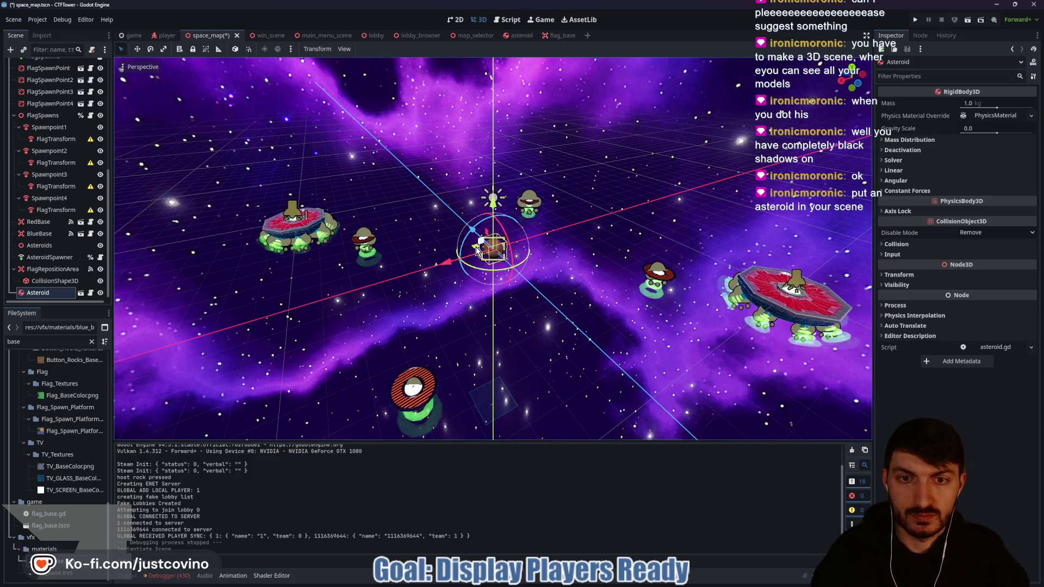
drag(481, 246, 400, 259)
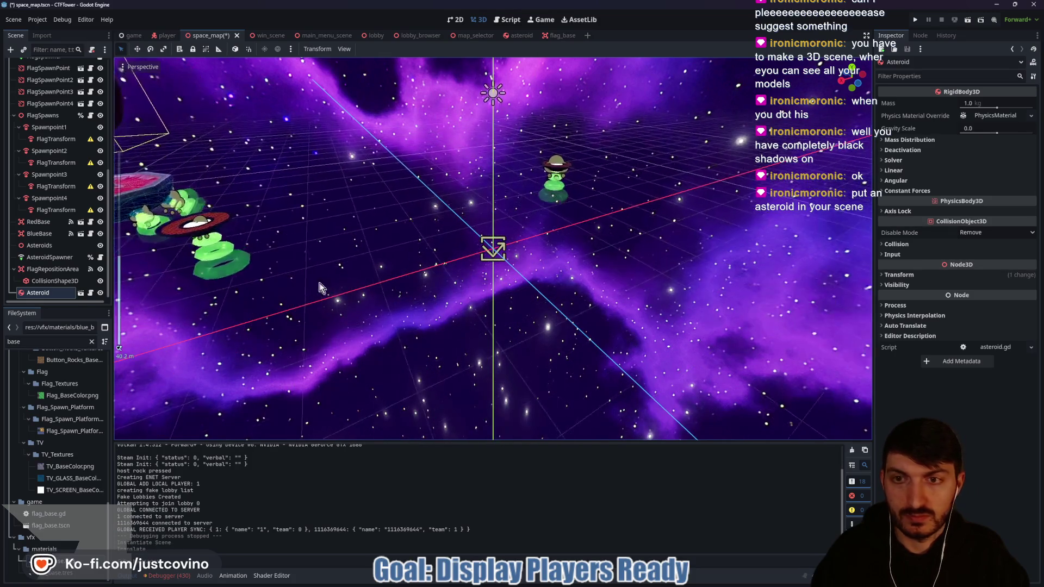
scroll(338, 279, up, 3)
scroll(456, 277, up, 4)
click(514, 265)
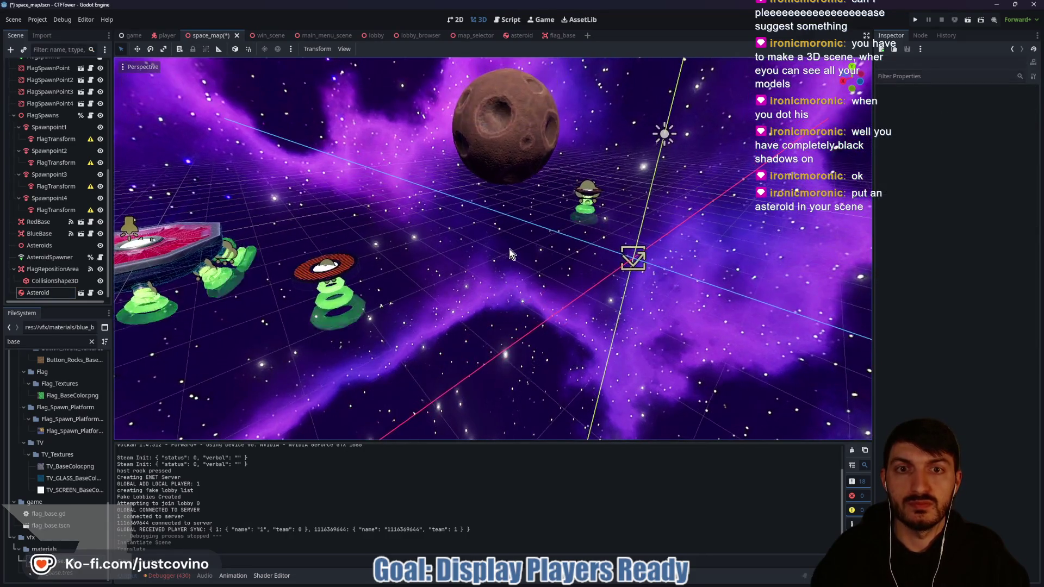
scroll(47, 116, up, 5)
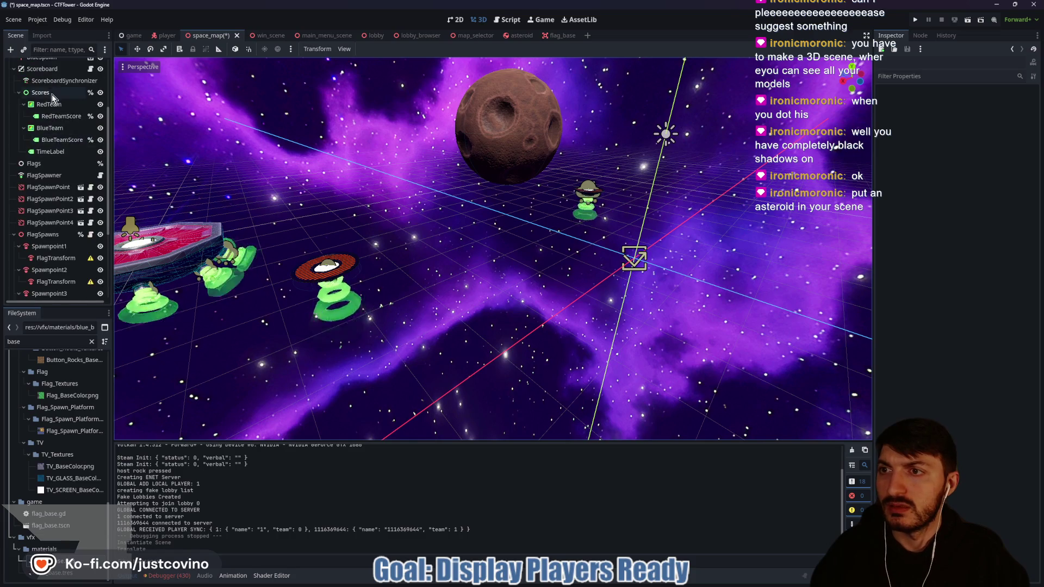
scroll(48, 122, up, 4)
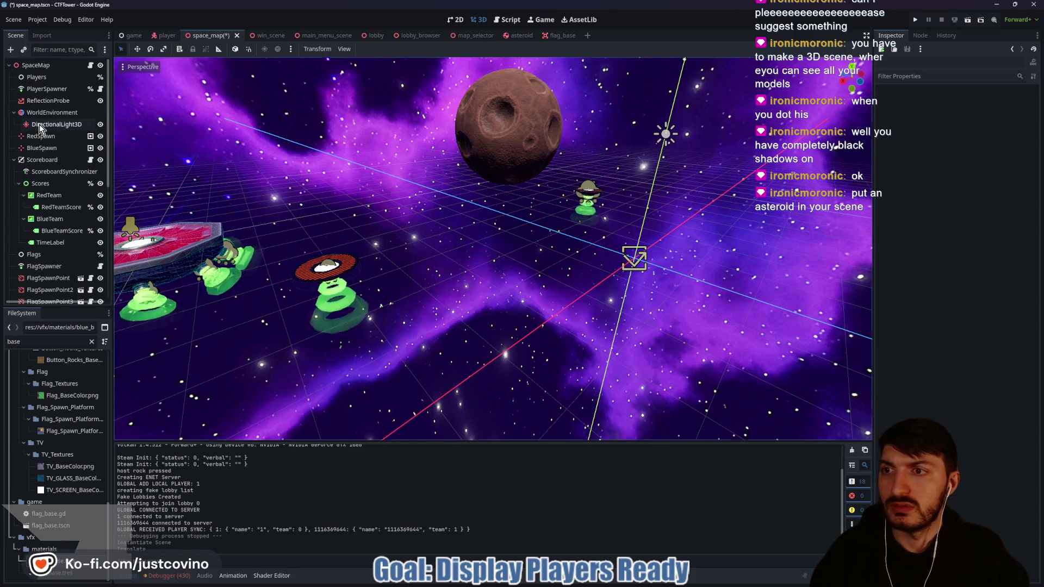
- Lower the DirectionalLight3D shadow opacity slightly, then show WorldEnvironment with its Tonemap settings expanded
click(54, 124)
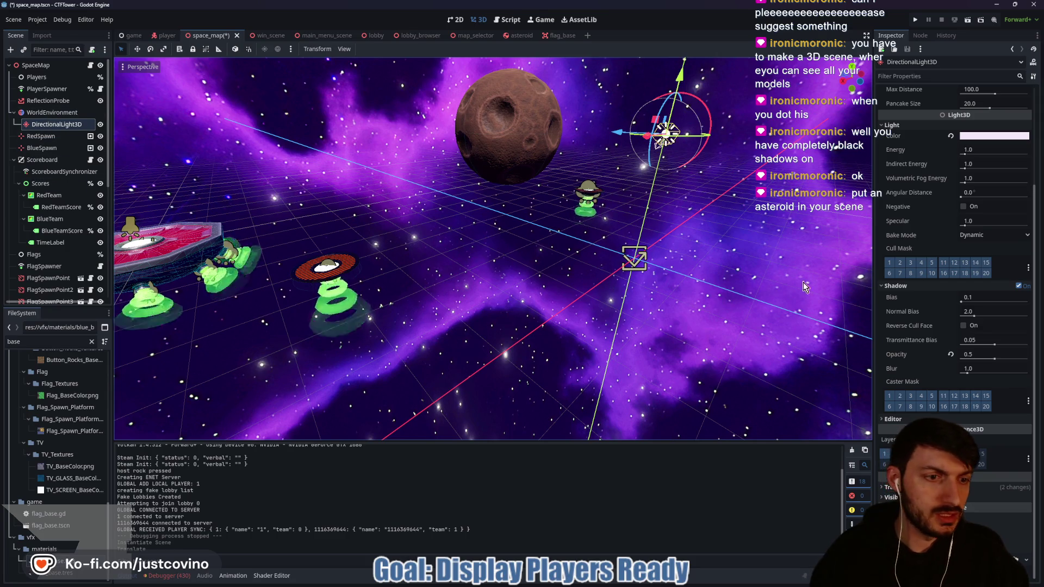
mouse_move(993, 361)
mouse_down()
mouse_move(964, 360)
mouse_move(1016, 357)
mouse_move(990, 364)
mouse_up()
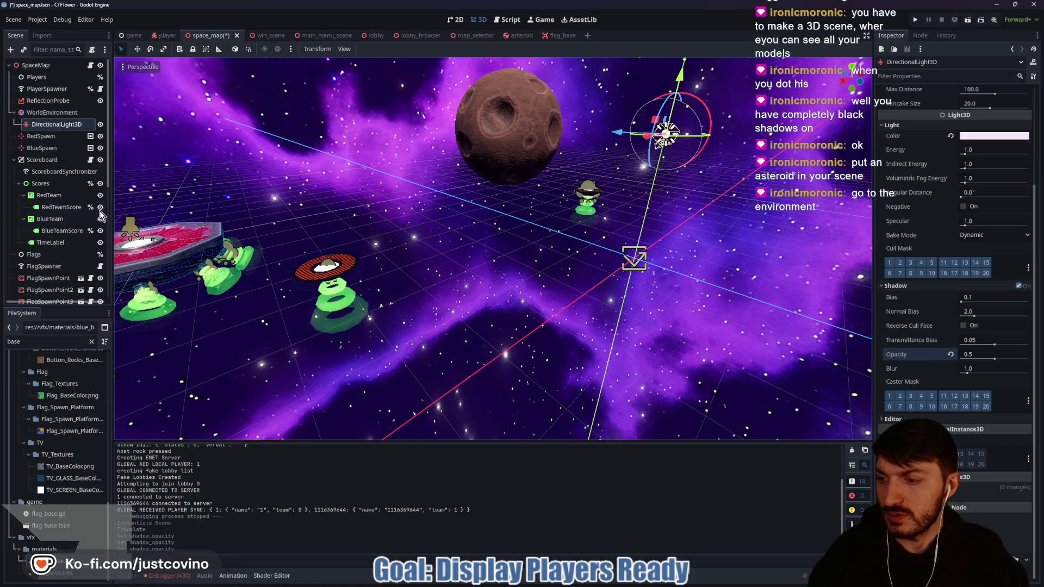
click(43, 113)
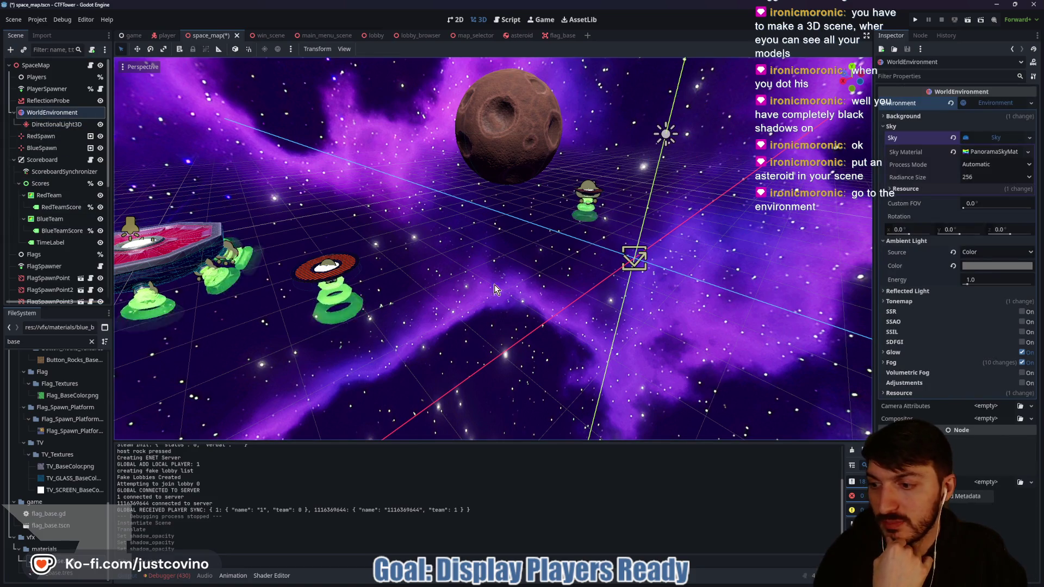
click(907, 303)
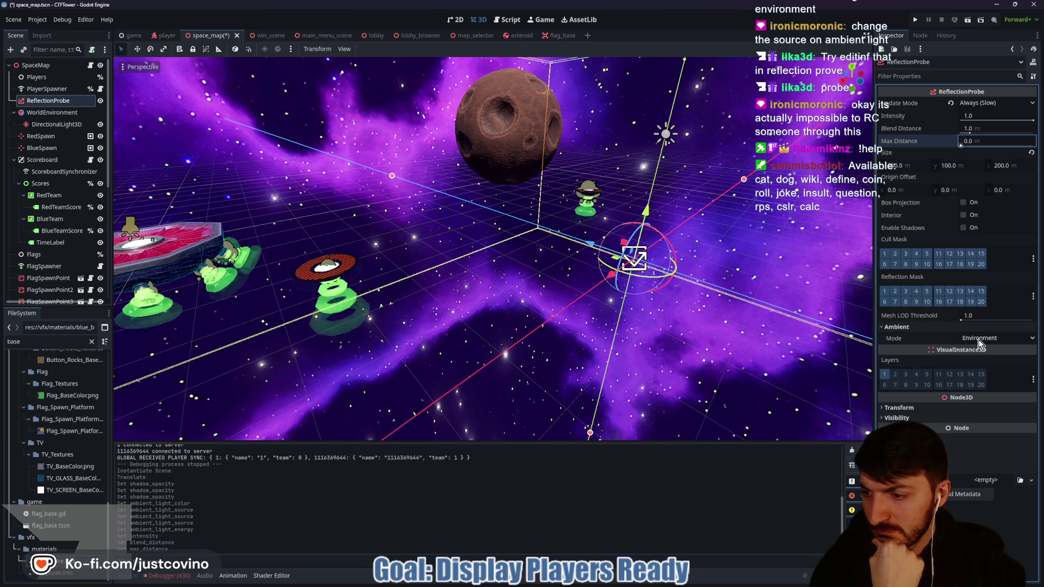
- Set the reflection probe's ambient mode to Constant Color and lighten its colour from black to grey
click(980, 337)
click(983, 375)
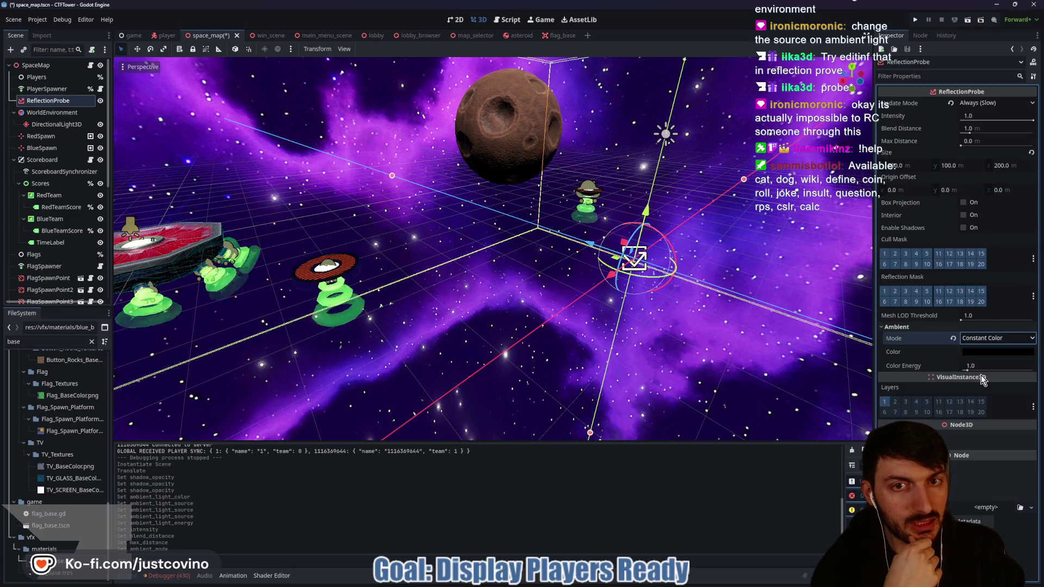
click(991, 353)
click(919, 196)
drag(913, 182, 905, 162)
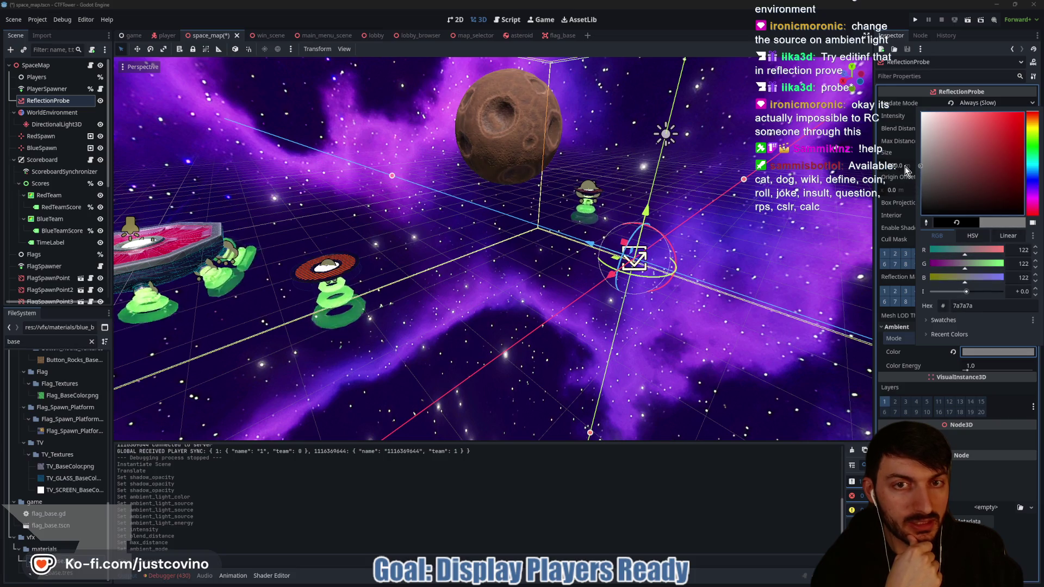
click(974, 354)
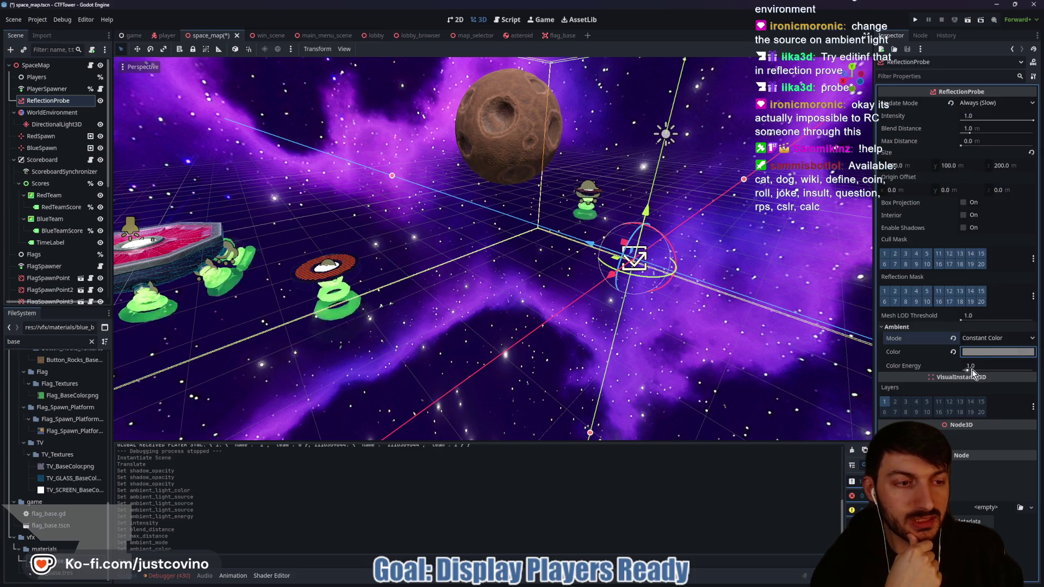
- Fine-tune the ambient grey, settling on 777777, and save the space_map scene
drag(641, 313, 661, 314)
click(990, 354)
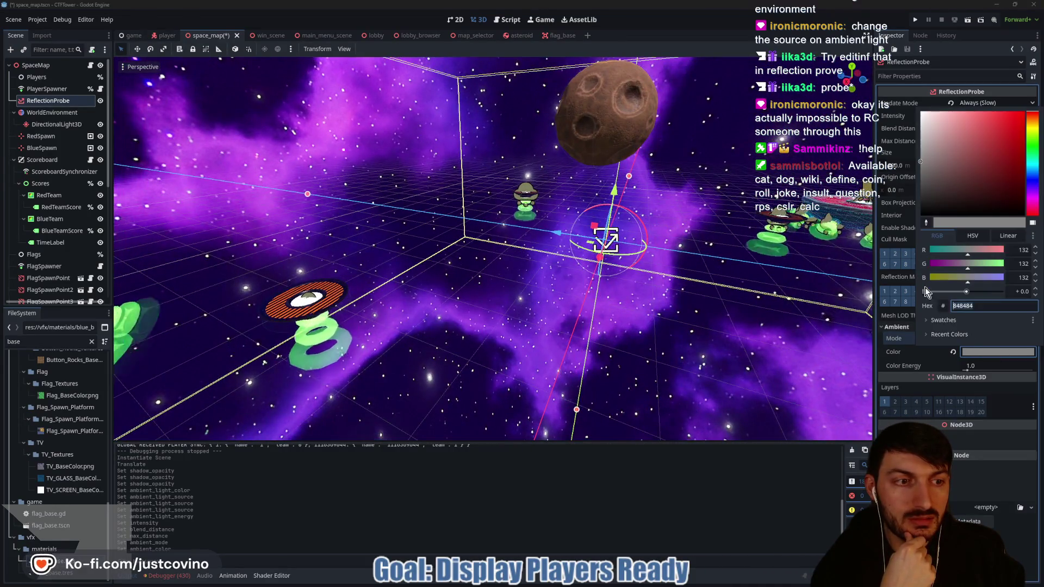
drag(922, 162, 917, 183)
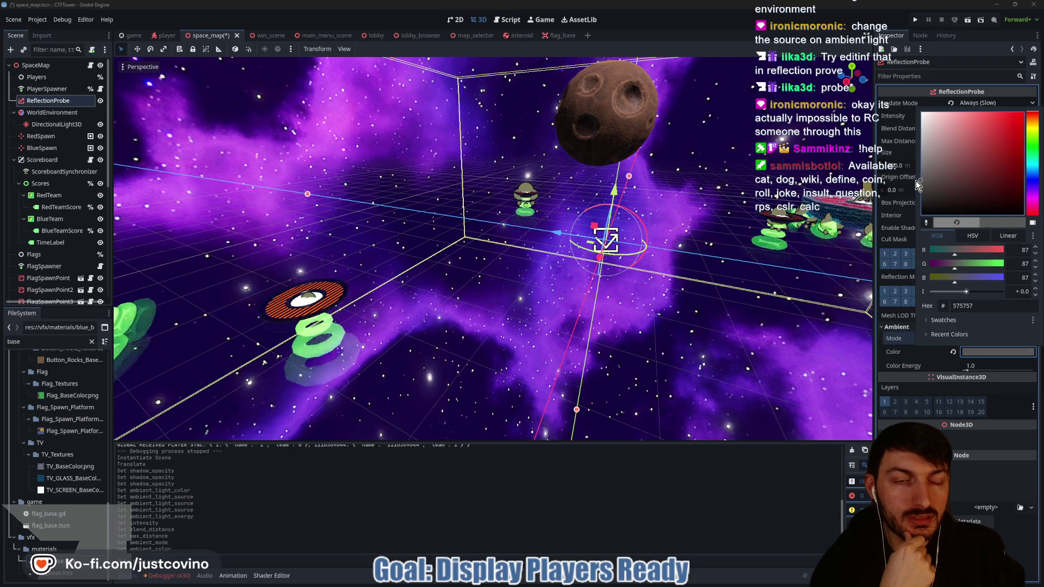
click(739, 286)
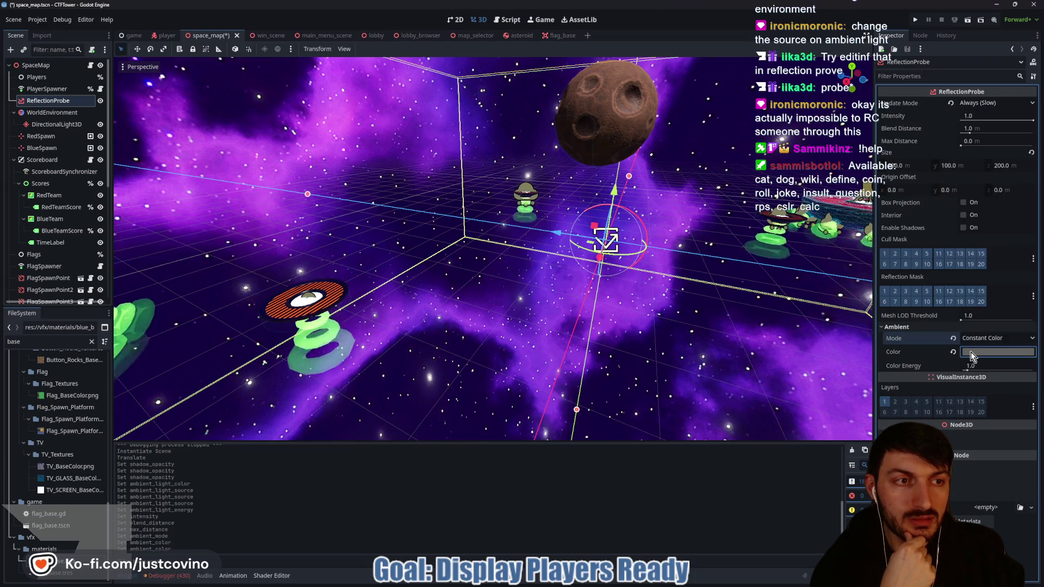
drag(738, 286, 704, 279)
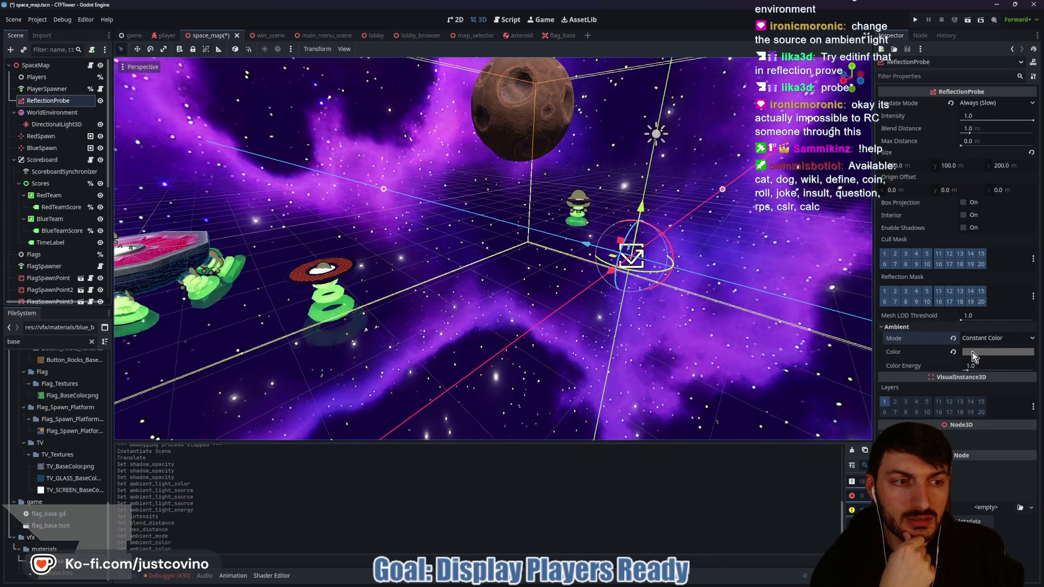
click(979, 352)
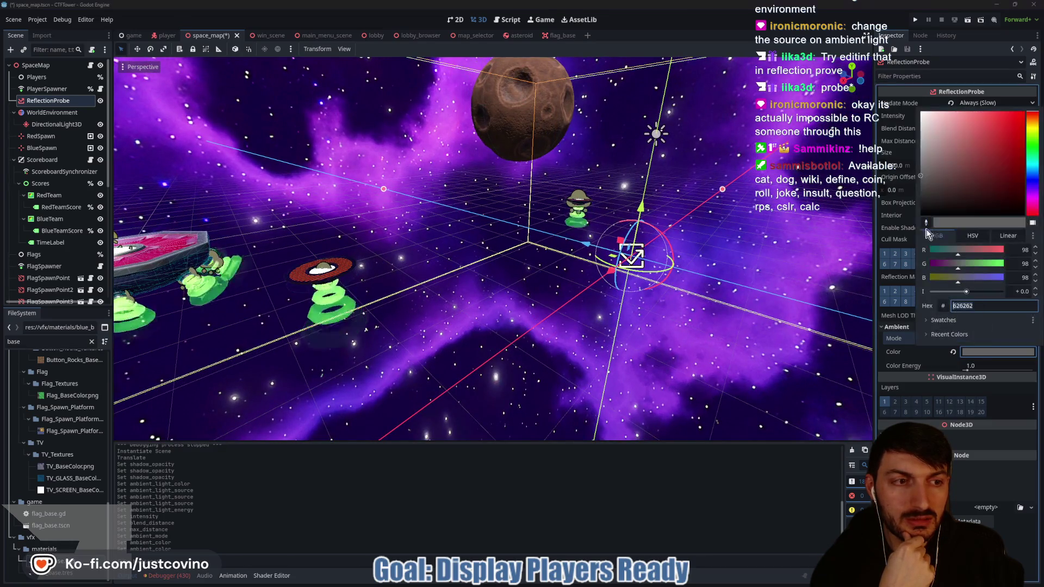
click(921, 172)
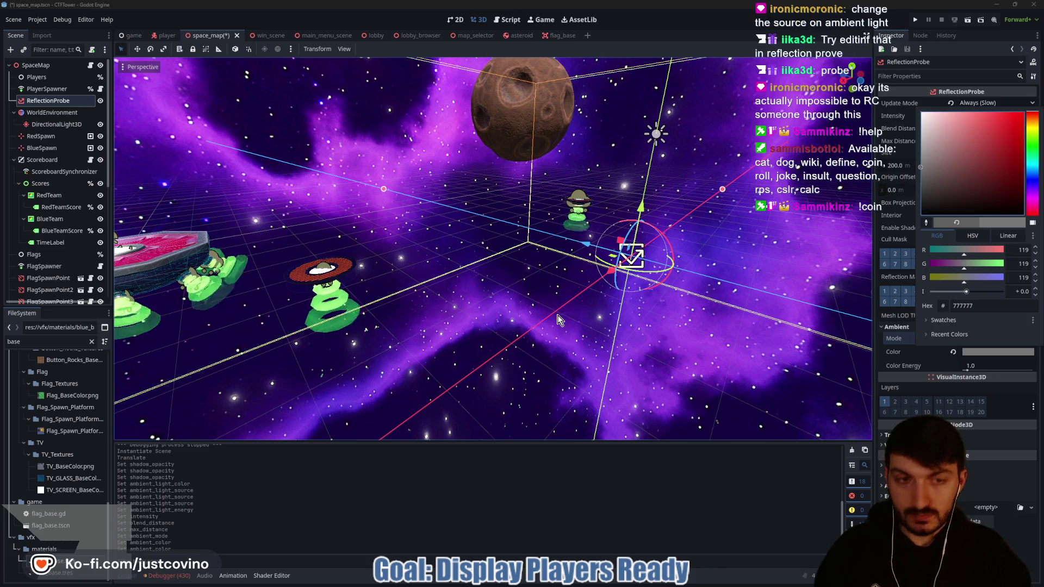
drag(452, 323, 489, 317)
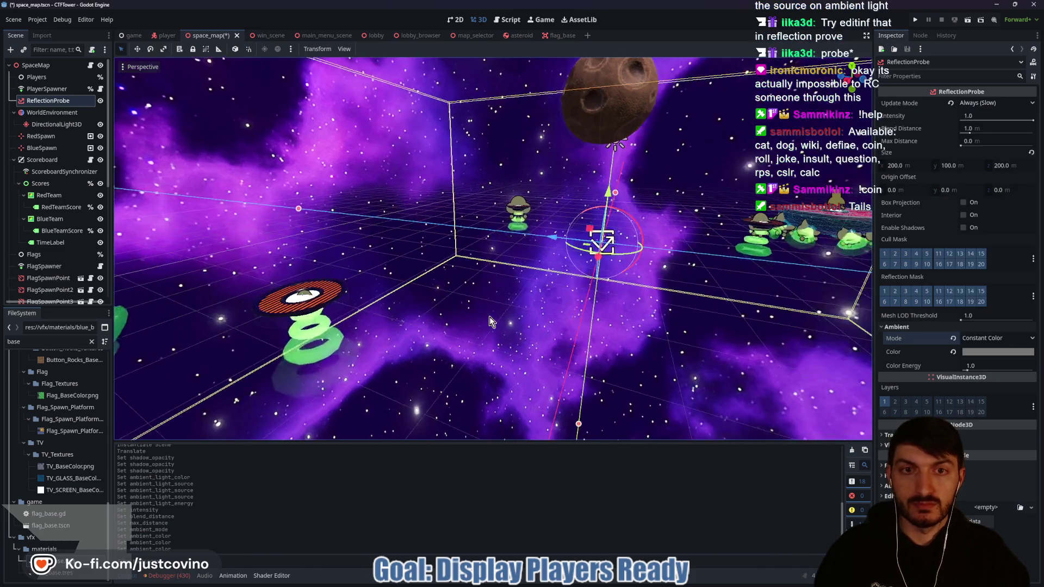
key(ctrl+s)
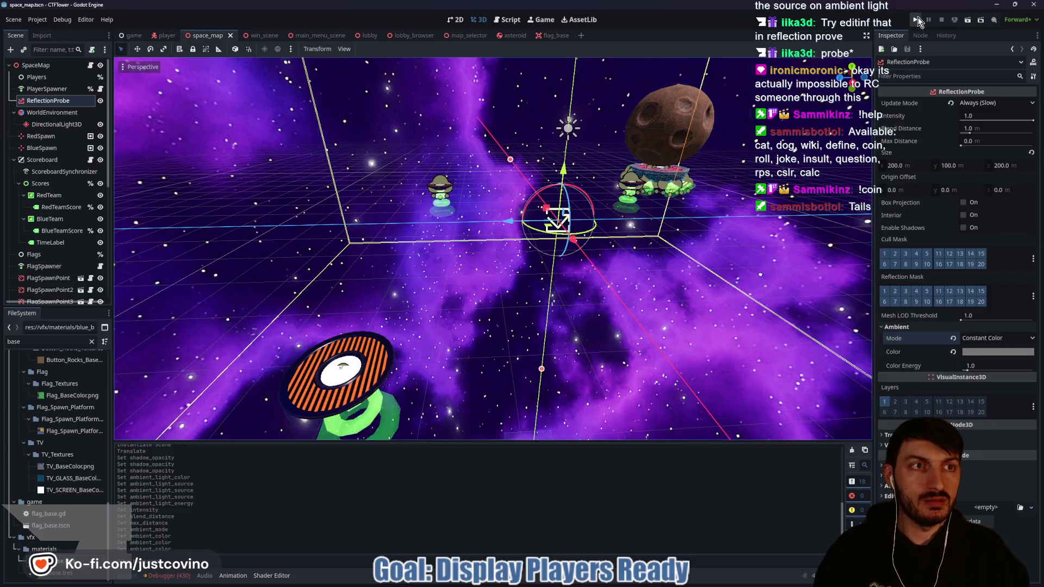
- Delete the Asteroid node, save space_map, and run the game with F5
scroll(59, 128, down, 5)
click(51, 292)
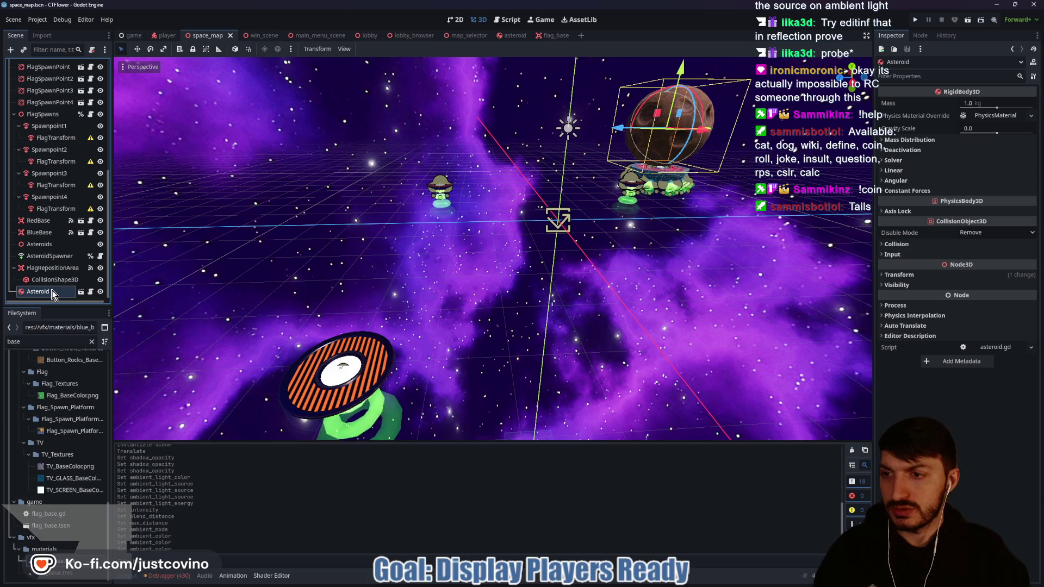
key(Delete)
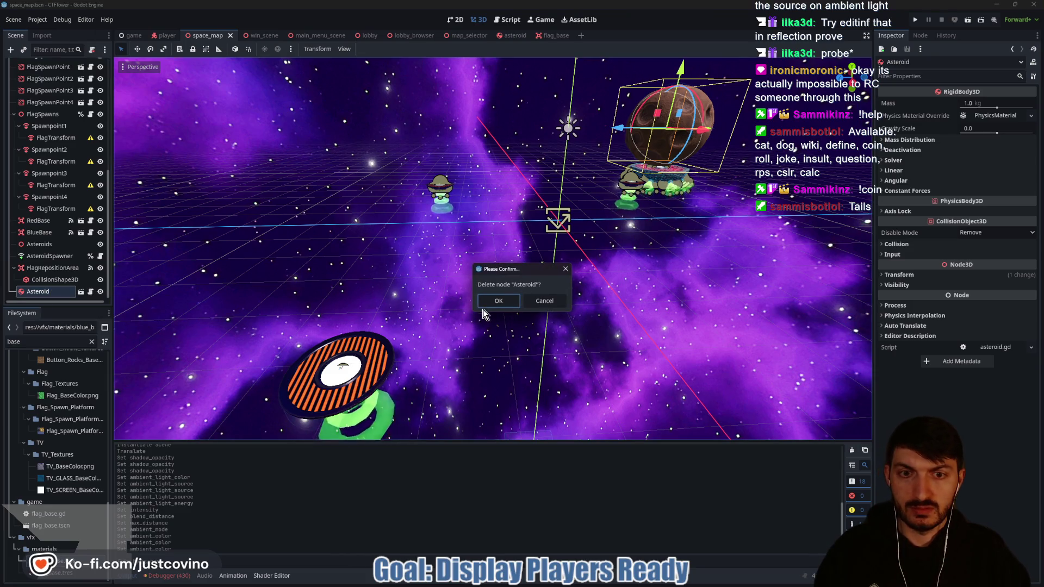
click(498, 305)
key(ctrl+s)
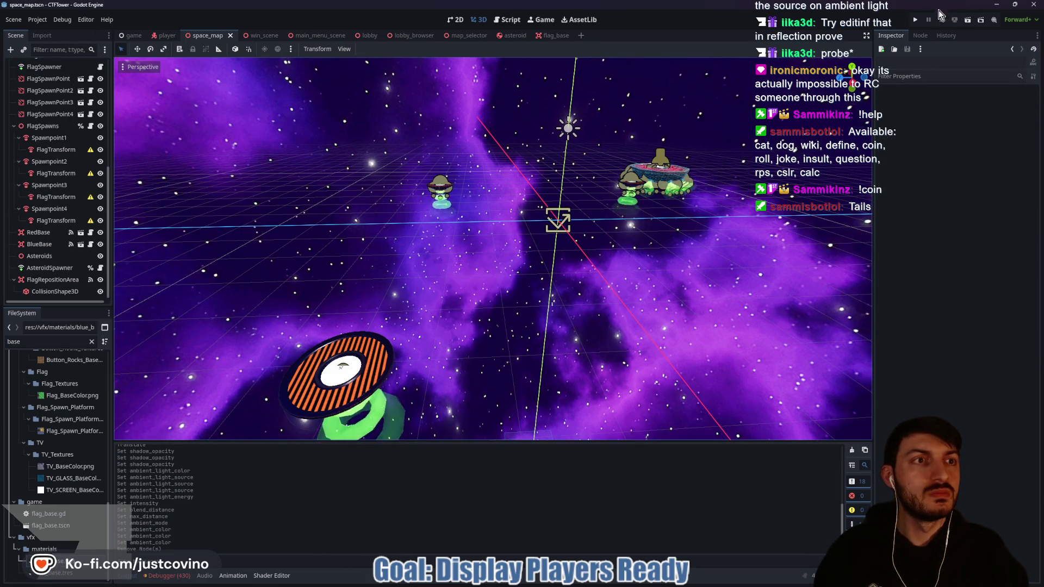
key(F5)
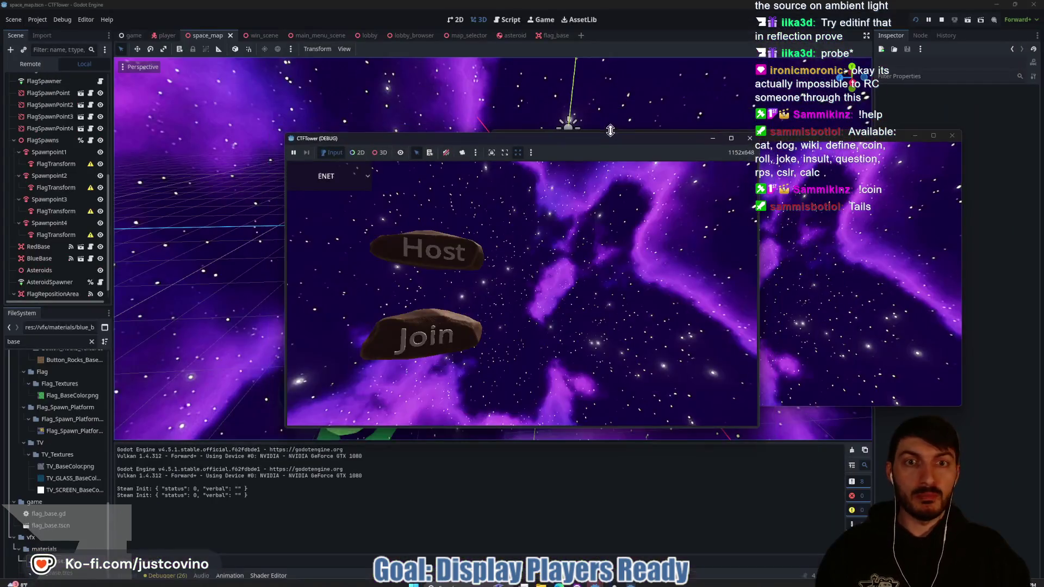
- Host in the left window, join that lobby from the right, ready up, start, and maximize the host window
drag(510, 135, 351, 119)
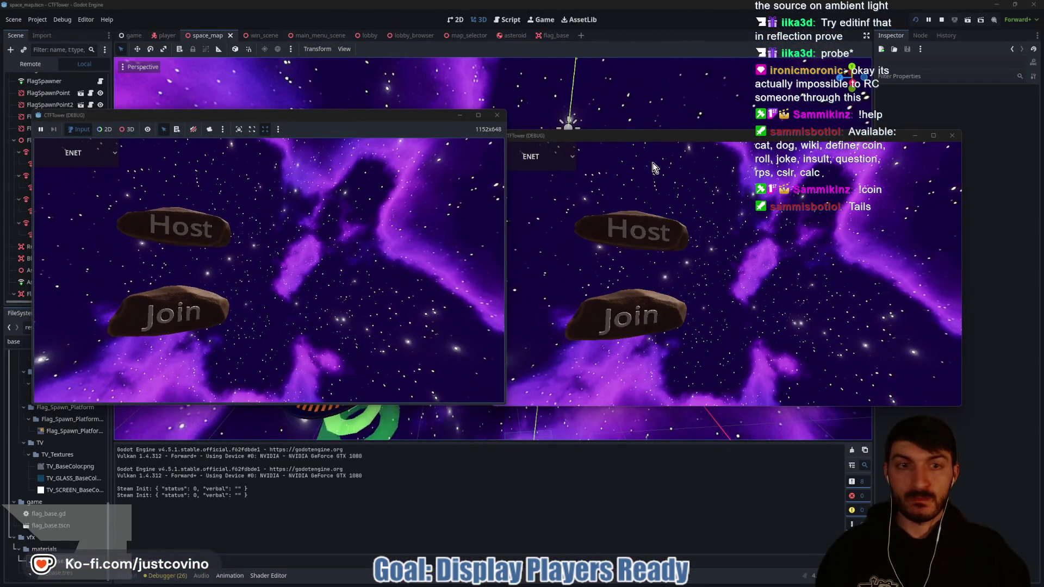
drag(648, 134, 678, 113)
click(176, 237)
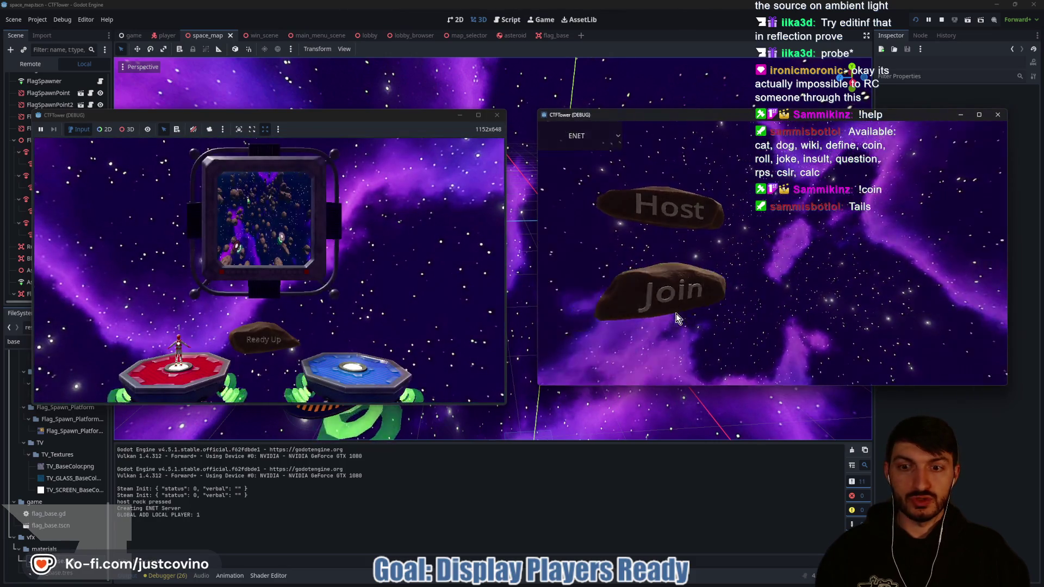
click(677, 314)
click(742, 182)
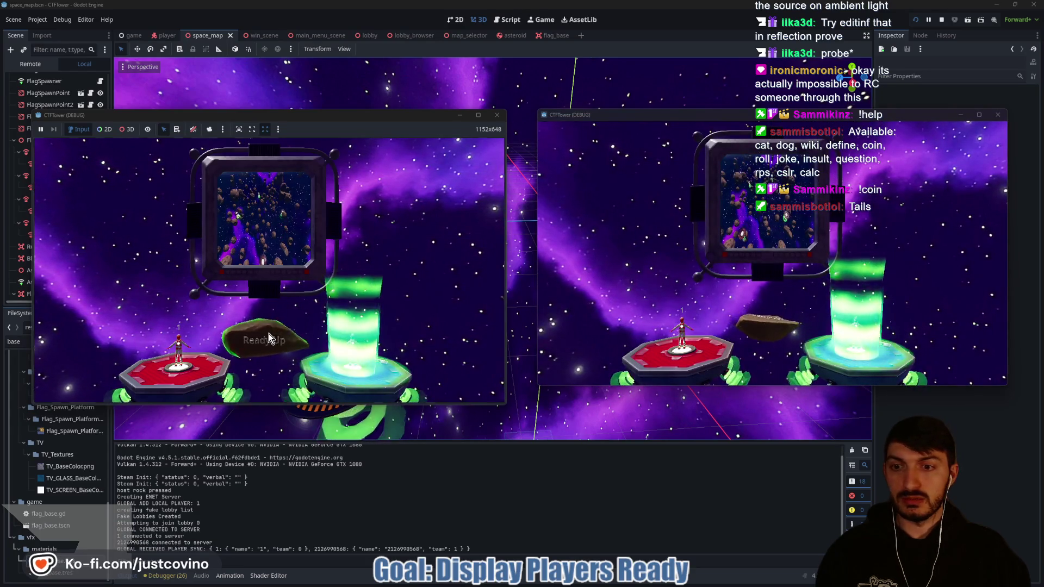
click(269, 334)
click(264, 340)
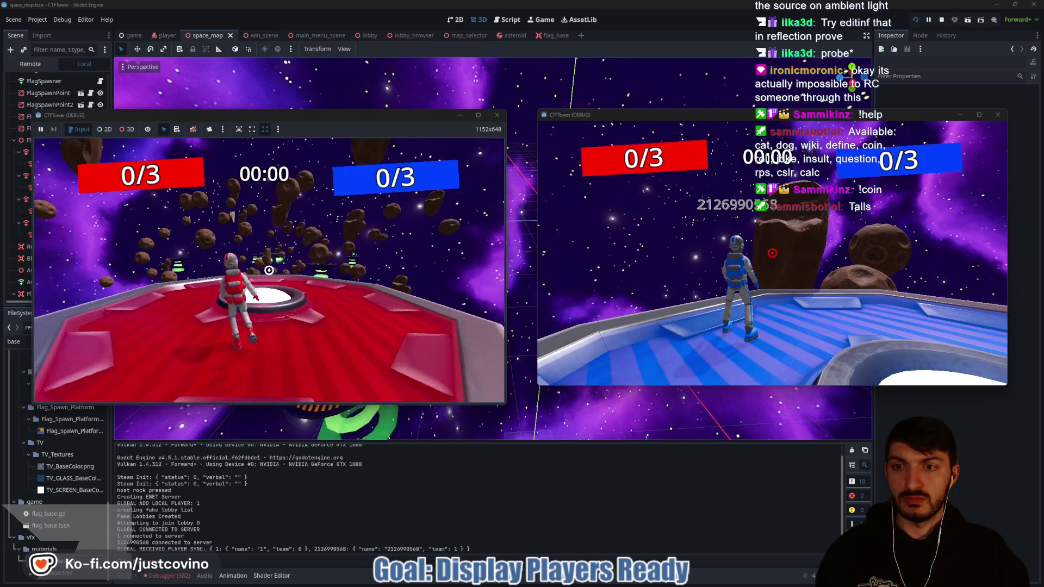
key(super)
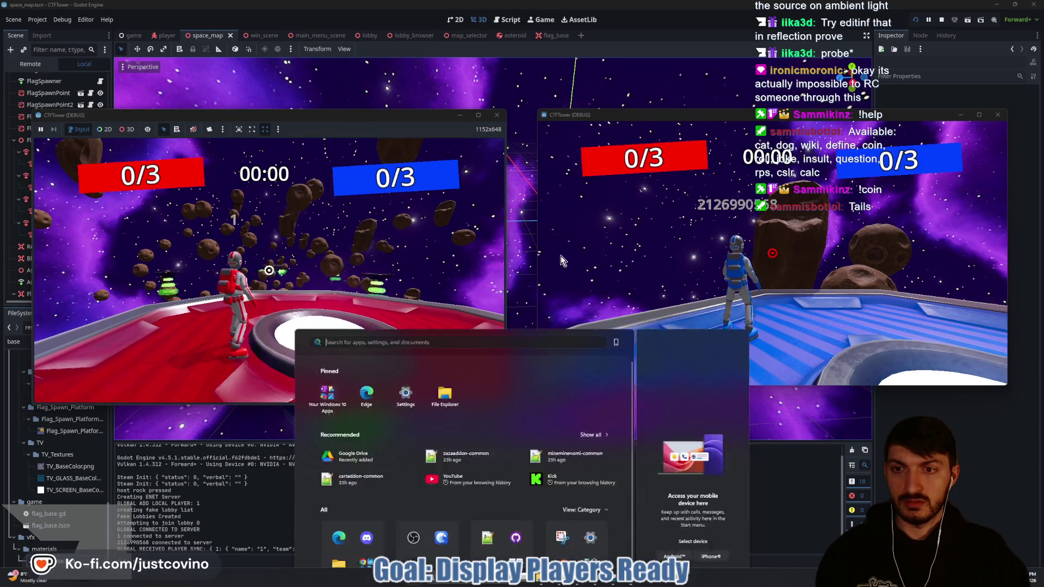
key(super)
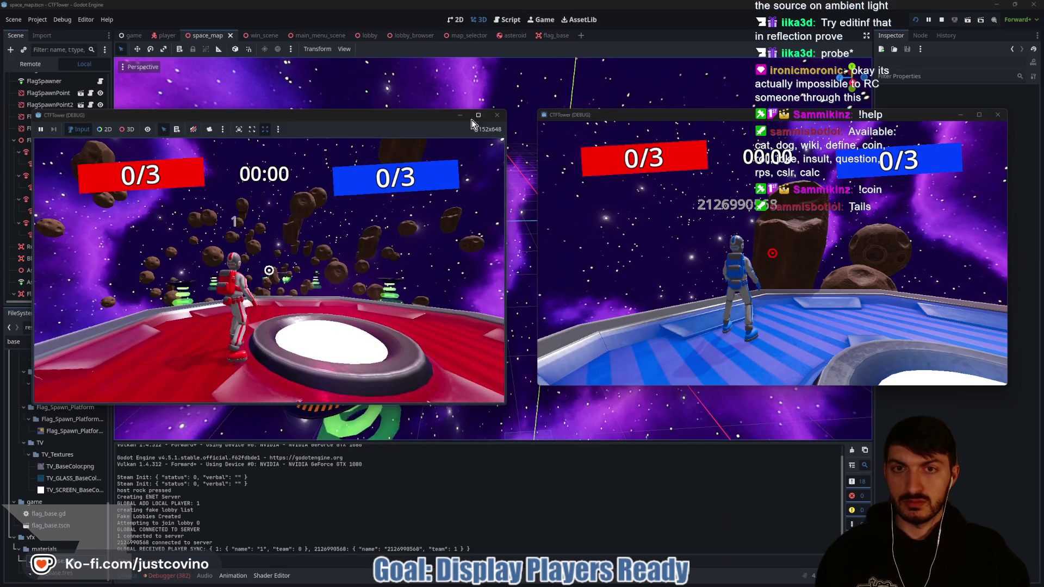
click(478, 116)
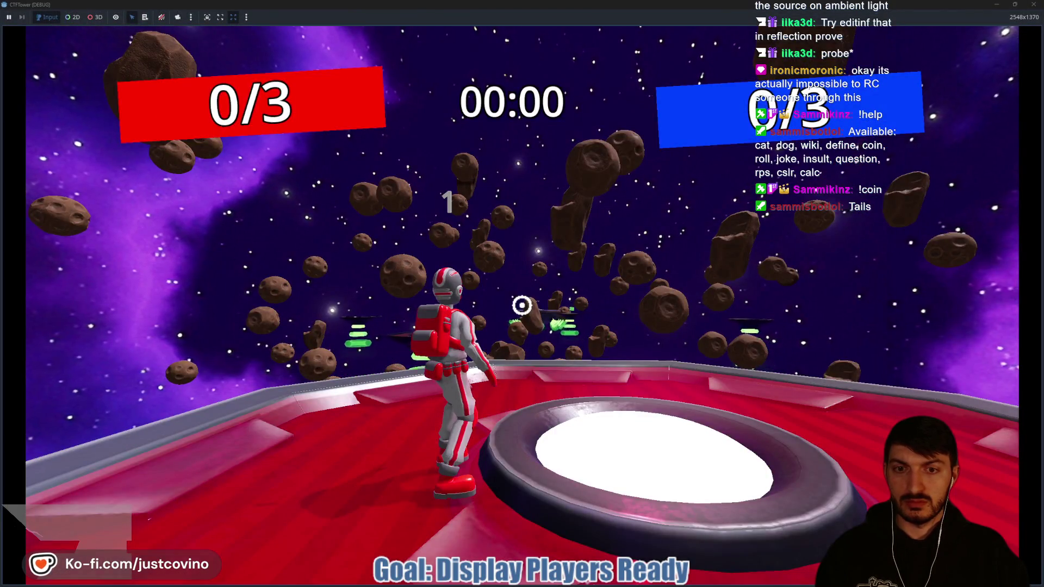
- Jump the host player off the platform through the asteroids, then restore the host window
key(w)
key(space)
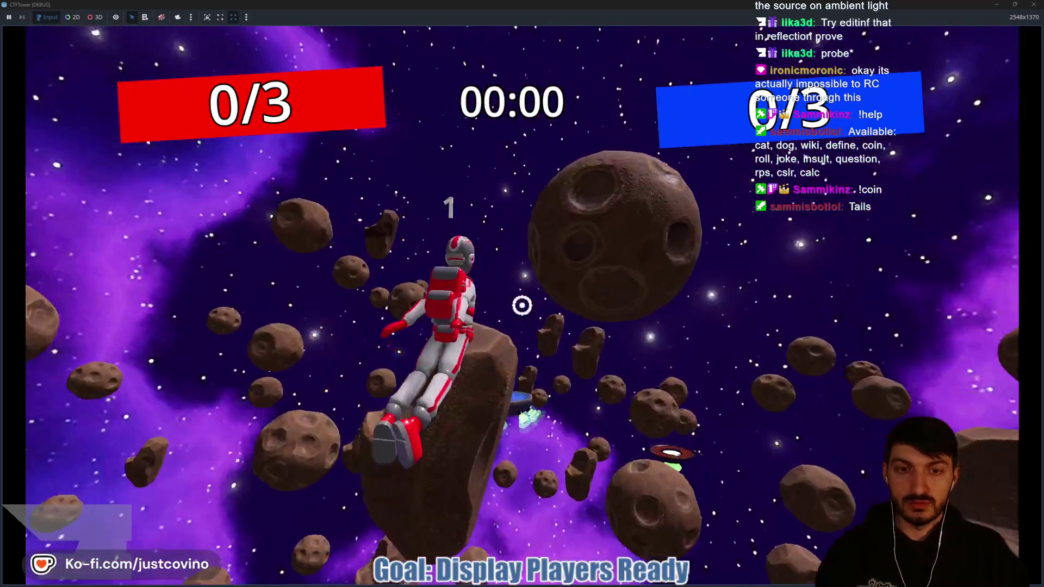
key(space)
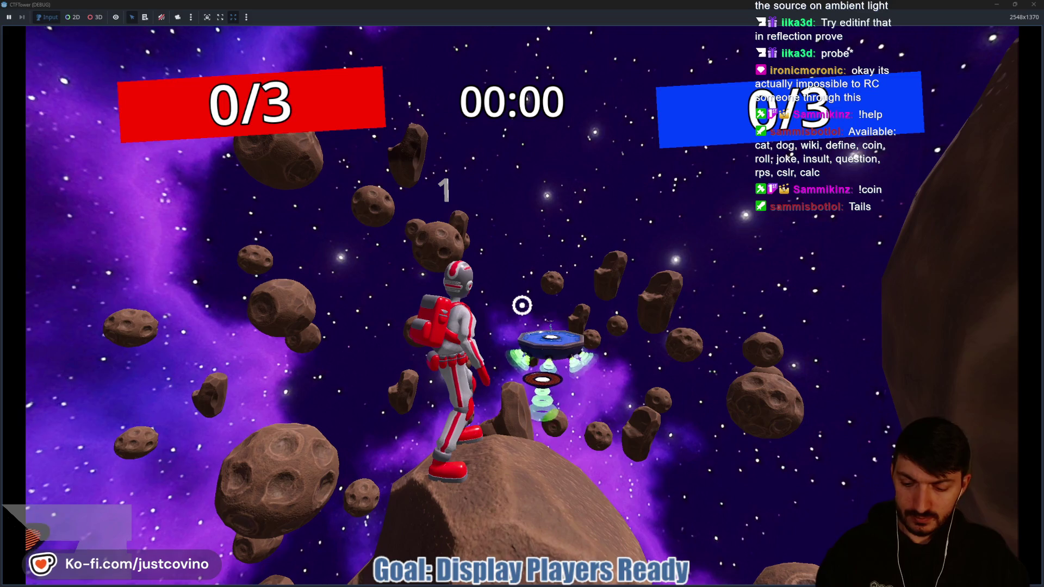
click(1014, 4)
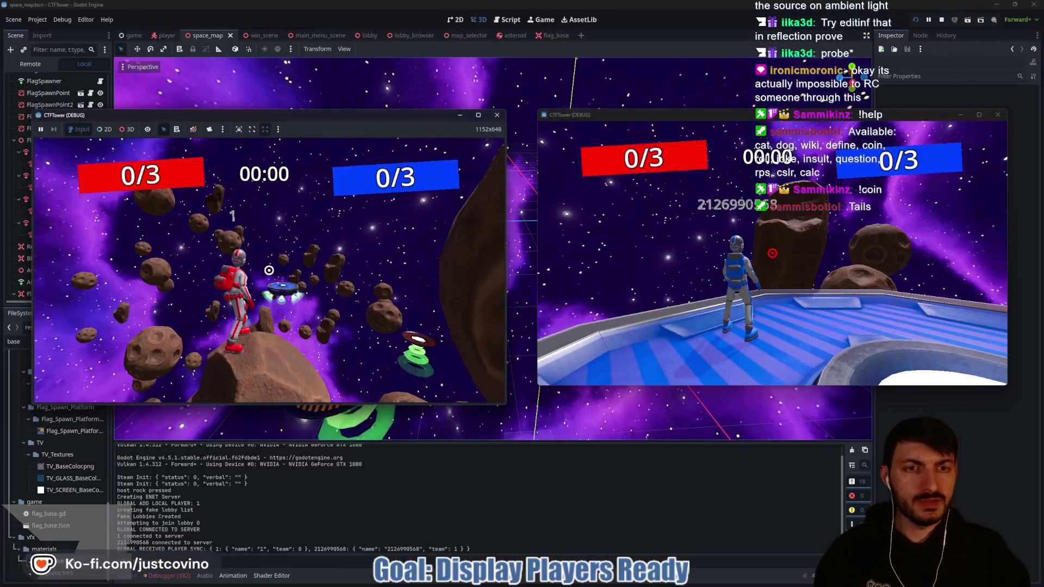
- Move the second player across the platform, leap firing a grapple beam, then close its window
mouse_move(619, 583)
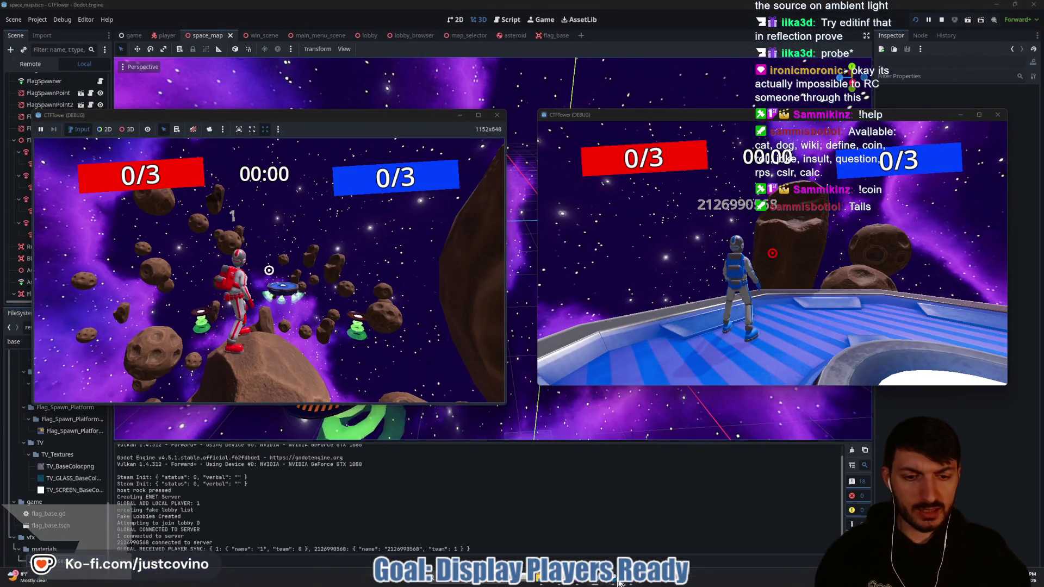
mouse_move(772, 253)
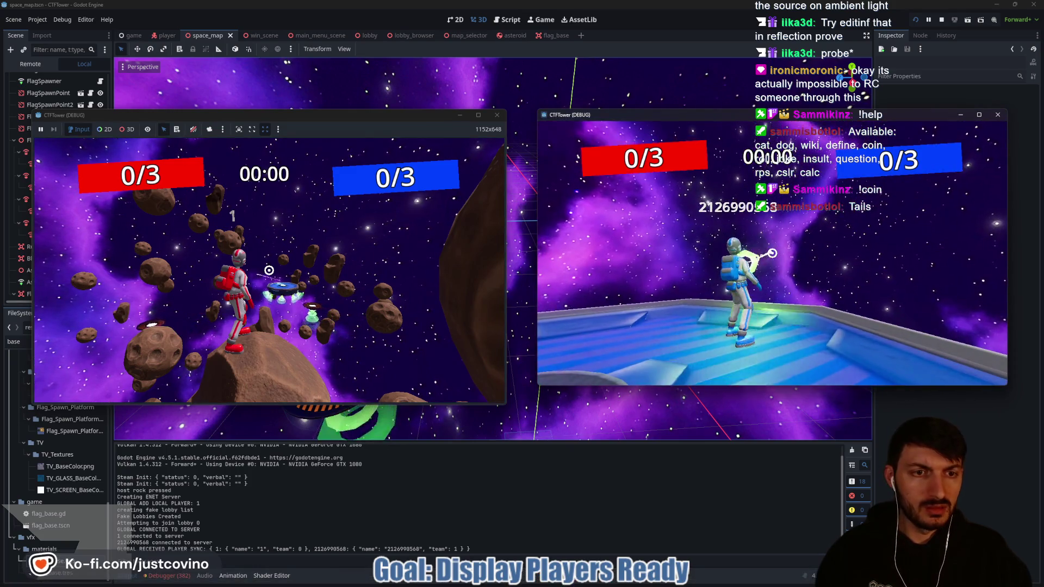
key(a)
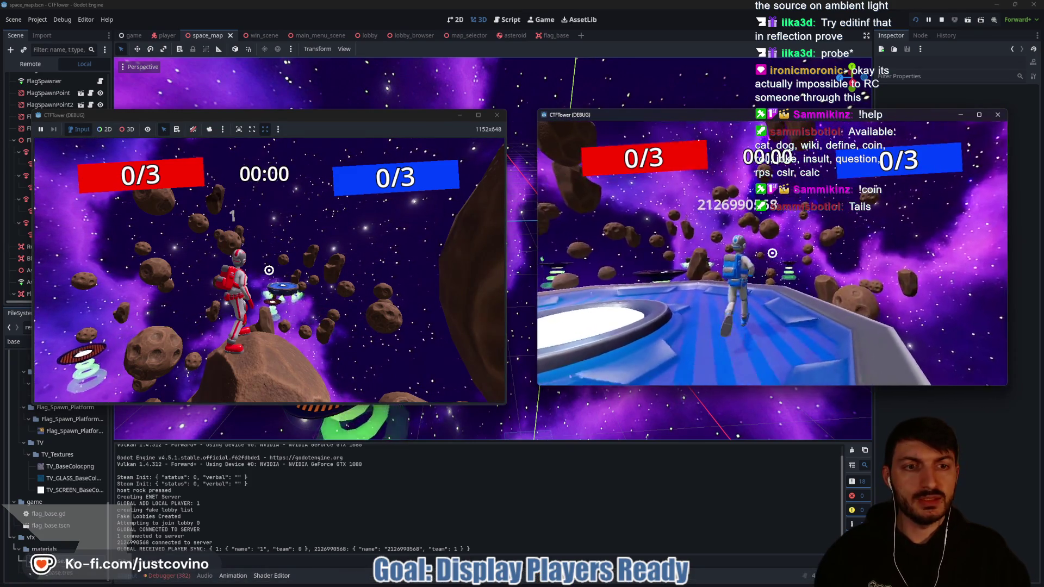
key(space)
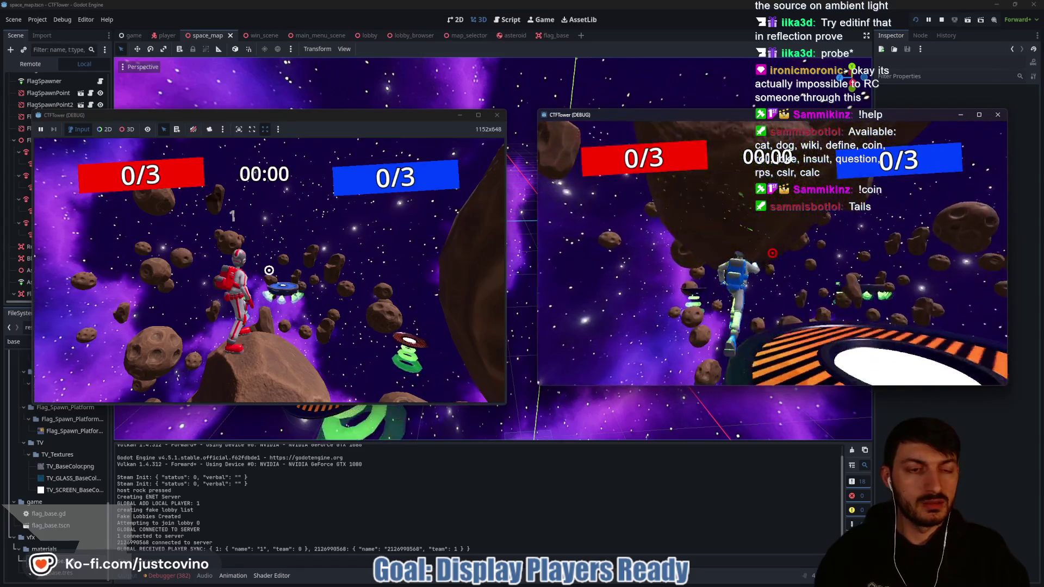
key(alt+F4)
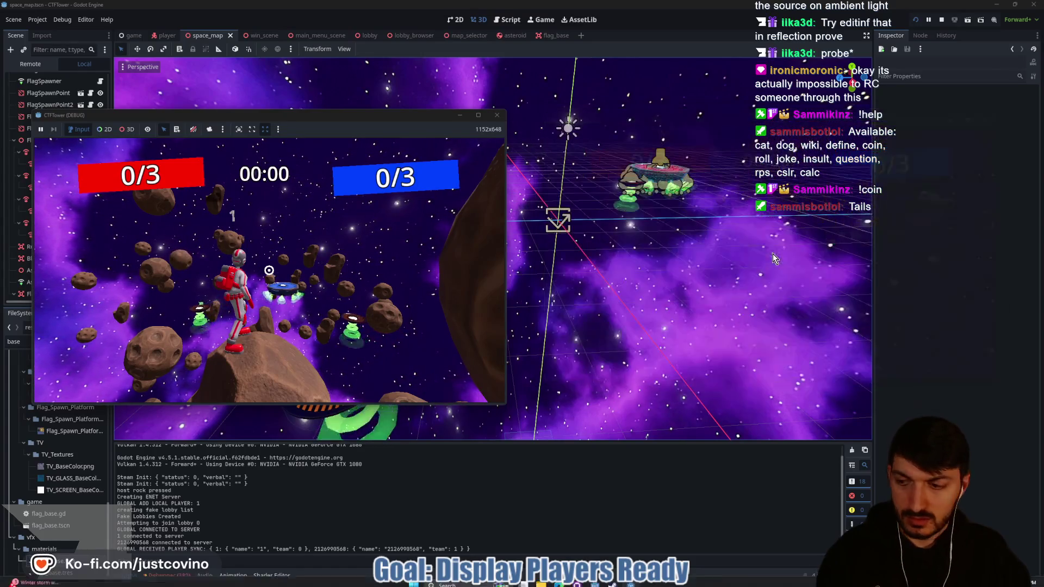
- Stop the running game and open the goo_rope_modifier scene from the player scene
click(942, 20)
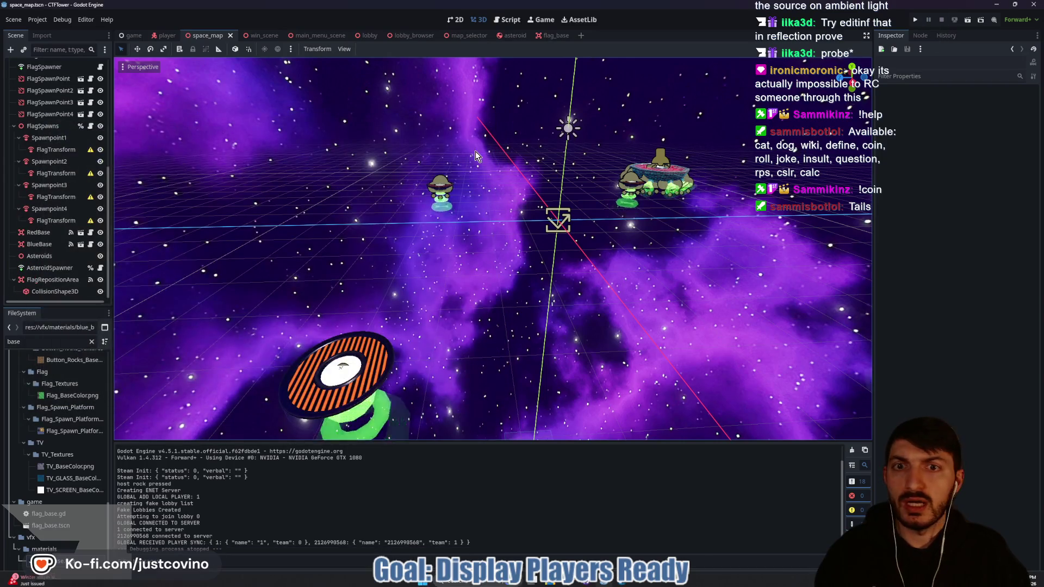
click(164, 35)
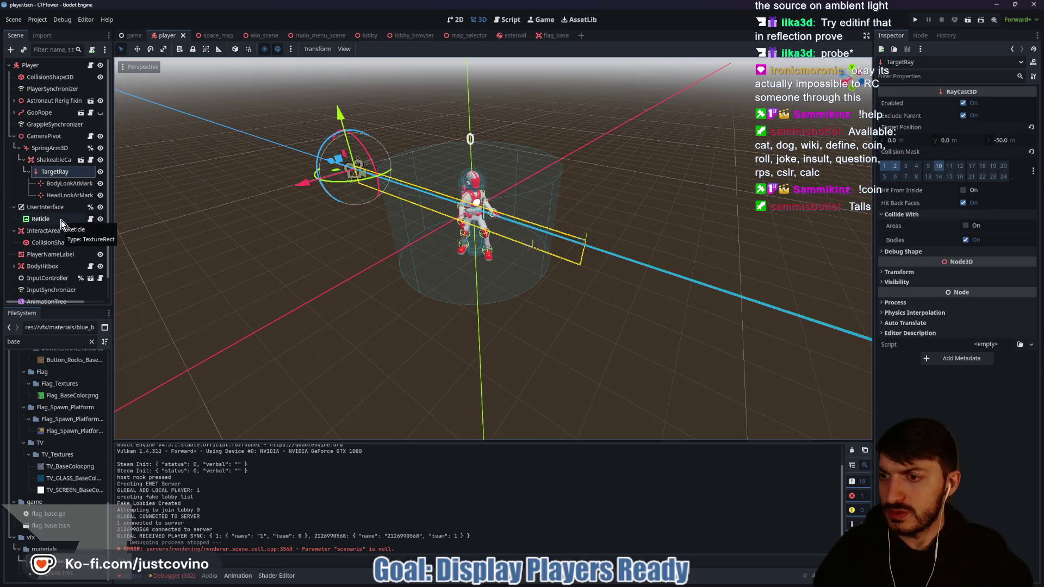
scroll(57, 244, down, 1)
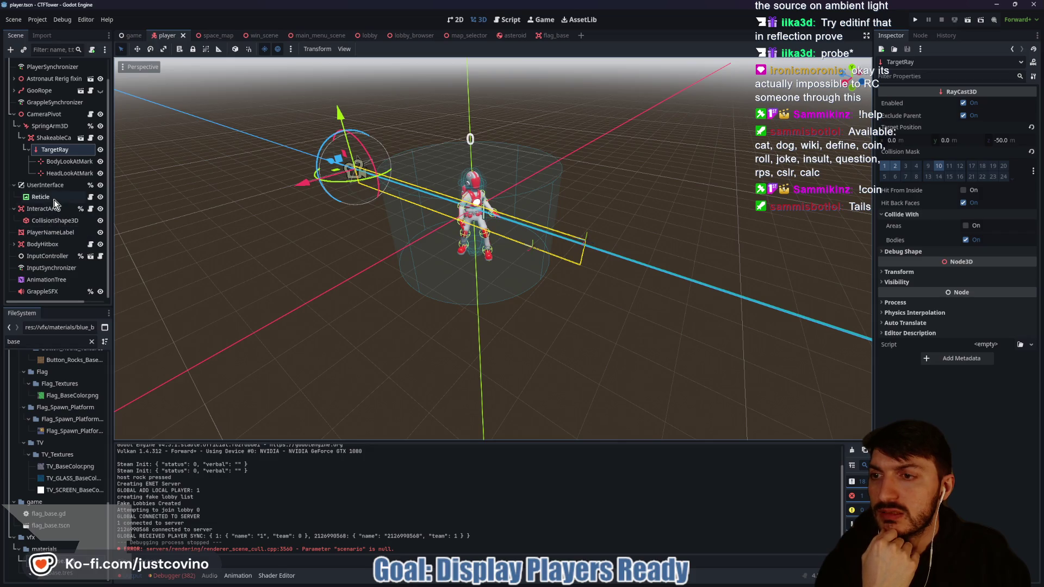
scroll(56, 205, up, 1)
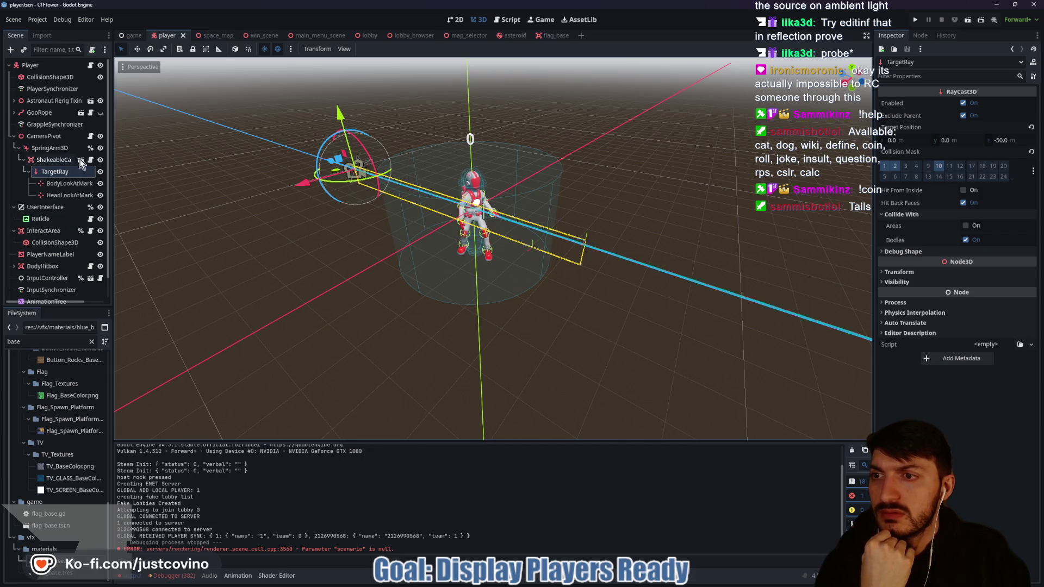
click(80, 113)
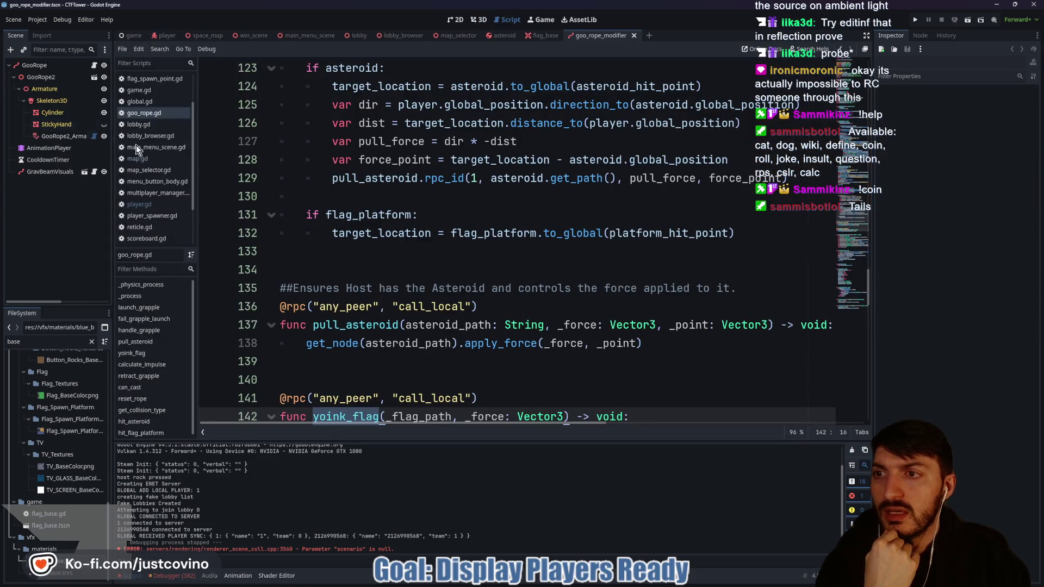
- Preview the GravBeamVisuals beam in 3D by toggling Showing Beam, then view its script
click(37, 173)
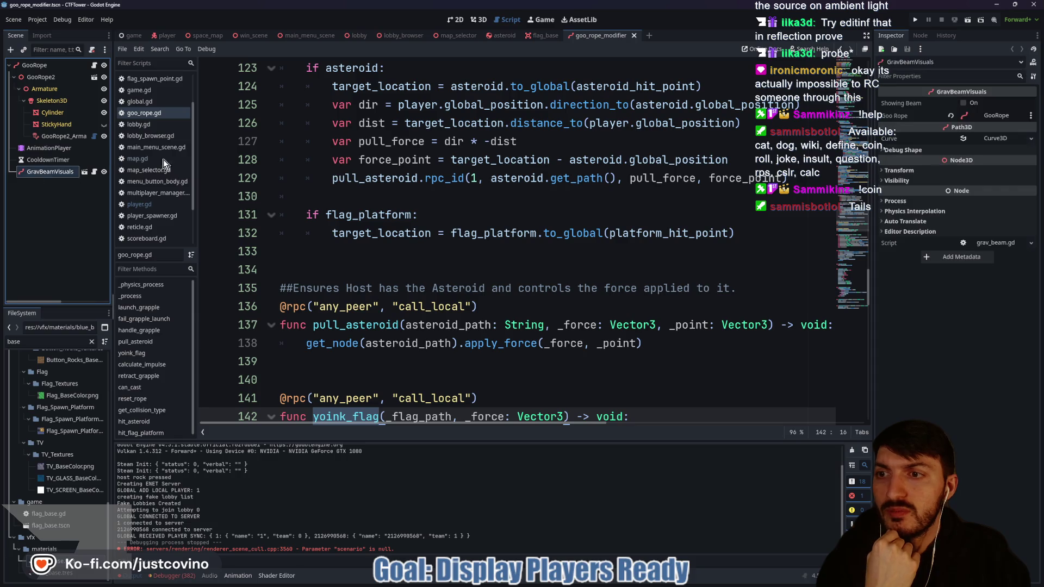
click(477, 21)
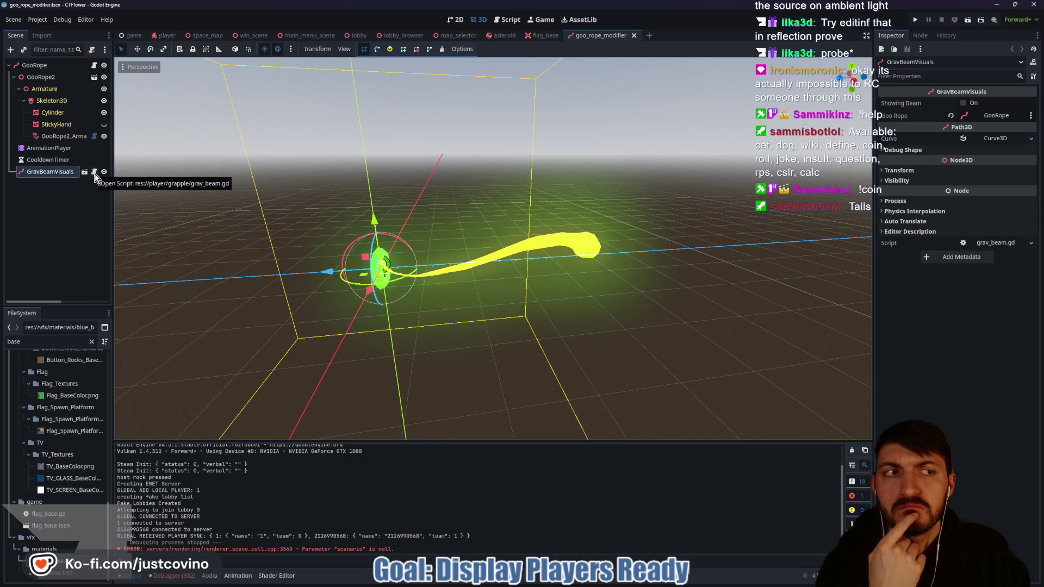
click(965, 103)
click(965, 104)
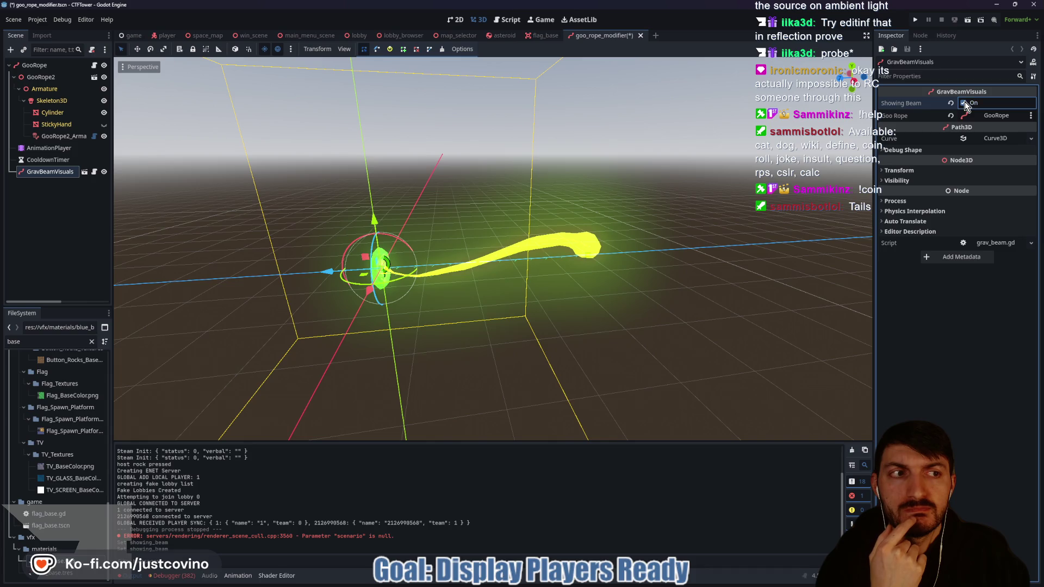
click(96, 173)
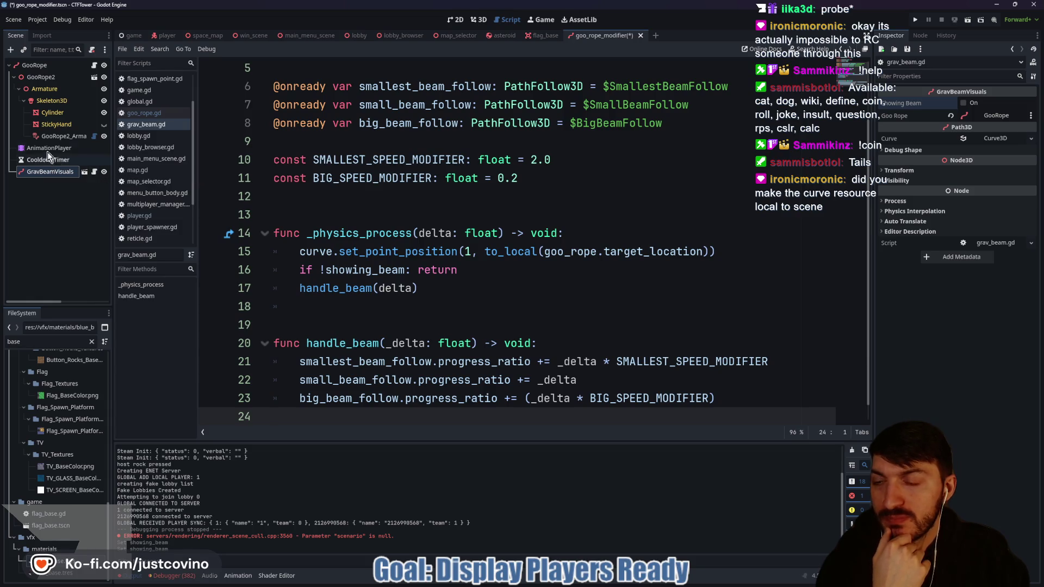
- Inspect the GooRope curve resource in 3D view and open the grav_beam scene
click(35, 65)
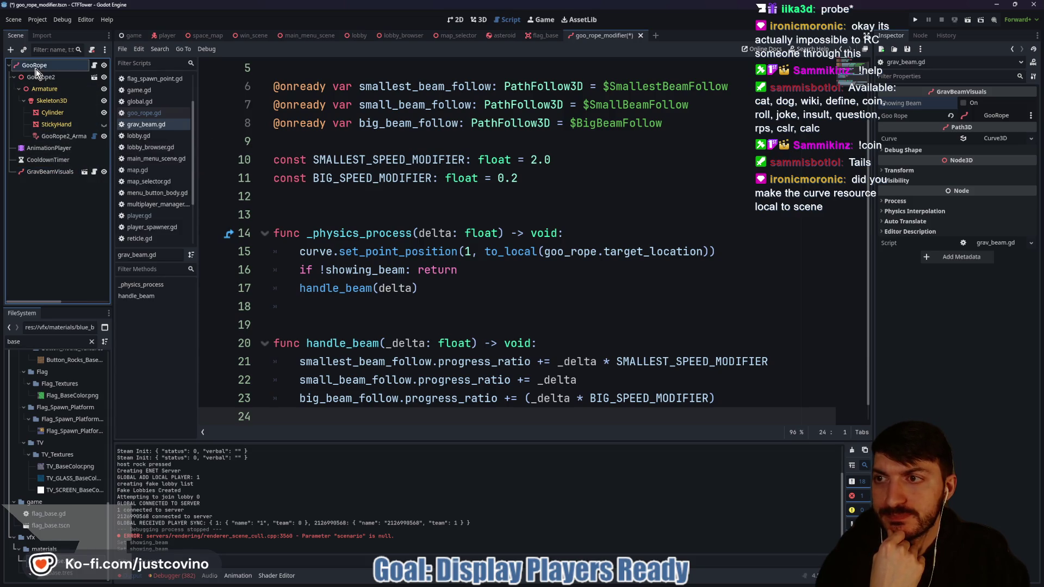
click(483, 19)
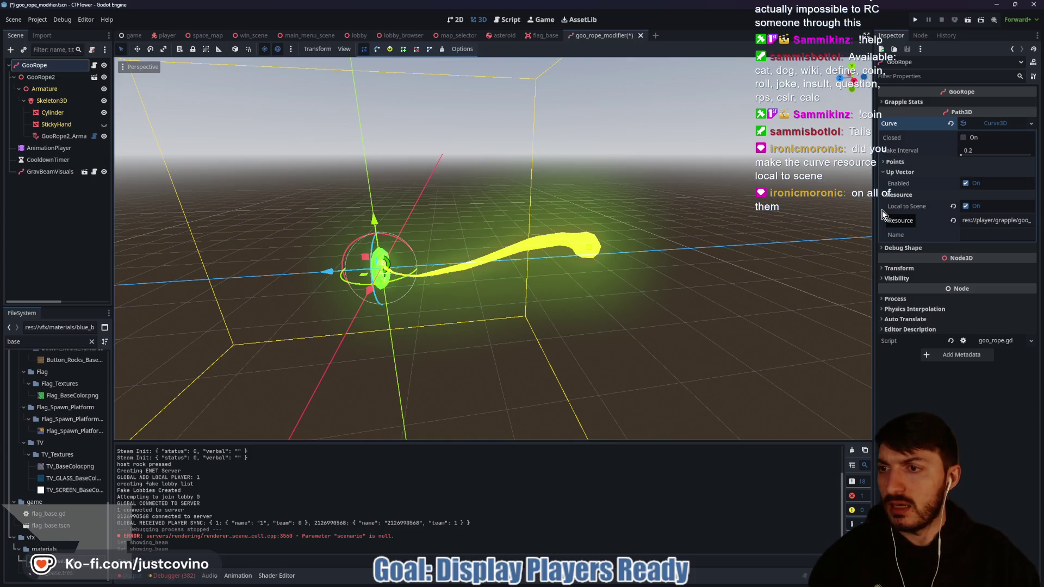
click(85, 171)
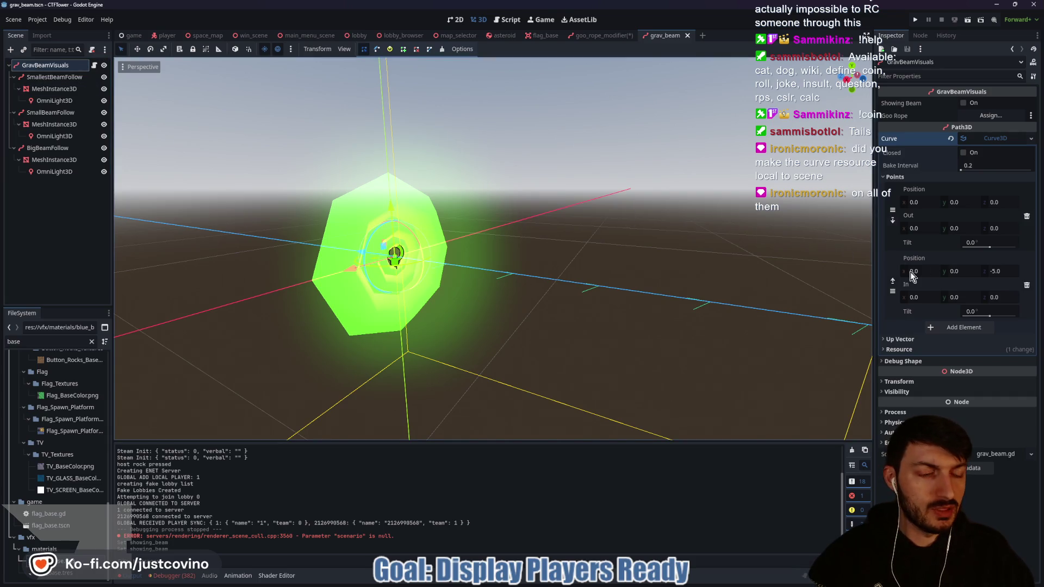
- Tick Local to Scene on the grav_beam curve resource and save the scene
click(927, 349)
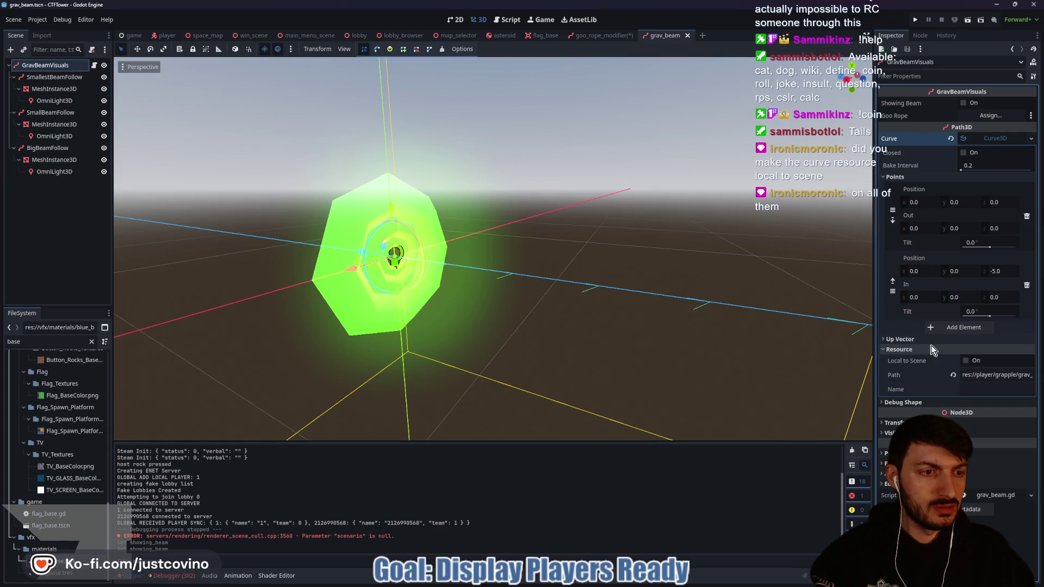
mouse_move(618, 262)
mouse_down()
mouse_move(505, 261)
mouse_move(625, 291)
mouse_up()
click(966, 361)
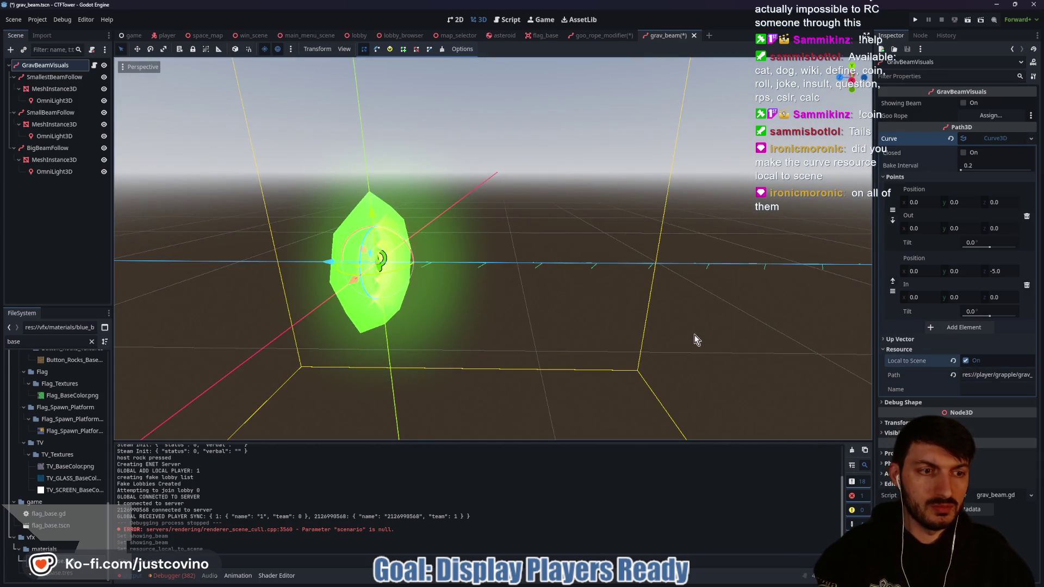
key(ctrl+s)
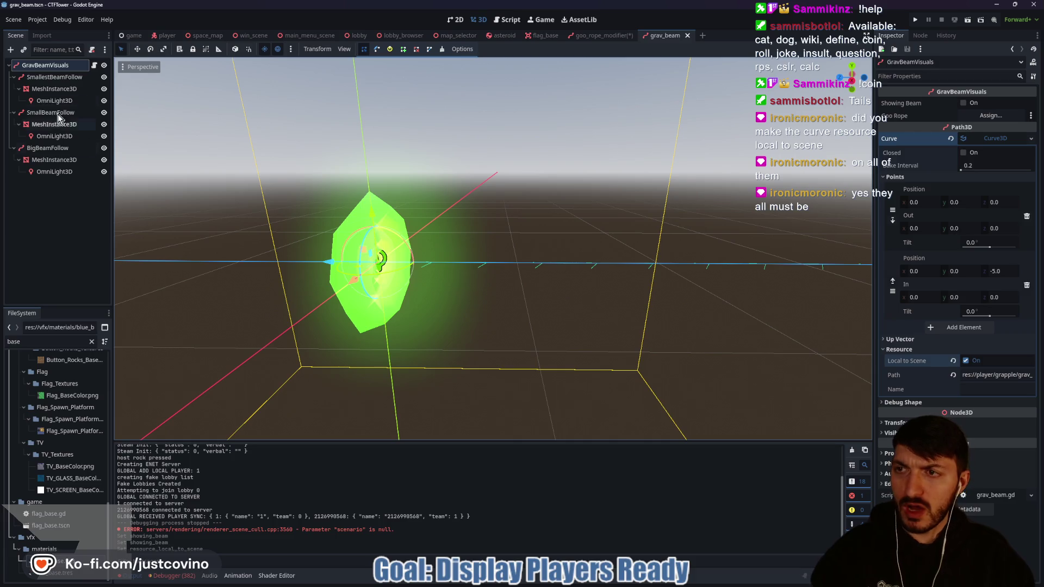
- Review the grav_beam script, return to goo_rope_modifier, and run the game
click(94, 66)
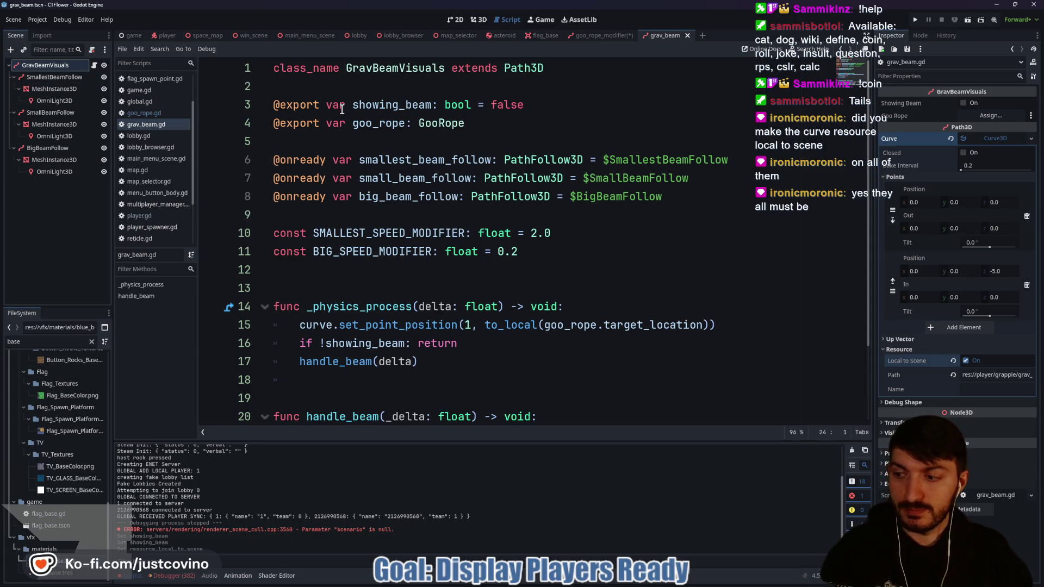
click(605, 38)
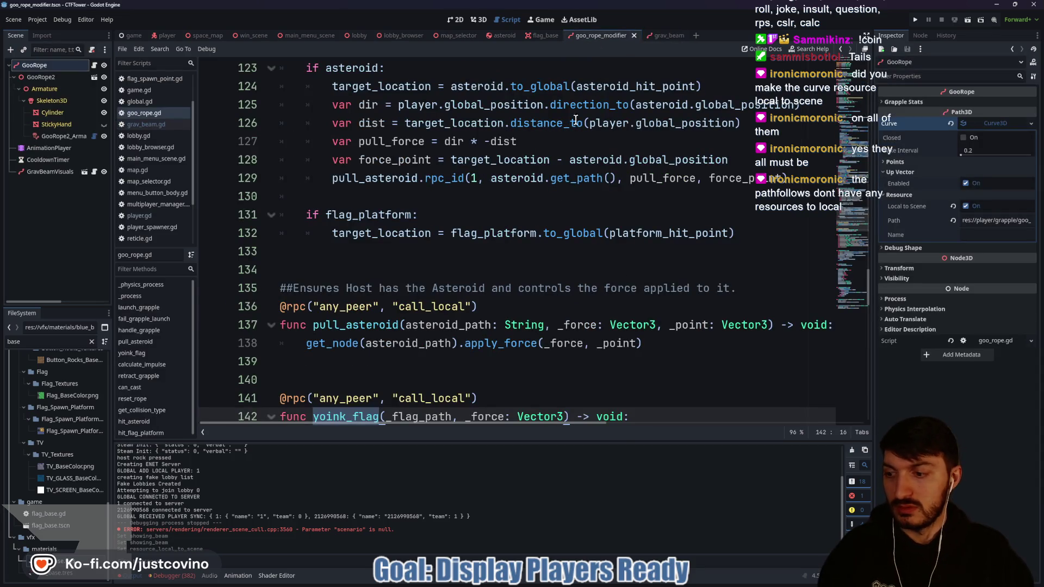
click(915, 22)
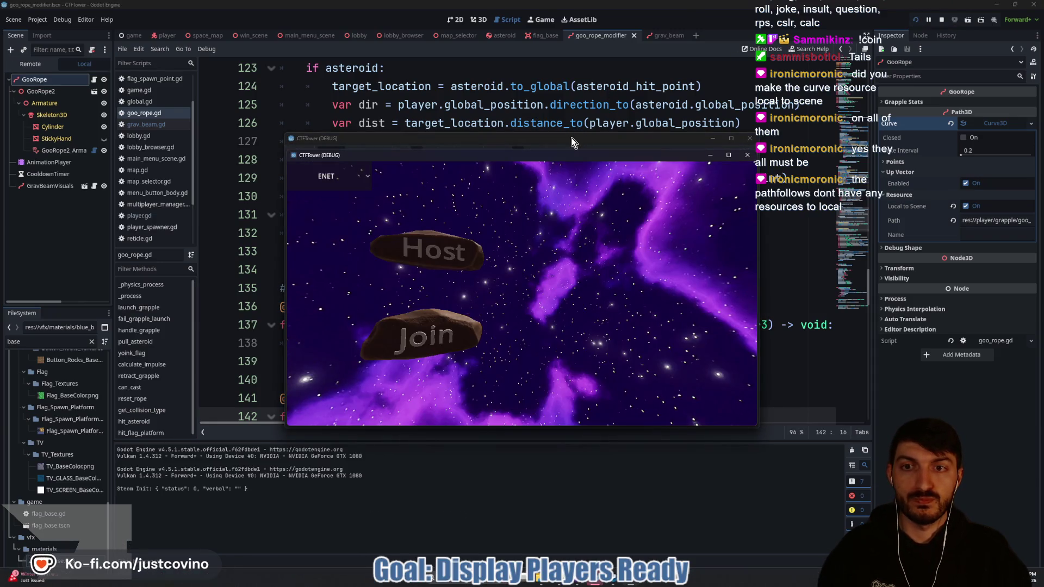
- Host in the first window, join the first lobby from the second, then ready up and start
click(179, 237)
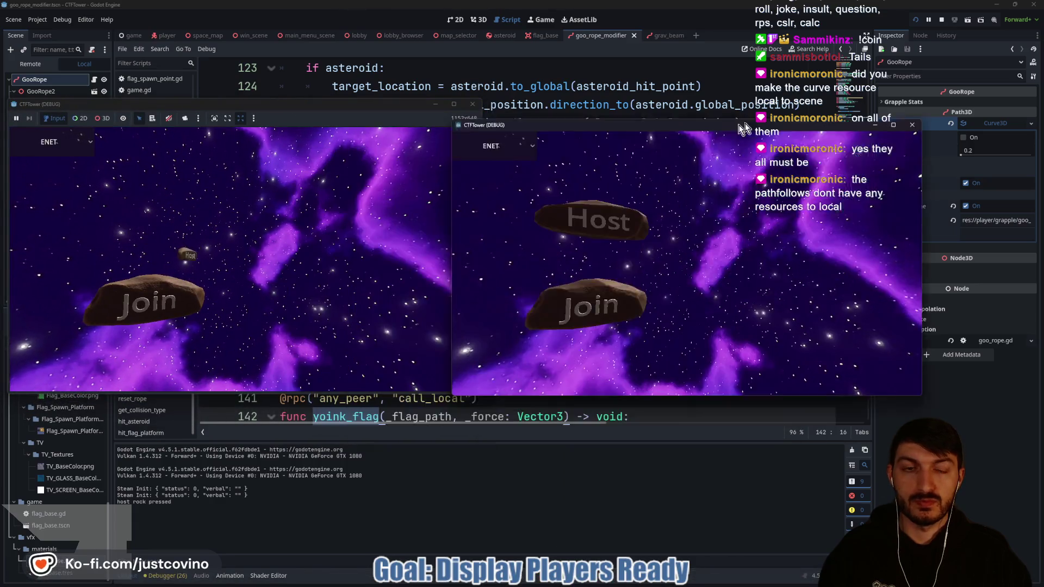
click(617, 278)
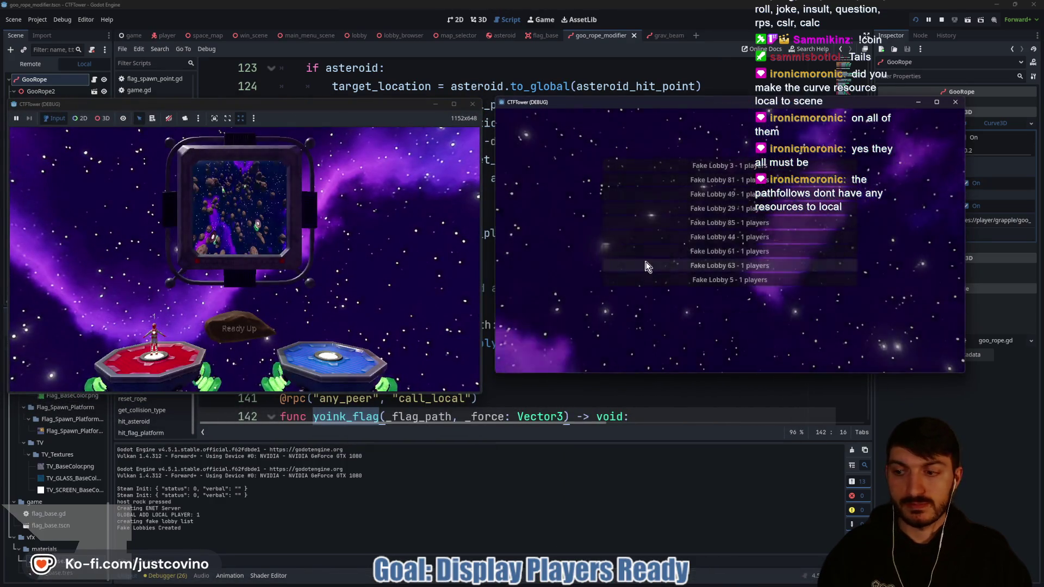
click(705, 164)
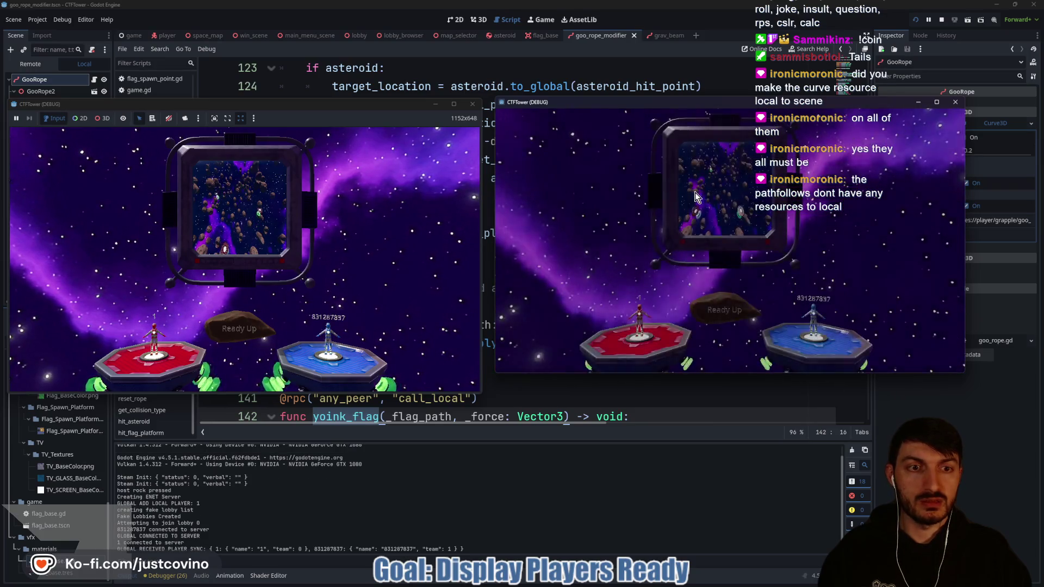
click(240, 326)
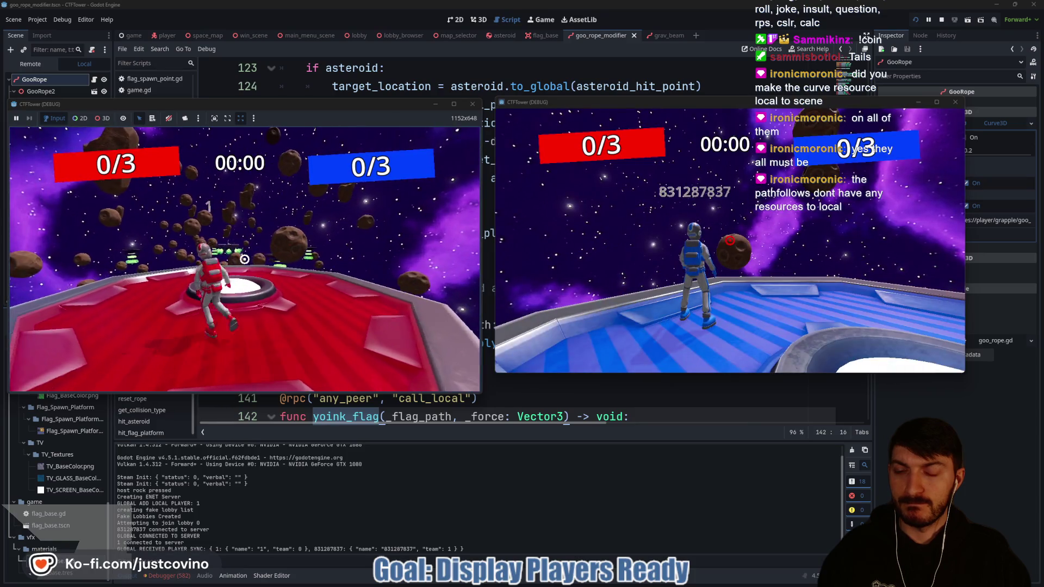
- Run the red player off the platform and swing between asteroids using the grapple
key(super)
key(super)
key(w)
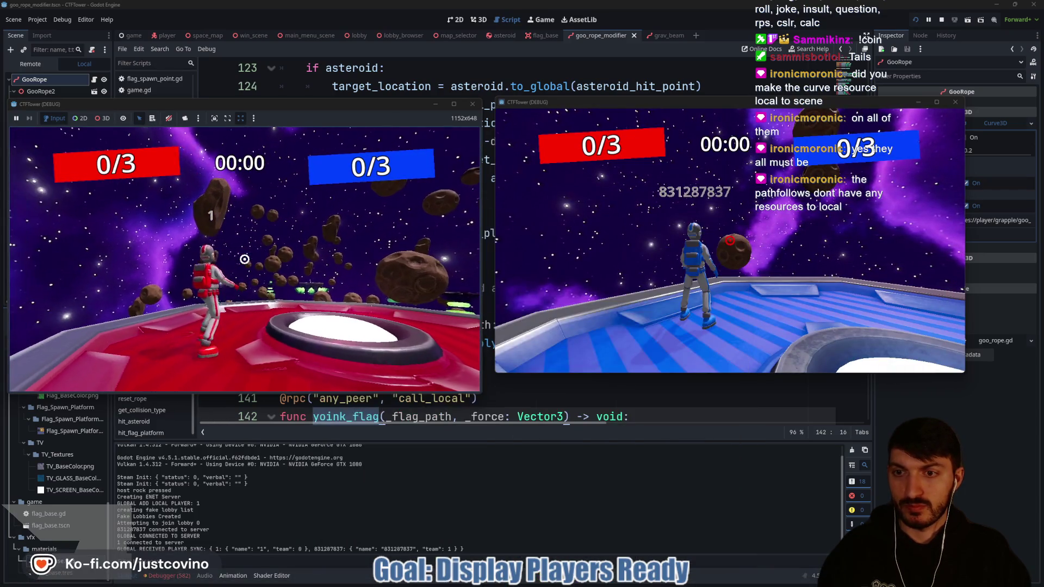
key(space)
click(245, 259)
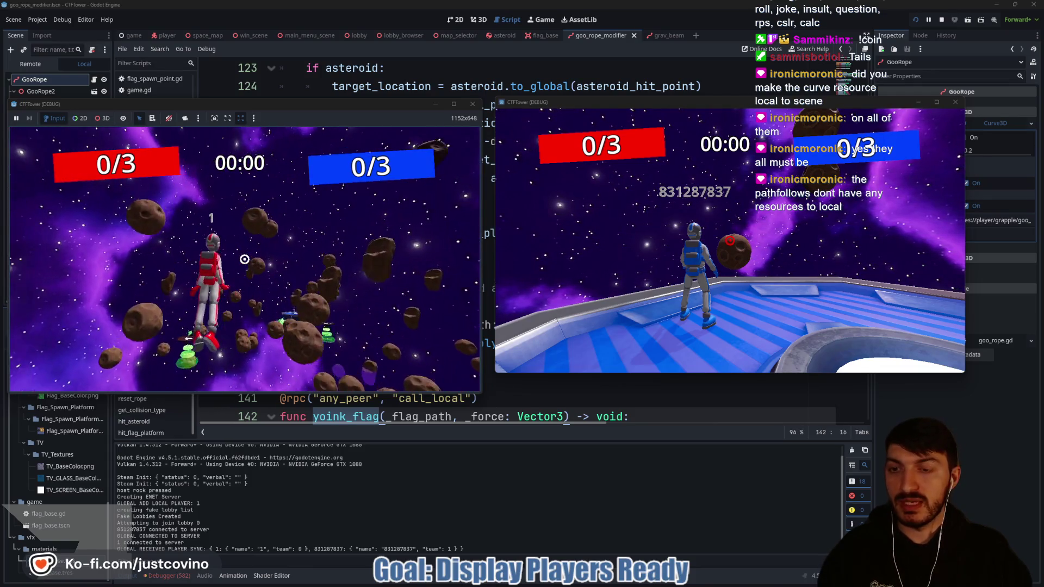
click(245, 259)
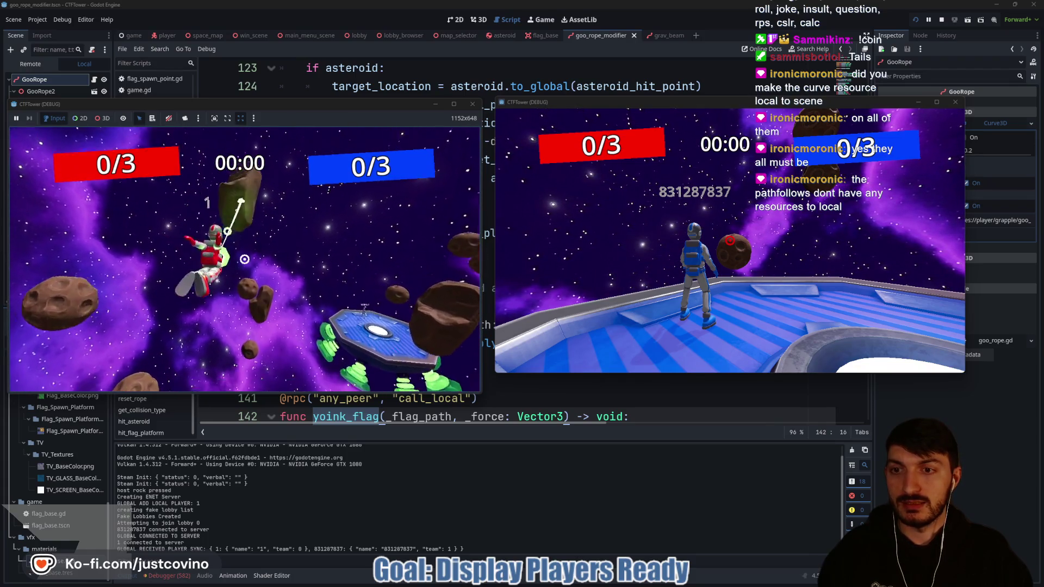
click(245, 260)
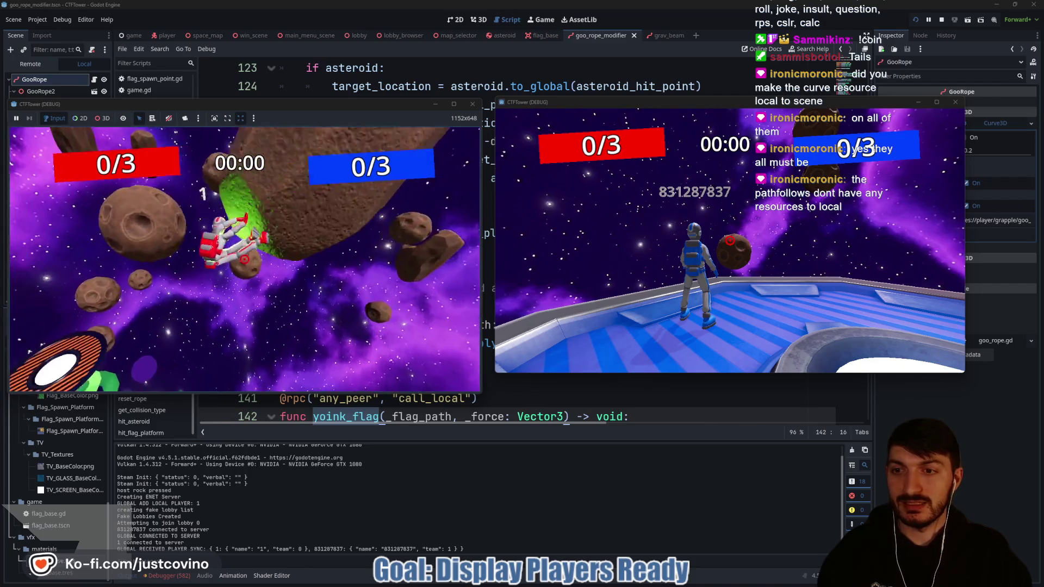
click(244, 260)
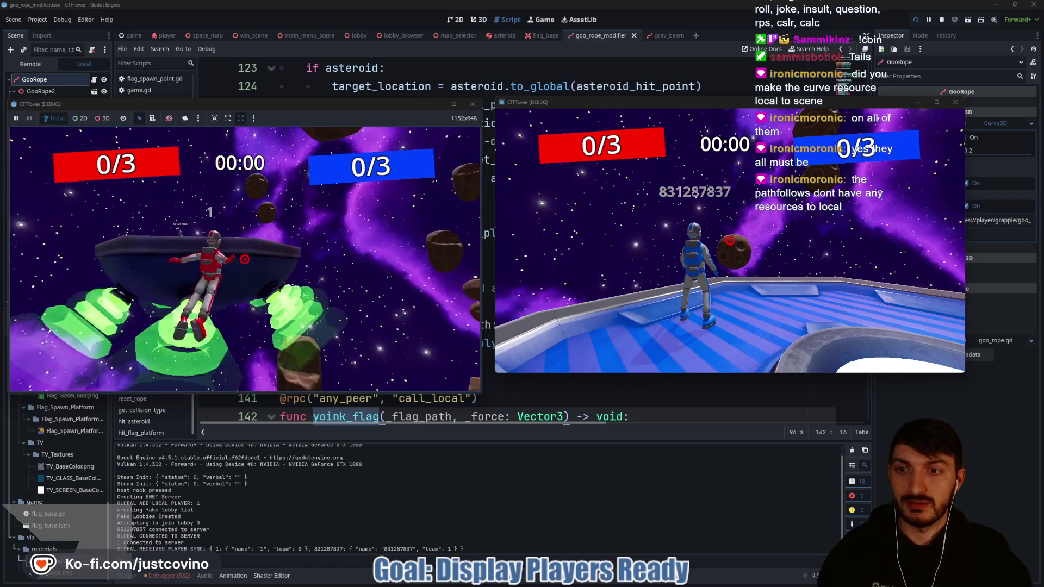
- Fire the grapple once more to confirm the beam shows, then maximize the host window
click(245, 260)
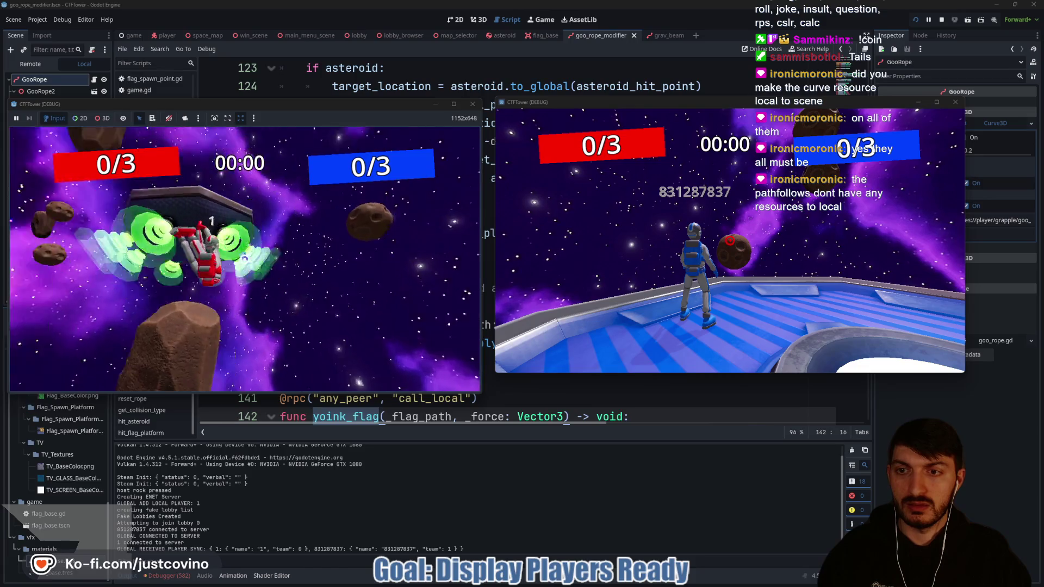
key(space)
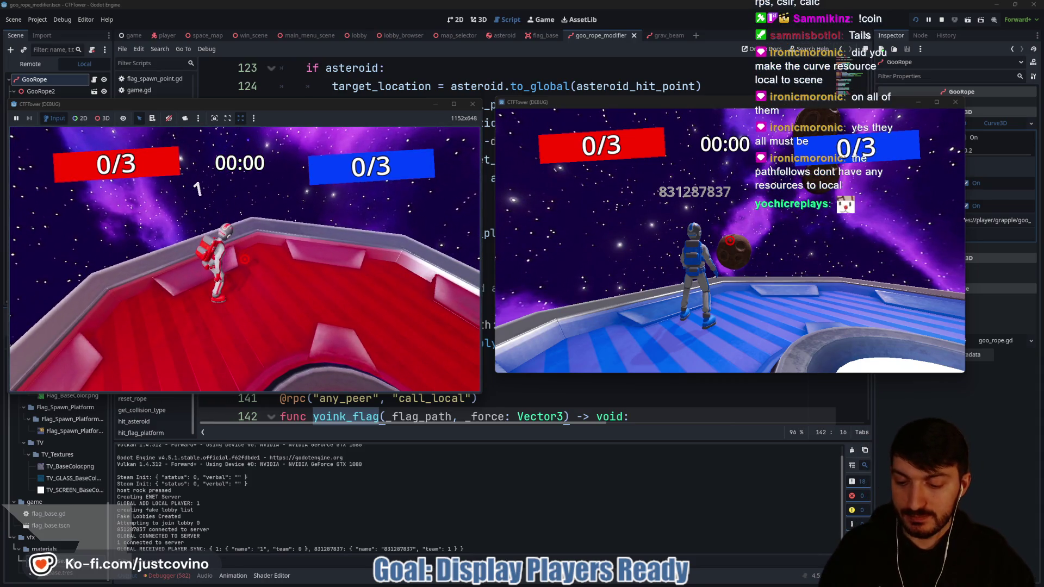
click(456, 104)
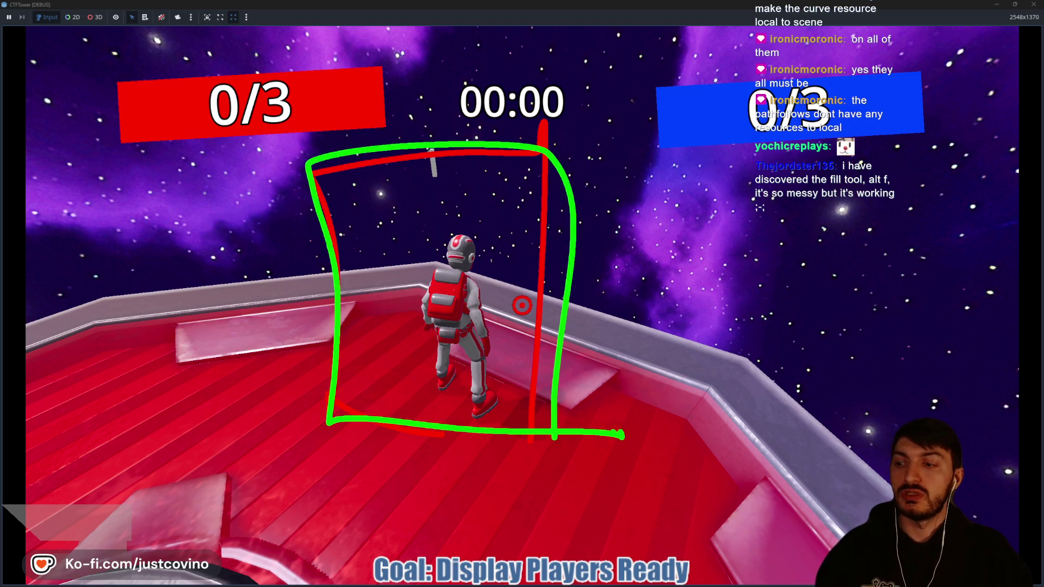
key(w)
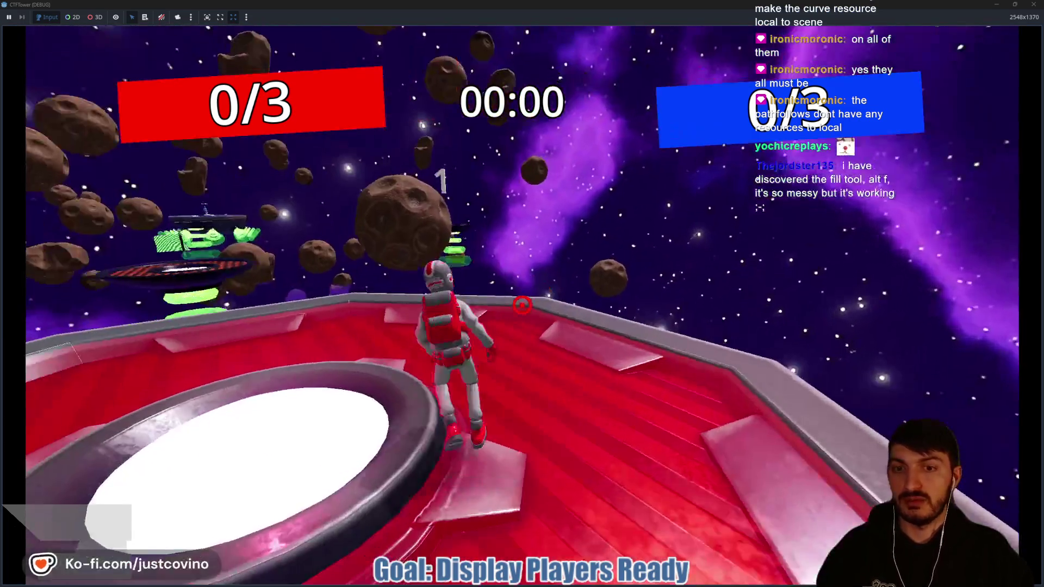